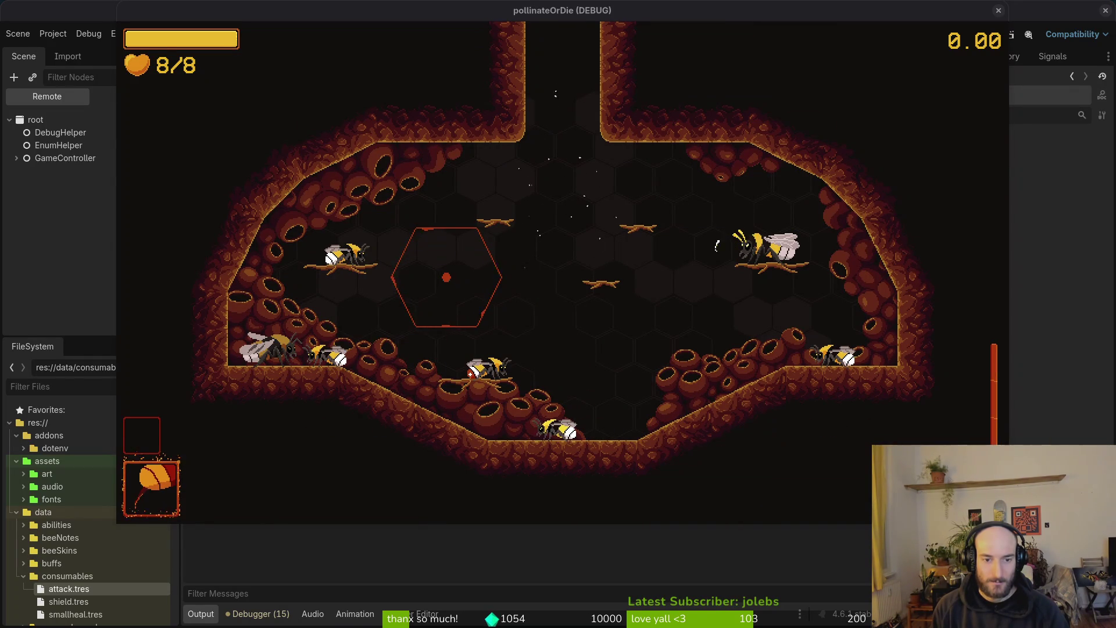
- Test-run pollinateOrDie through to the spider level, then stop the debug run
click(999, 10)
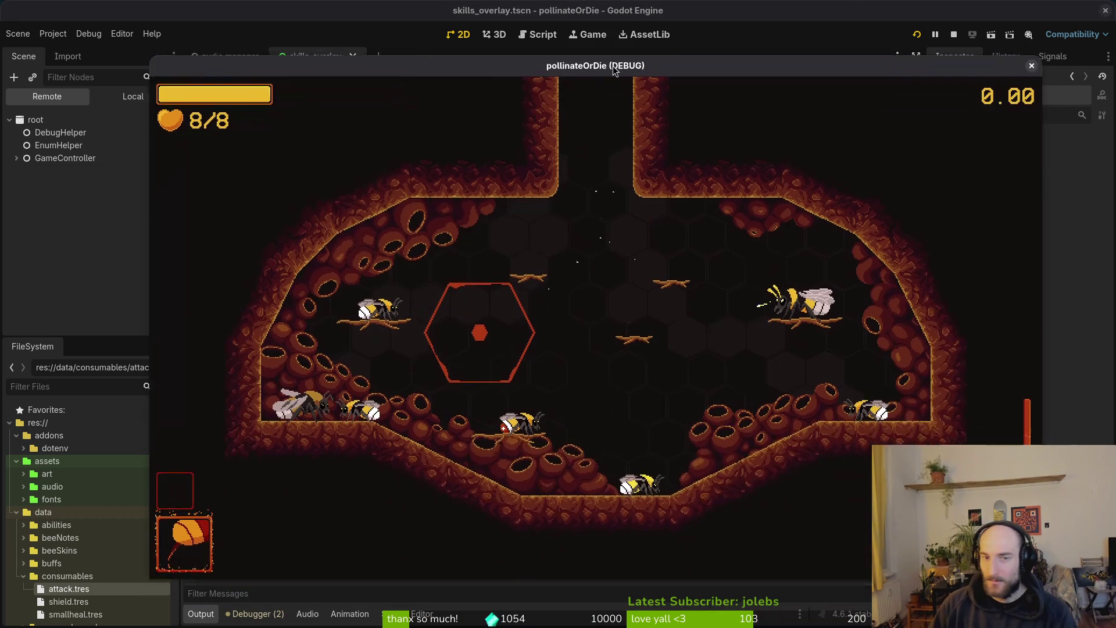
drag(613, 65, 529, 43)
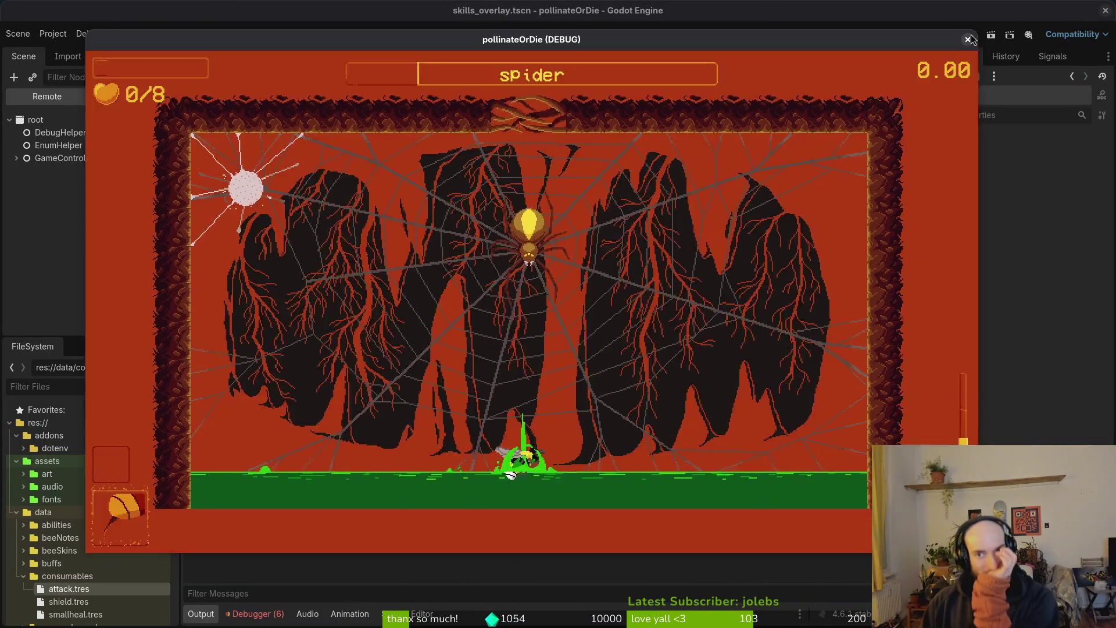
click(968, 40)
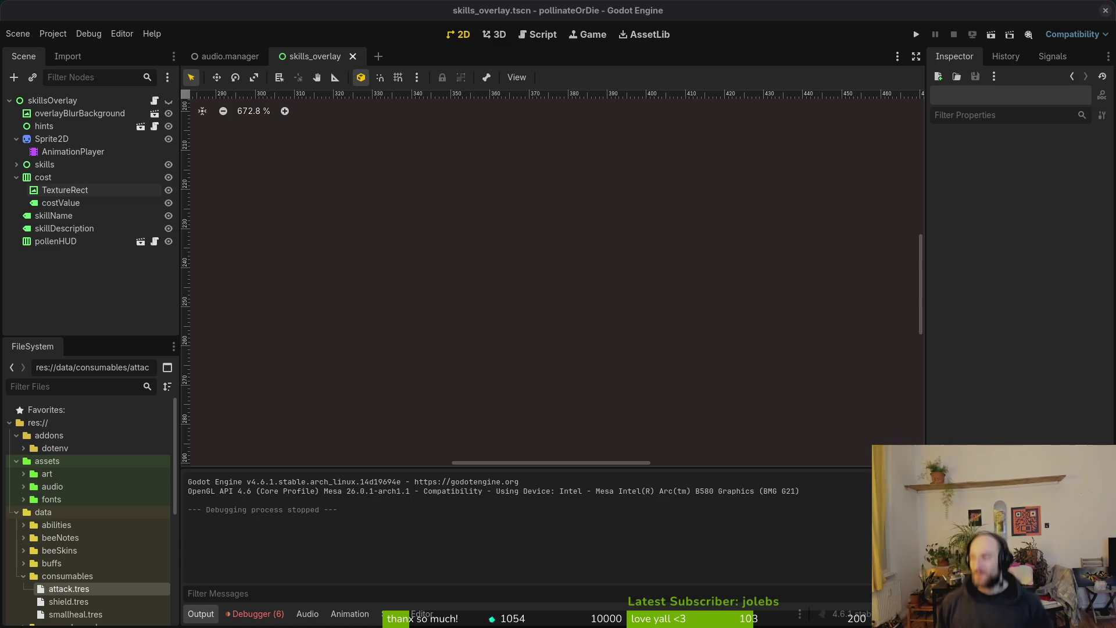
- Review the Debugger's Errors (6) list, including the stunned.state.gd errors, then switch to the terminal
click(280, 615)
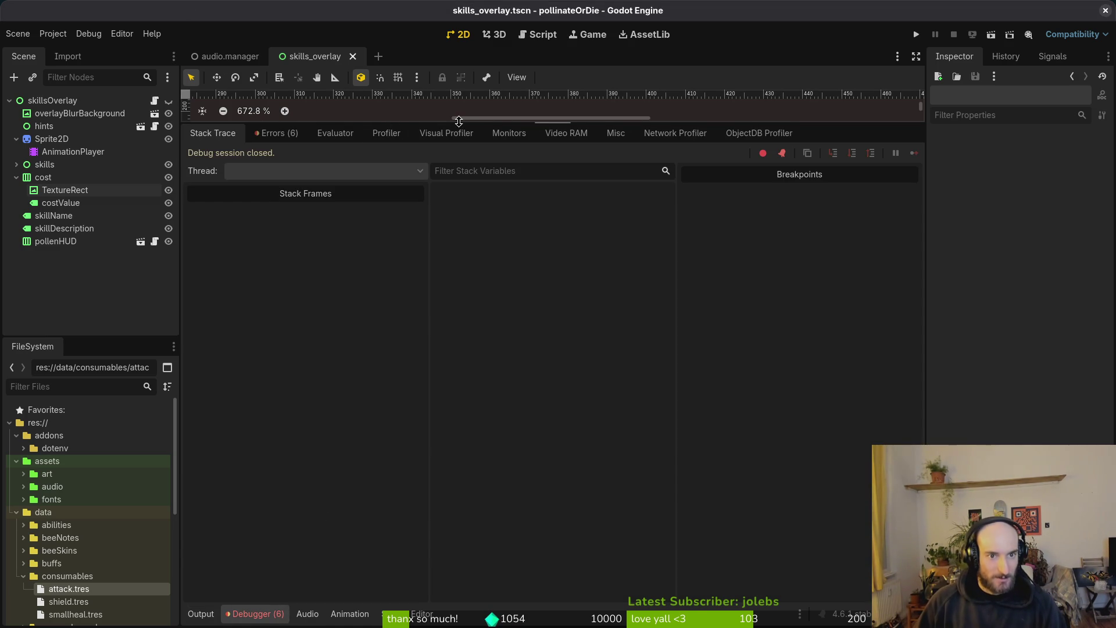
drag(461, 122, 461, 383)
click(276, 396)
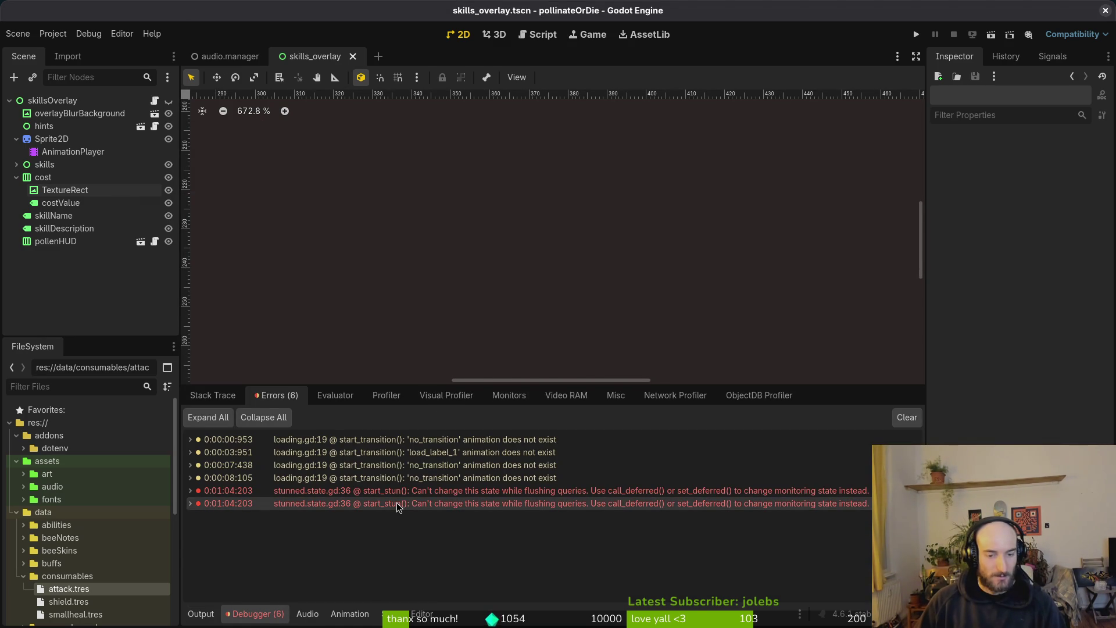
mouse_move(397, 508)
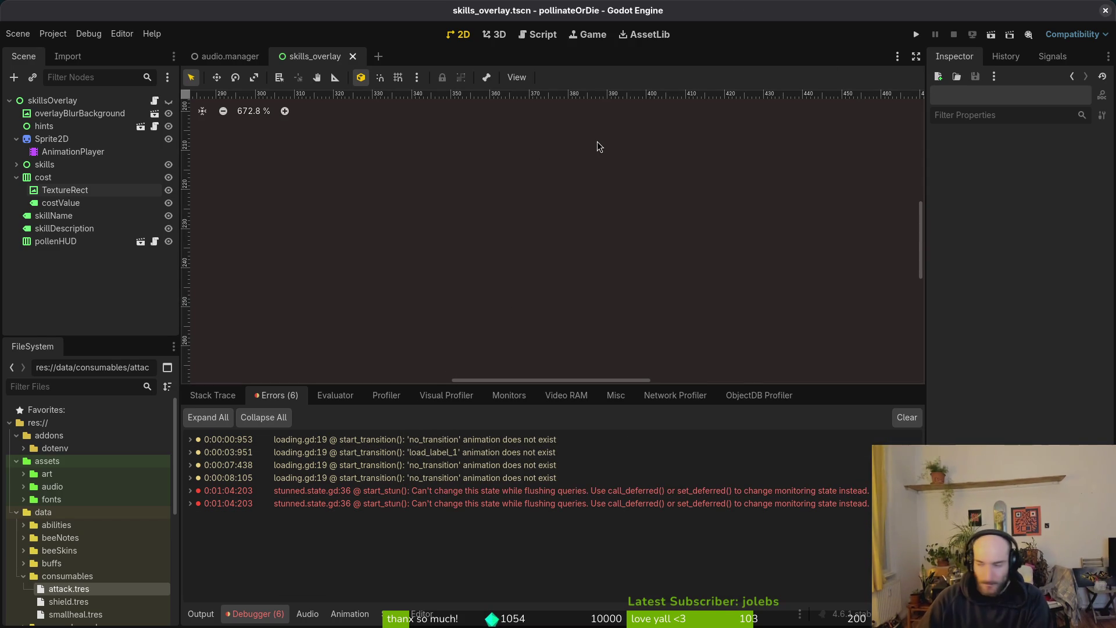
key(super+1)
text(cd d)
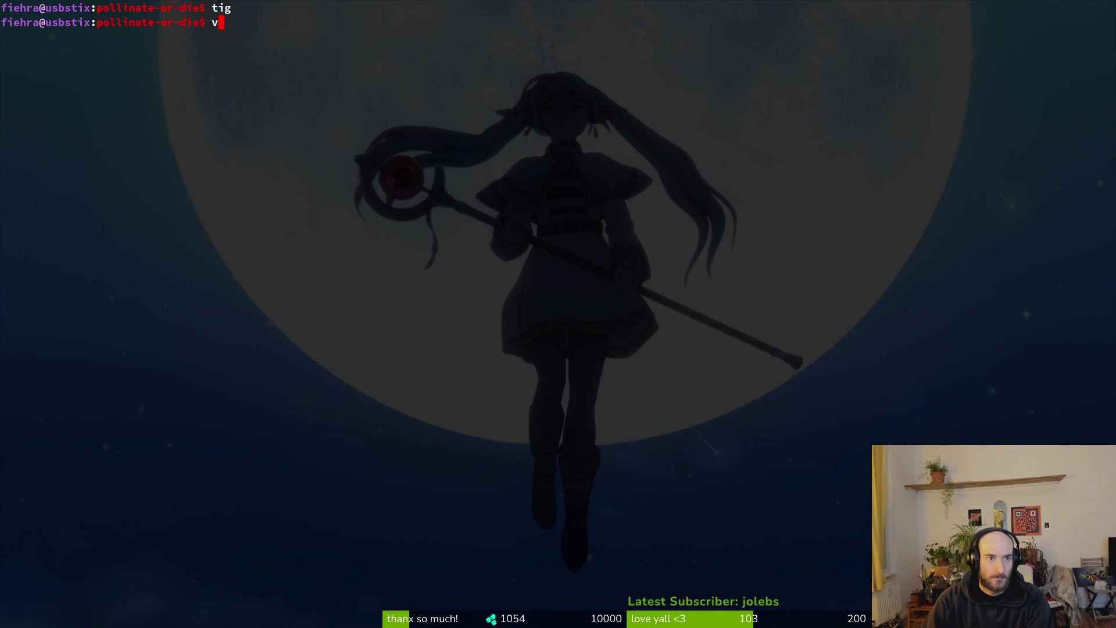
key(Return)
text(stun)
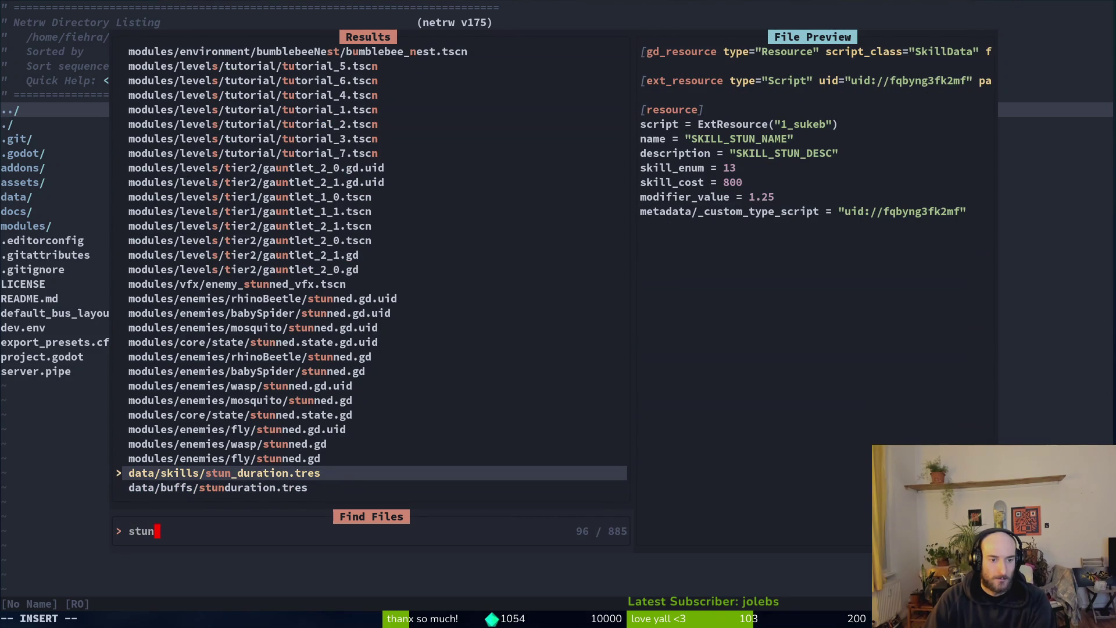
text(ned.stat)
key(Return)
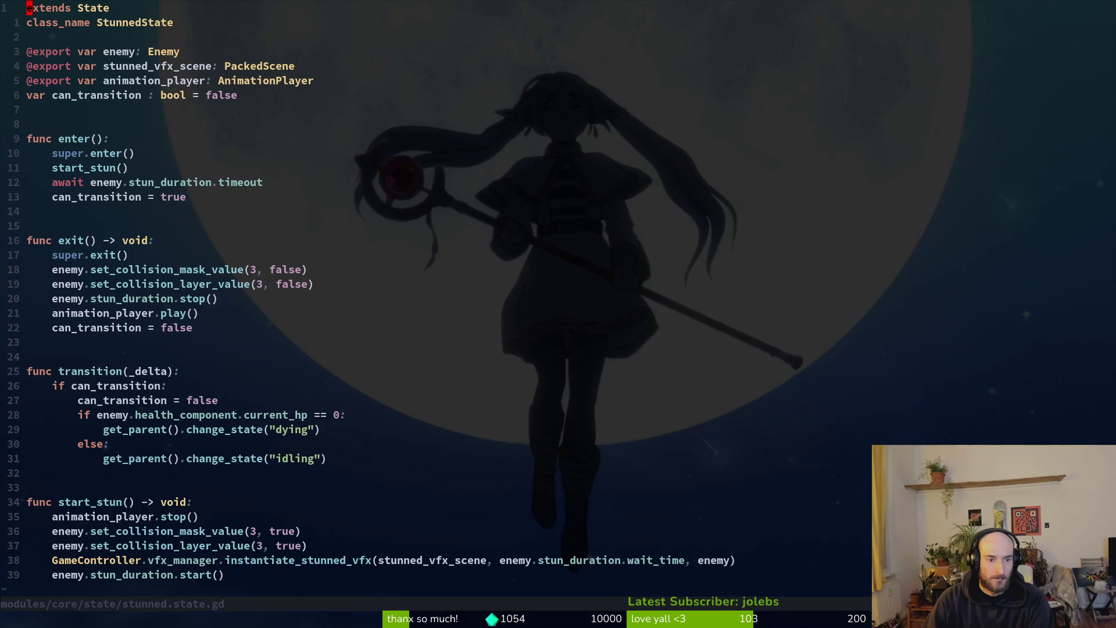
key(super+2)
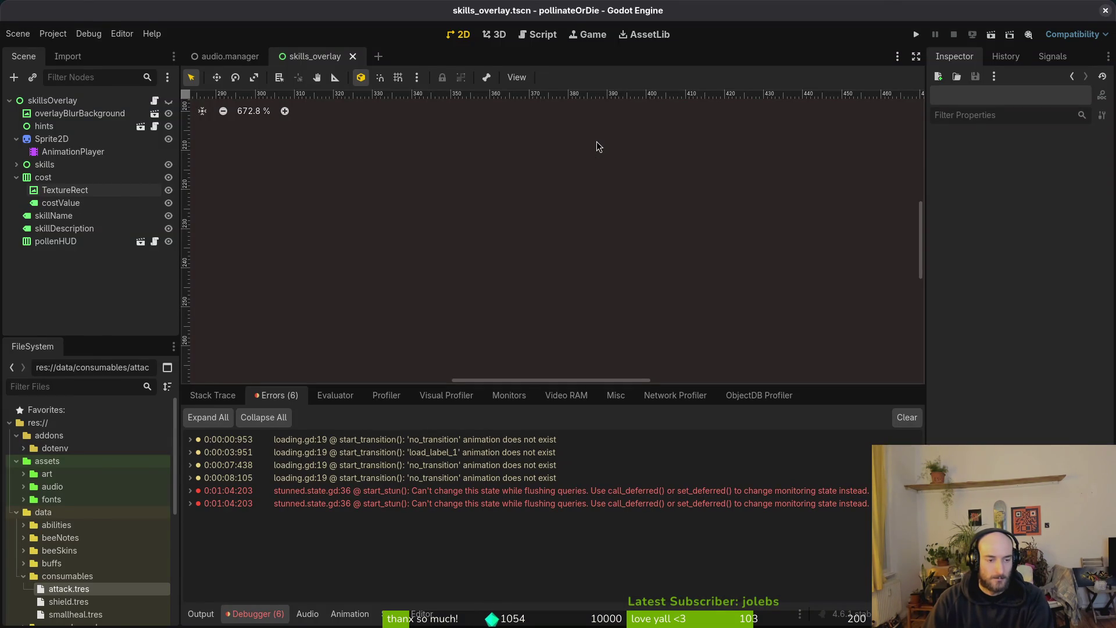
key(super+1)
text(:)
key(Return)
key(shift+v)
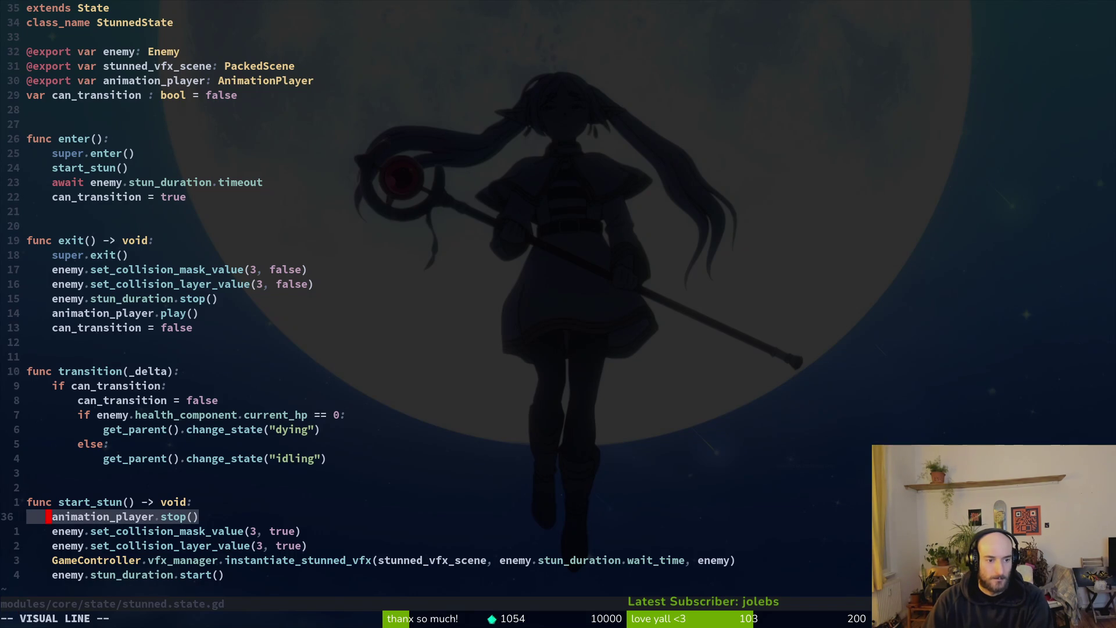
key(Escape)
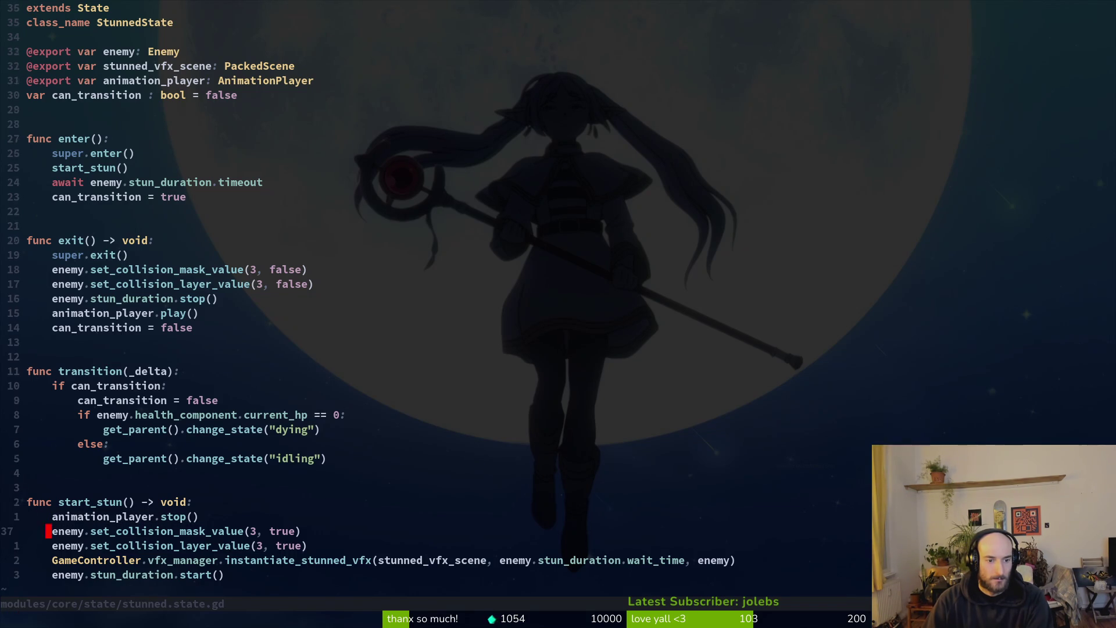
key(j)
key(shift+v)
key(Escape)
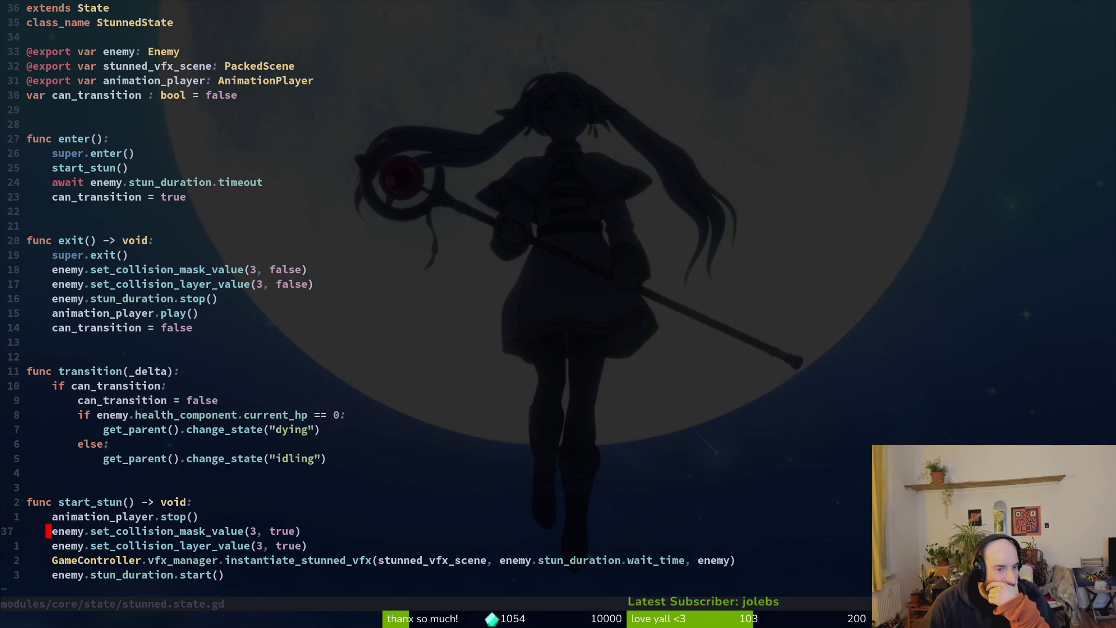
click(132, 270)
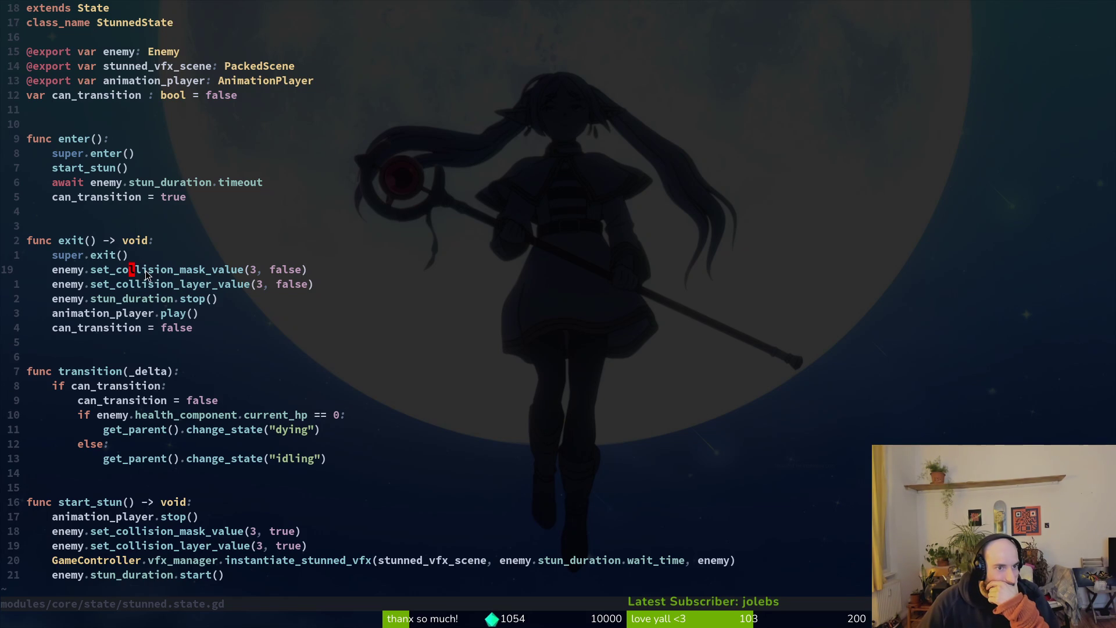
scroll(150, 271, down, 5)
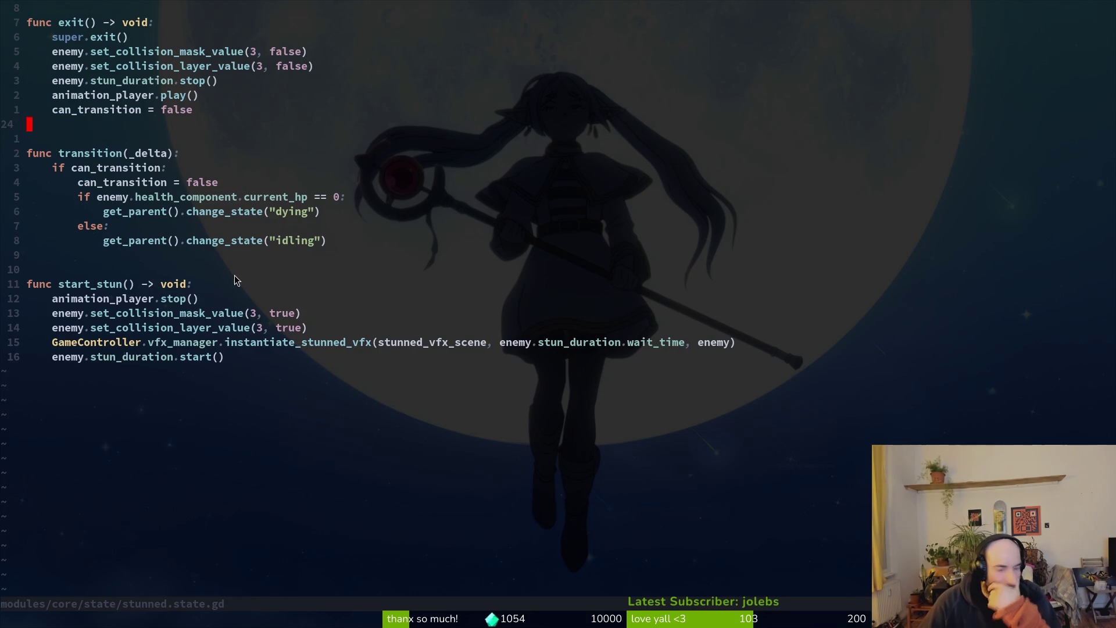
text(:q)
key(Return)
text(tig)
key(Return)
key(s)
key(q)
key(q)
key(alt+Tab)
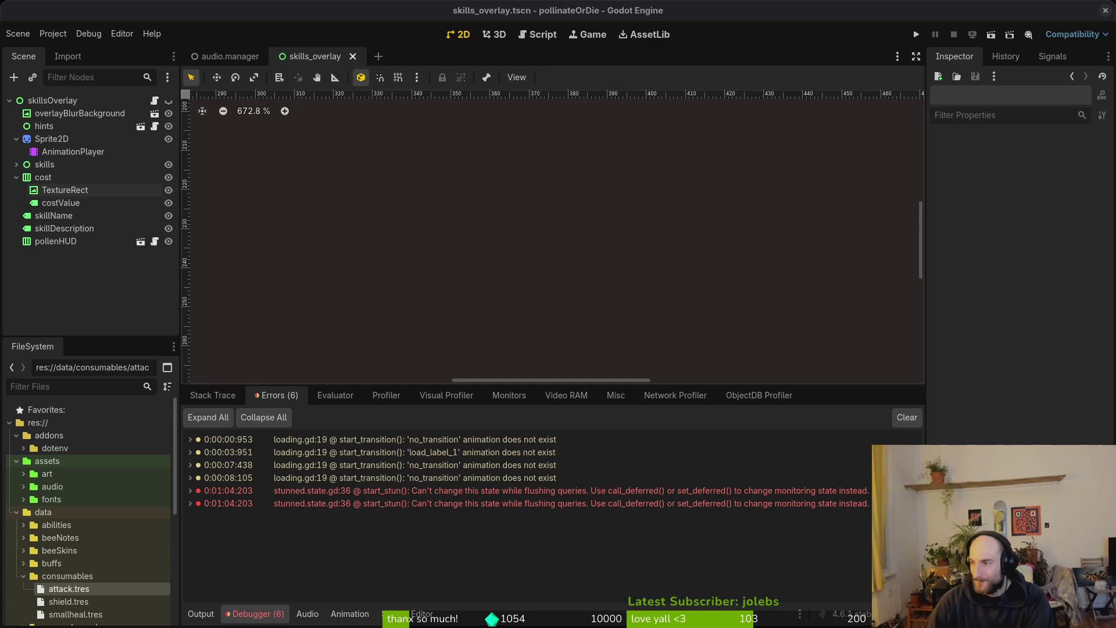
key(alt+Tab)
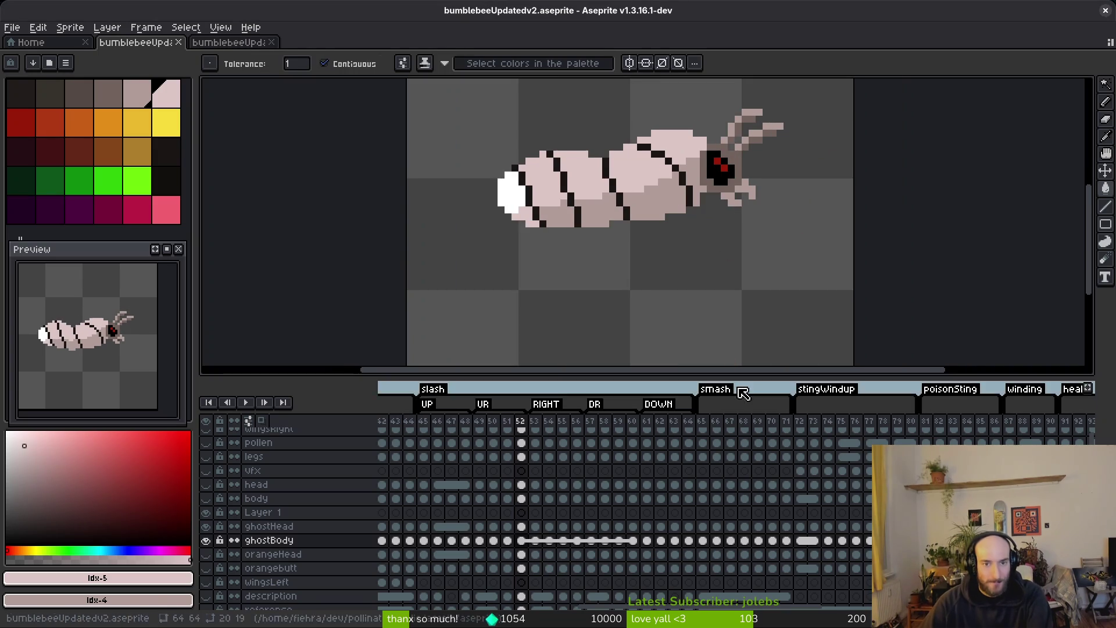
- Advance to frame 61 and draw pink pixel strips across the ghost bee's body
key(Right)
key(Right)
key(Right)
key(i)
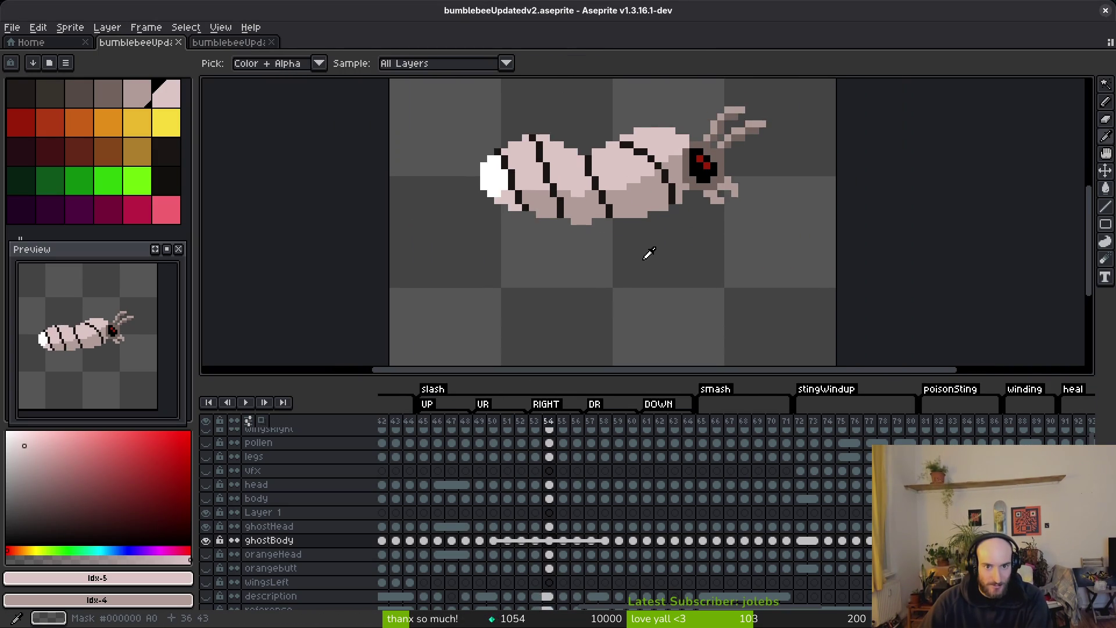
key(Right)
key(Right)
key(Right)
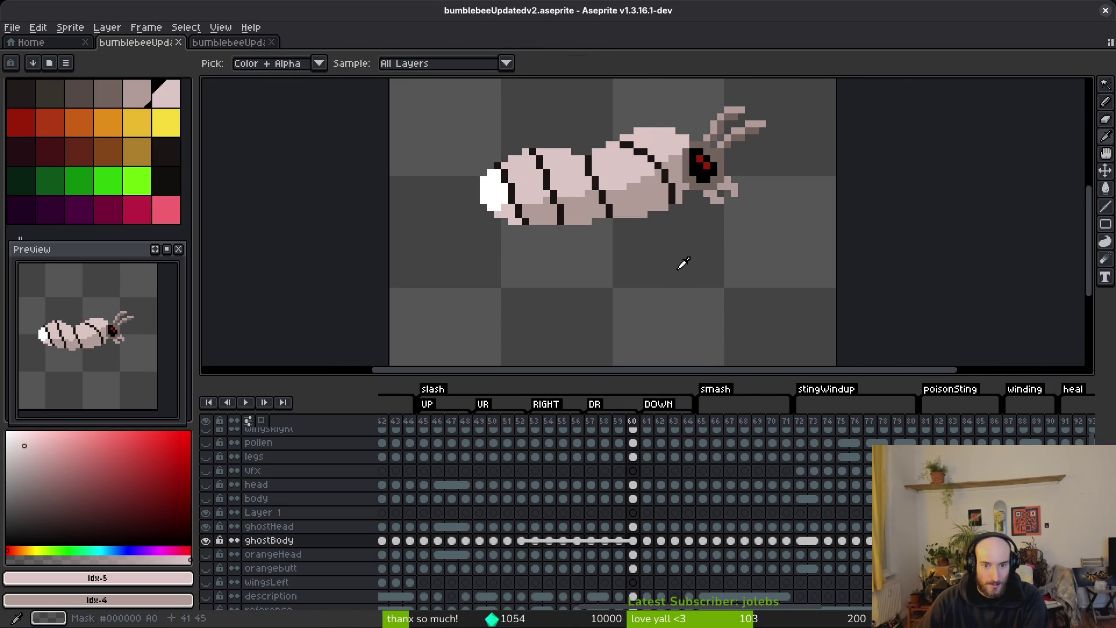
key(w)
scroll(623, 234, up, 5)
key(b)
drag(592, 301, 564, 192)
mouse_move(731, 163)
mouse_down()
mouse_move(674, 163)
mouse_move(775, 214)
mouse_up()
- Flood-fill frame 61's black, orange, yellow and white body areas with pink and grey-pink
key(g)
click(686, 237)
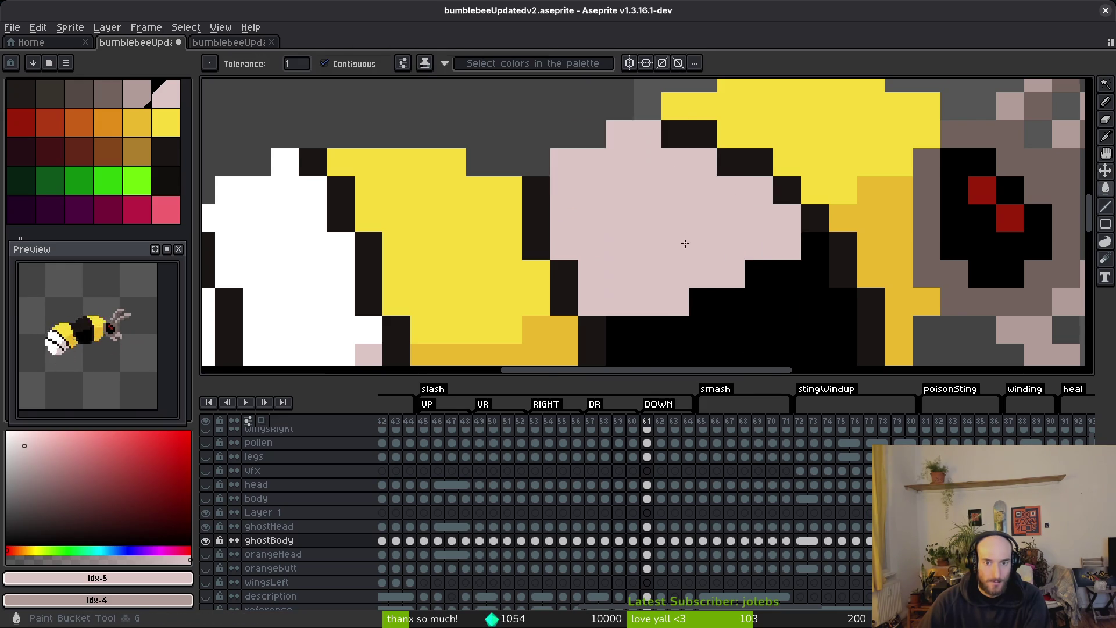
scroll(705, 248, down, 3)
click(704, 285)
click(756, 256)
click(726, 204)
click(705, 271)
click(628, 296)
click(605, 244)
click(567, 285)
click(544, 256)
scroll(640, 272, down, 1)
- On frame 62, draw pink stripe and diagonal line across the bee's body
key(Right)
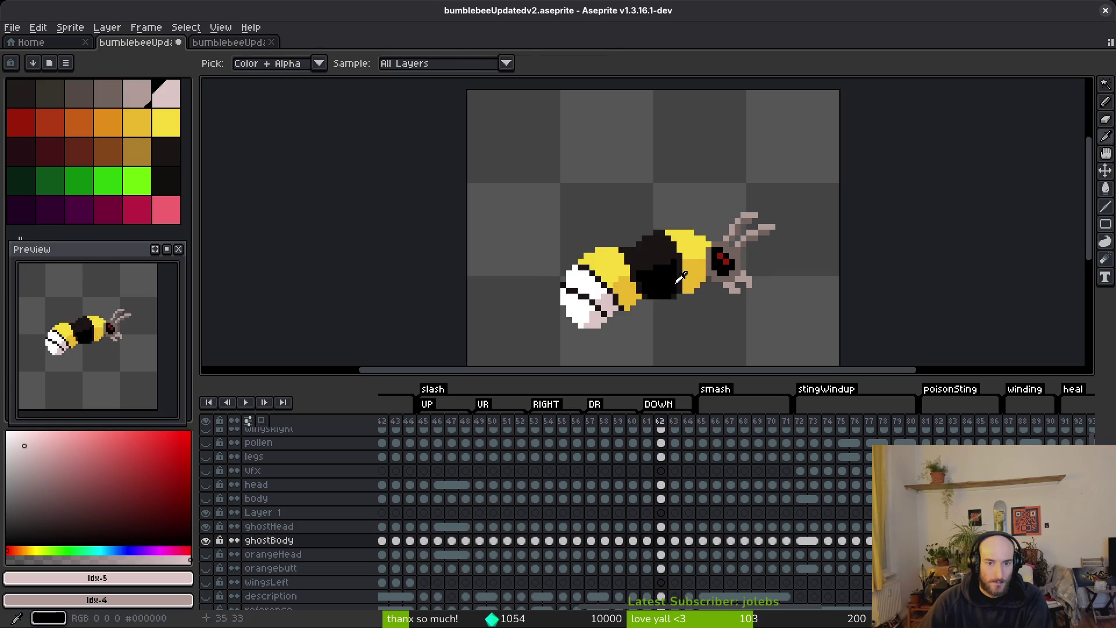
scroll(634, 244, up, 2)
key(f)
scroll(629, 214, up, 1)
drag(606, 271, 570, 215)
drag(663, 160, 694, 197)
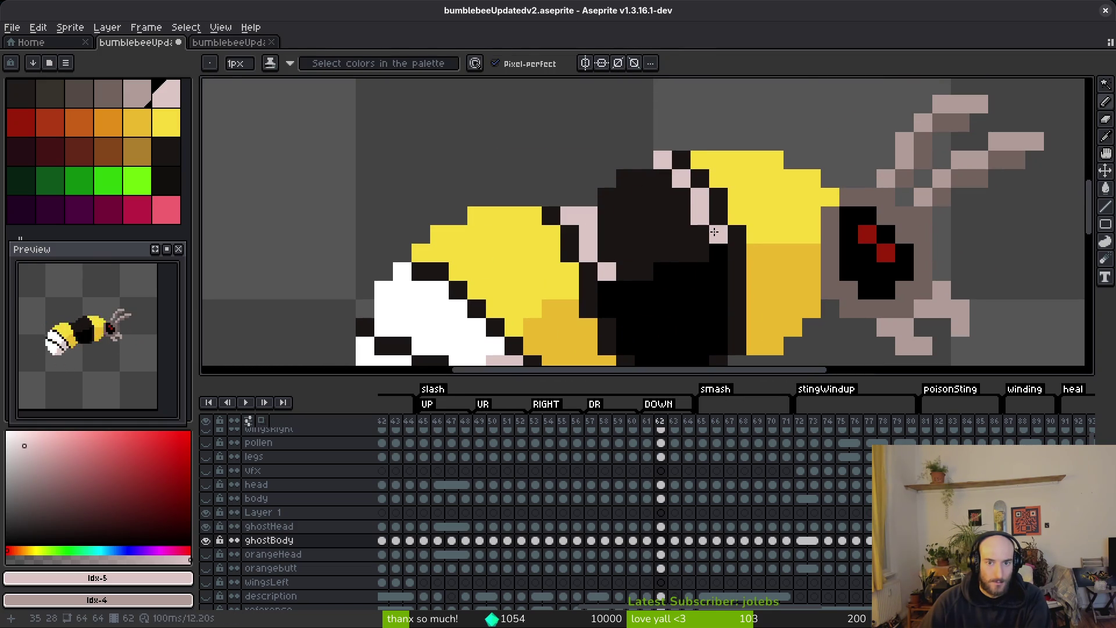
- Fill frame 62's dark, yellow and white body regions with ghost pink
key(g)
click(687, 241)
click(644, 250)
click(645, 285)
click(681, 267)
click(724, 265)
scroll(573, 313, up, 2)
click(573, 313)
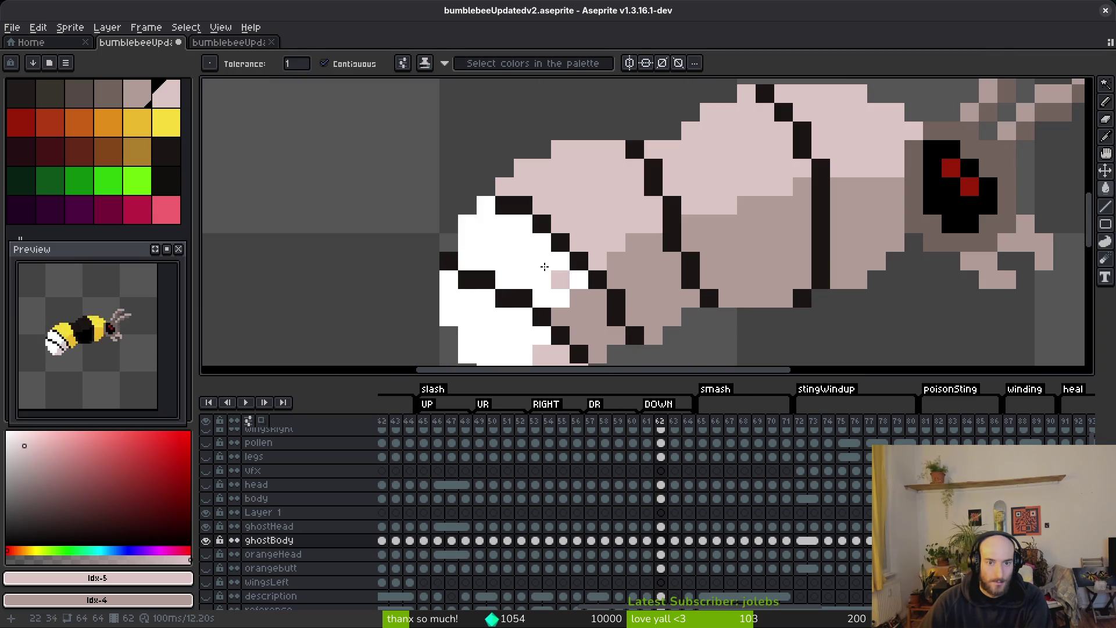
click(561, 282)
scroll(692, 269, down, 2)
scroll(697, 272, up, 1)
- Move to frame 63, try a pink fill on the black body, and undo it
key(Right)
scroll(695, 272, up, 2)
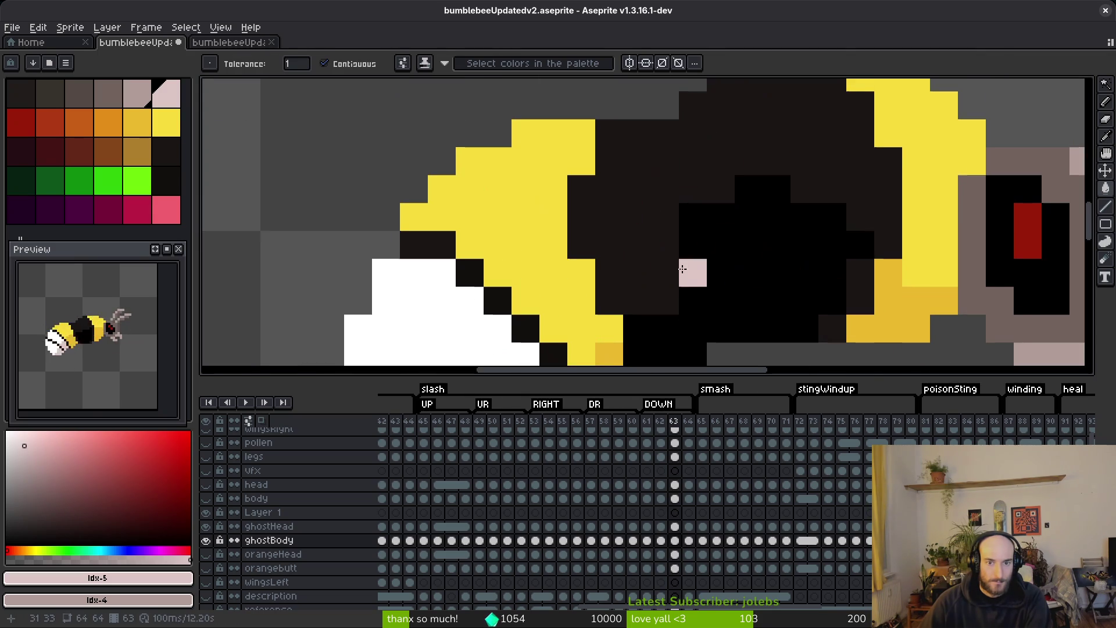
scroll(683, 277, down, 2)
scroll(704, 251, up, 3)
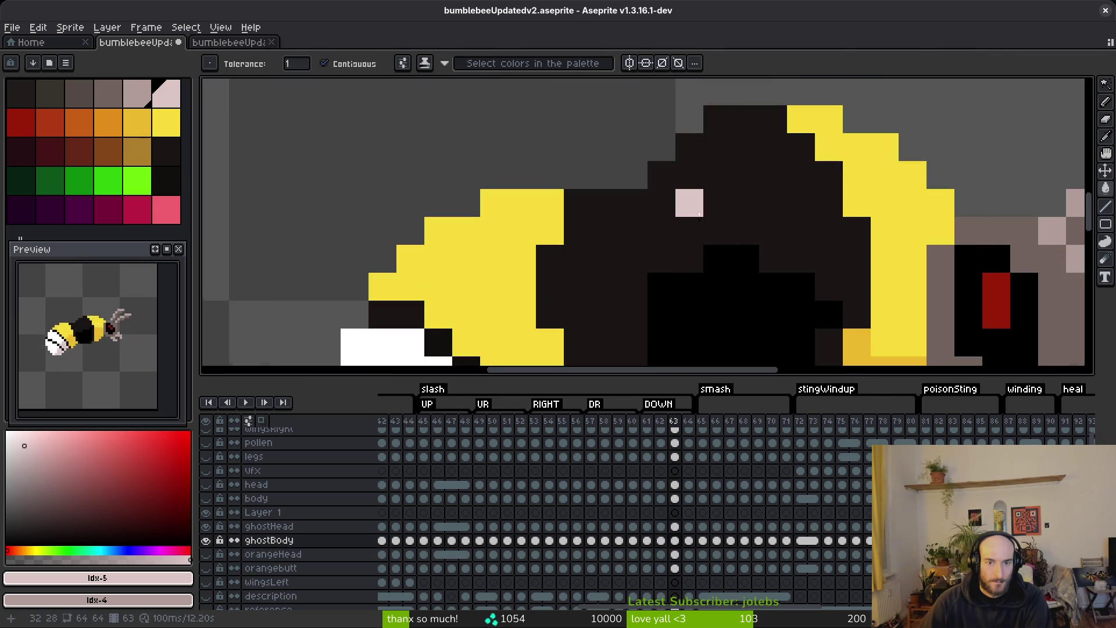
scroll(698, 215, down, 5)
scroll(736, 265, up, 2)
click(638, 197)
key(ctrl+z)
- Draw pink pixels and a short vertical line to close gaps in frame 63's body
key(b)
drag(639, 198, 625, 215)
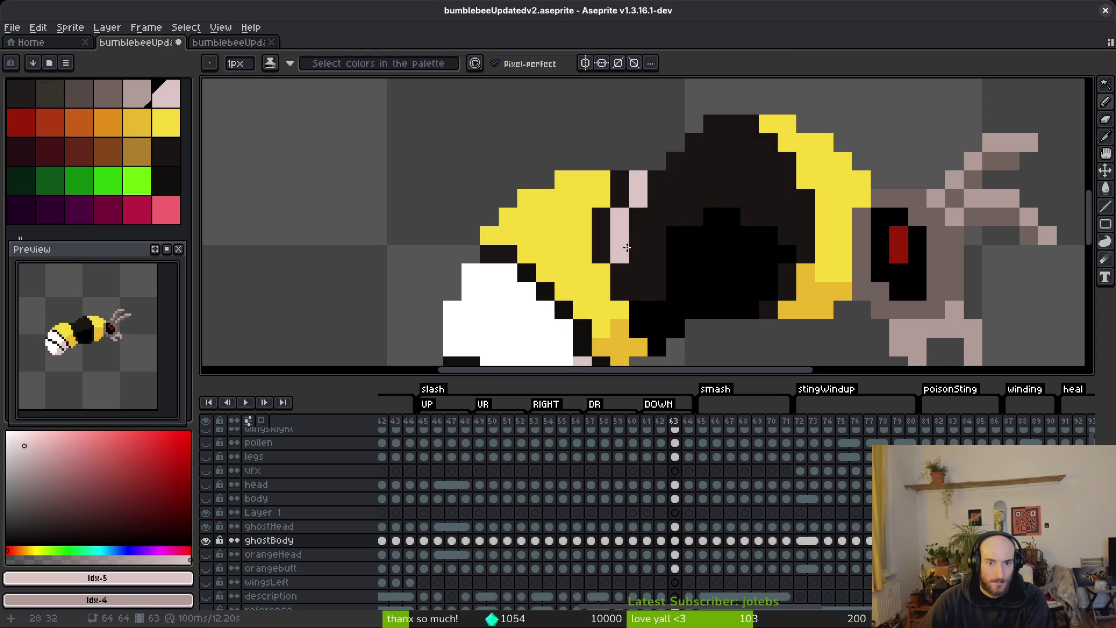
scroll(727, 256, up, 1)
drag(818, 227, 816, 174)
scroll(816, 173, up, 2)
click(781, 270)
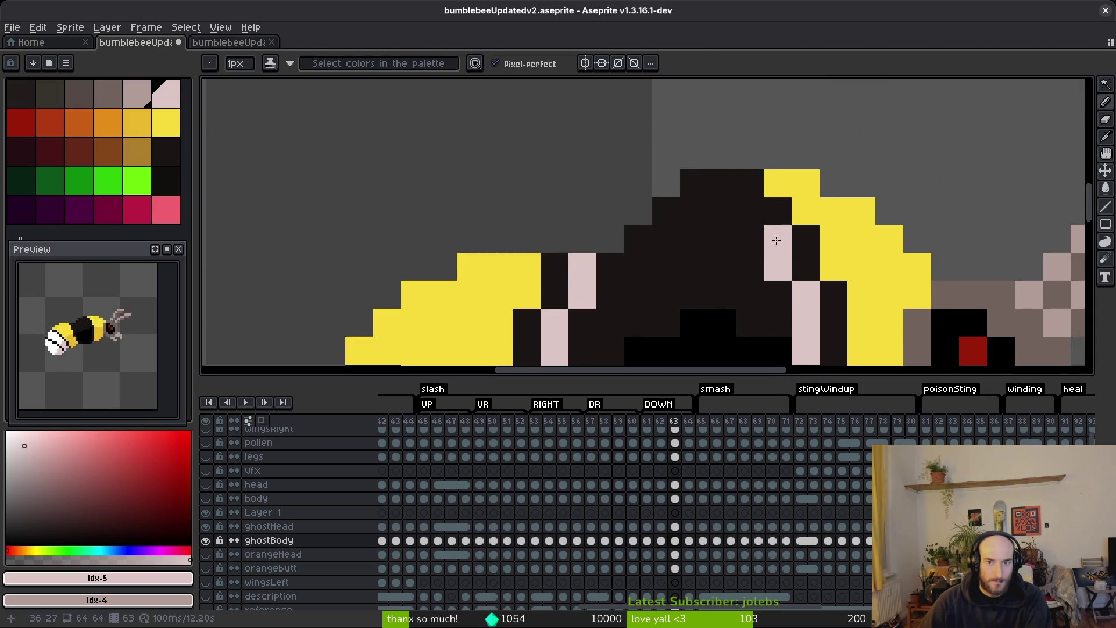
click(741, 203)
- Fill frame 63's dark body interior with pink-grey, undoing the misplaced fills
key(g)
scroll(709, 252, down, 4)
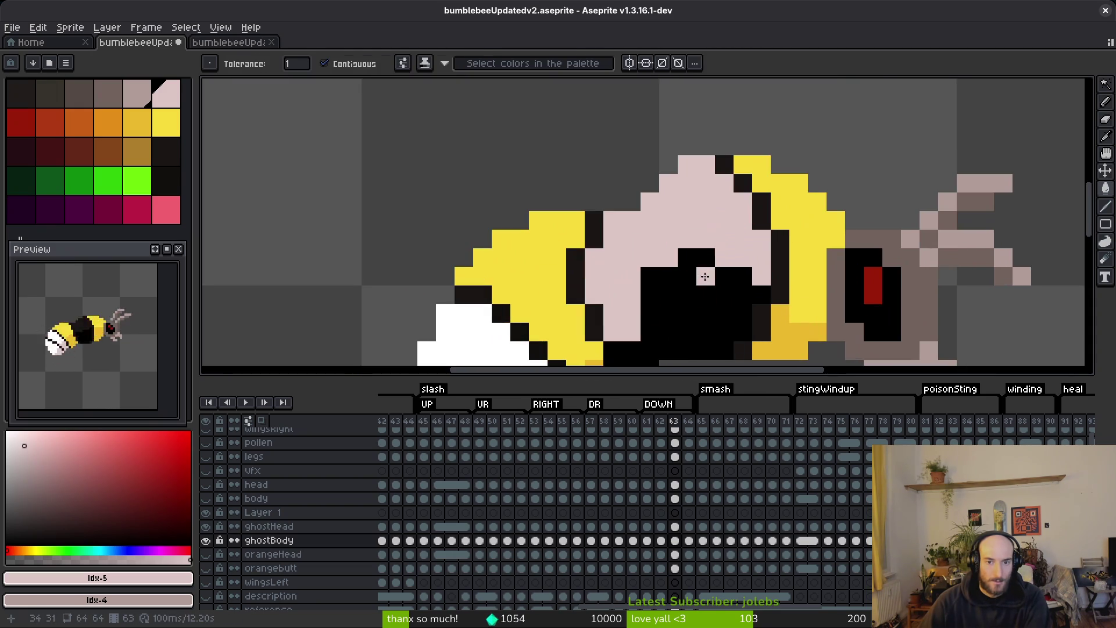
click(706, 297)
scroll(732, 324, down, 2)
scroll(732, 324, up, 5)
scroll(732, 314, down, 3)
scroll(733, 302, down, 1)
scroll(734, 282, up, 4)
key(ctrl+z)
key(ctrl+z)
scroll(738, 302, down, 4)
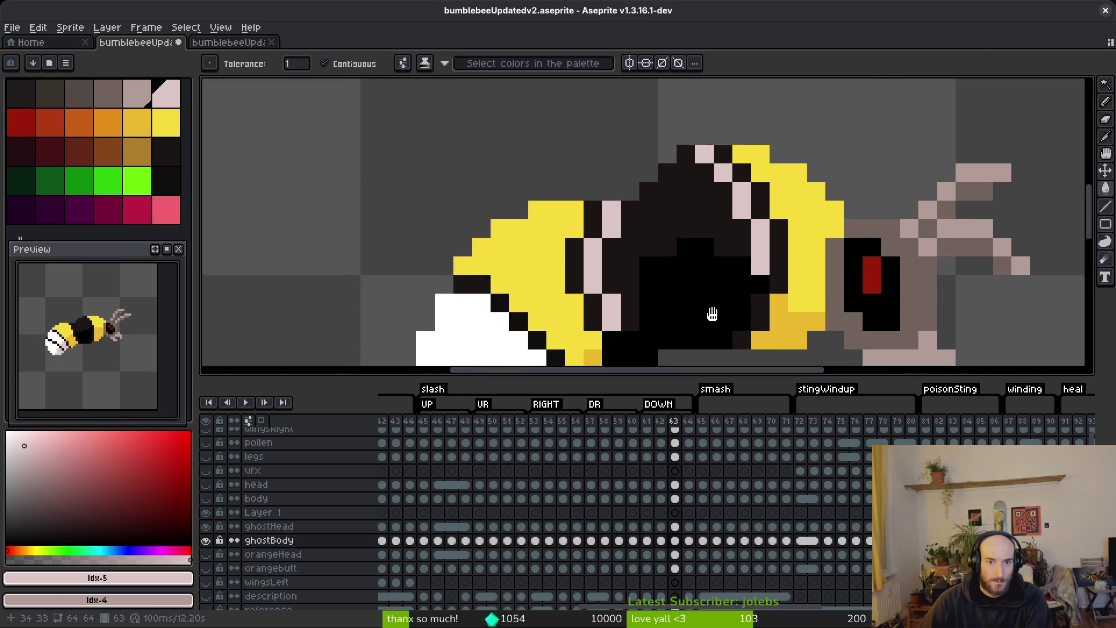
click(760, 335)
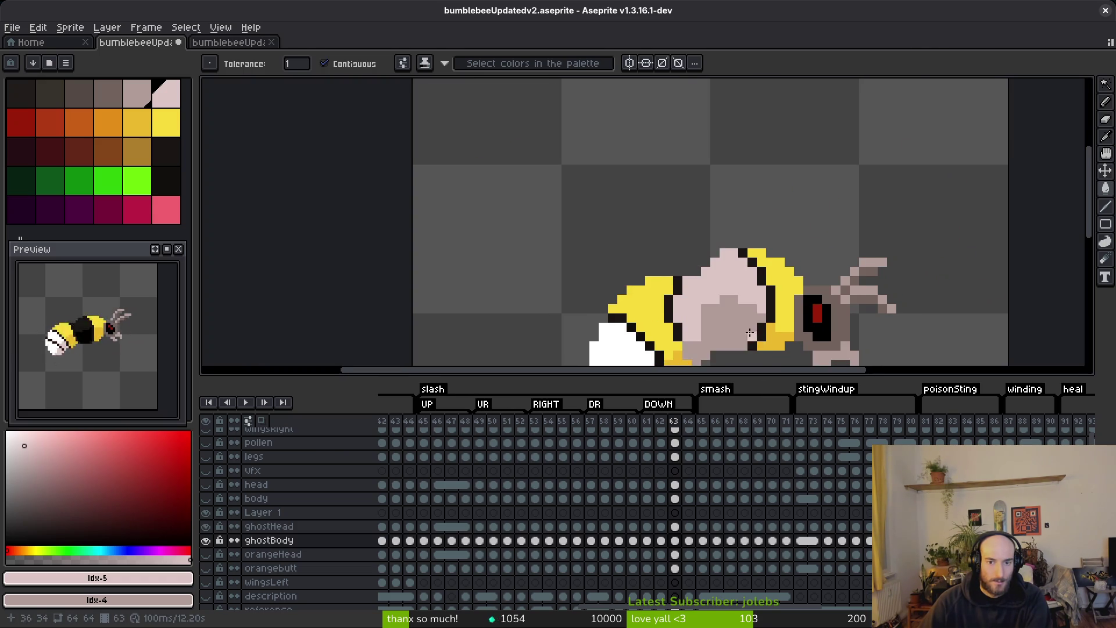
scroll(756, 331, up, 3)
click(606, 257)
key(ctrl+z)
- Test amber and darker fills on the small yellow patch, then undo them
key(b)
scroll(656, 282, down, 3)
scroll(699, 319, up, 3)
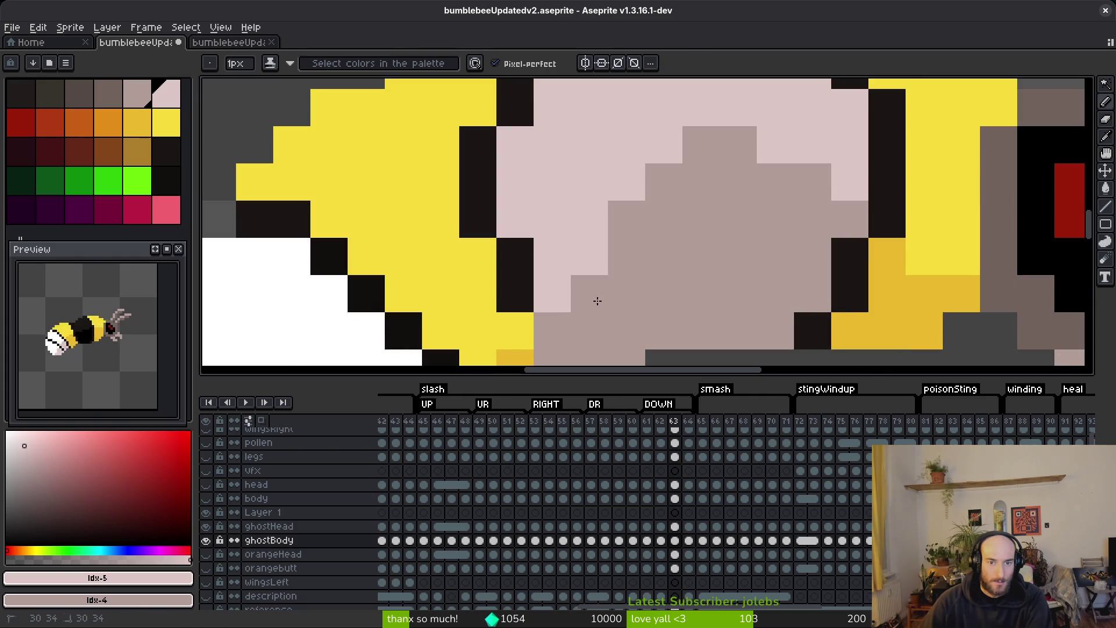
scroll(734, 312, down, 3)
scroll(736, 316, down, 1)
scroll(721, 303, up, 2)
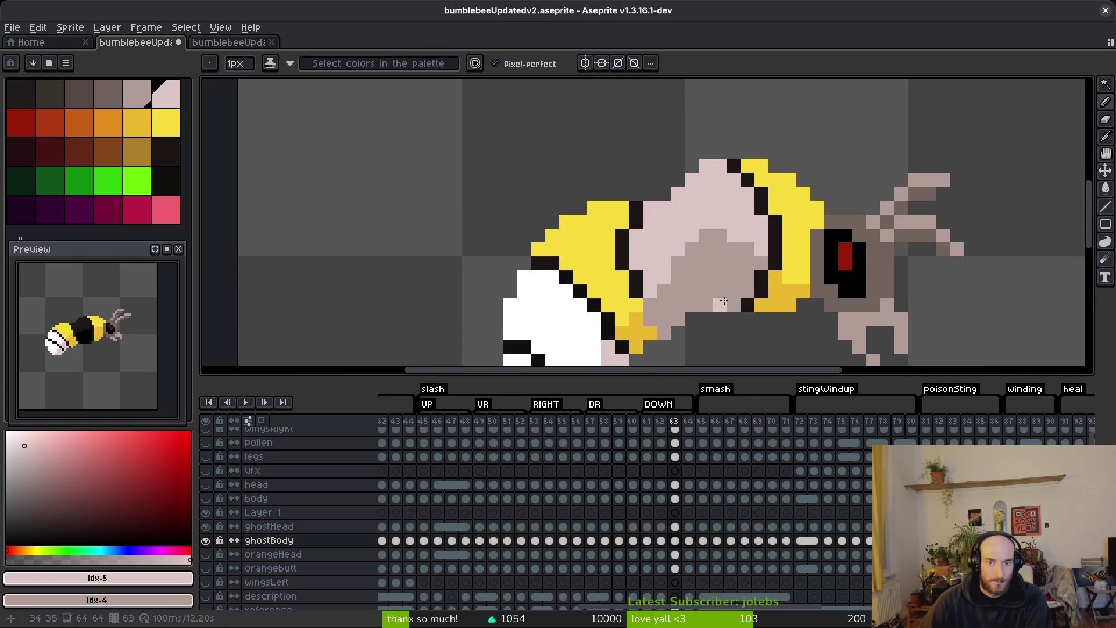
key(g)
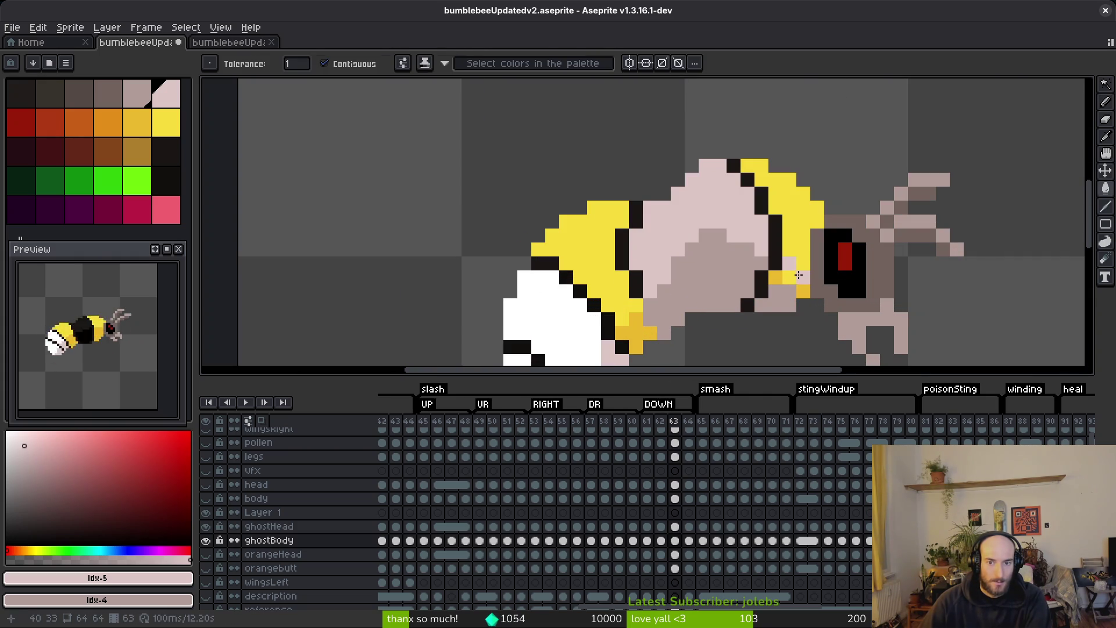
click(801, 291)
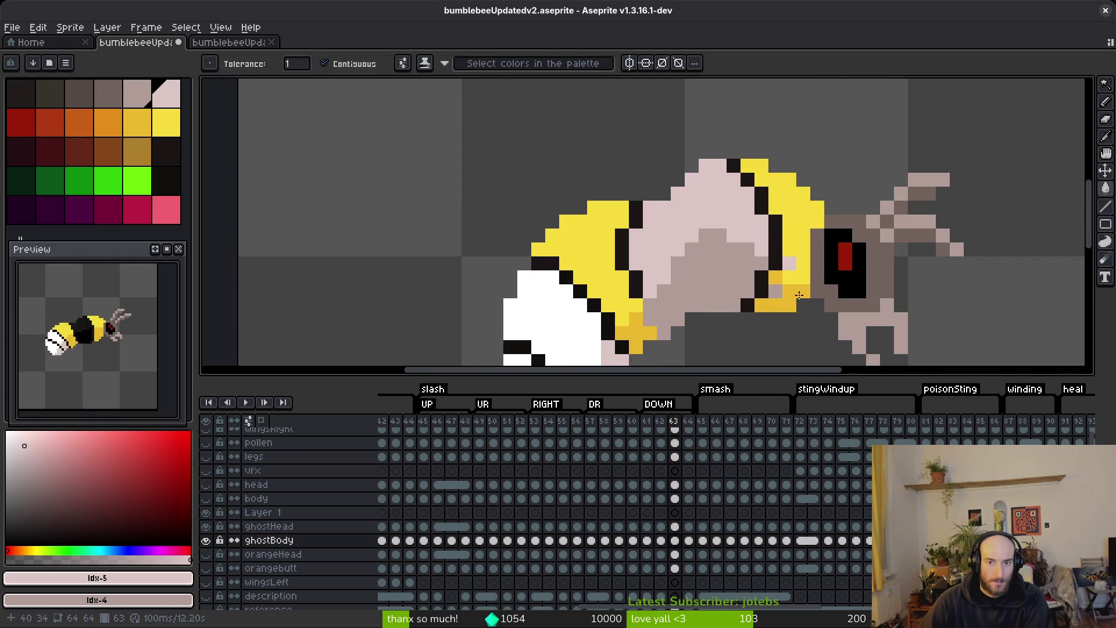
scroll(801, 295, up, 2)
right_click(794, 304)
key(ctrl+z)
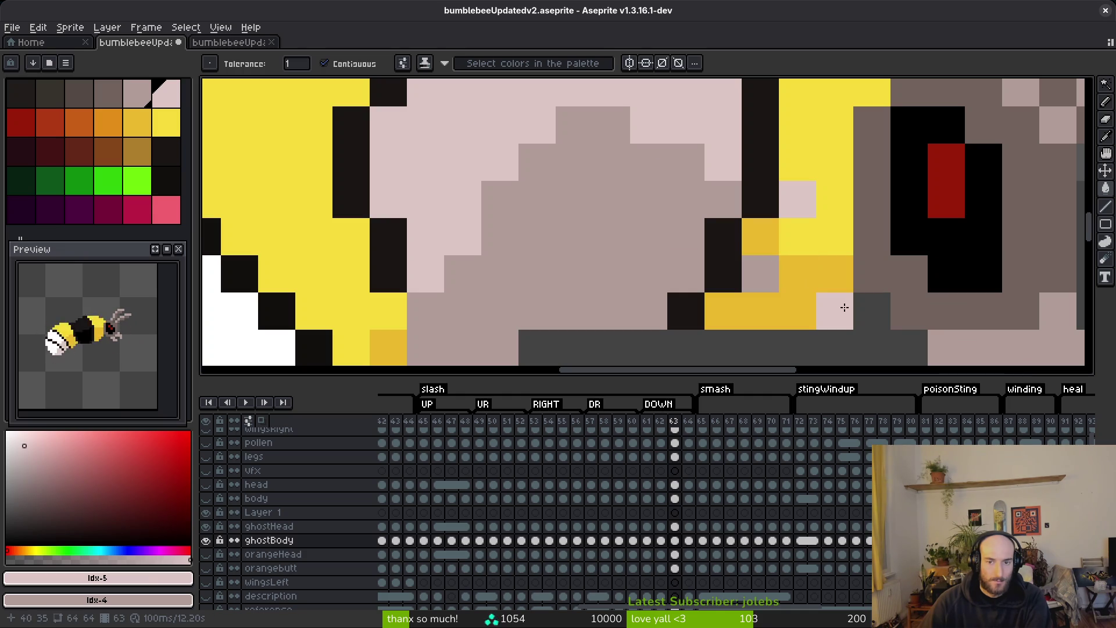
key(ctrl+z)
key(ctrl+z)
key(ctrl+z)
key(ctrl+z)
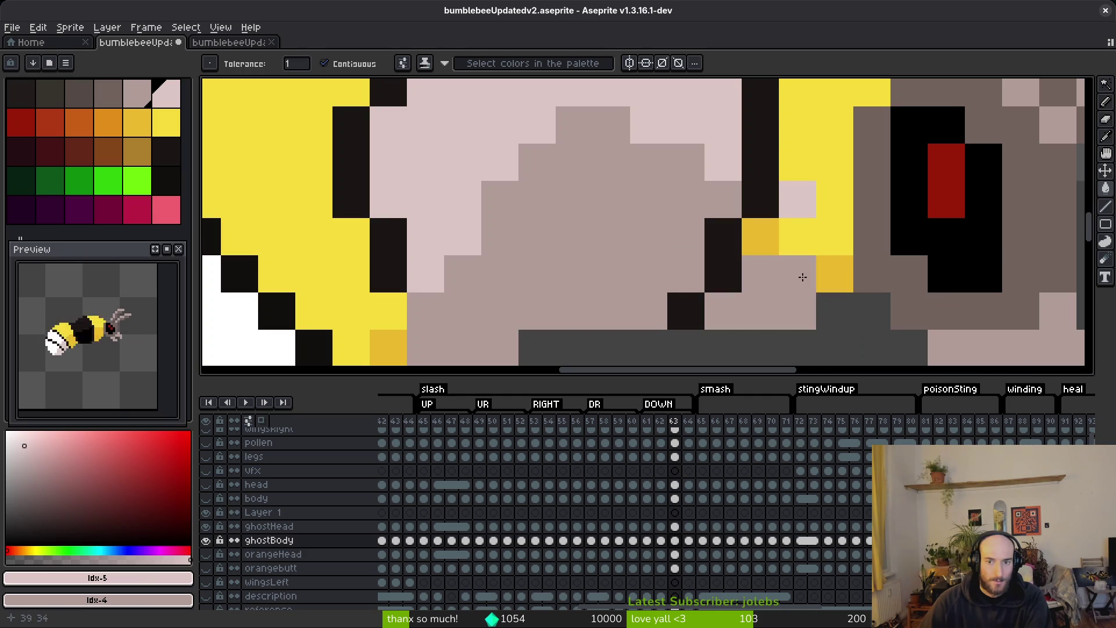
key(ctrl+y)
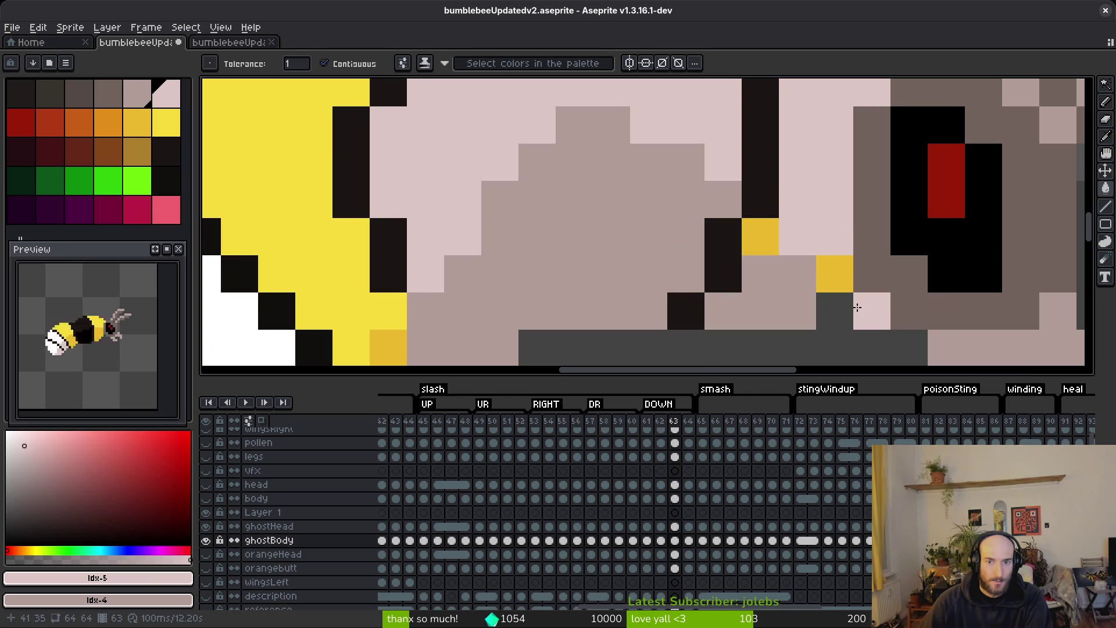
scroll(859, 315, down, 4)
key(ctrl+z)
key(ctrl+z)
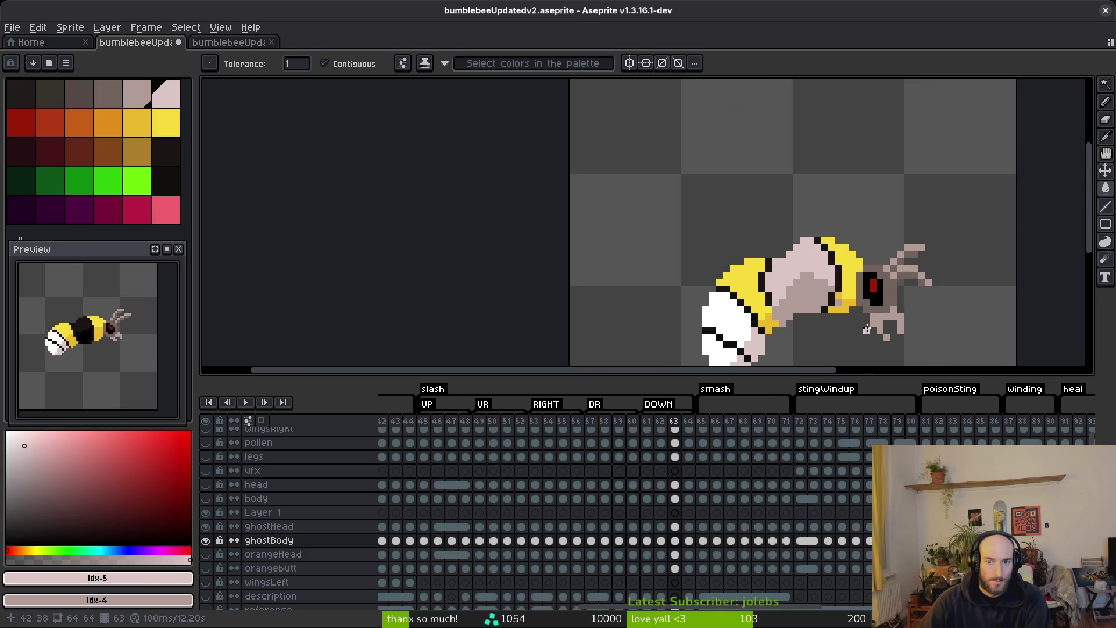
scroll(859, 318, up, 5)
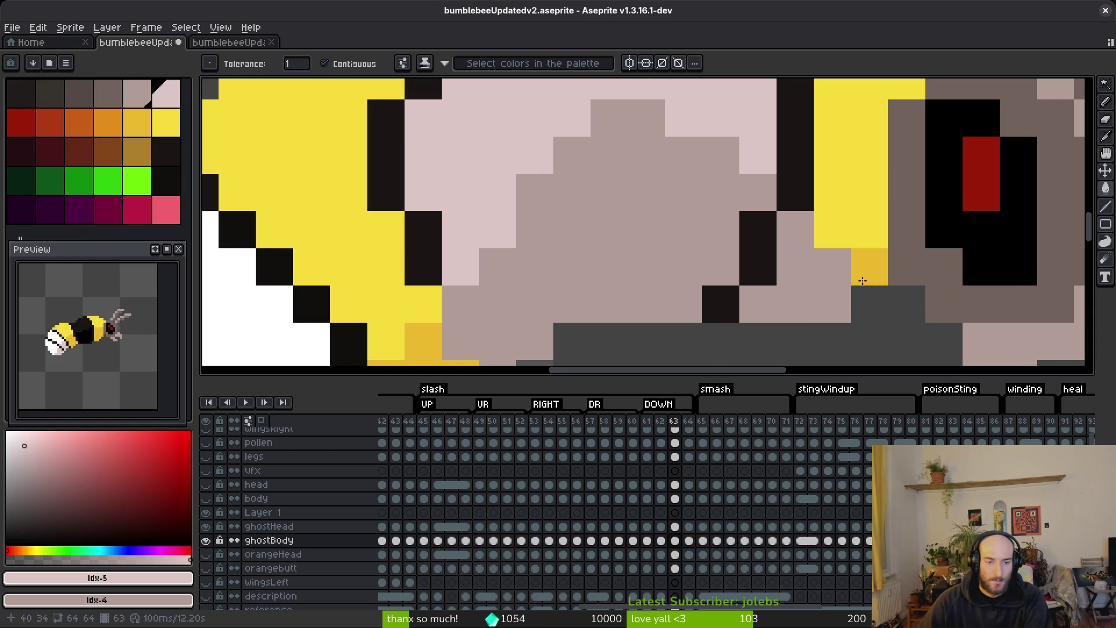
- Hide the ghostBody layer and select the ghostHead layer to isolate ghost parts
click(206, 542)
click(206, 528)
click(206, 528)
key(b)
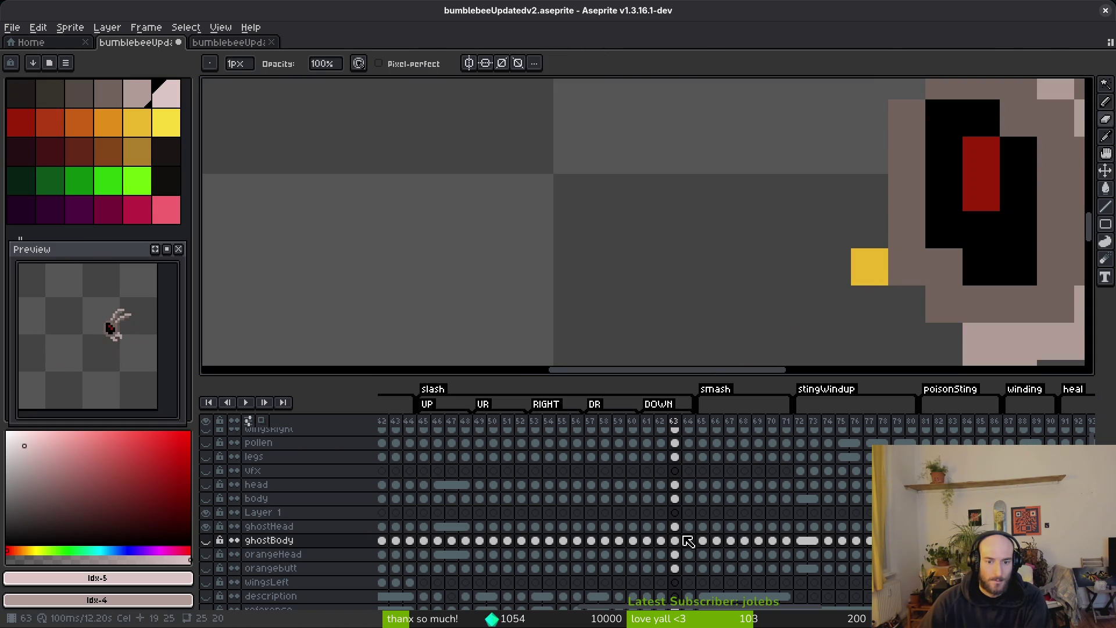
click(689, 526)
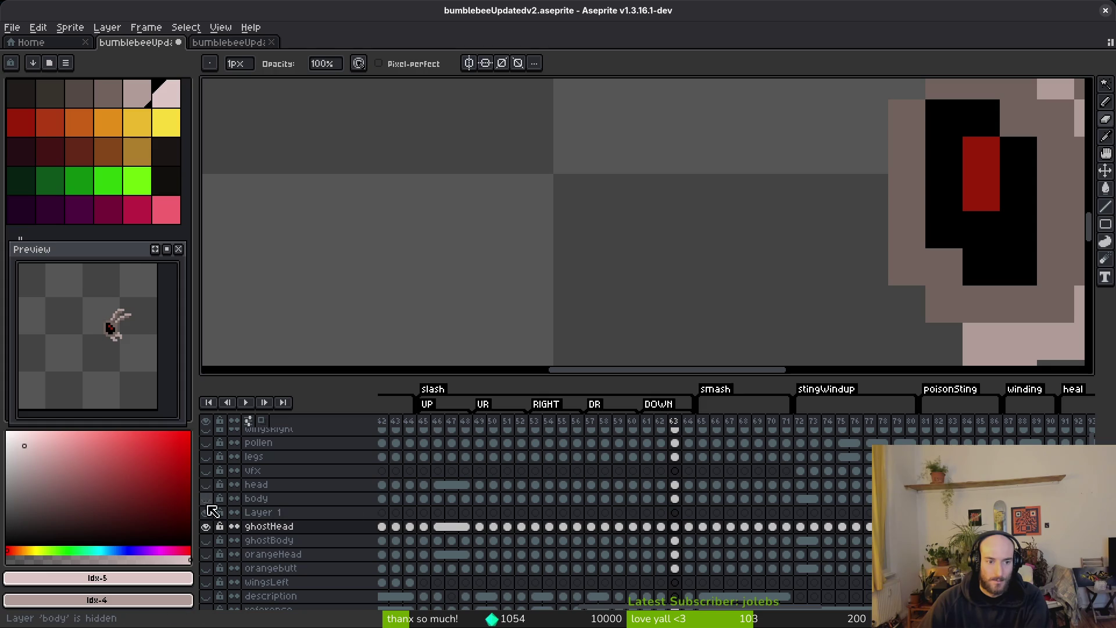
- Compare with the regular head layer, then reselect ghostHead at frame 63 and show ghostBody
click(206, 485)
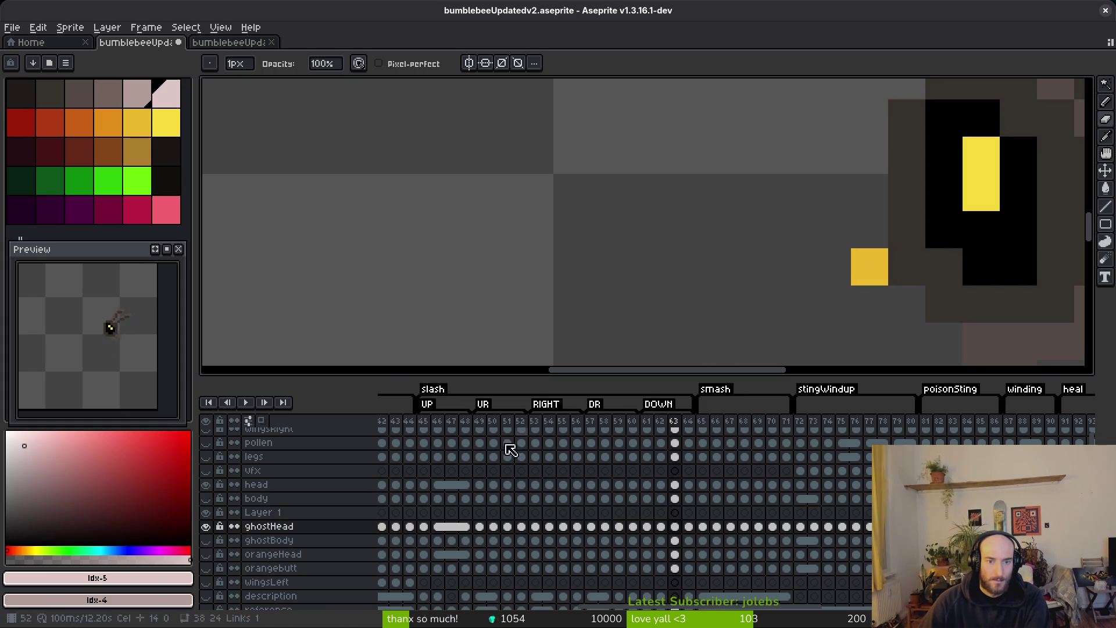
click(675, 485)
key(i)
key(Right)
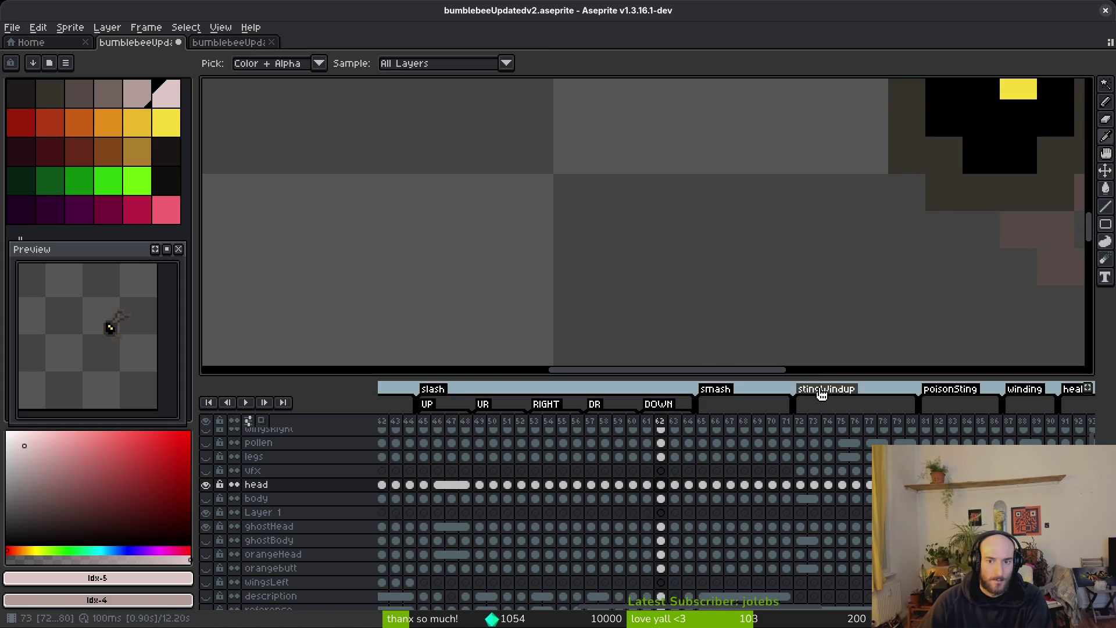
click(675, 527)
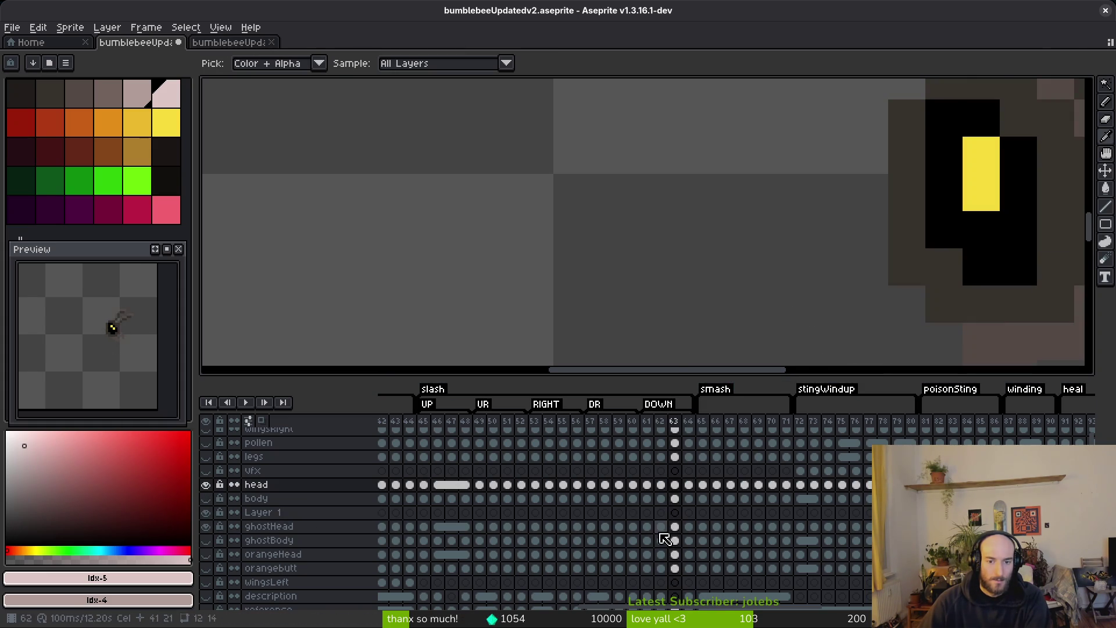
click(206, 484)
click(675, 526)
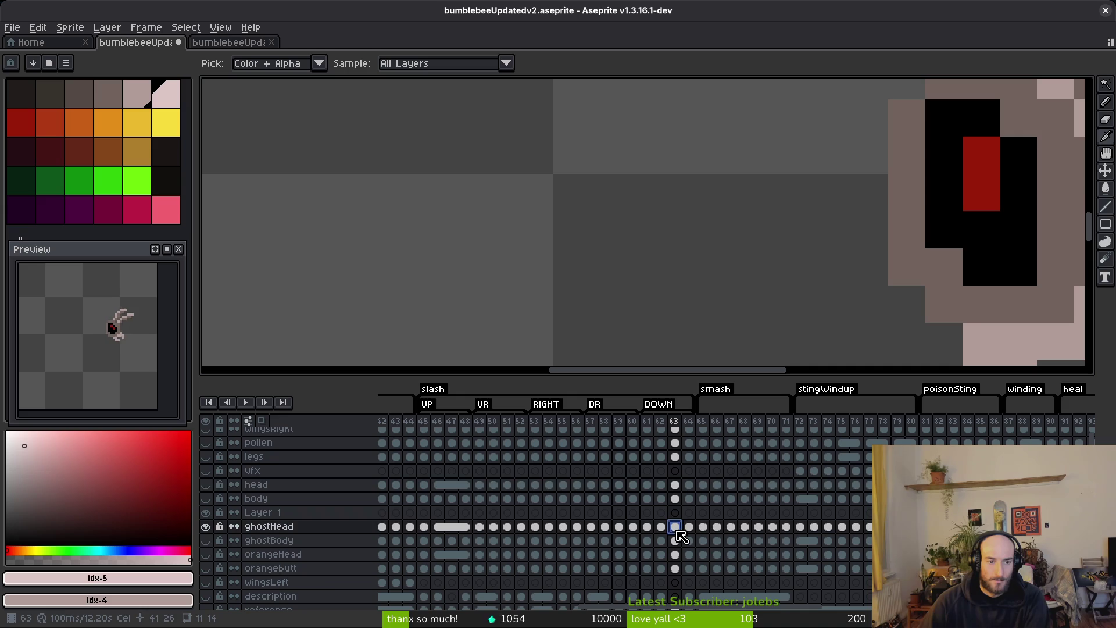
click(206, 541)
scroll(714, 320, down, 2)
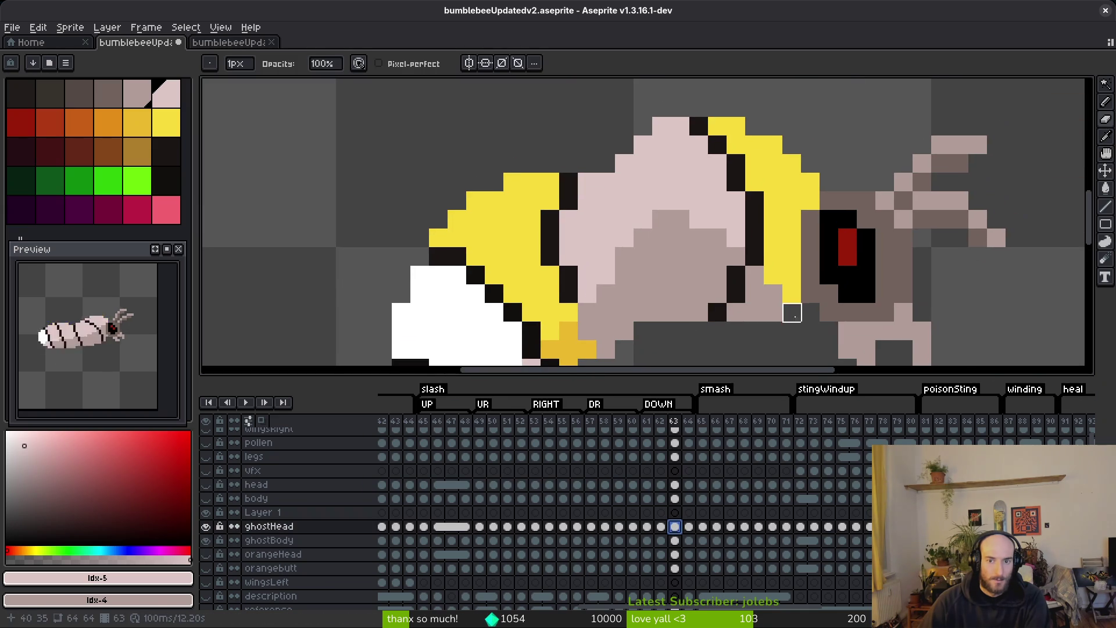
- Sample the light pink and fill the right yellow stripe on the ghostBody cel
key(b)
key(i)
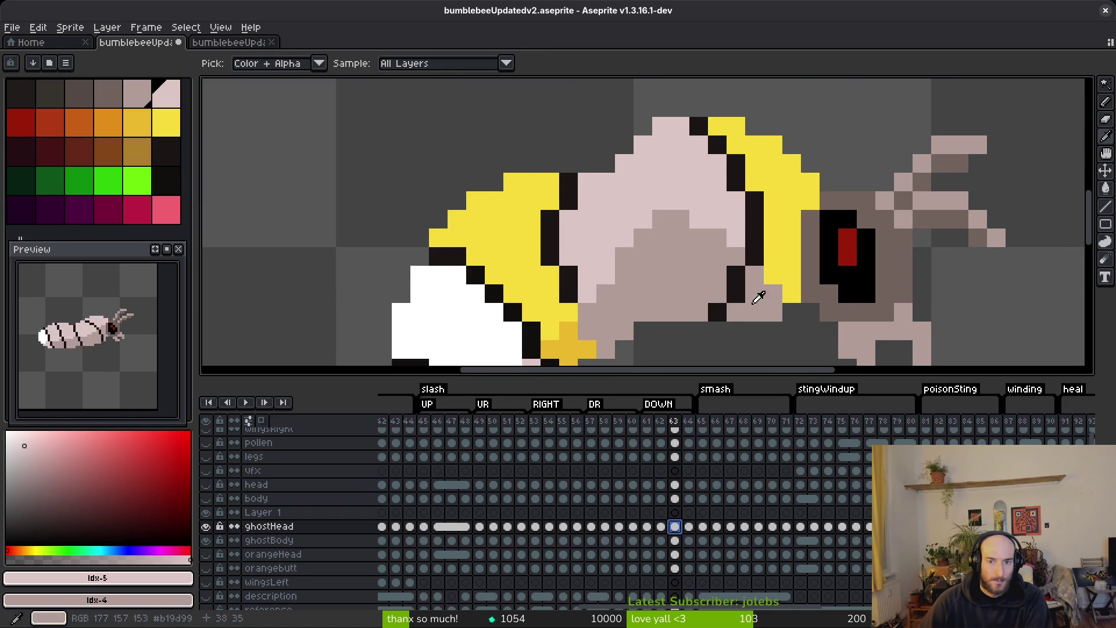
click(674, 195)
key(g)
click(787, 238)
key(ctrl+z)
click(674, 541)
click(777, 185)
- Fill the left yellow and upper white stripes pink, then undo back to the dark body
key(b)
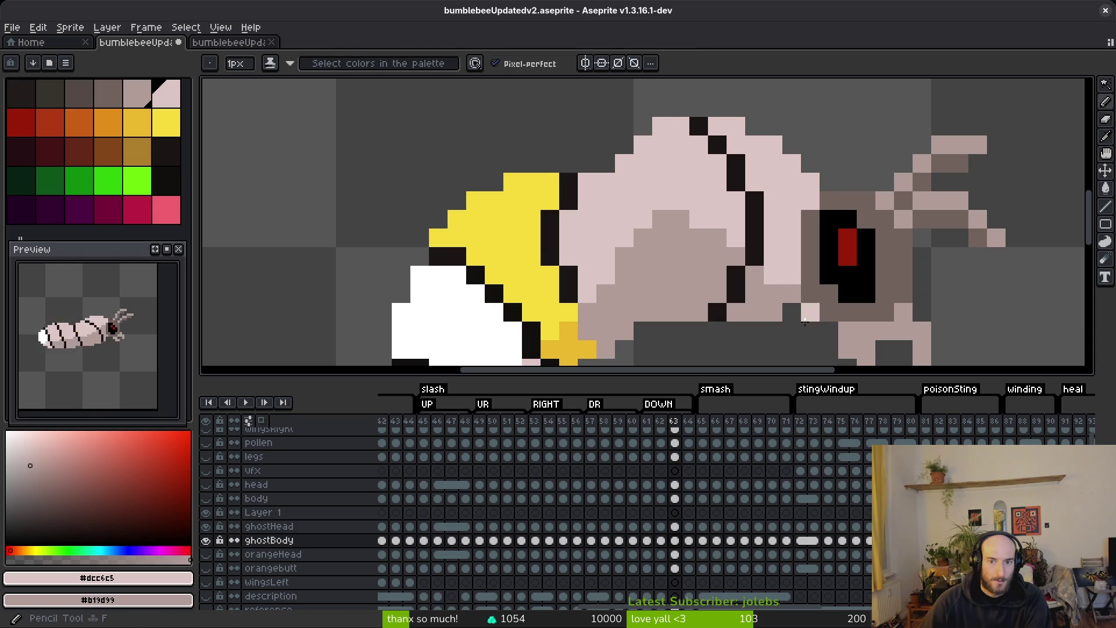
scroll(780, 292, down, 5)
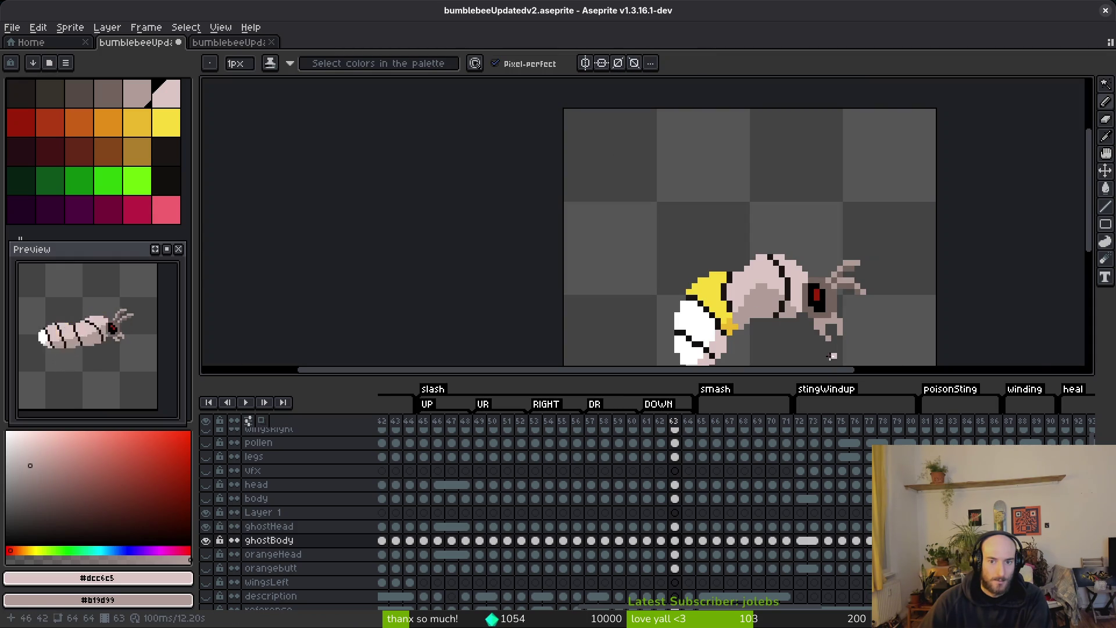
scroll(833, 357, up, 3)
key(g)
click(645, 273)
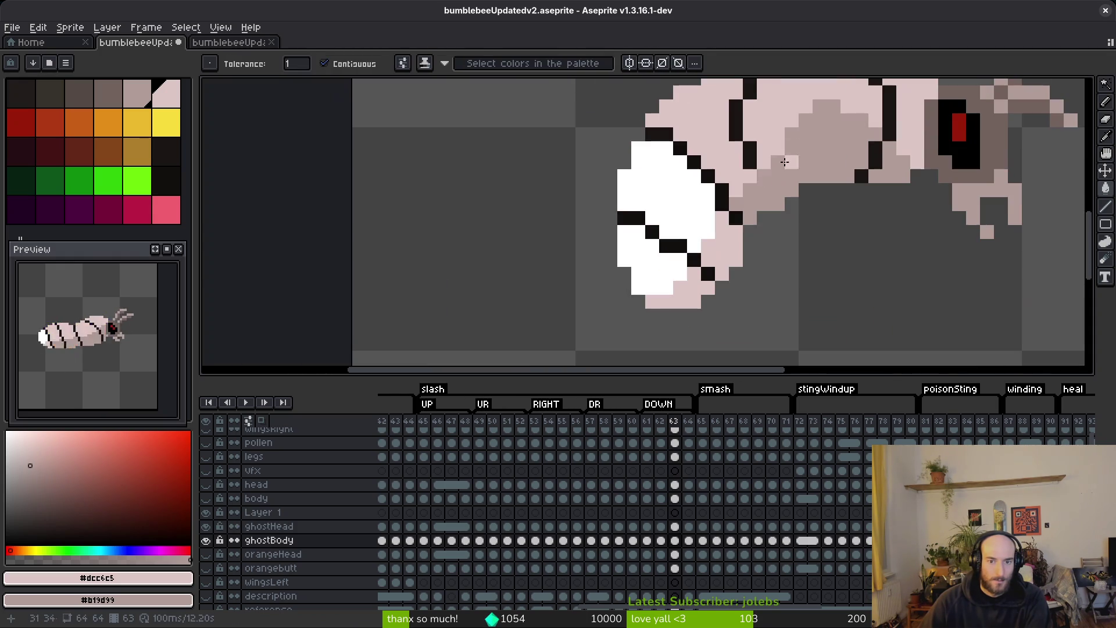
click(669, 174)
scroll(774, 233, down, 3)
scroll(759, 219, up, 3)
scroll(759, 219, up, 1)
scroll(739, 180, down, 3)
scroll(774, 326, up, 1)
key(ctrl+z)
key(ctrl+z)
key(ctrl+z)
key(ctrl+z)
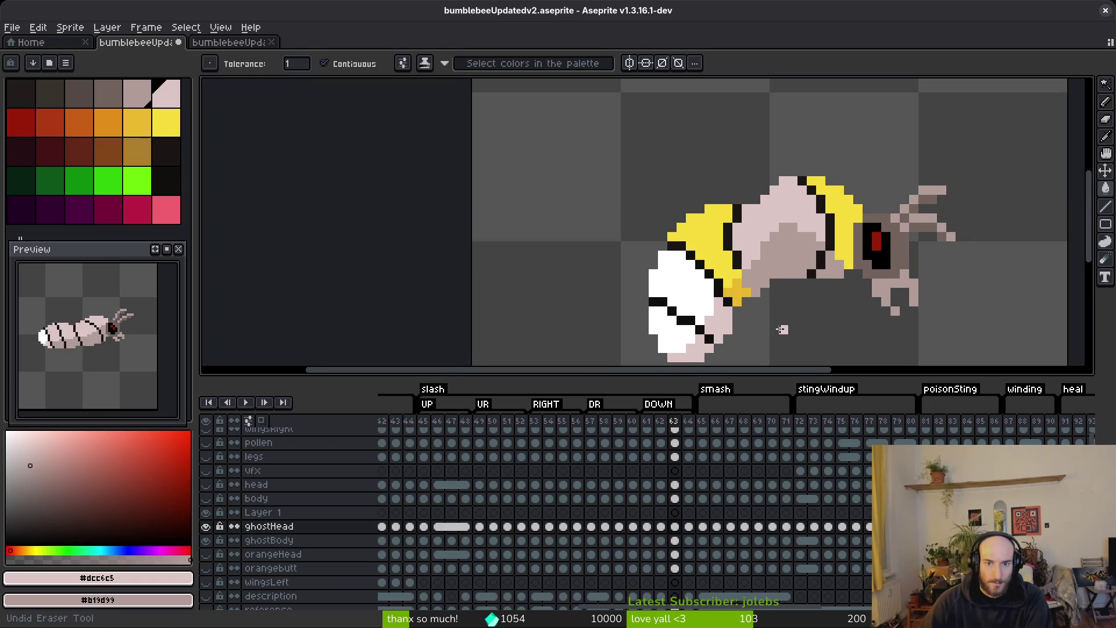
key(ctrl+z)
key(ctrl+z)
key(ctrl+z)
- Compare pink and dark body versions with undo and redo, keeping the dark body
scroll(826, 309, up, 6)
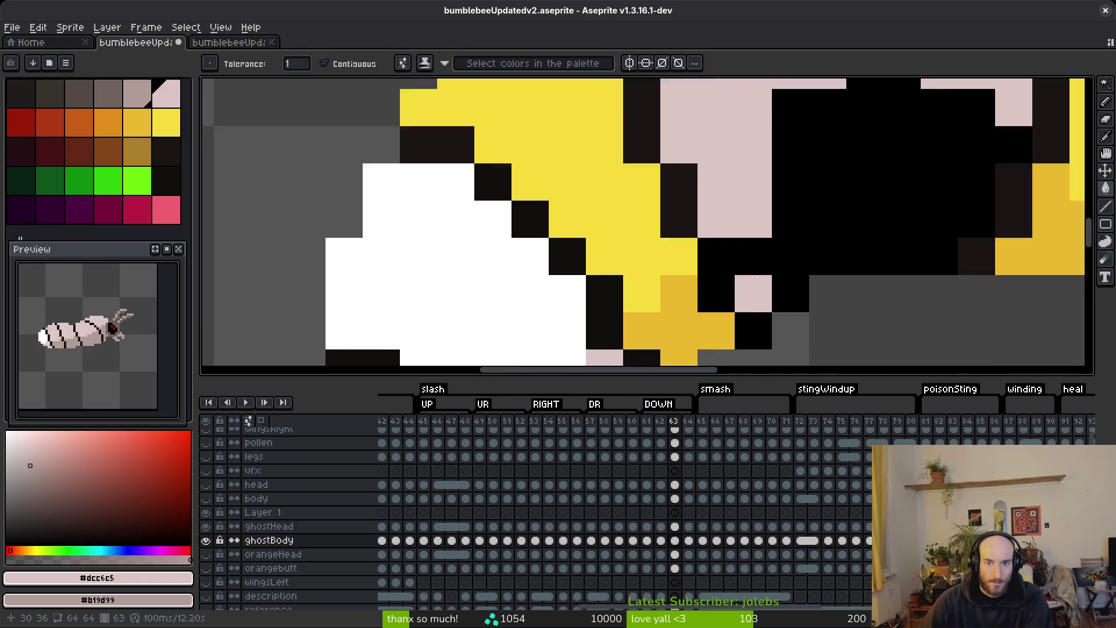
scroll(843, 305, down, 4)
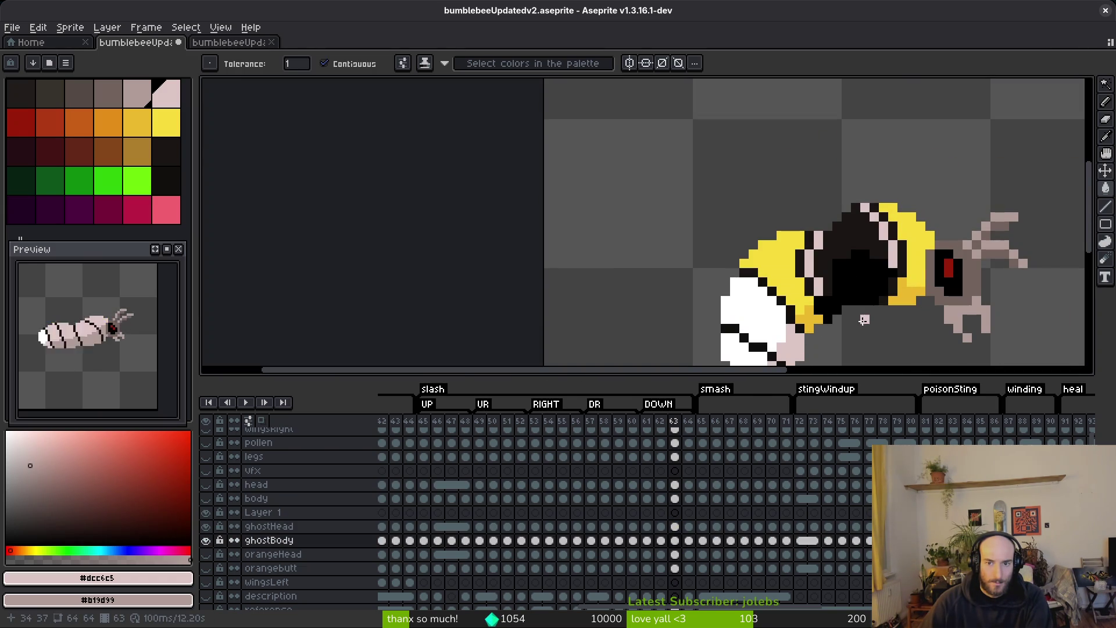
key(ctrl+y)
scroll(864, 314, up, 5)
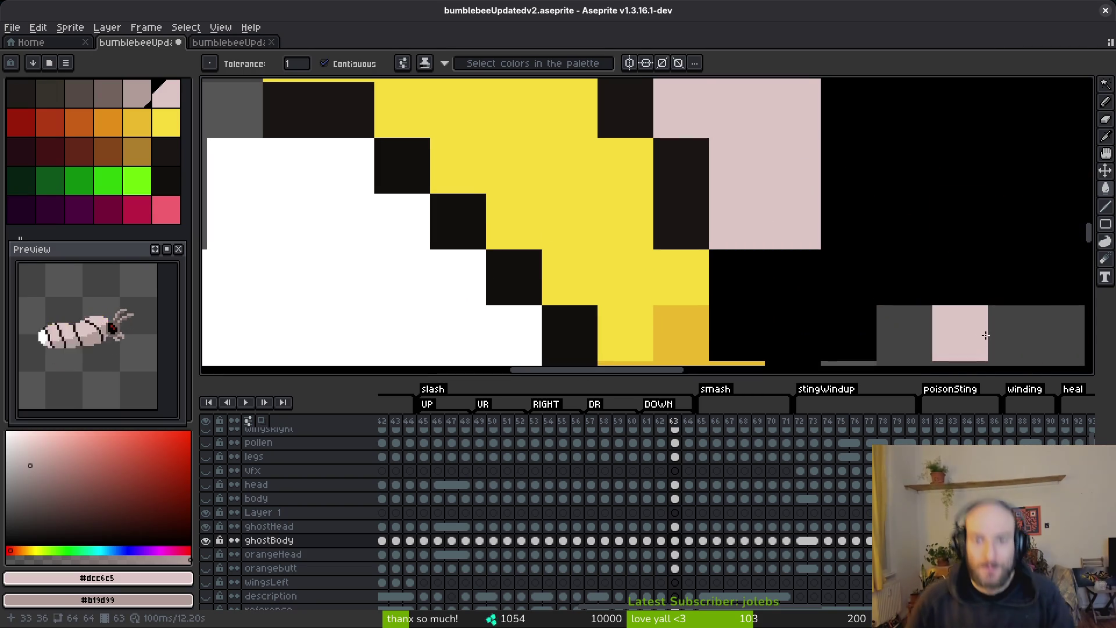
scroll(959, 332, down, 4)
key(ctrl+z)
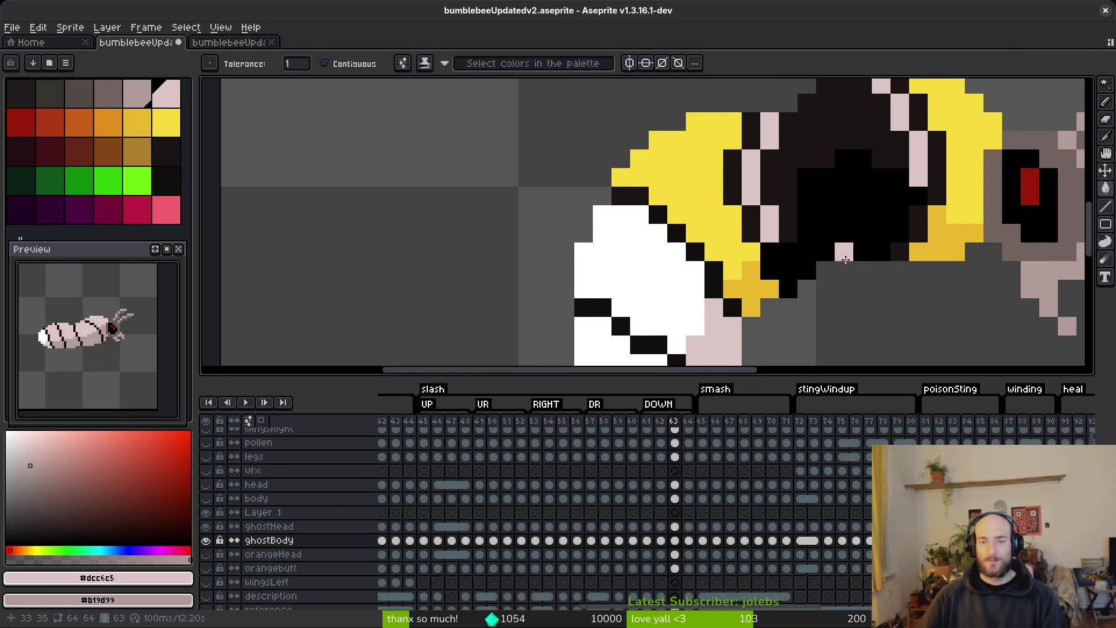
key(ctrl+z)
key(ctrl+y)
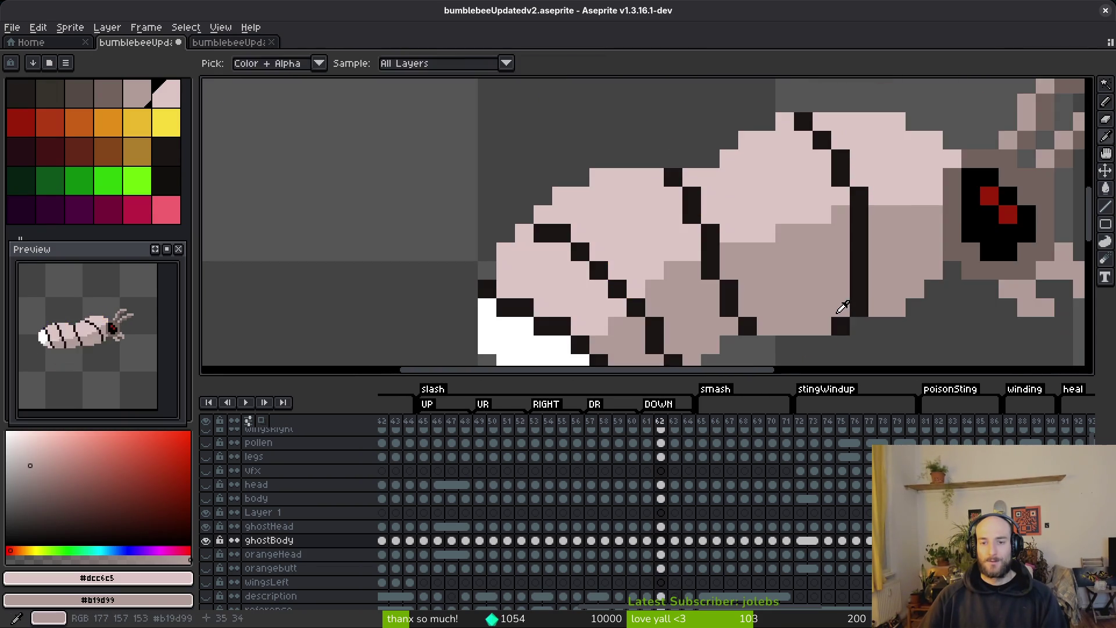
key(ctrl+z)
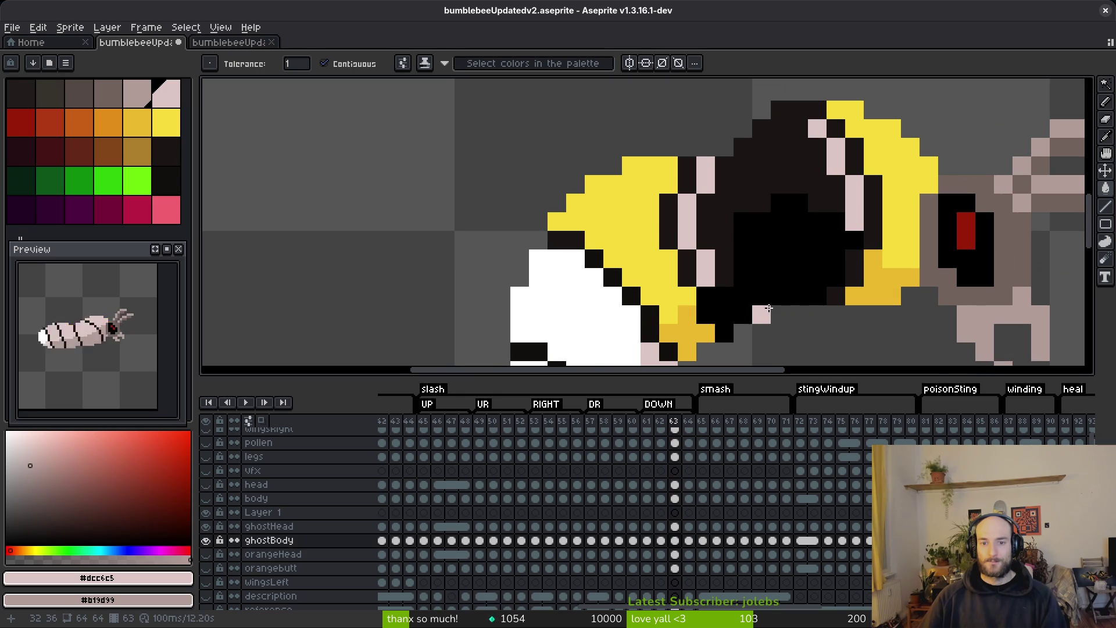
scroll(769, 309, up, 3)
- Fill the dark body with pale pink #dcc6c5 and the black head with grey-pink #b19d99
key(b)
alt+click(576, 259)
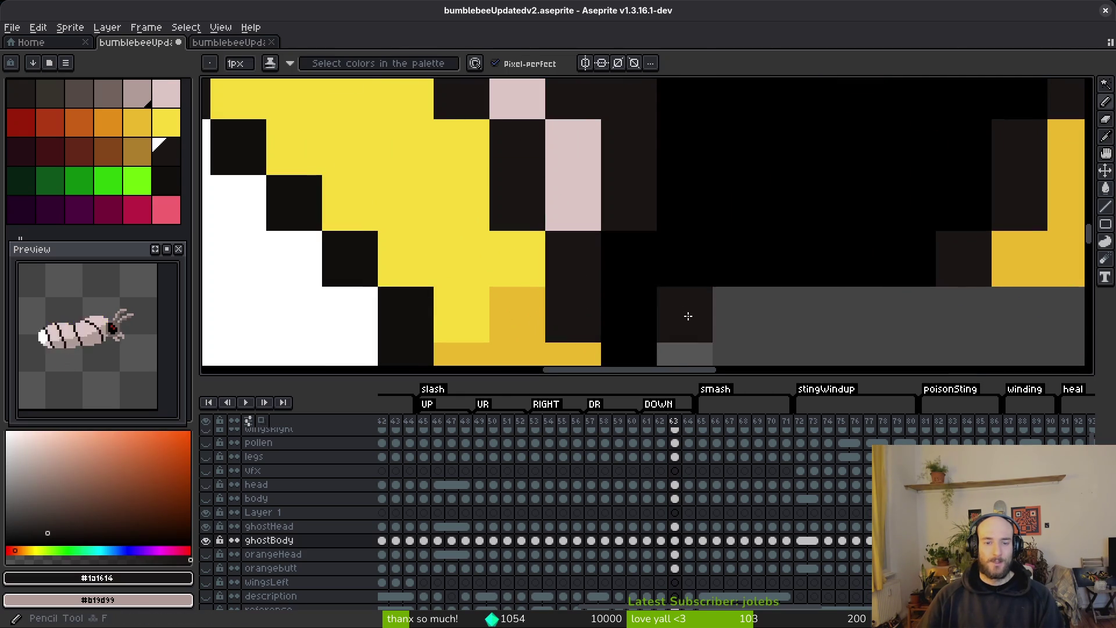
scroll(590, 289, down, 1)
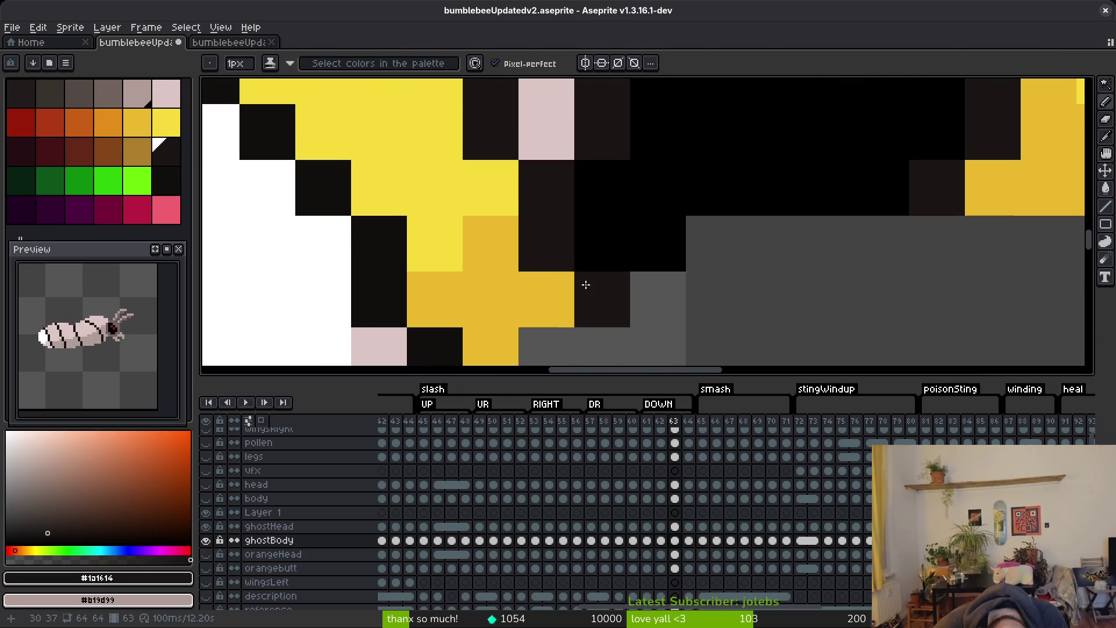
scroll(663, 222, down, 2)
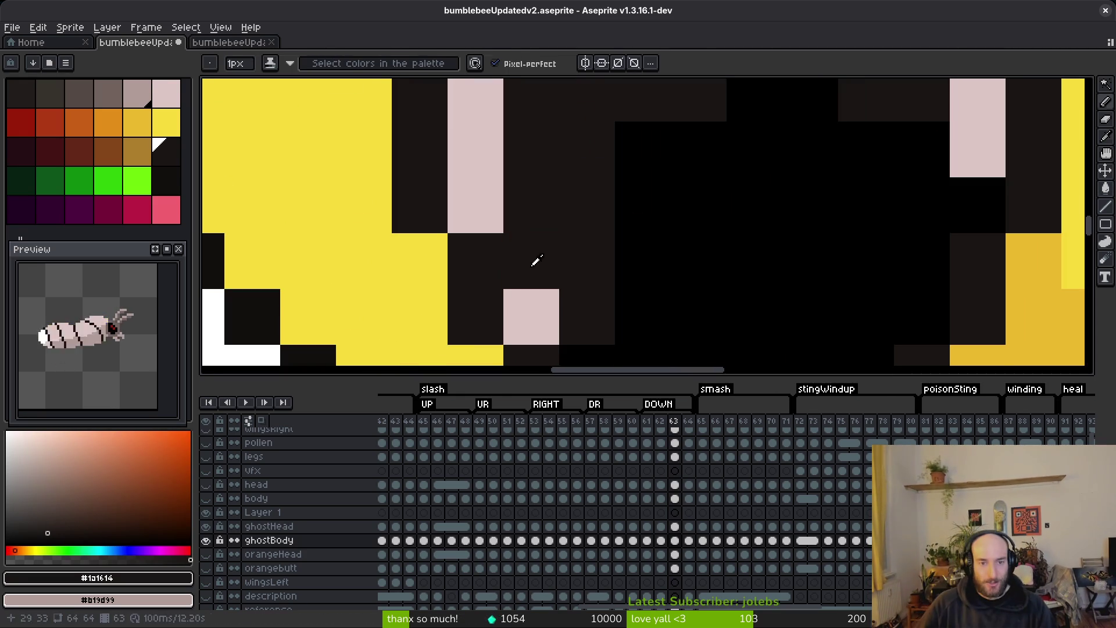
alt+click(531, 261)
key(g)
click(589, 235)
scroll(590, 235, down, 2)
right_click(773, 274)
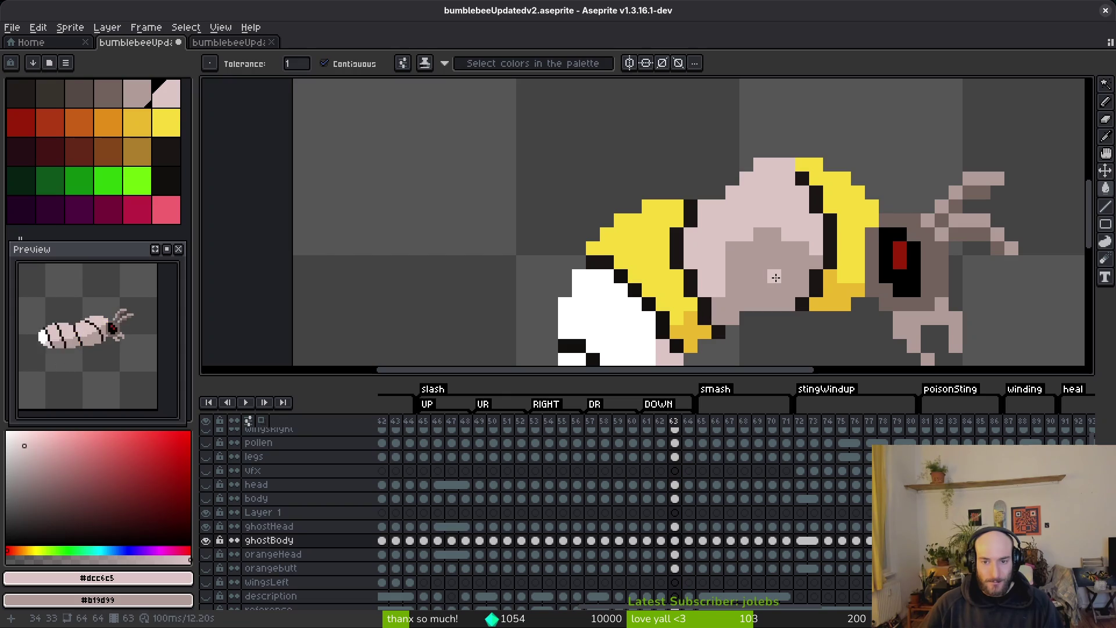
scroll(726, 231, up, 2)
- Fill the upper-right yellow area pale pink and the lower yellow patch grey-pink
key(f)
scroll(725, 232, down, 5)
scroll(720, 262, up, 5)
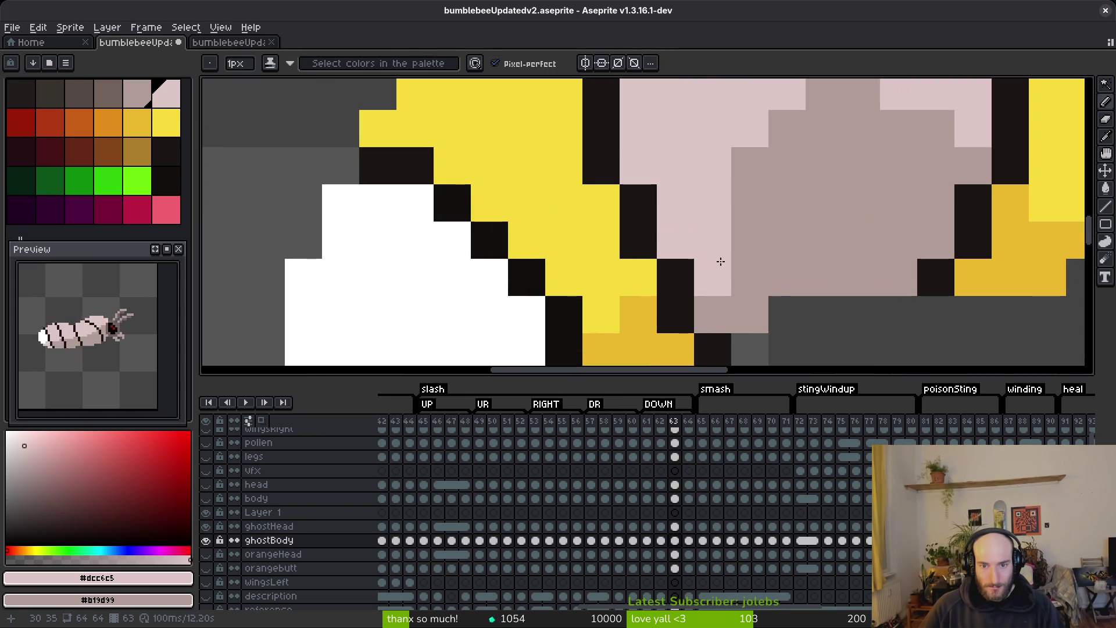
scroll(760, 238, down, 3)
key(g)
click(767, 169)
right_click(761, 259)
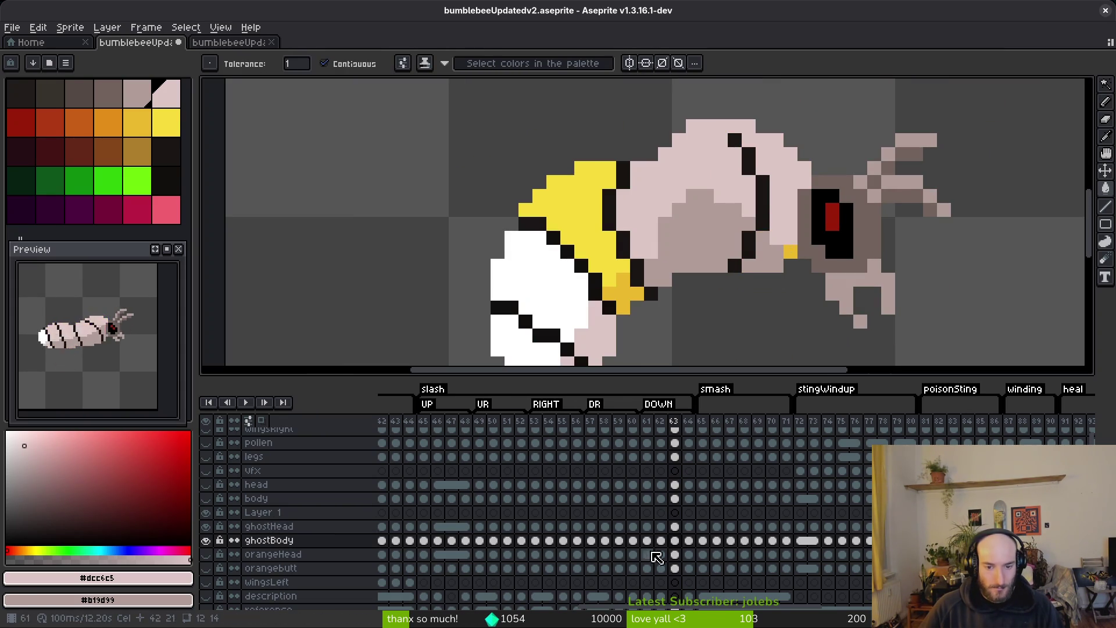
click(677, 526)
- Toggle the head layer's visibility on frame 63 to compare, then select the ghostBody layer
key(b)
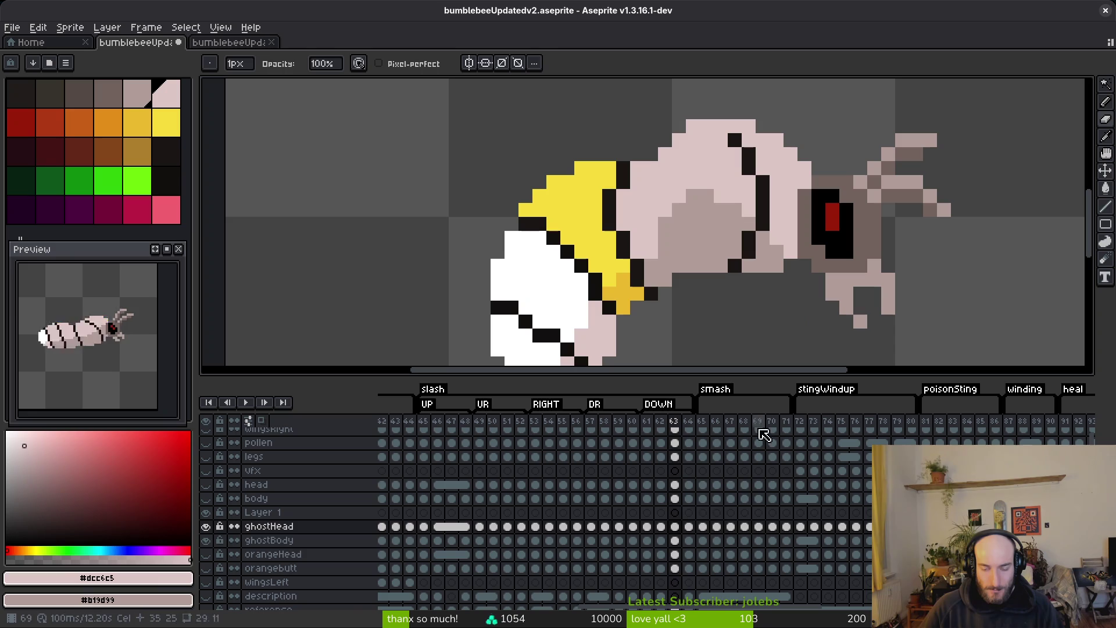
click(675, 498)
click(206, 484)
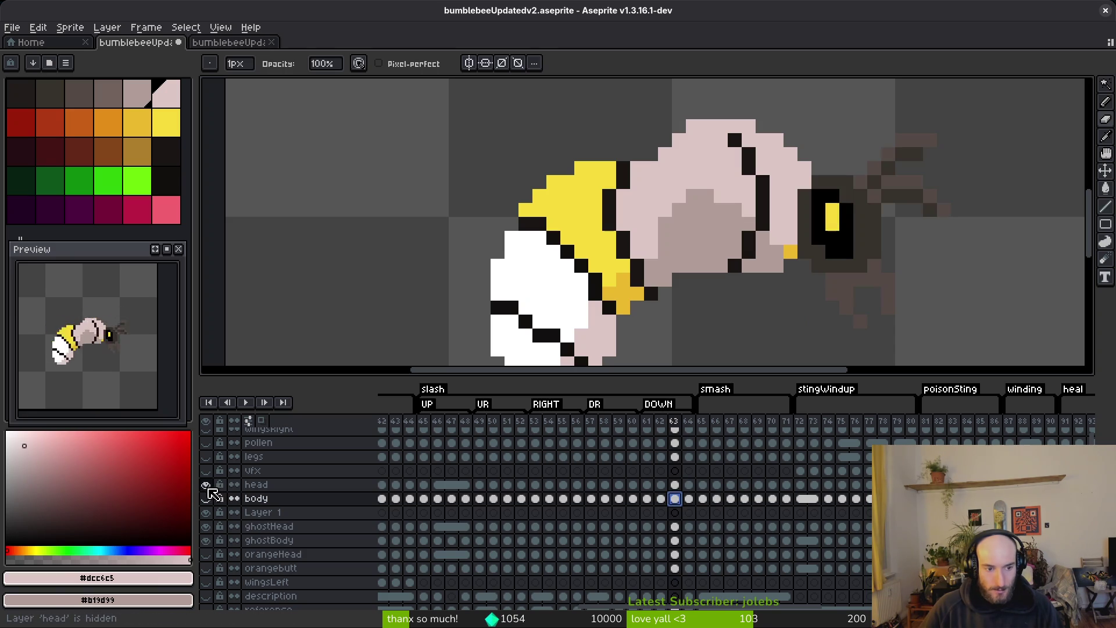
click(674, 484)
click(206, 485)
click(675, 540)
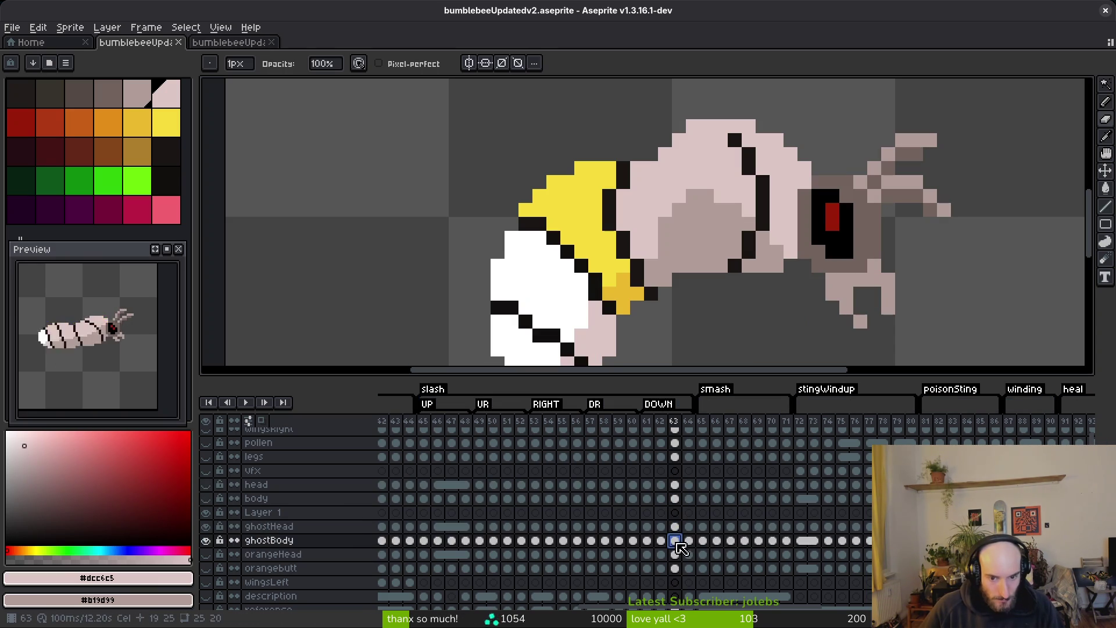
- Bucket-fill the yellow stripes light pink and the orange and pink areas darker grey-pink
drag(702, 215, 728, 210)
key(g)
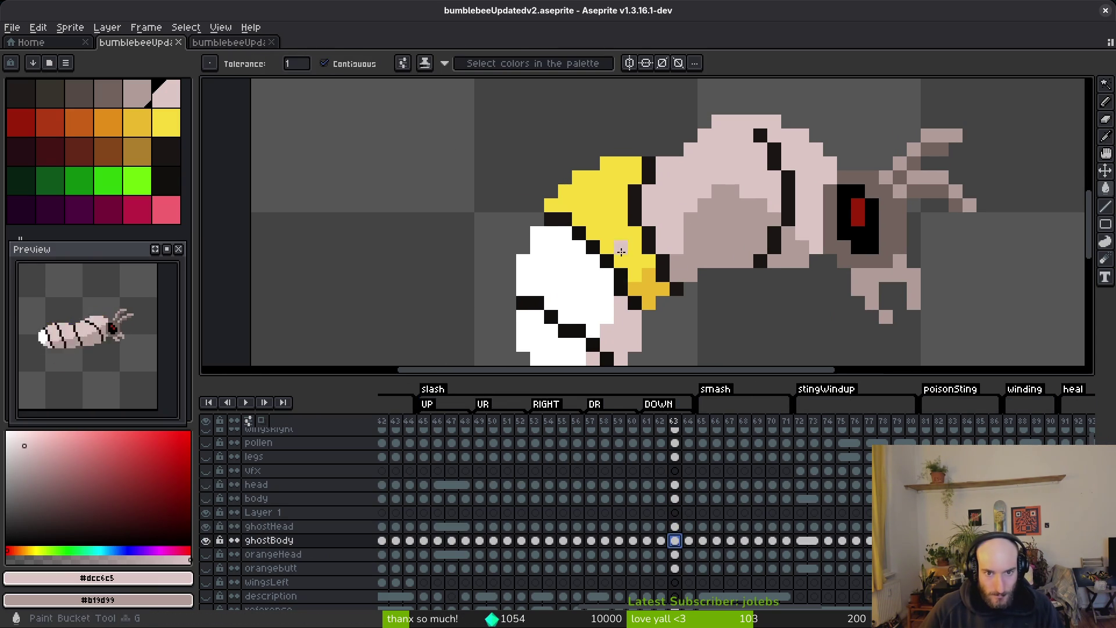
click(587, 221)
right_click(646, 287)
right_click(625, 338)
scroll(625, 337, down, 3)
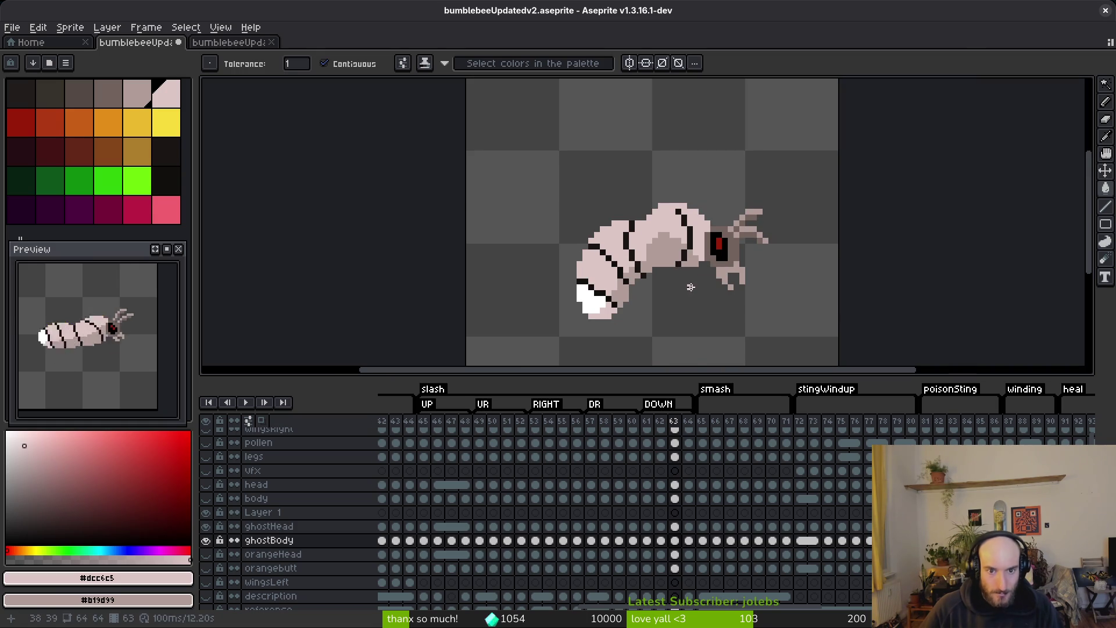
drag(680, 289, 677, 278)
key(ctrl+z)
key(ctrl+y)
scroll(648, 269, up, 3)
key(ctrl+z)
key(ctrl+y)
- Repaint a taupe body pixel light pink with the Pencil and save the sprite
key(b)
scroll(680, 243, down, 3)
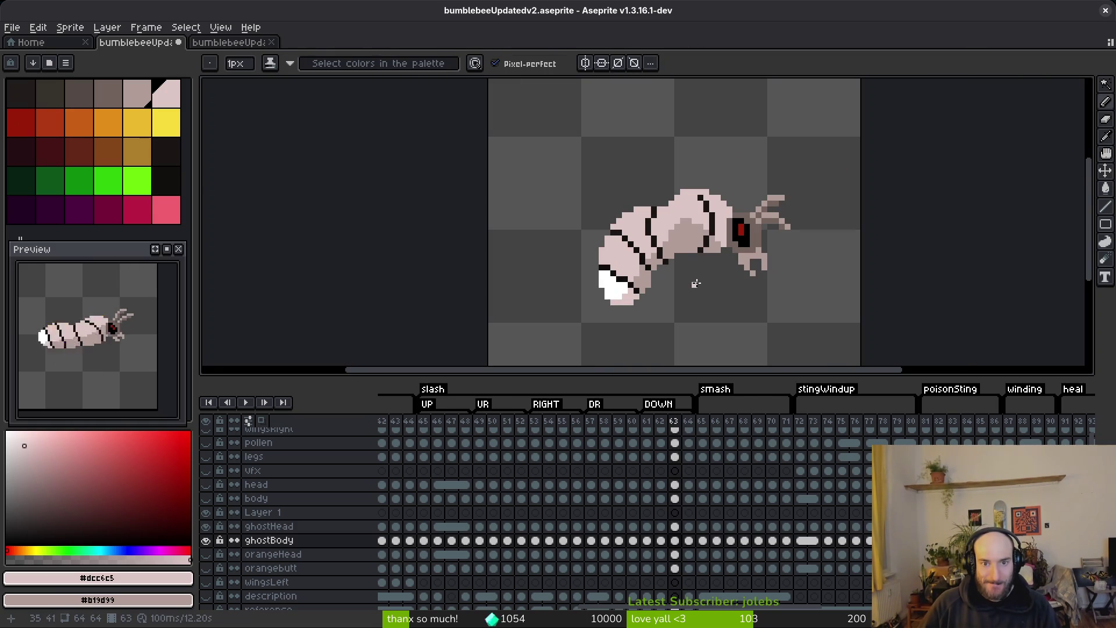
scroll(696, 285, up, 3)
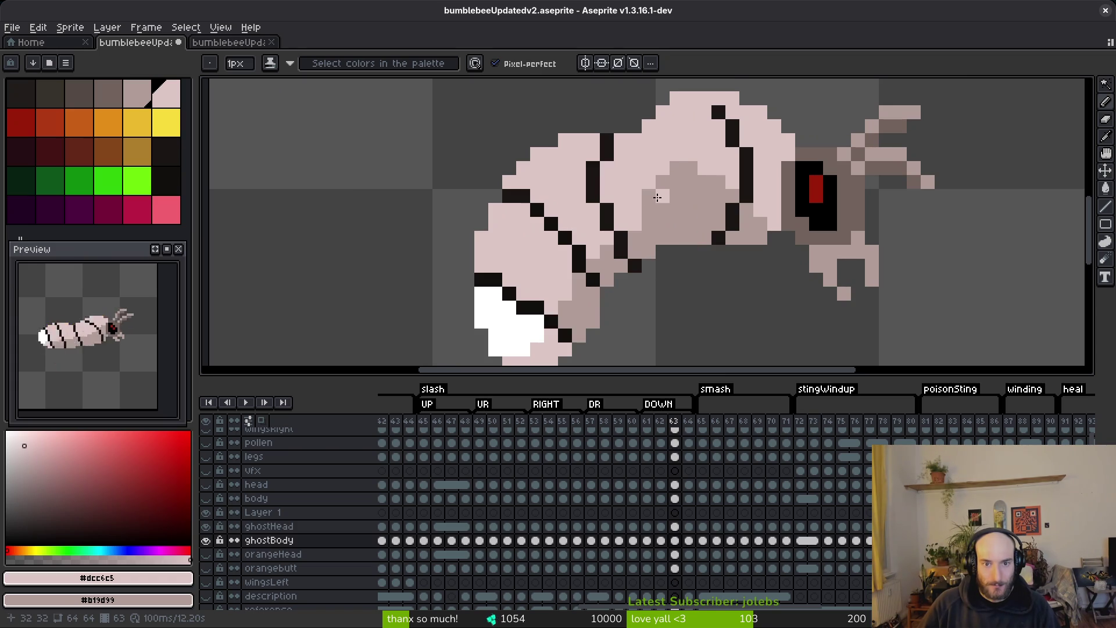
scroll(680, 210, down, 5)
scroll(698, 241, up, 2)
scroll(680, 216, up, 2)
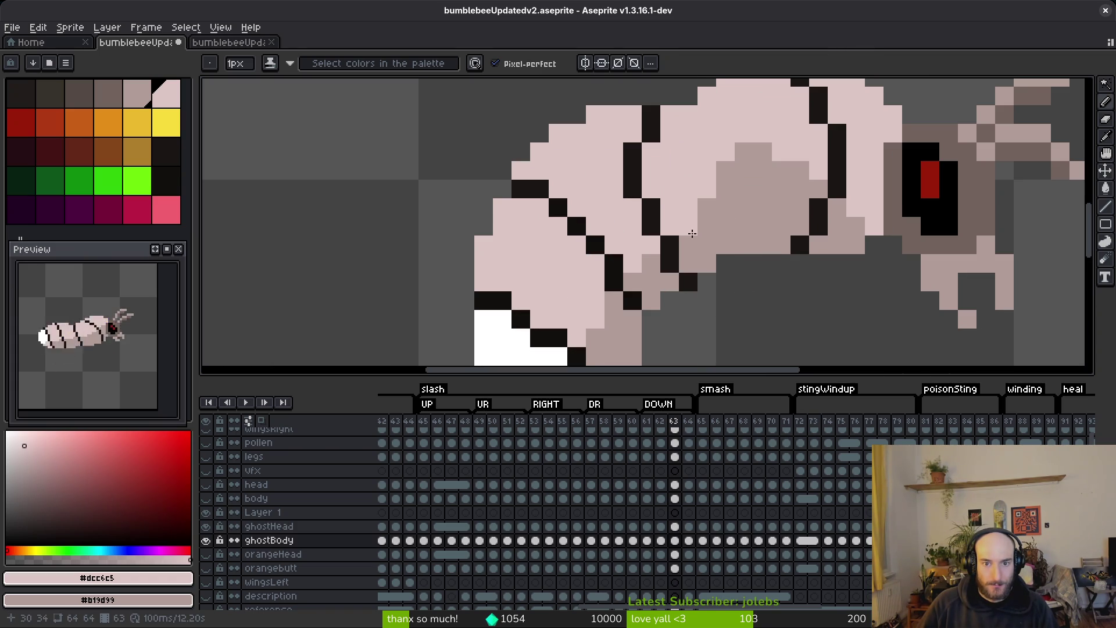
key(ctrl+z)
scroll(753, 268, down, 2)
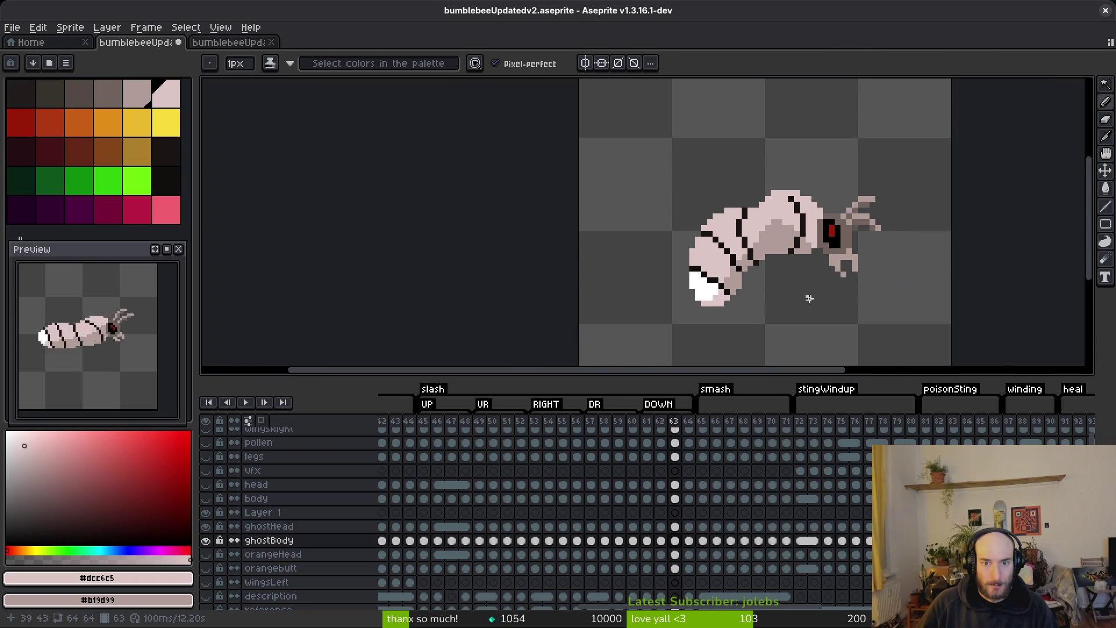
scroll(804, 292, down, 2)
scroll(777, 222, up, 8)
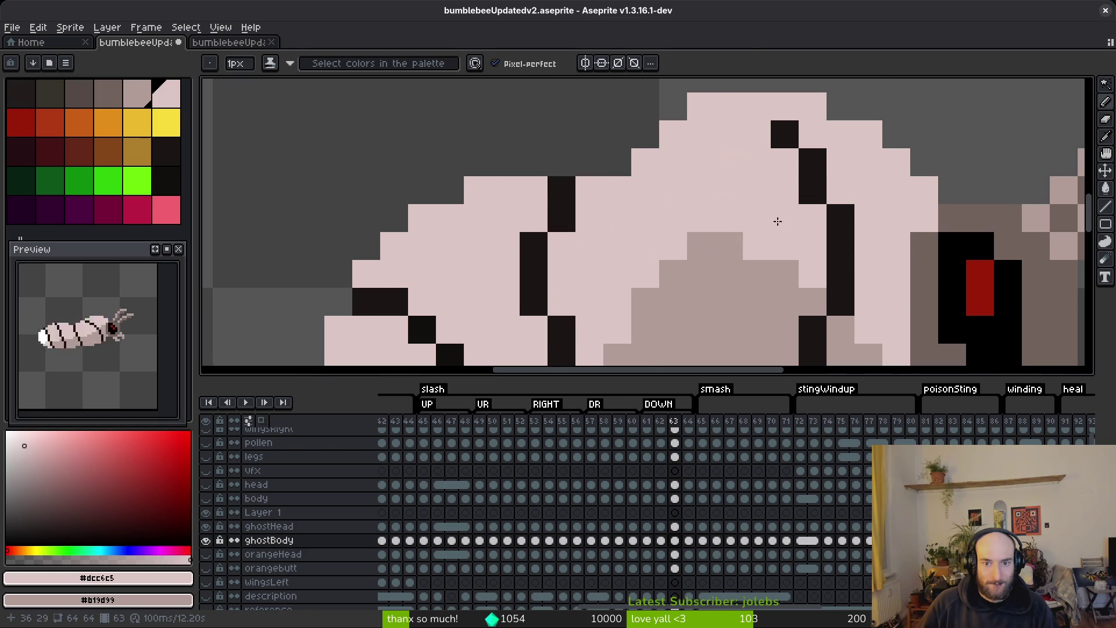
drag(738, 249, 744, 249)
scroll(786, 239, down, 3)
scroll(787, 239, up, 3)
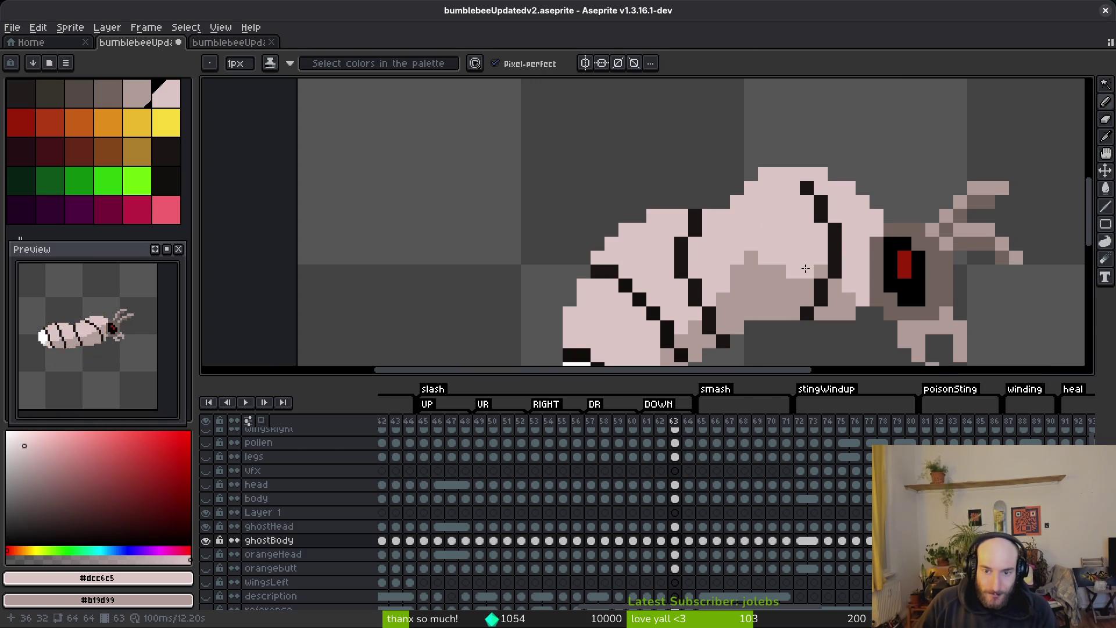
scroll(805, 268, down, 3)
scroll(817, 278, down, 1)
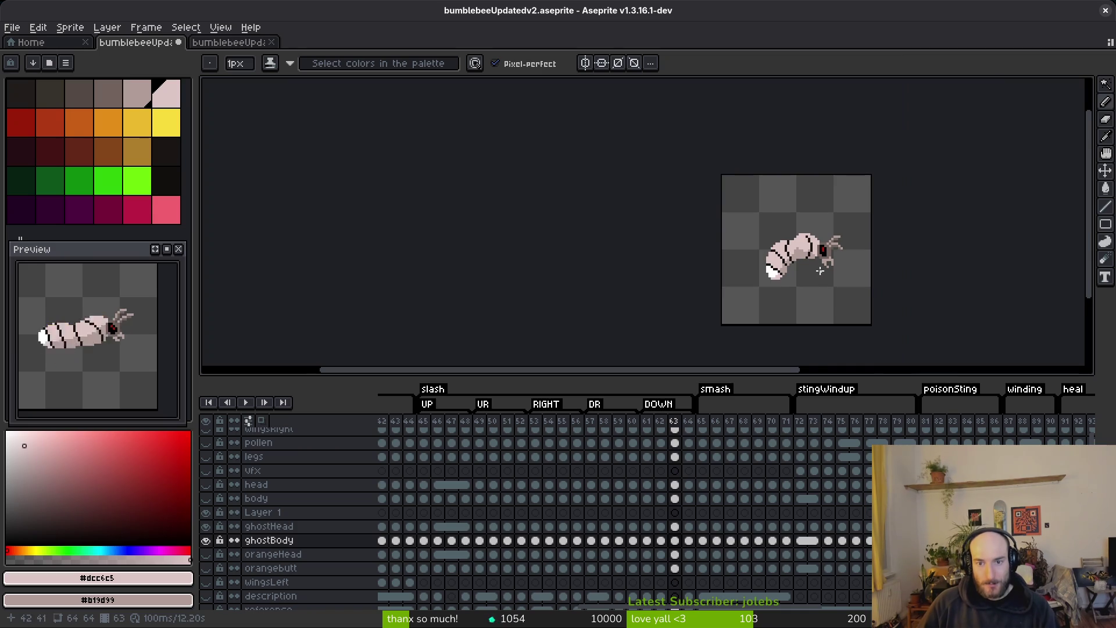
scroll(822, 272, up, 4)
key(ctrl+s)
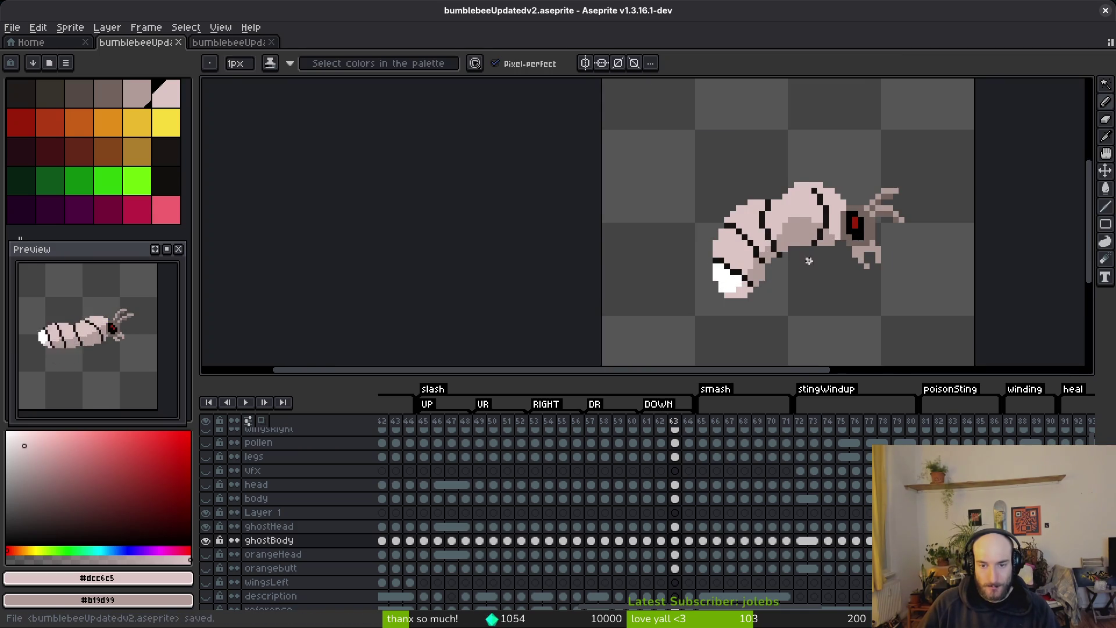
- On frame 64, draw a diagonal line and another stroke of pink pixels
key(i)
key(Right)
scroll(785, 261, up, 5)
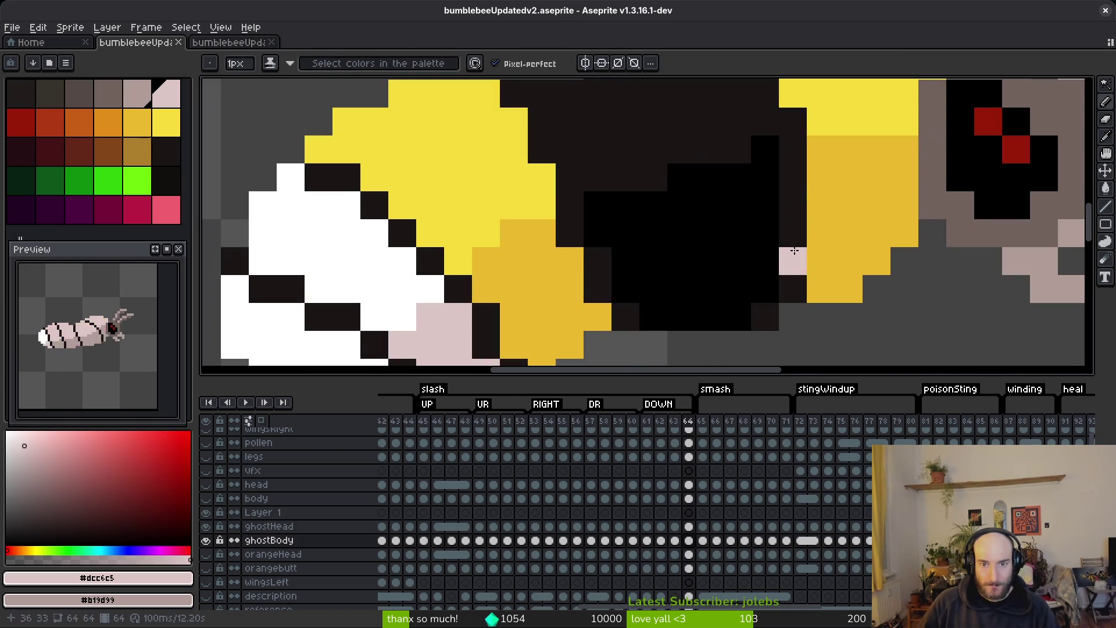
key(g)
key(f)
drag(605, 198, 560, 144)
scroll(693, 180, up, 2)
drag(783, 280, 716, 192)
- Flood-fill the dark body and darker stripes grey-pink, bright yellow stripes and tail light pink
key(g)
scroll(706, 205, down, 3)
scroll(779, 268, up, 2)
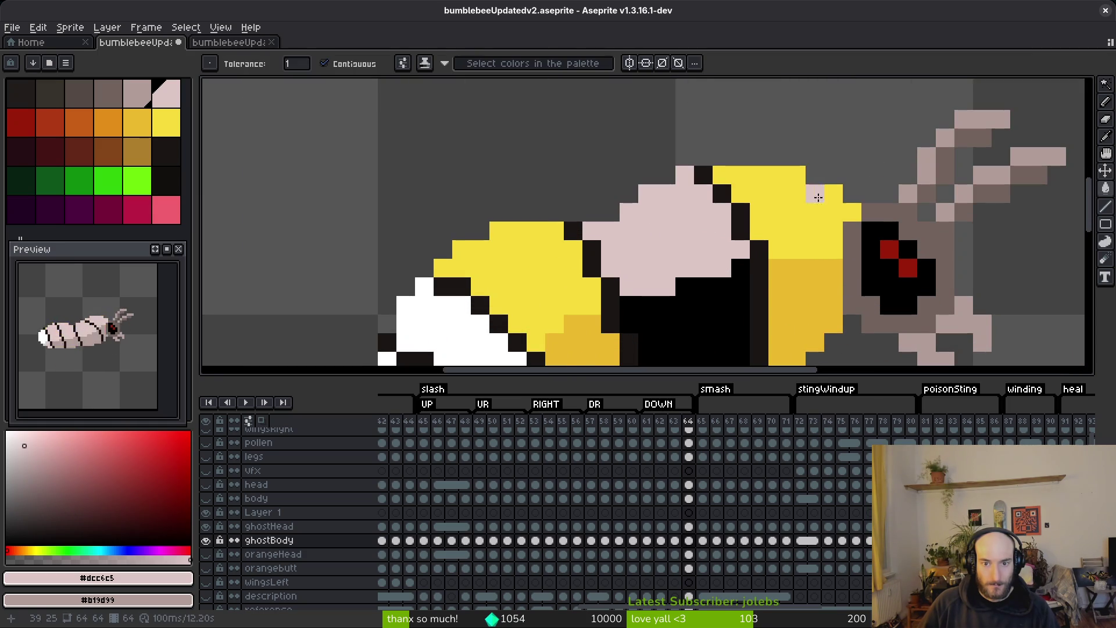
right_click(779, 268)
right_click(800, 238)
click(829, 148)
right_click(582, 289)
click(599, 192)
right_click(544, 326)
click(477, 268)
scroll(599, 286, down, 1)
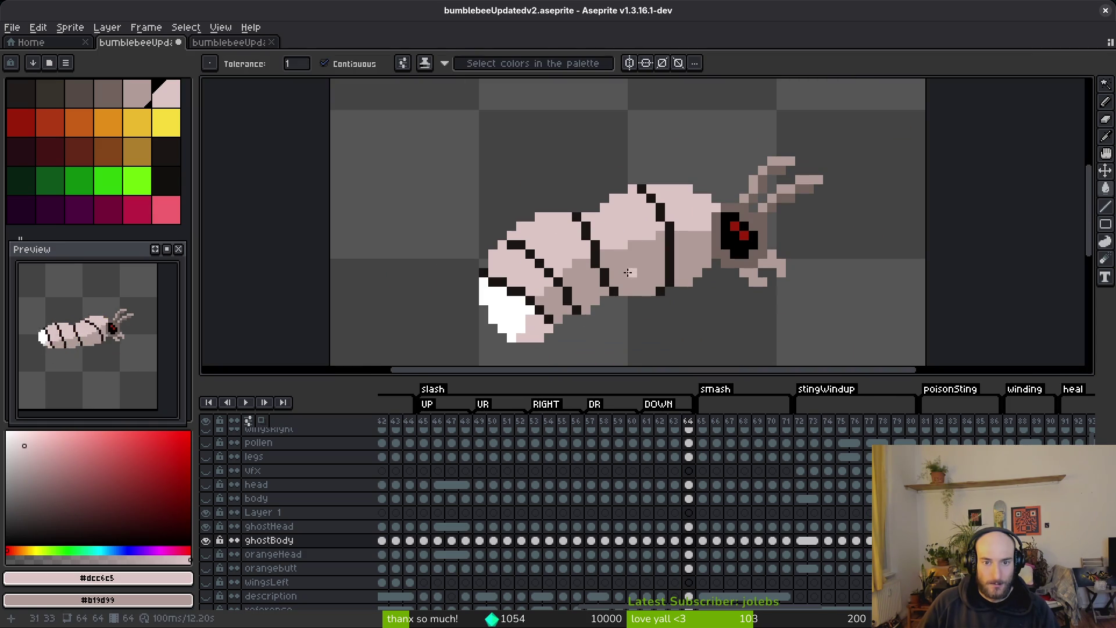
scroll(621, 328, up, 2)
click(582, 326)
scroll(640, 308, down, 2)
- Flip between frames 62, 63 and 64 to compare the repainted ghost bee
key(i)
key(Left)
key(Right)
key(Left)
key(Right)
key(Left)
key(Left)
mouse_move(710, 321)
mouse_down()
mouse_move(675, 252)
mouse_move(703, 266)
mouse_up()
key(Right)
key(Right)
key(w)
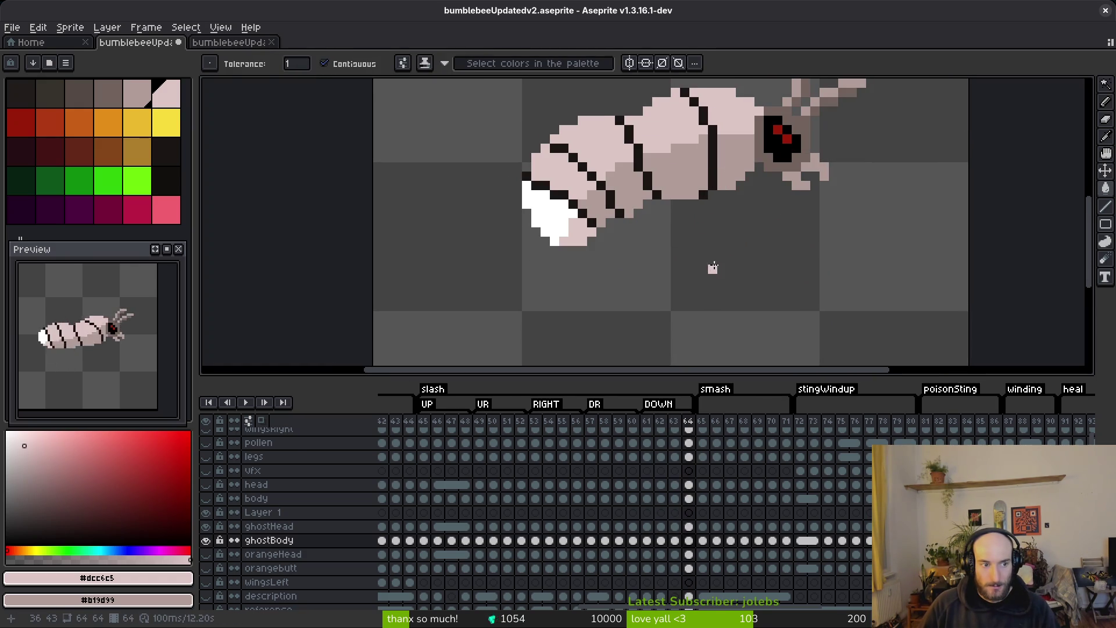
drag(705, 213, 714, 248)
key(Left)
key(i)
key(Right)
key(Left)
key(w)
scroll(674, 221, up, 3)
key(i)
- Pick the dark stripe colour #1a1614 and paint dark pixels along the body stripe
click(567, 172)
key(b)
drag(576, 180, 576, 219)
click(576, 240)
key(i)
key(b)
click(606, 159)
- Pick pale pink #dcc6c5 and repaint a stray dark pixel and the left dark column
key(i)
click(606, 186)
key(b)
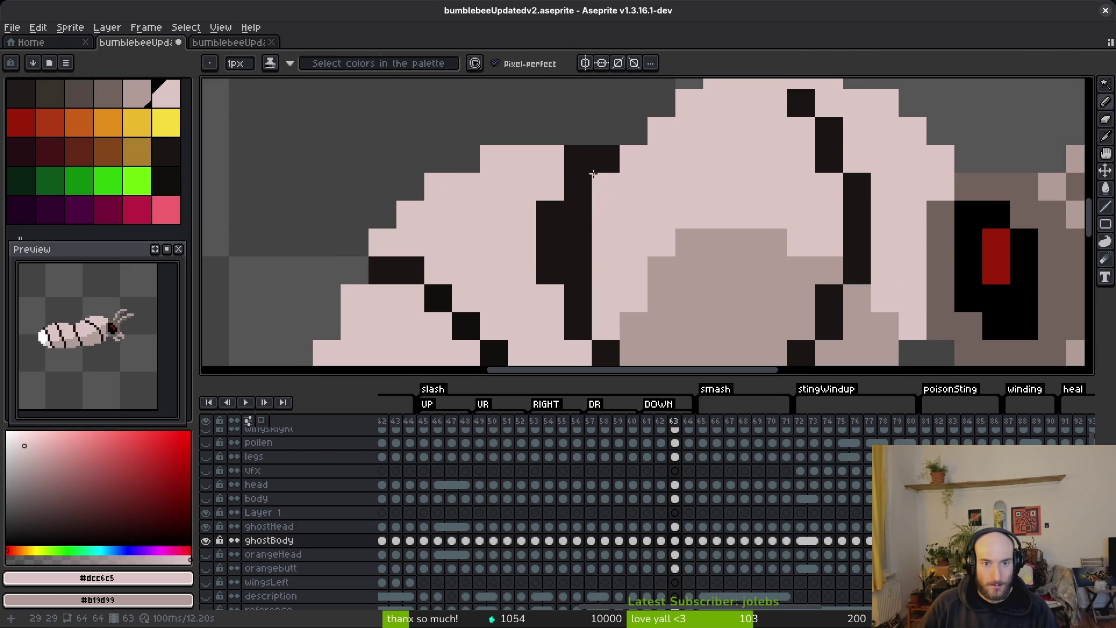
click(578, 158)
drag(549, 243, 550, 215)
click(550, 271)
scroll(559, 244, down, 3)
scroll(562, 249, up, 3)
key(i)
click(562, 248)
key(b)
key(i)
click(575, 221)
key(b)
scroll(676, 285, down, 5)
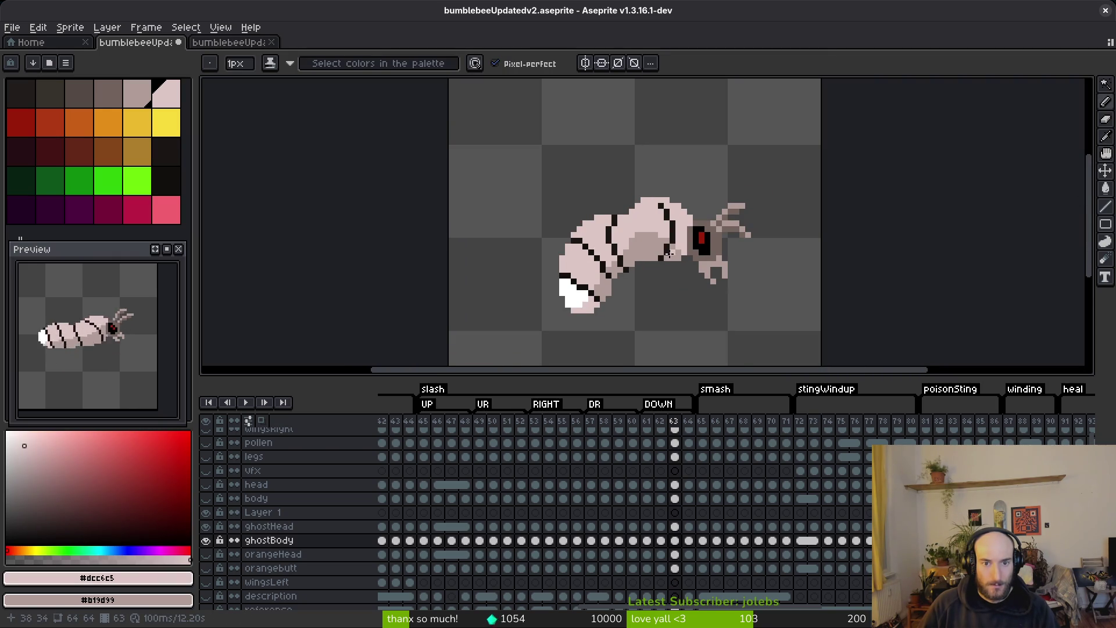
scroll(668, 254, down, 3)
- Compare against frames 64 and 65, then undo and redo the fills to check them
key(Right)
key(Right)
key(i)
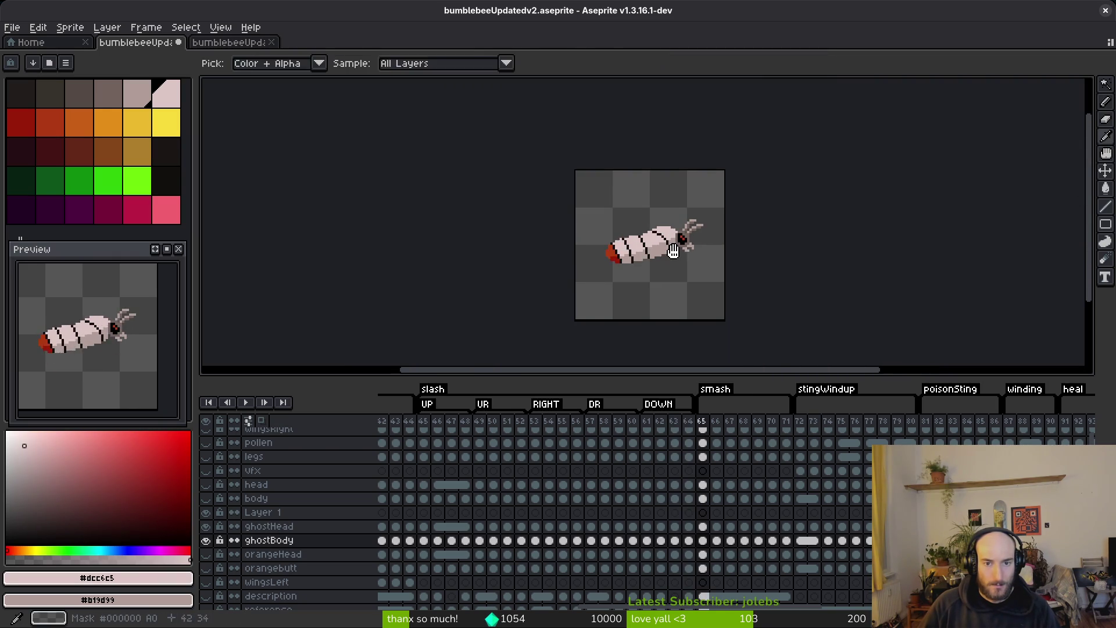
key(b)
scroll(672, 250, up, 3)
key(i)
key(Left)
key(Left)
key(b)
scroll(625, 199, up, 3)
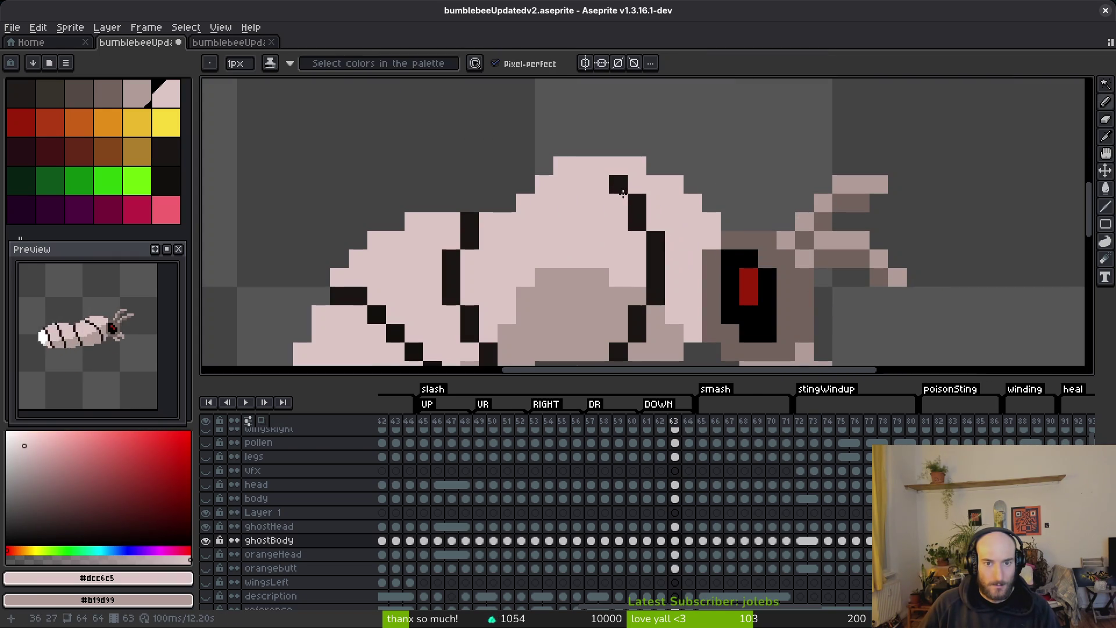
key(Right)
key(ctrl+z)
click(677, 251)
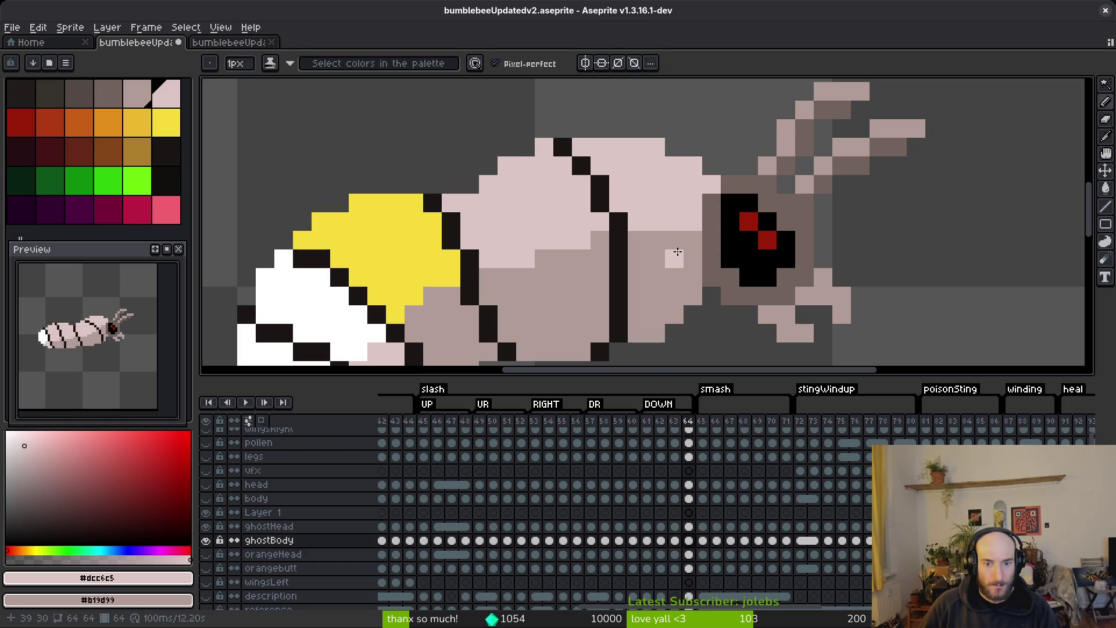
key(ctrl+y)
key(ctrl+y)
key(ctrl+y)
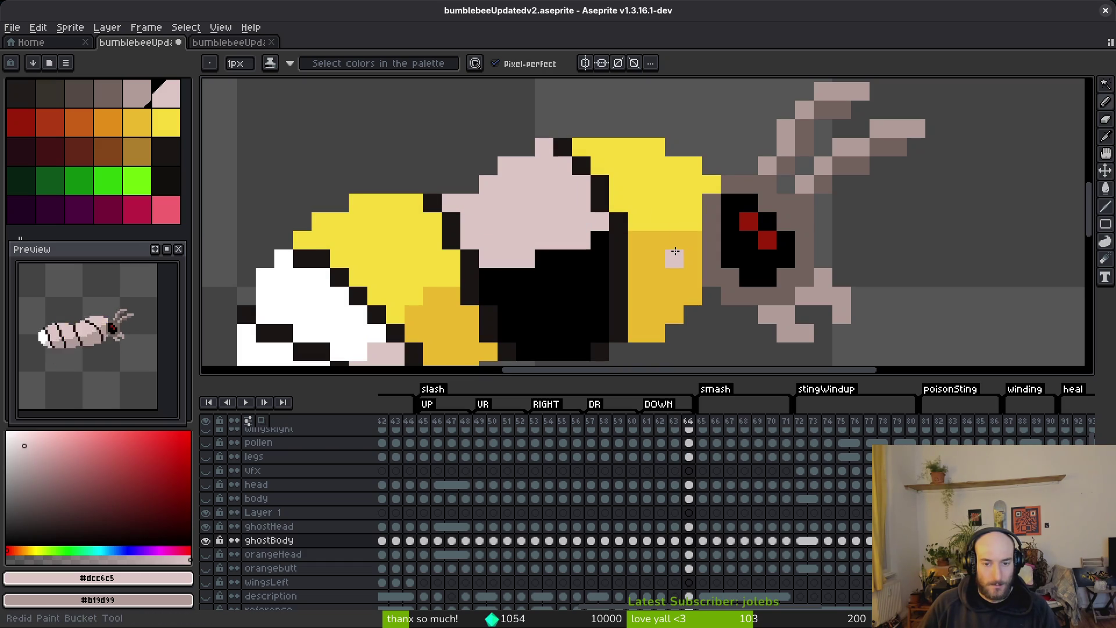
key(ctrl+y)
key(ctrl+y)
key(ctrl+y)
key(ctrl+y)
scroll(677, 256, down, 4)
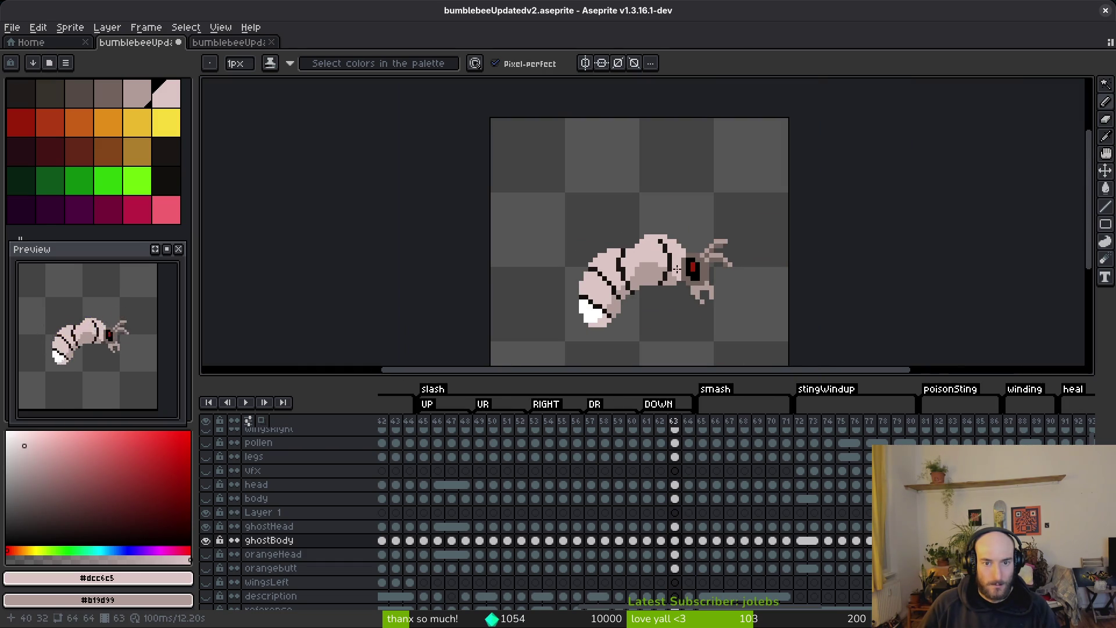
- Compare against the original body layer, sample the light pink and outline colours, and save
click(207, 500)
click(212, 501)
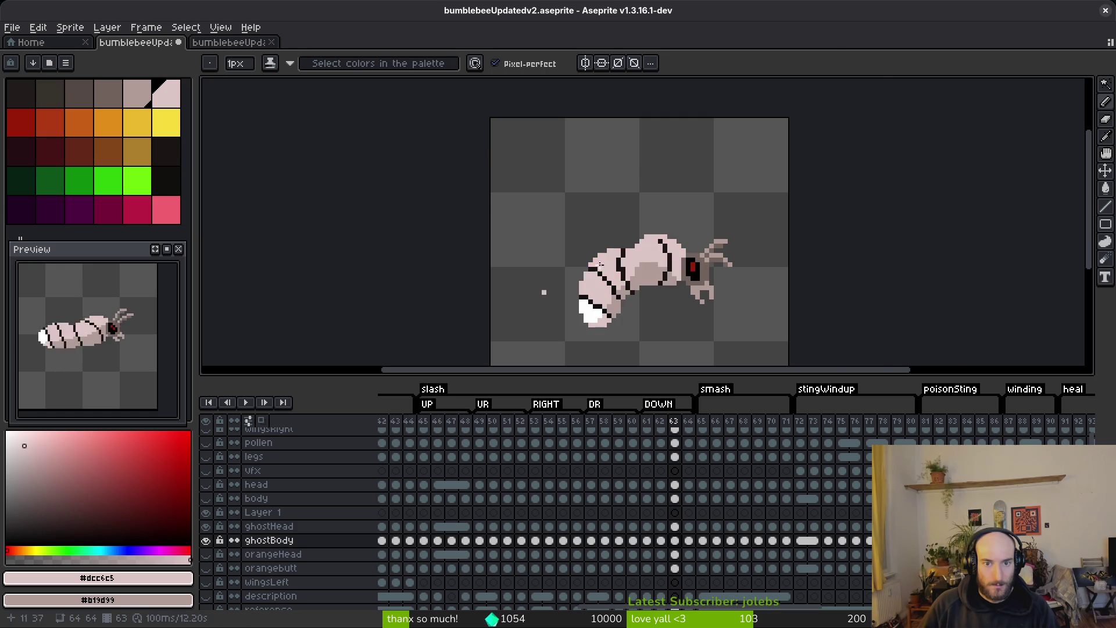
scroll(657, 265, up, 5)
scroll(657, 265, down, 5)
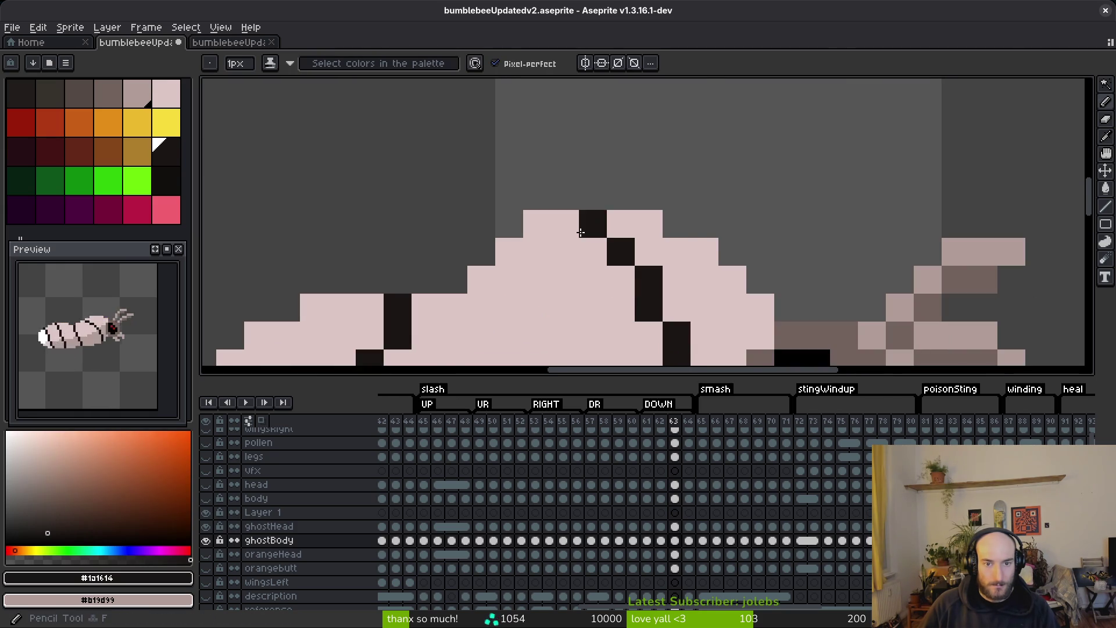
scroll(604, 231, down, 4)
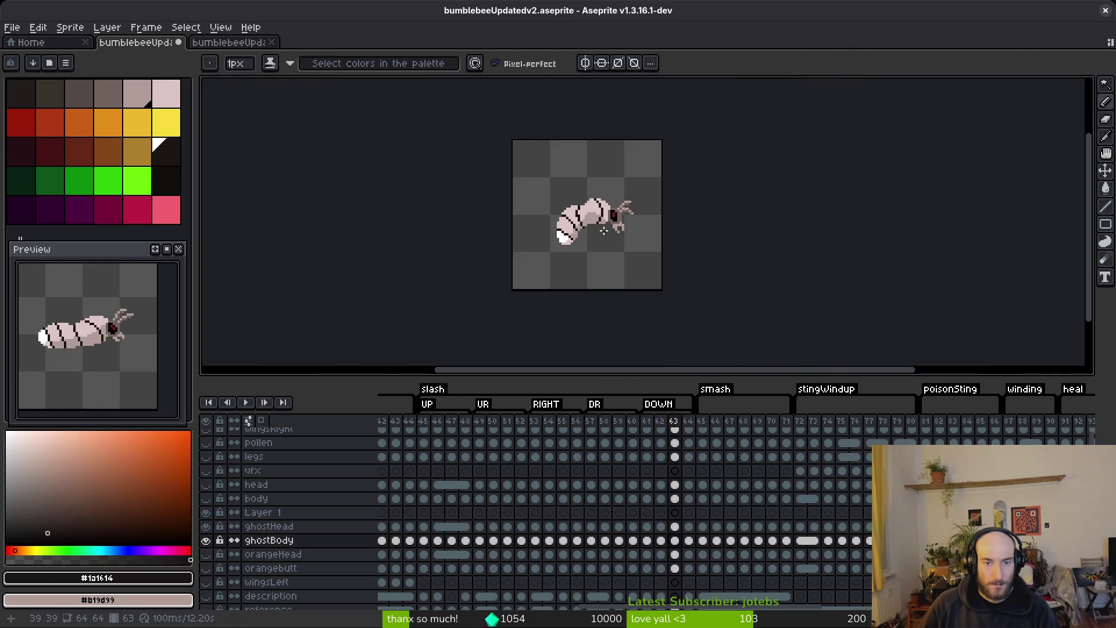
scroll(586, 211, up, 5)
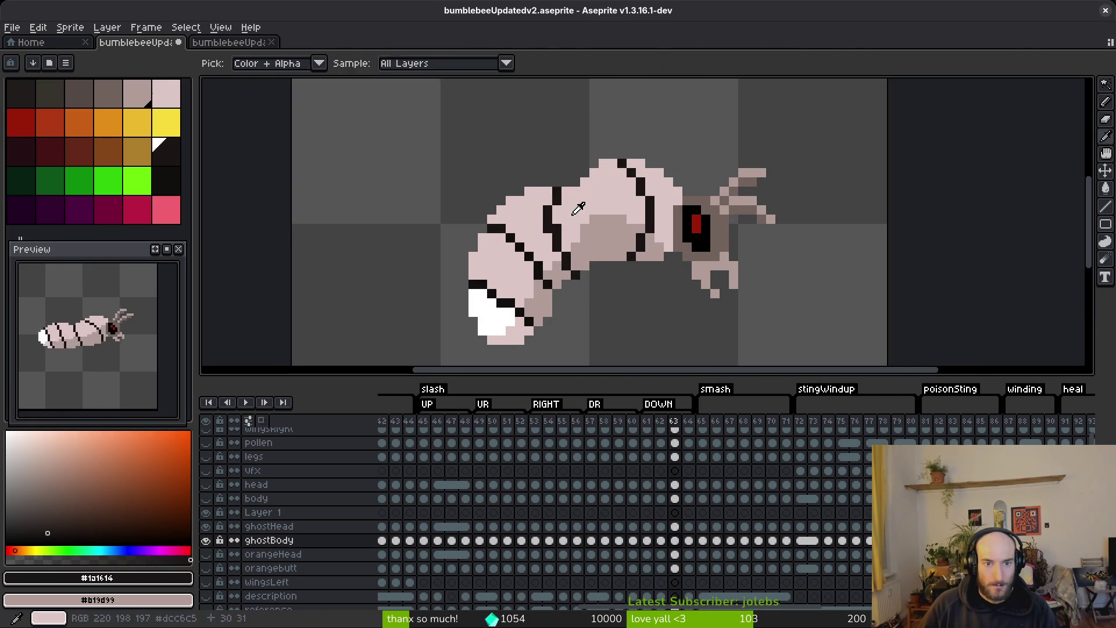
alt+click(557, 230)
alt+click(553, 234)
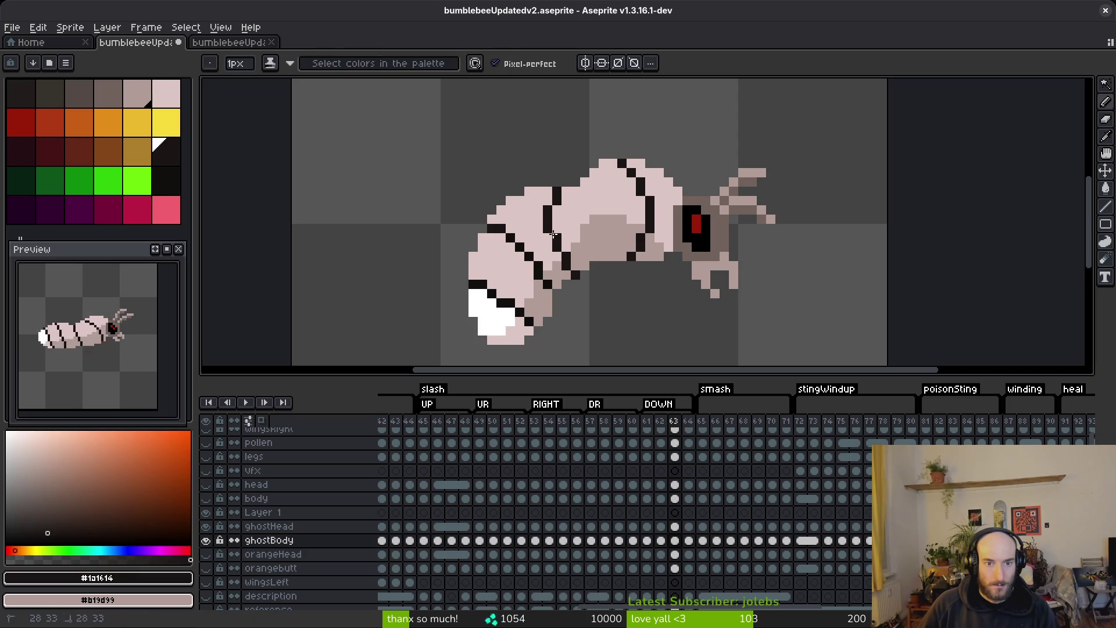
alt+click(549, 223)
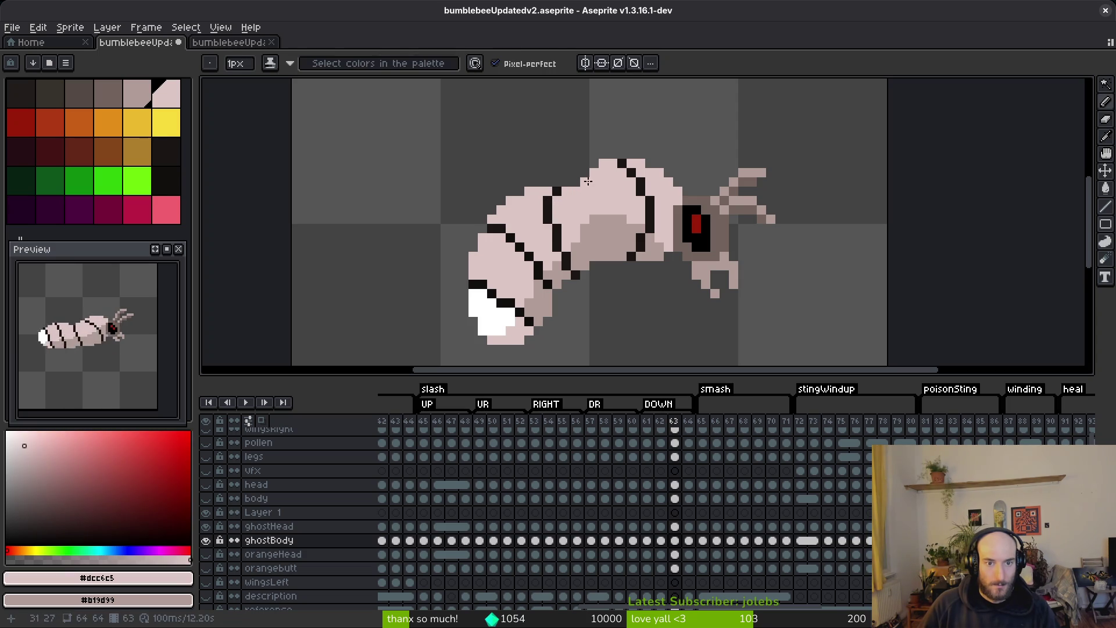
scroll(583, 192, down, 2)
scroll(588, 217, up, 2)
scroll(589, 217, down, 2)
key(ctrl+s)
- Paint a dark outline pixel, a light pink fix and mid-tone shading pixels under the body
scroll(607, 207, up, 3)
alt+click(603, 224)
click(588, 182)
alt+click(612, 222)
click(591, 232)
scroll(668, 256, down, 3)
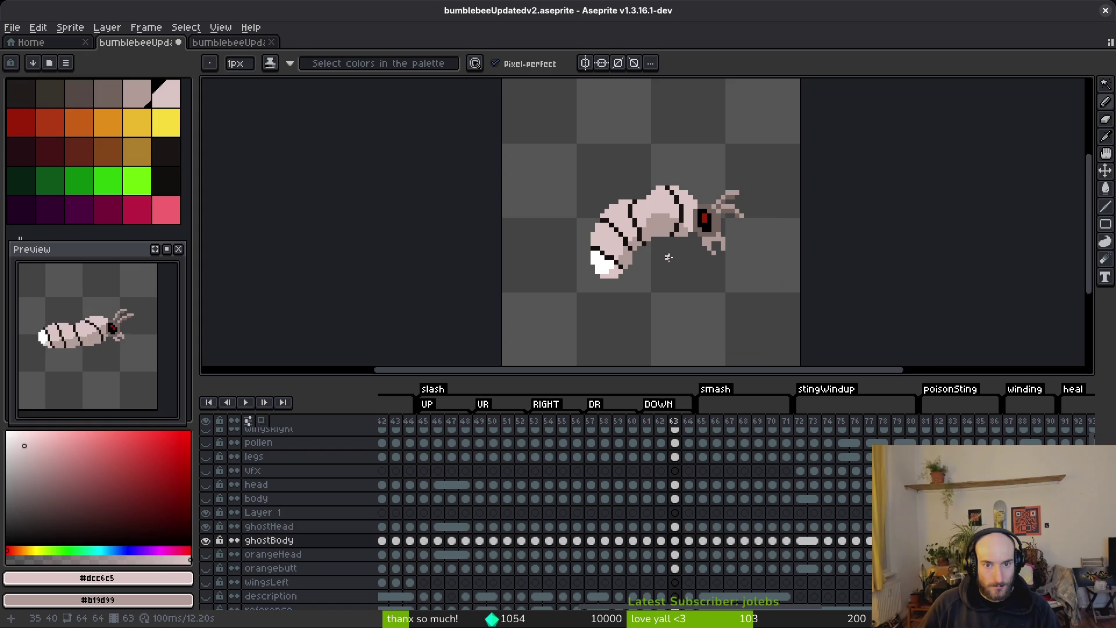
scroll(656, 253, up, 3)
alt+click(631, 195)
click(605, 206)
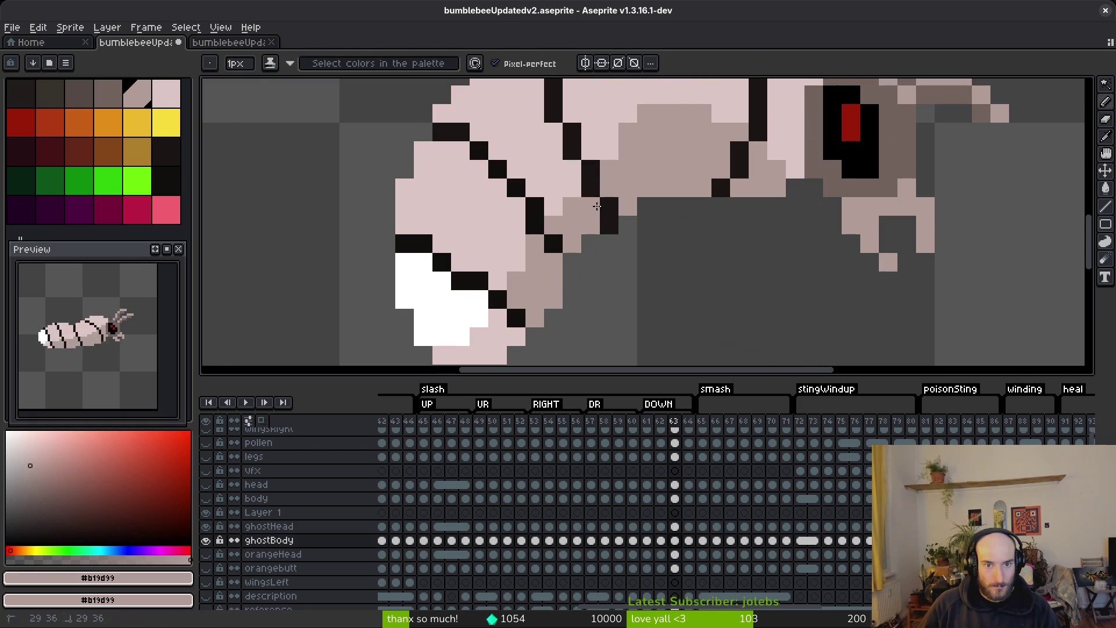
scroll(657, 244, down, 3)
key(ctrl+s)
scroll(664, 256, up, 3)
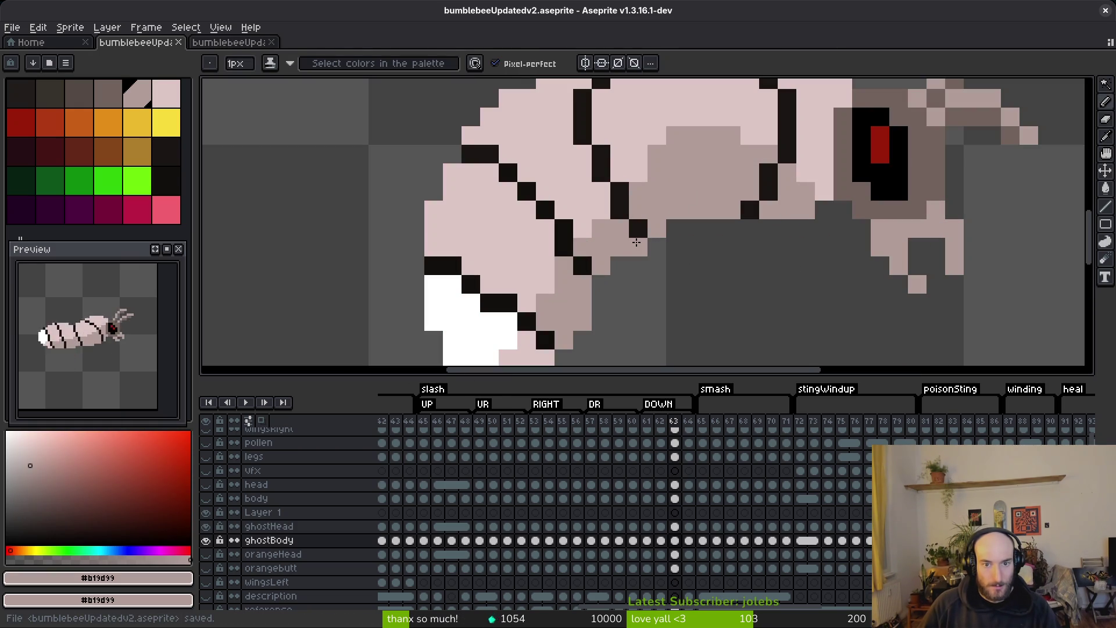
click(657, 246)
scroll(668, 262, down, 3)
scroll(692, 283, down, 2)
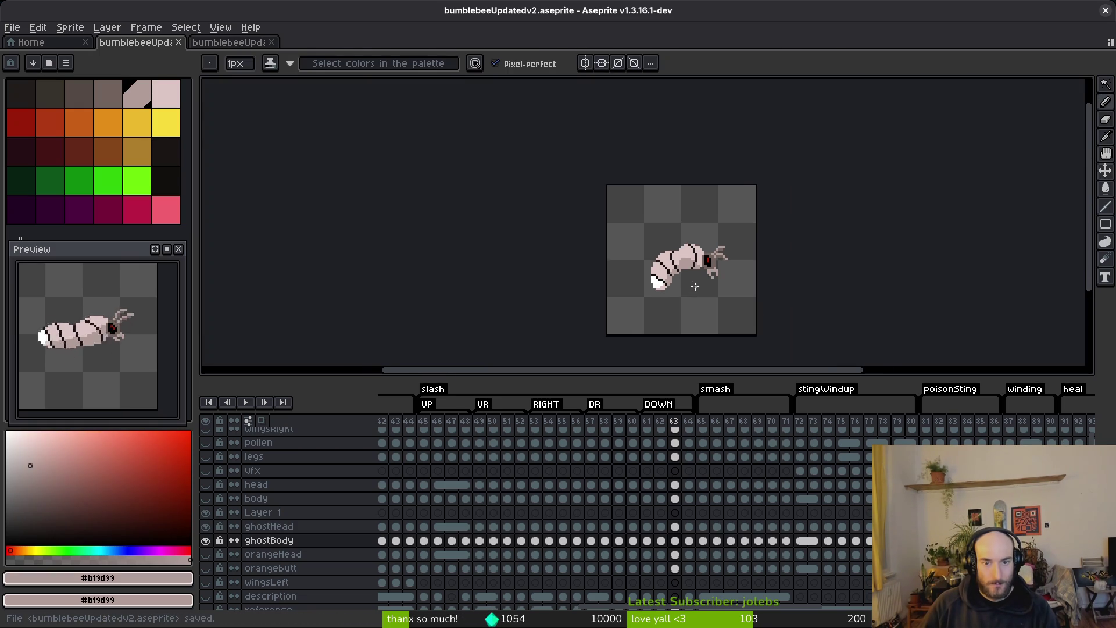
scroll(678, 283, up, 3)
- Copy the ghostBody frame 63 drawing and paste it in place onto the body layer's frame 63 cel
click(675, 540)
key(ctrl+c)
click(675, 498)
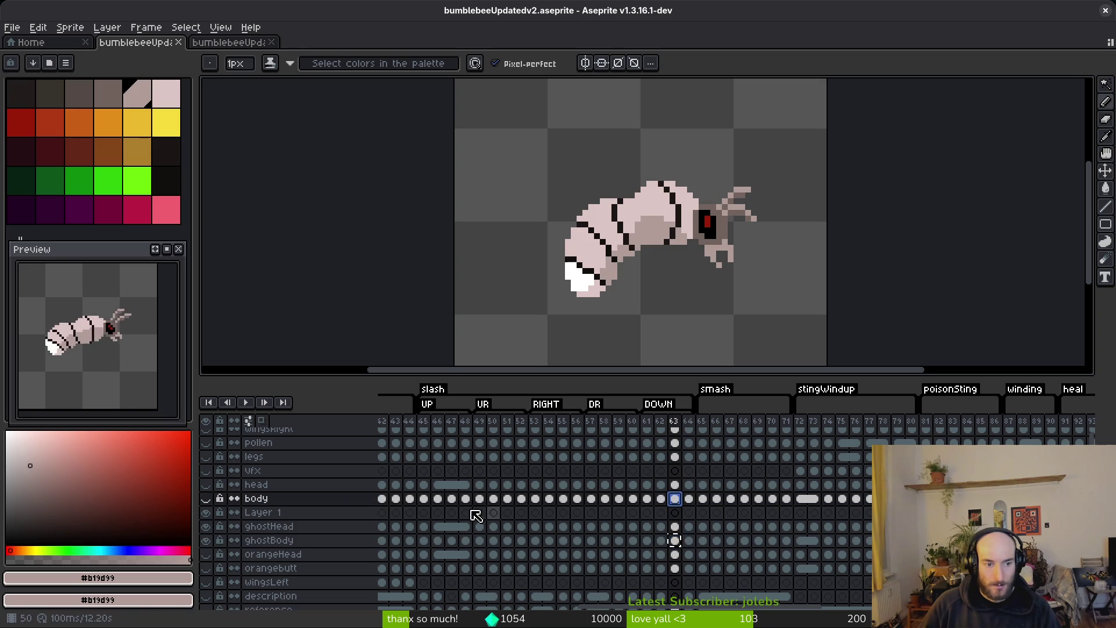
click(216, 503)
key(ctrl+v)
key(Return)
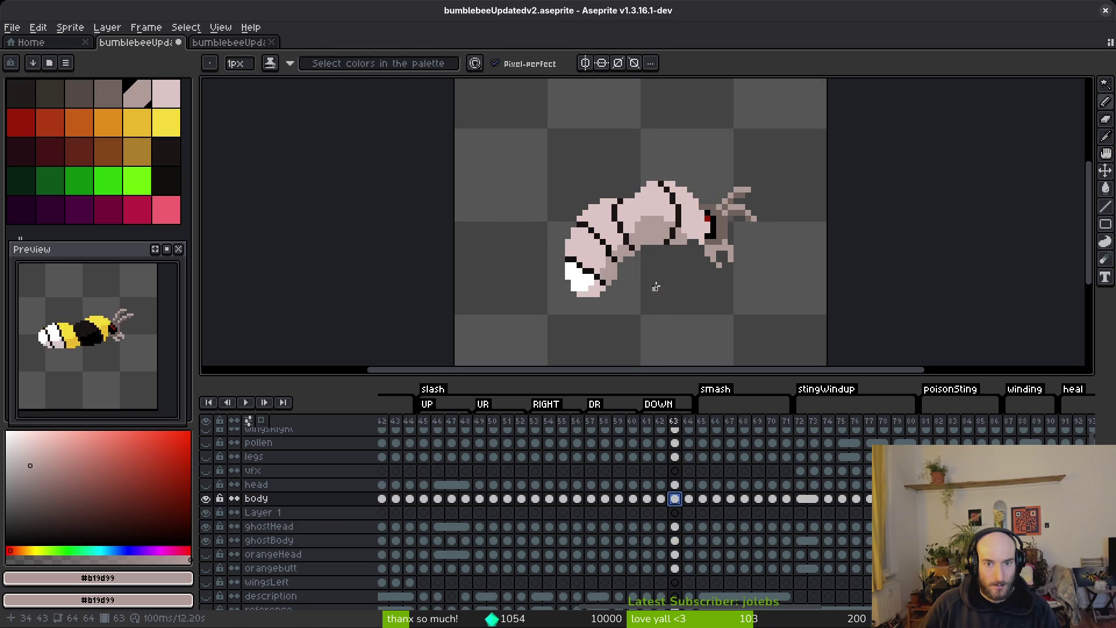
scroll(657, 273, up, 3)
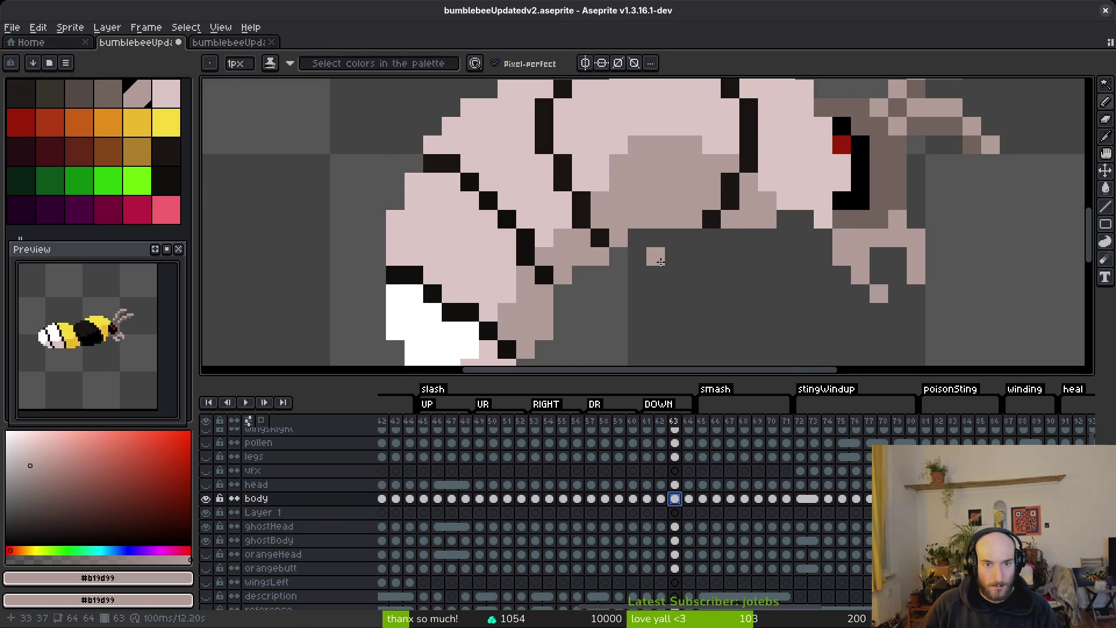
- Touch up the bee body with bright yellow pixels, undoing a stray dark yellow one
alt+click(594, 298)
click(656, 323)
key(ctrl+z)
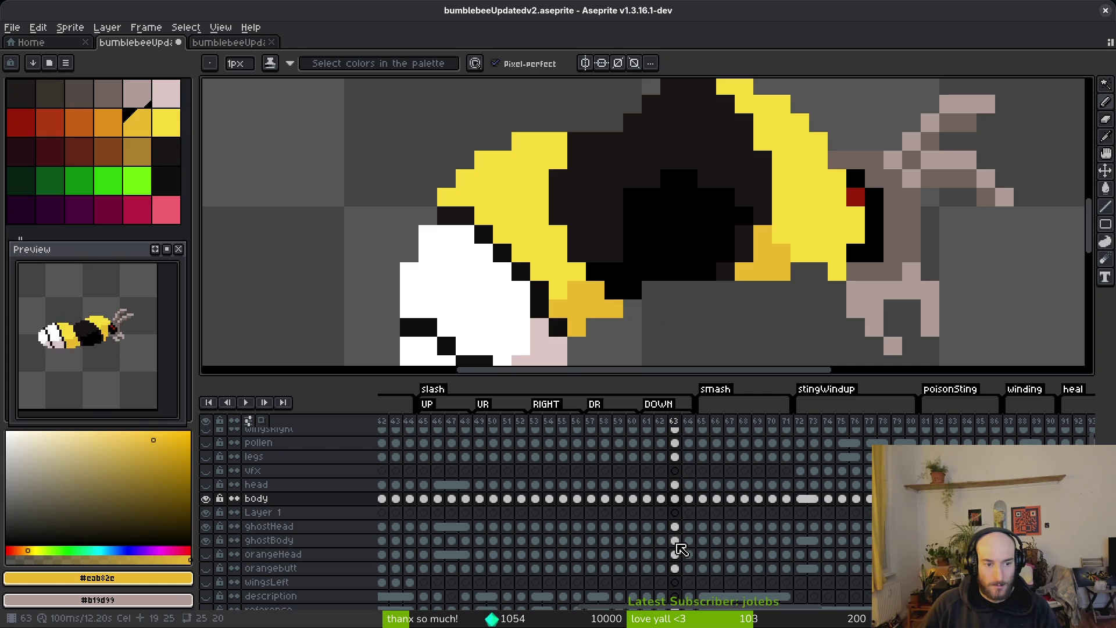
click(207, 499)
click(207, 499)
click(208, 499)
click(208, 499)
alt+click(568, 254)
click(569, 239)
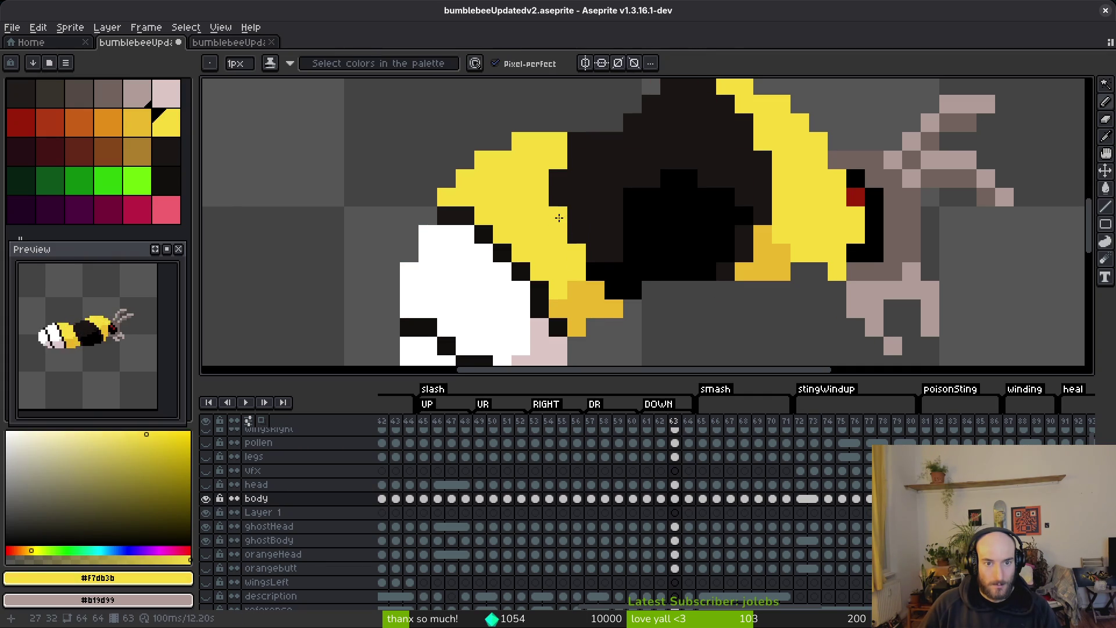
alt+click(569, 160)
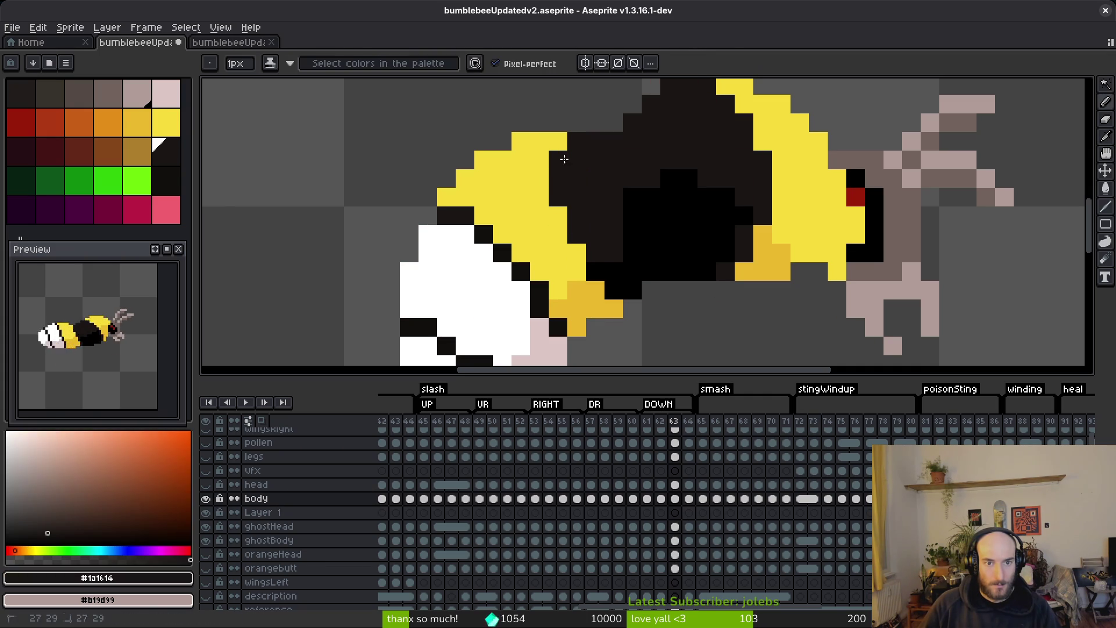
- Compare the sprite with and without the body layer, leaving it hidden and ghostBody active
click(208, 499)
click(208, 499)
click(207, 499)
click(208, 499)
click(208, 499)
click(208, 499)
click(208, 499)
click(208, 499)
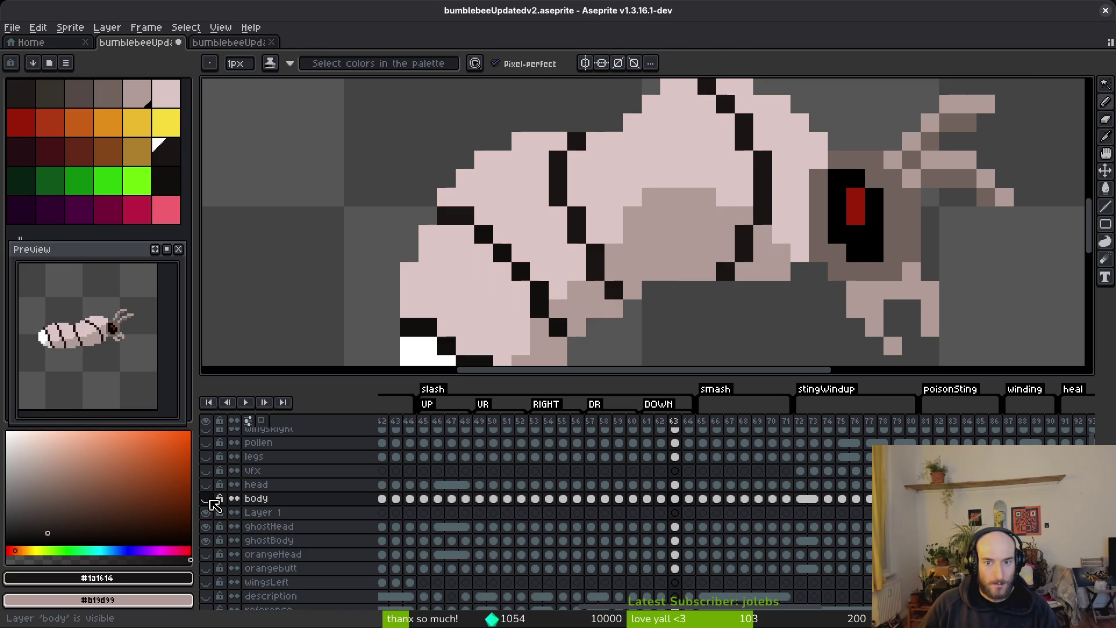
click(674, 540)
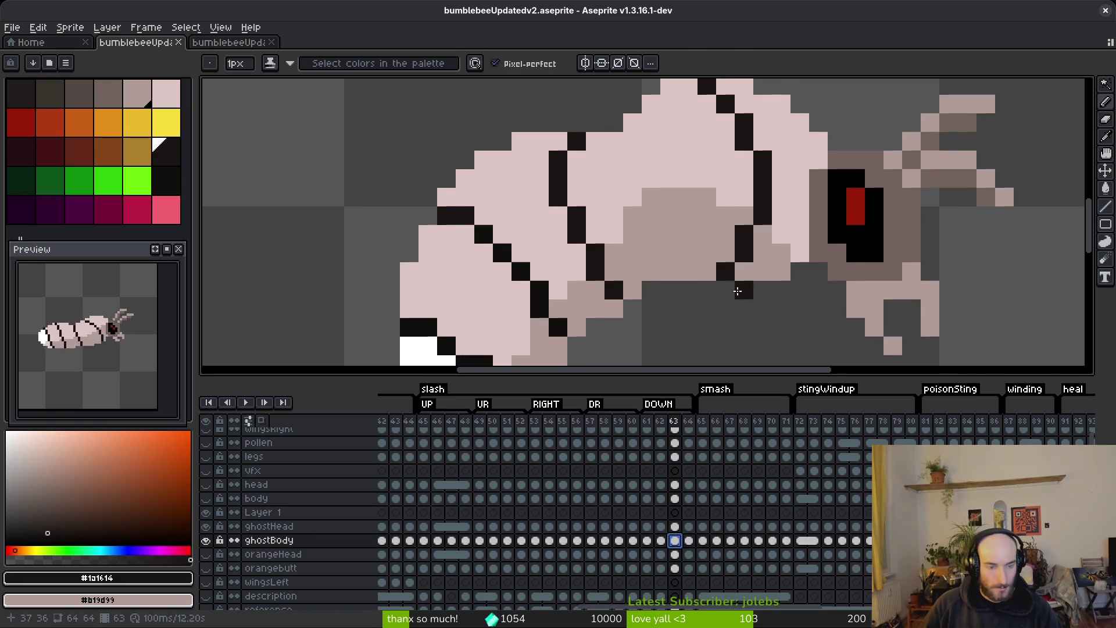
- Fill the ghost bee's white tail tip orange-red, then replace it with the dark red tail colour
scroll(703, 257, down, 2)
scroll(707, 256, up, 5)
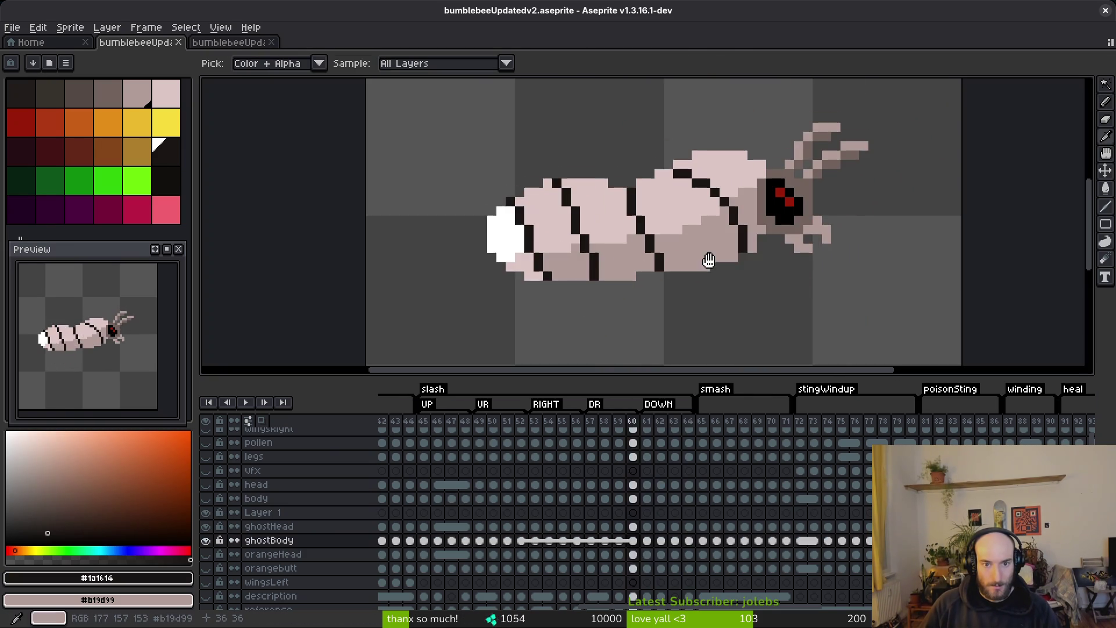
scroll(717, 254, up, 10)
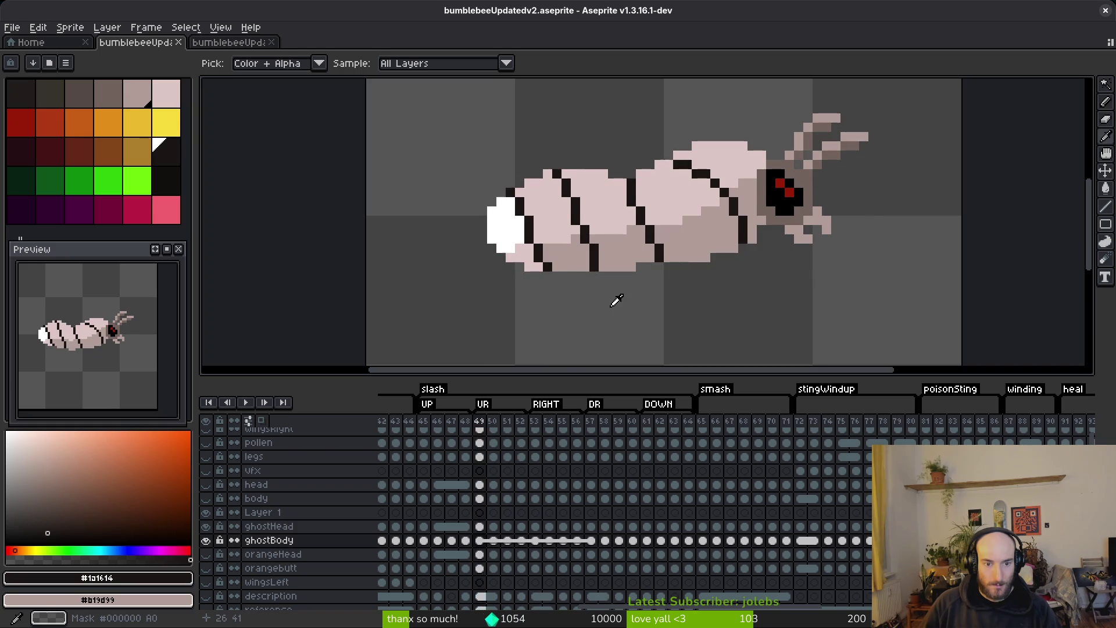
scroll(604, 297, up, 4)
scroll(740, 269, up, 3)
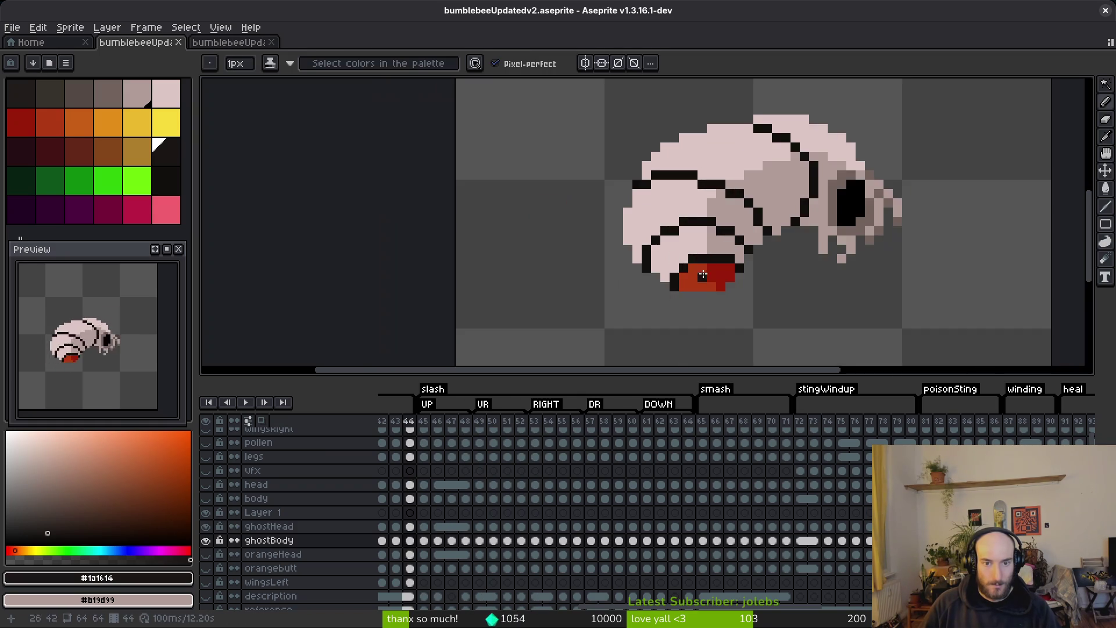
right_click(740, 269)
scroll(735, 270, down, 4)
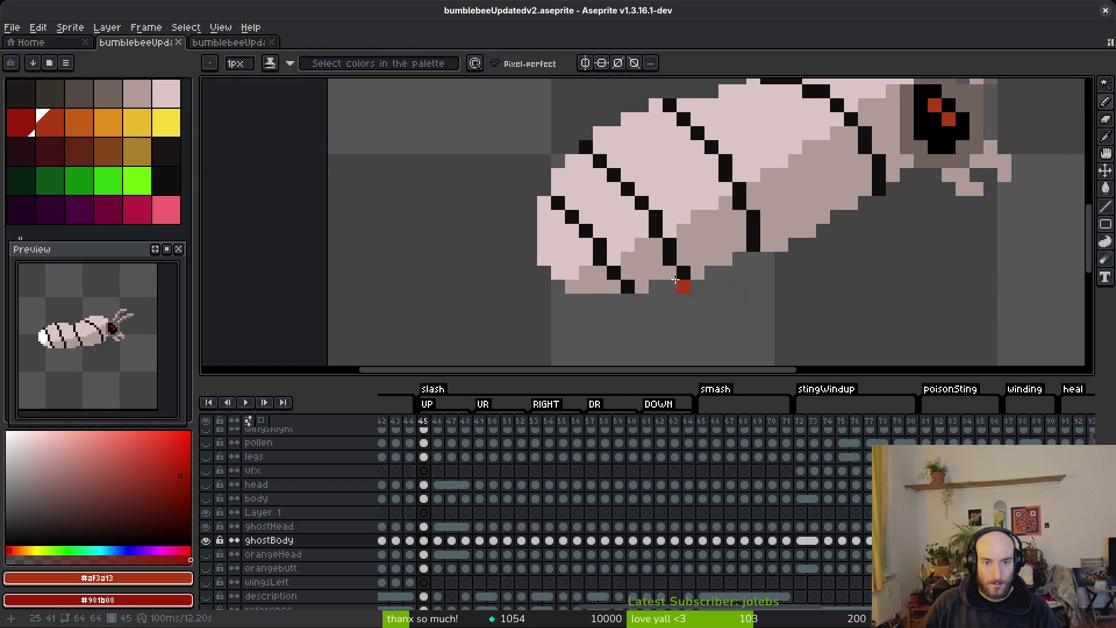
key(g)
click(569, 246)
key(shift+r)
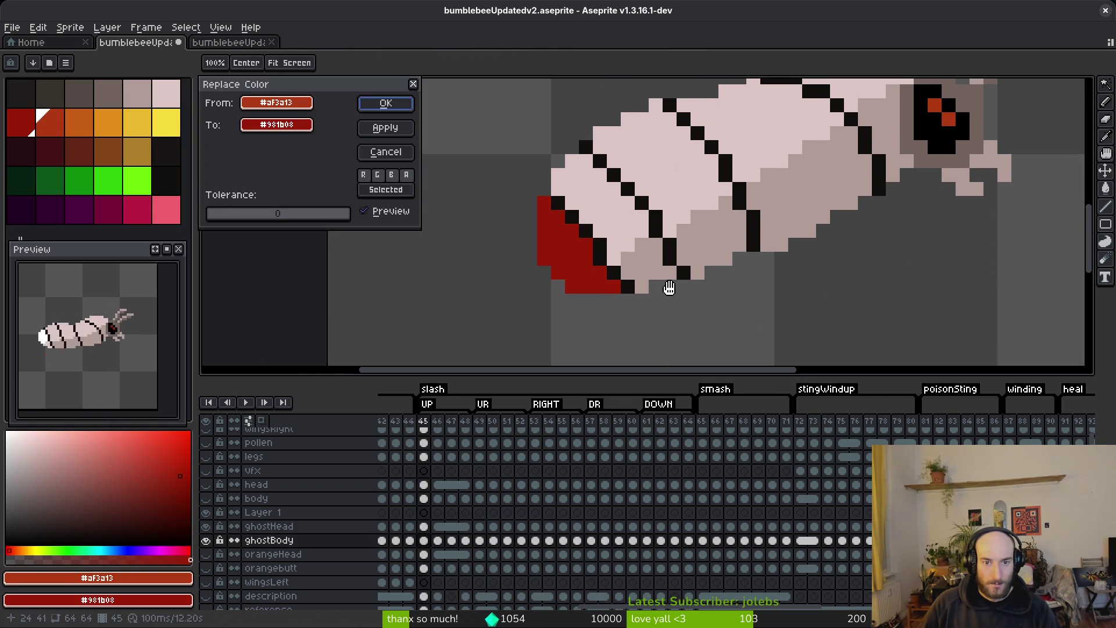
key(Return)
- Step through the slash frames toward the down frames, sampling tail colours along the way
key(period)
key(w)
key(period)
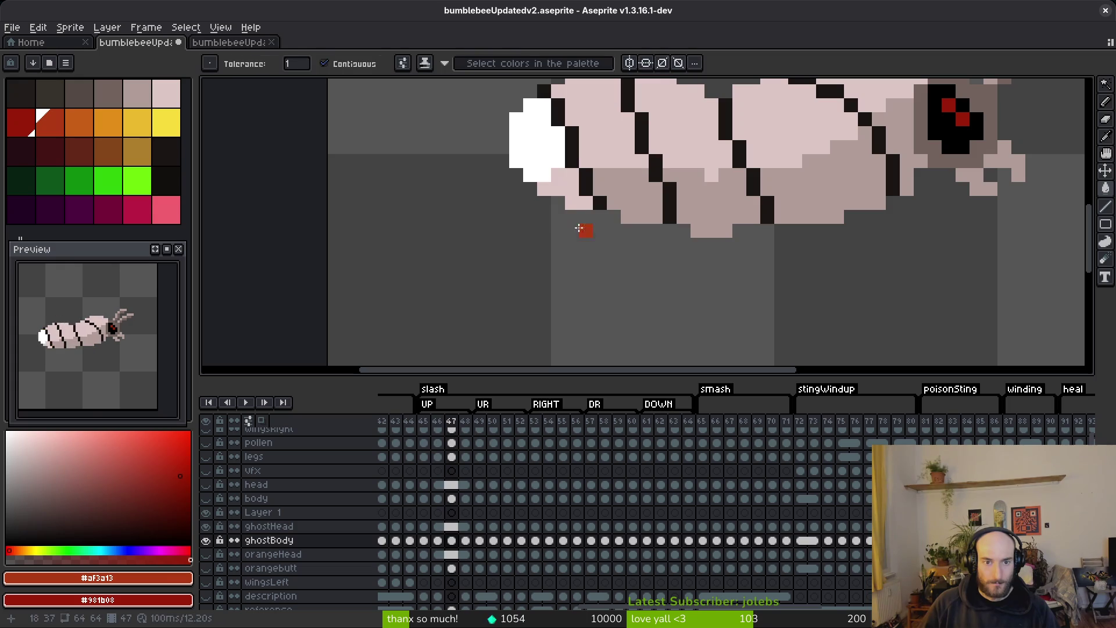
key(period)
key(i)
key(w)
key(period)
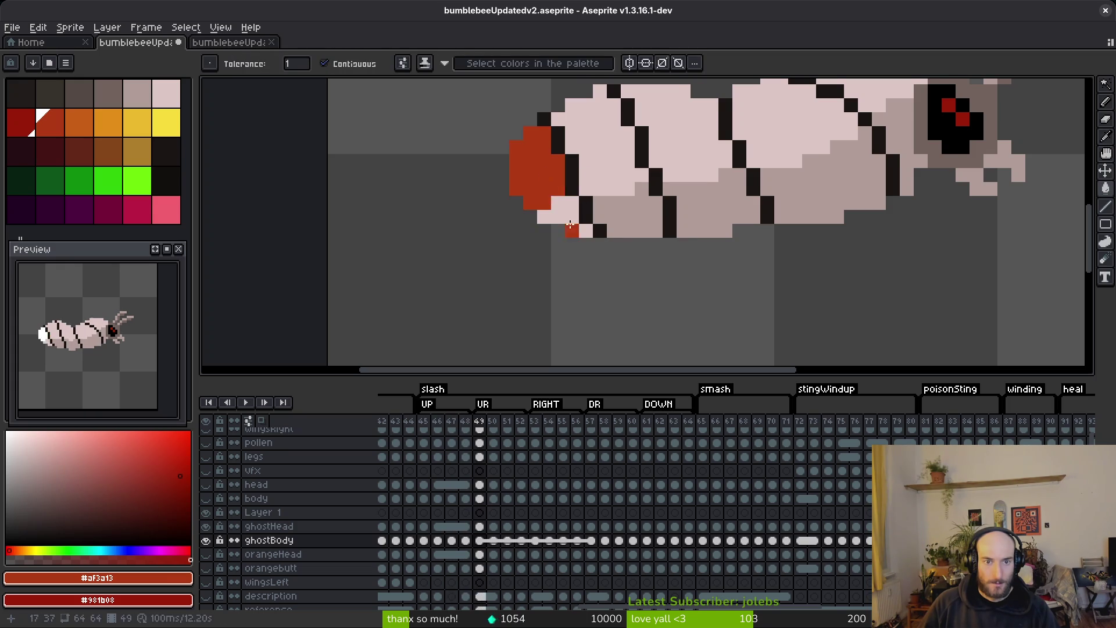
key(period)
key(period)
key(i)
key(w)
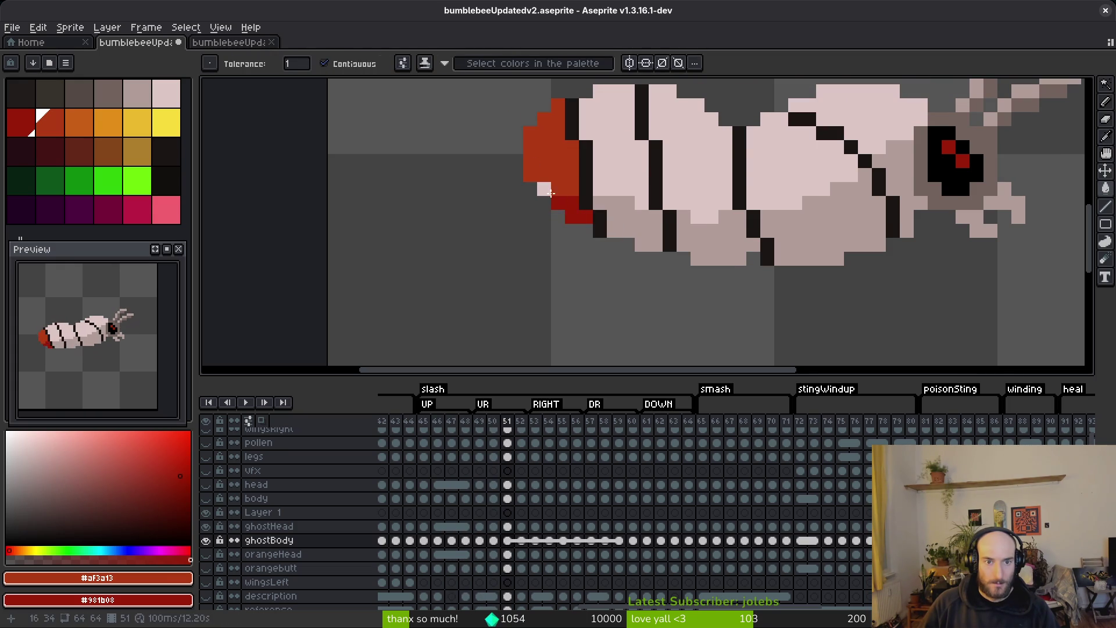
key(period)
key(period)
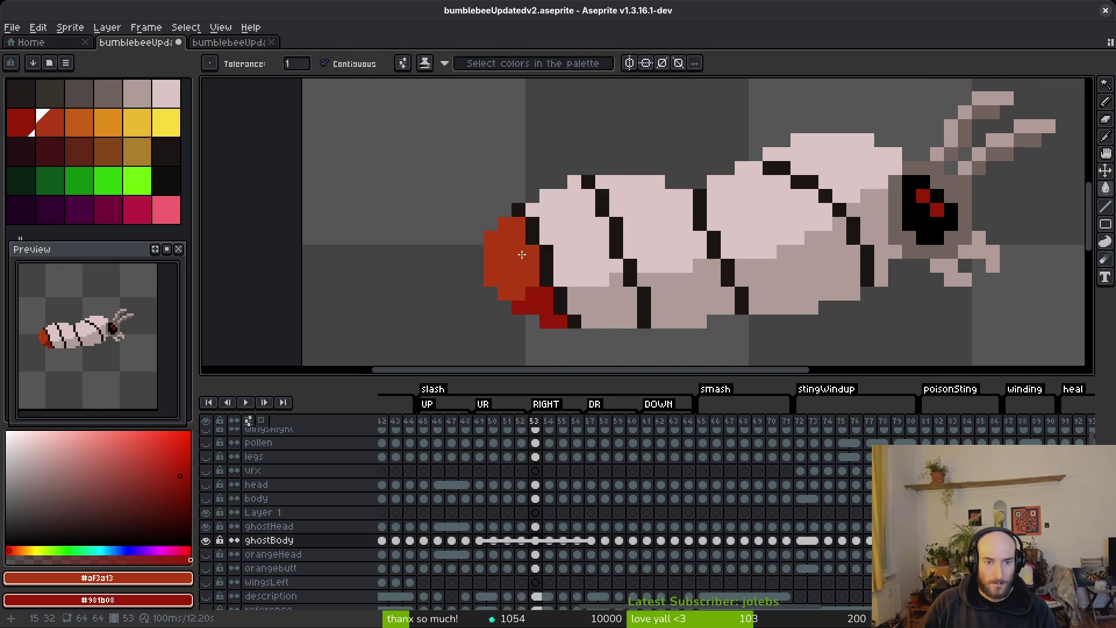
key(i)
key(period)
key(period)
key(period)
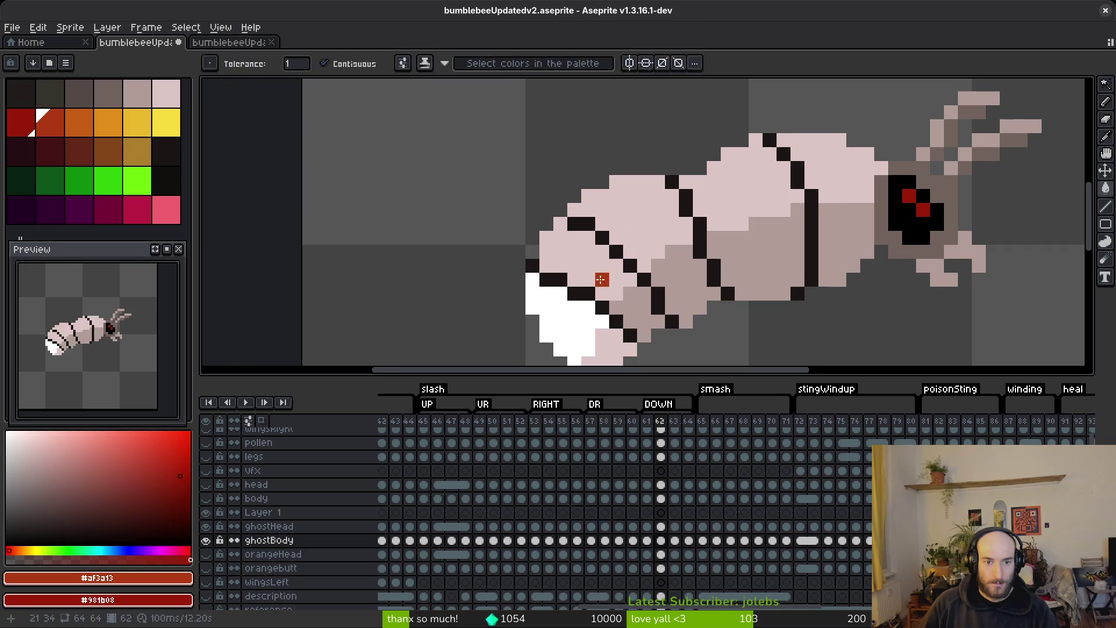
- Fill the white tail tip red on down frames 62, 63 and 64
key(g)
click(480, 204)
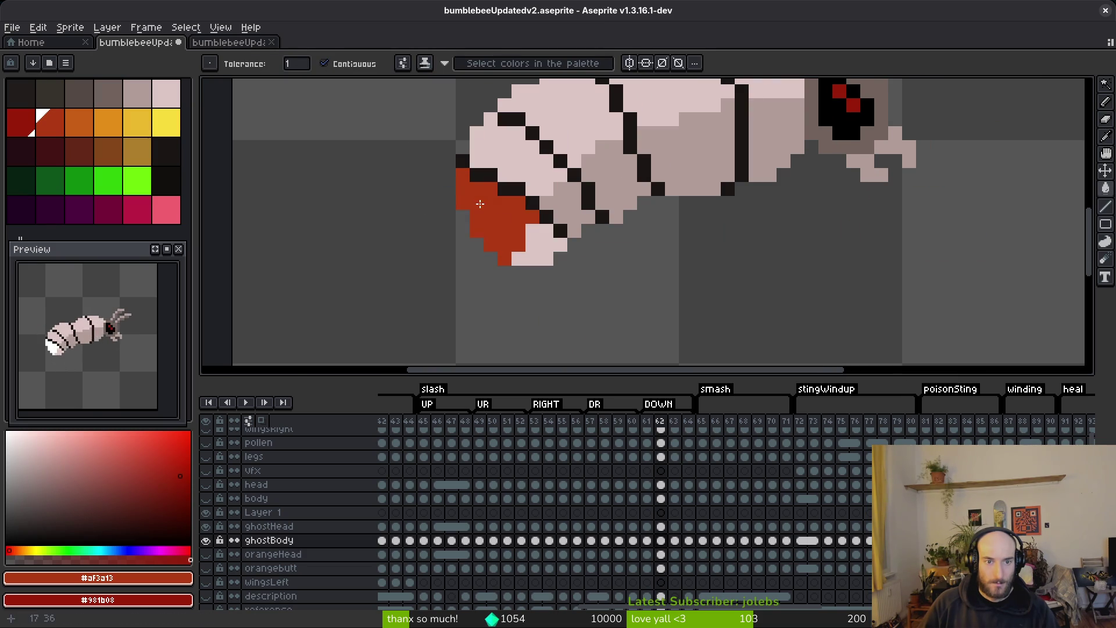
key(period)
click(534, 258)
key(period)
click(476, 217)
click(544, 244)
key(period)
scroll(574, 238, down, 3)
- Save bumblebeeUpdatedv2.aseprite and step back to frame 59
key(ctrl+s)
key(comma)
key(comma)
key(i)
key(comma)
key(comma)
key(comma)
- Make the legs layer visible and zoom in on the bee's legs
key(g)
key(v)
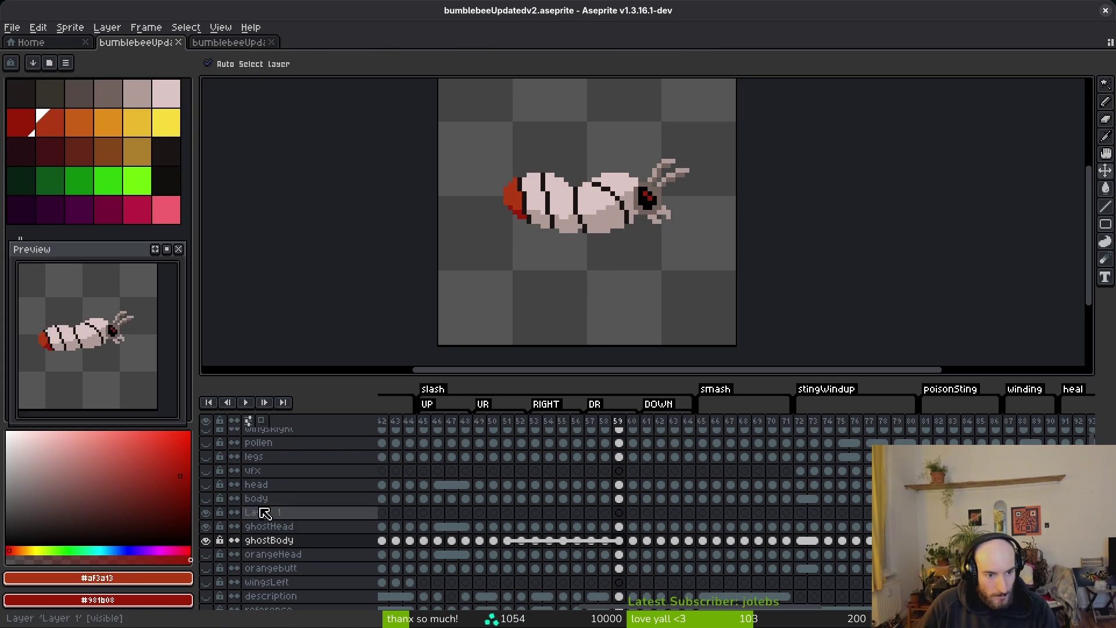
click(206, 457)
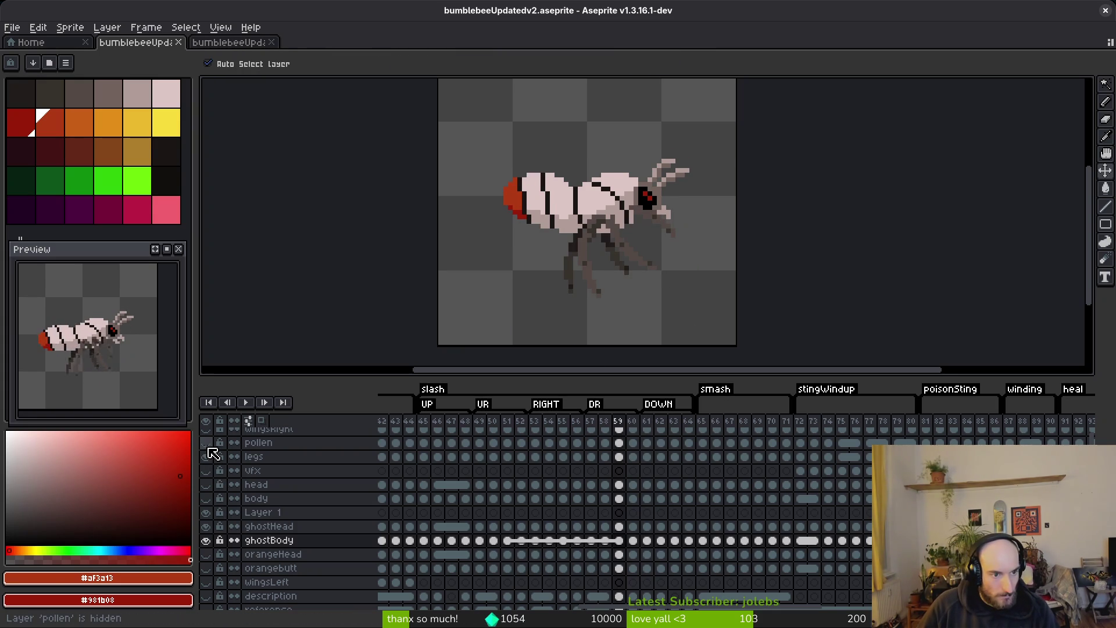
key(w)
scroll(114, 367, up, 2)
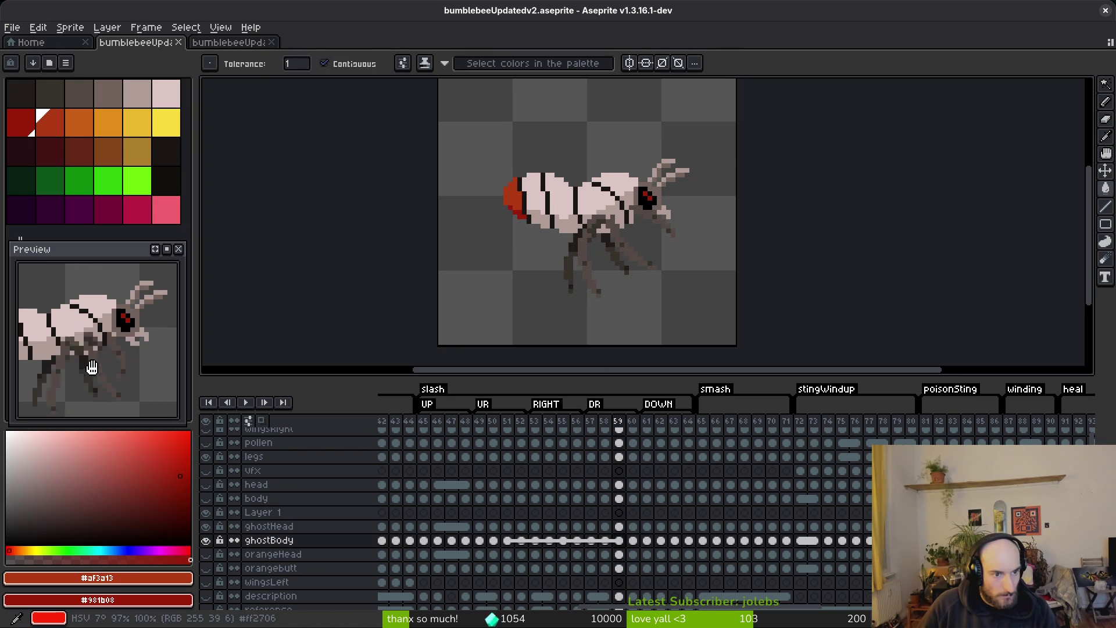
scroll(576, 304, right, 2)
key(i)
- Flip between frames 58 and 59 to compare the leg poses
key(Right)
key(Left)
key(Left)
key(Left)
key(Right)
key(w)
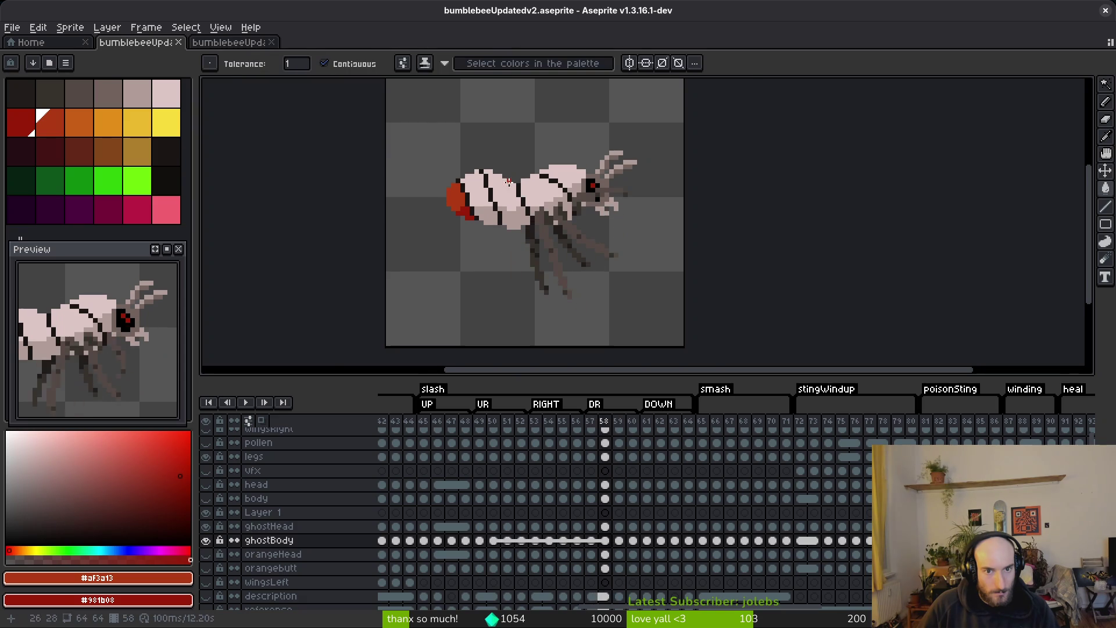
scroll(558, 279, up, 5)
key(Right)
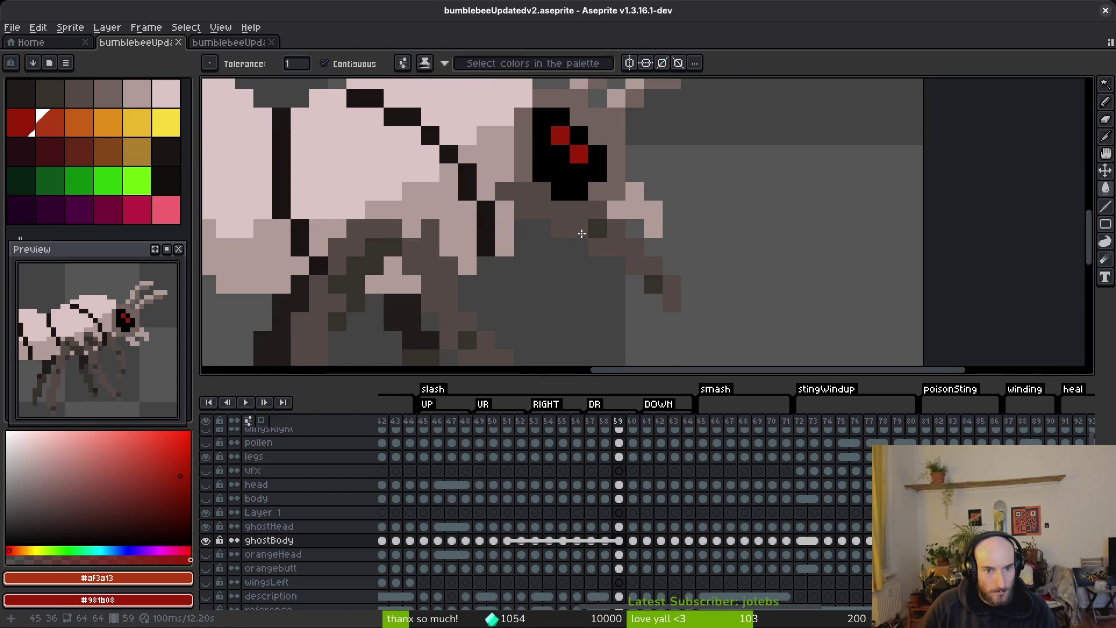
drag(543, 227, 525, 227)
key(Left)
key(Right)
- On frame 59, repaint the stray red leg pixel grey and add a dark leg pixel
key(b)
alt+click(529, 218)
click(524, 228)
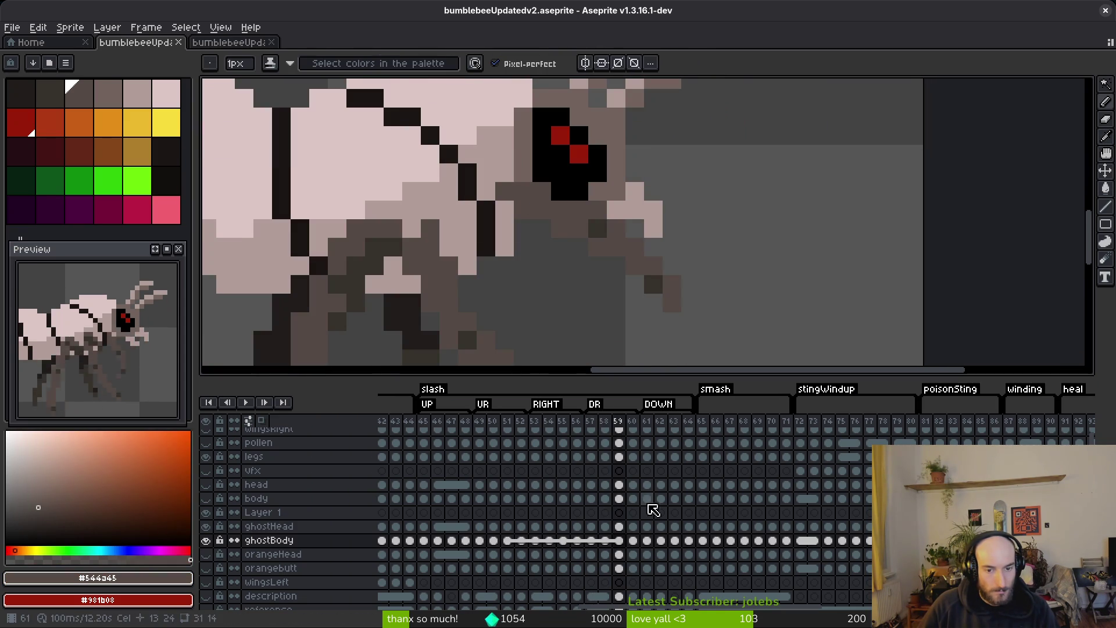
click(620, 457)
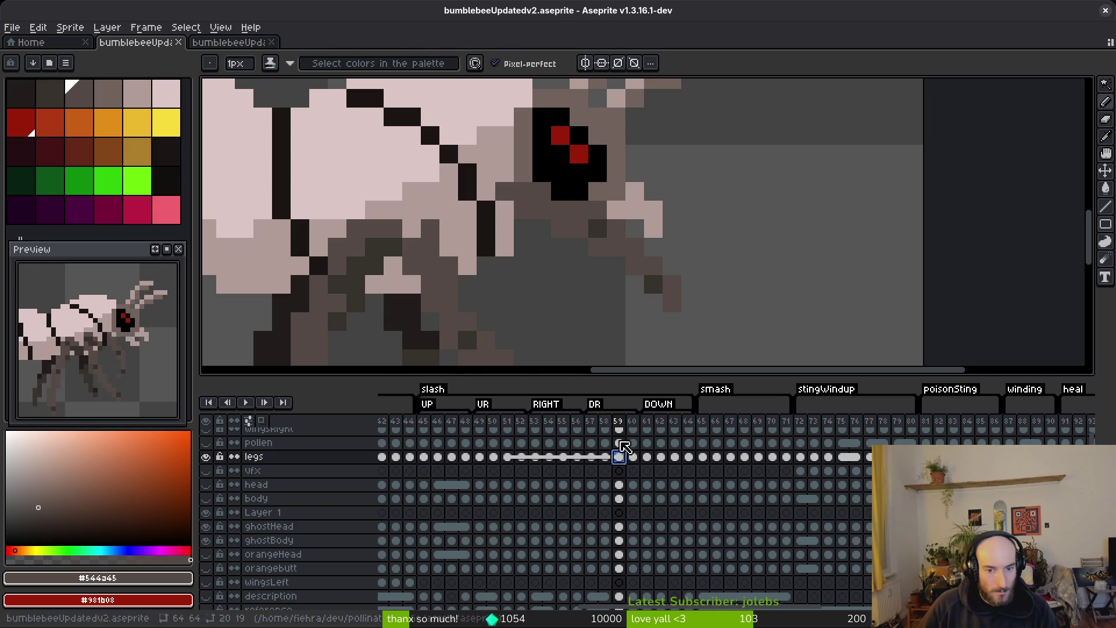
alt+click(602, 224)
click(509, 218)
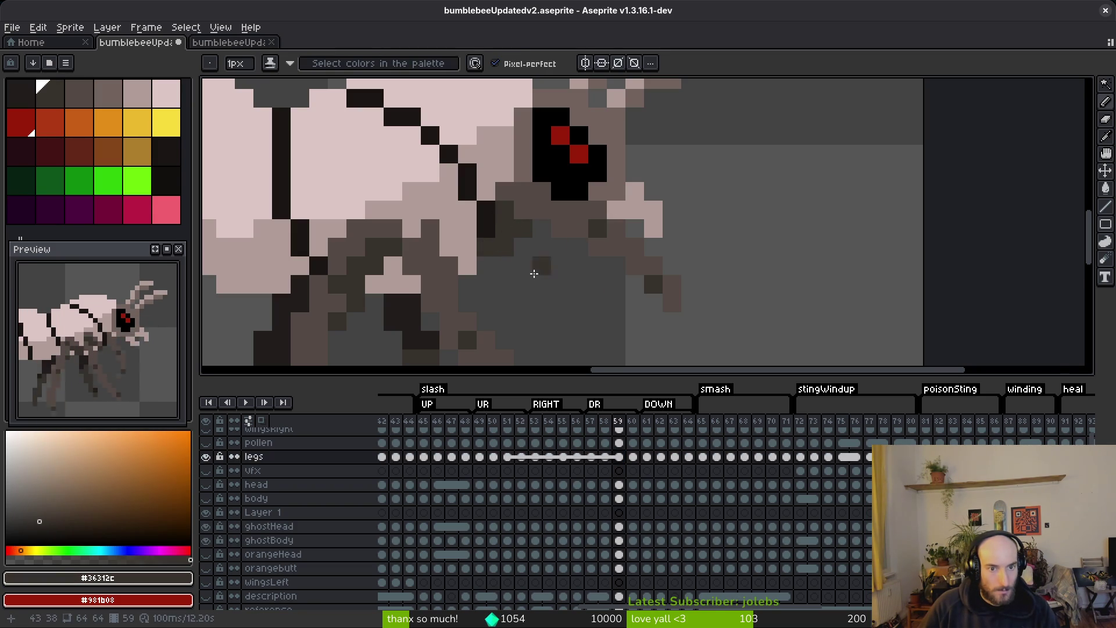
scroll(560, 302, down, 5)
- Move through frames 60 and 61, sampling the leg colour from frame 59
key(Right)
key(Left)
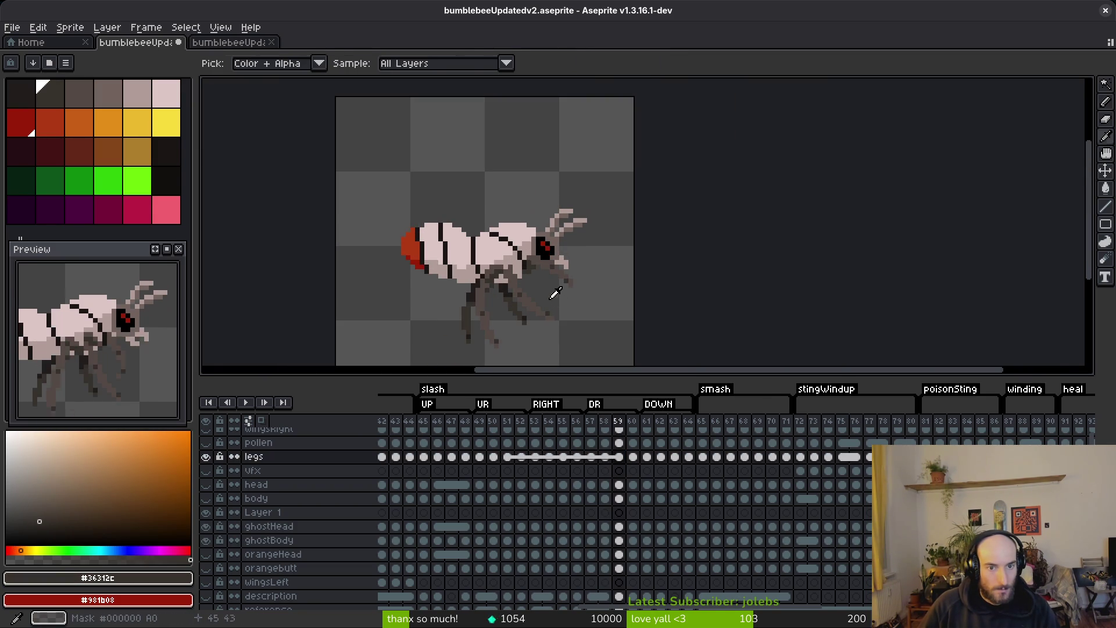
scroll(552, 285, up, 5)
key(Right)
key(b)
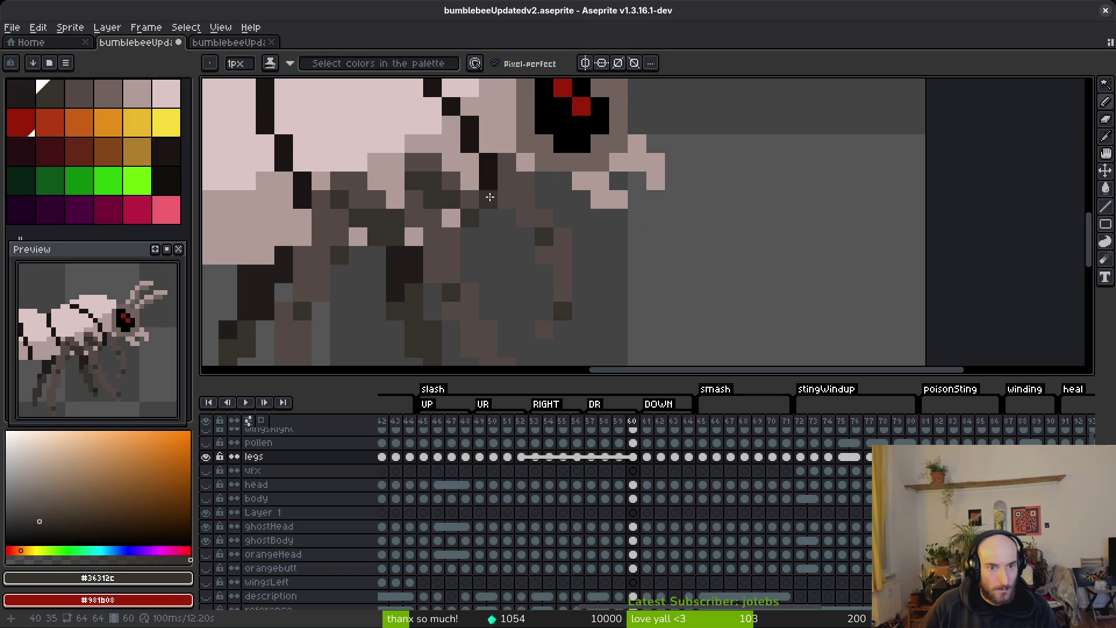
scroll(532, 274, down, 5)
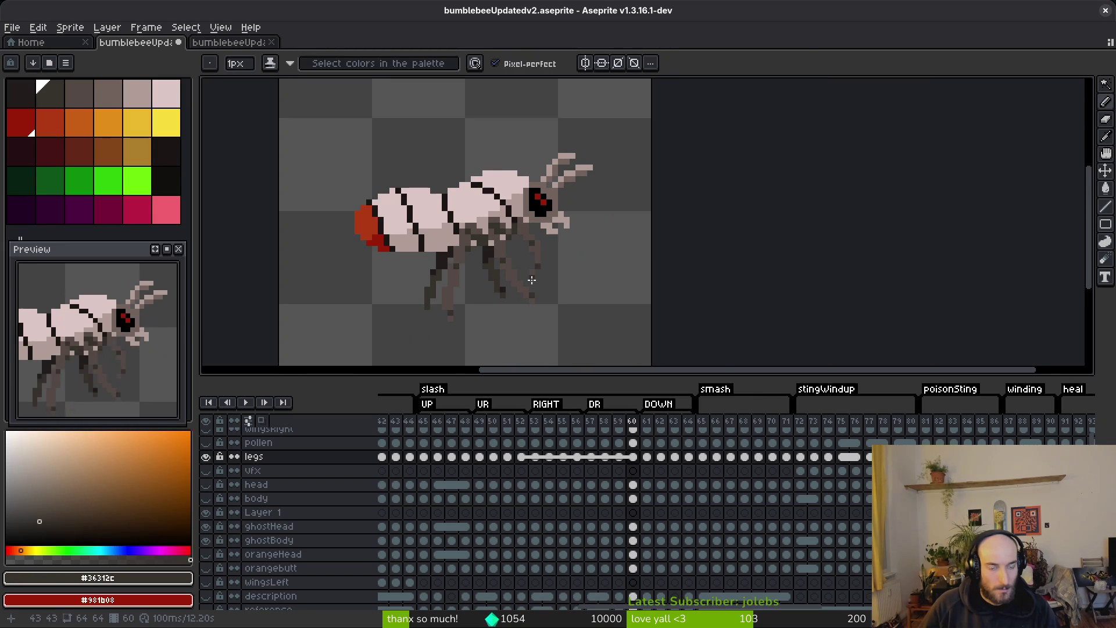
key(i)
key(Right)
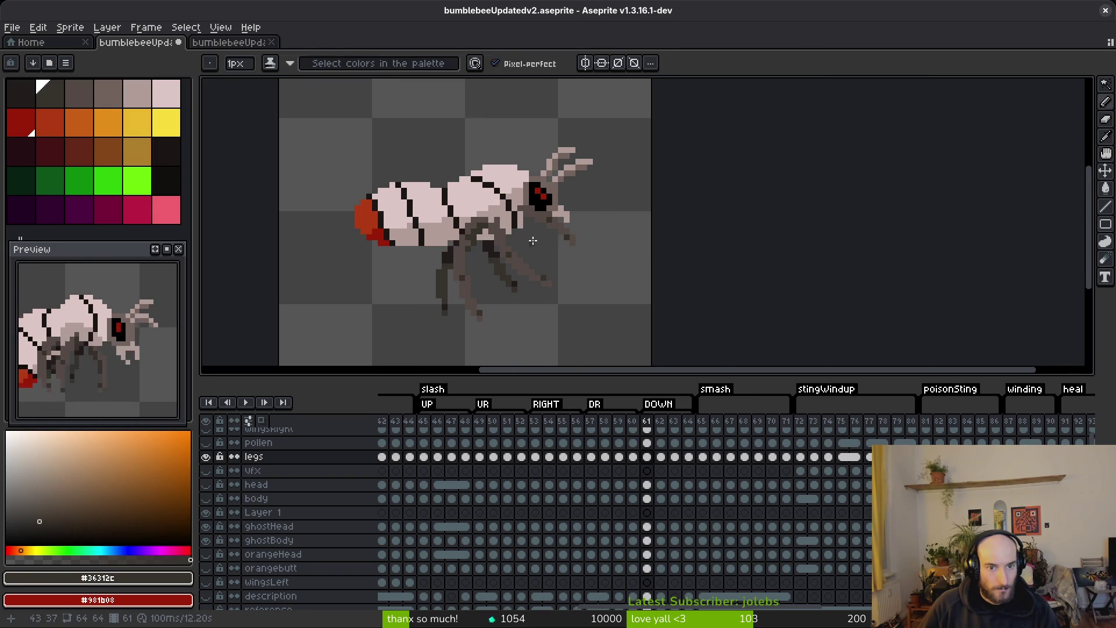
key(b)
scroll(539, 241, up, 5)
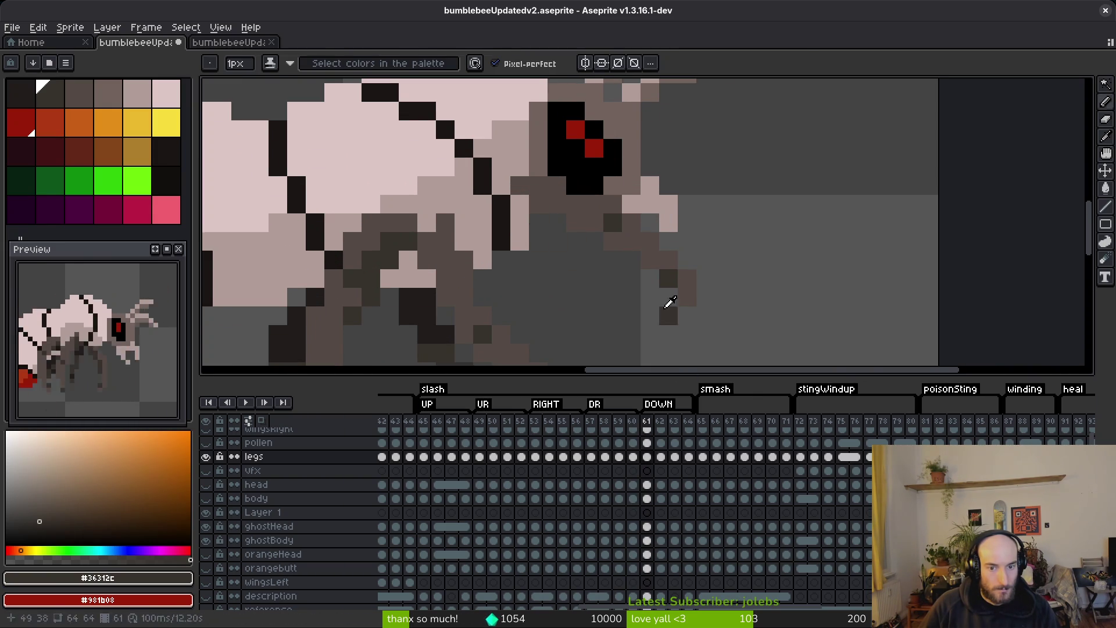
key(Left)
key(Left)
key(i)
key(Right)
key(Right)
key(b)
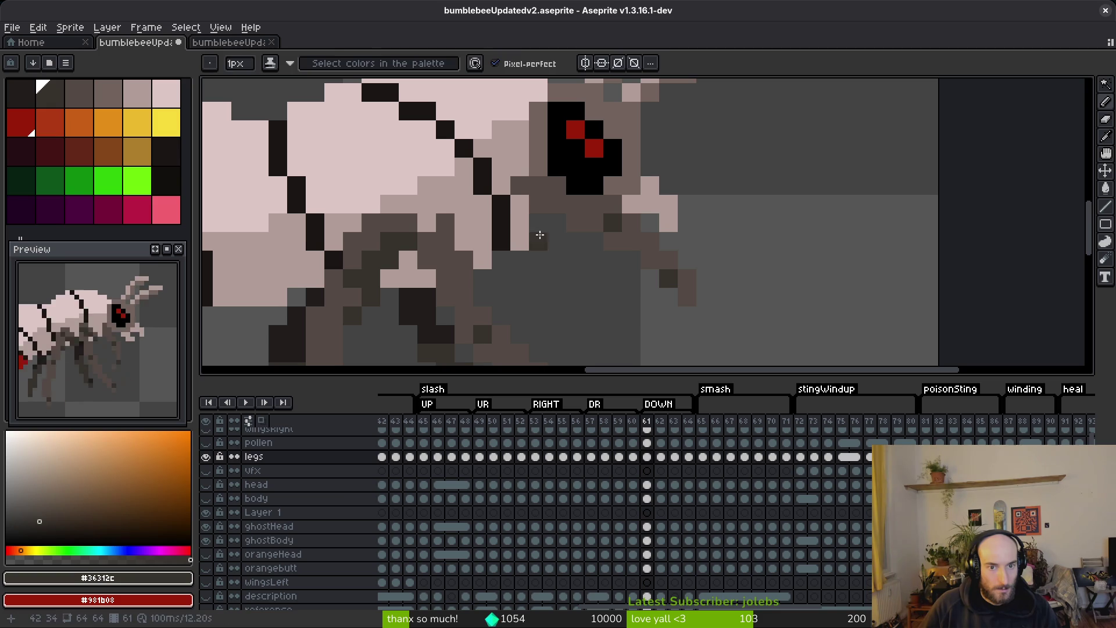
- Paint two dark leg pixels below the head on frame 61
drag(519, 209, 530, 217)
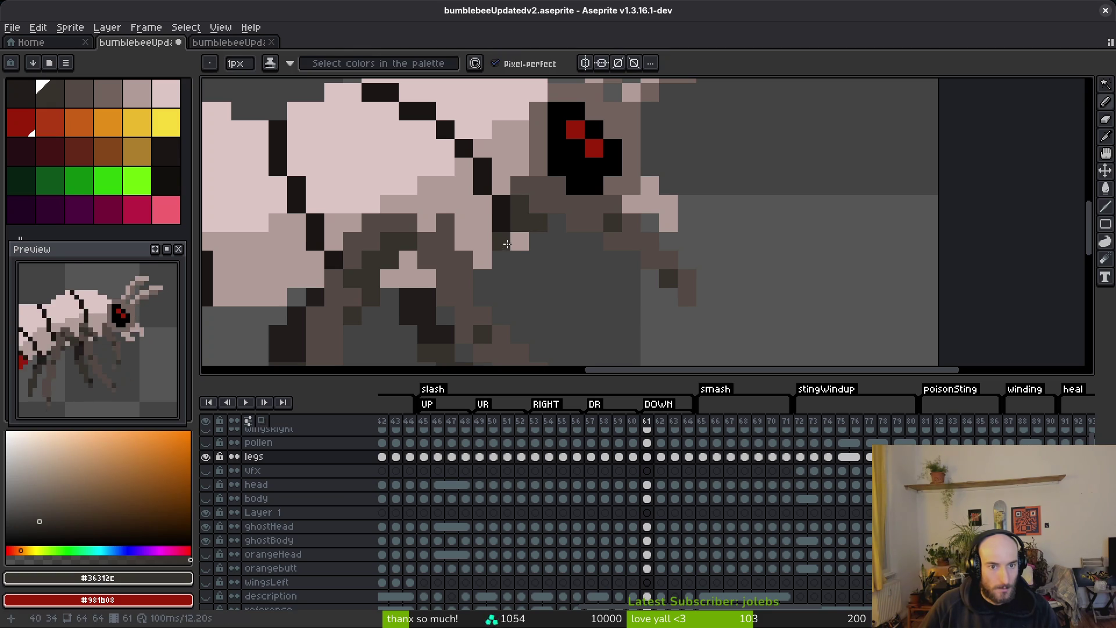
scroll(562, 281, down, 4)
scroll(524, 233, up, 5)
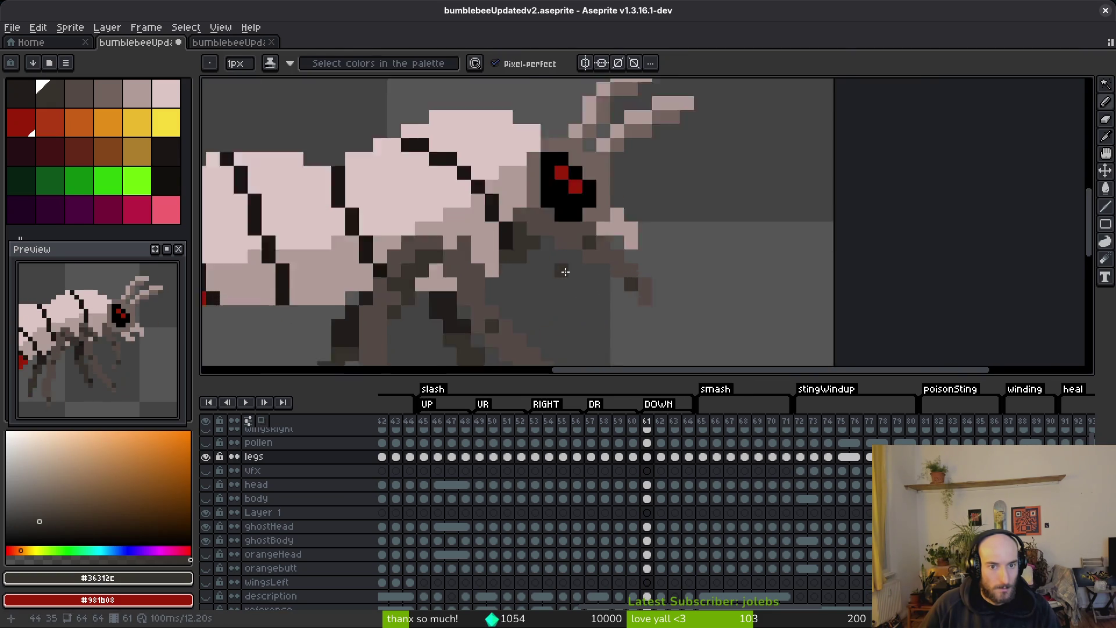
key(e)
key(f)
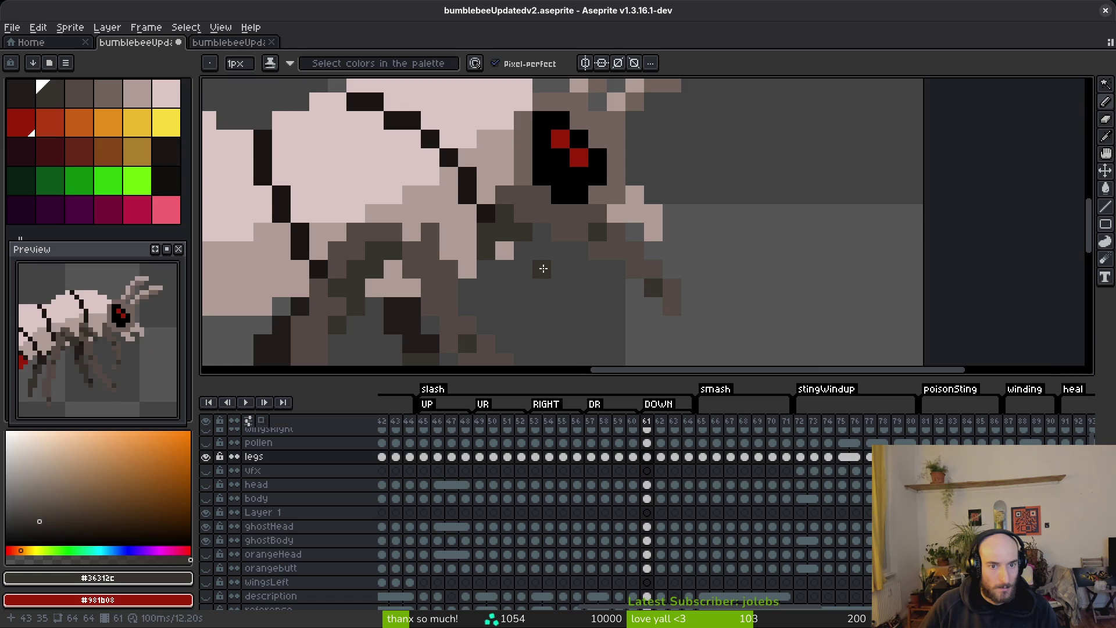
scroll(532, 262, down, 3)
scroll(525, 266, up, 3)
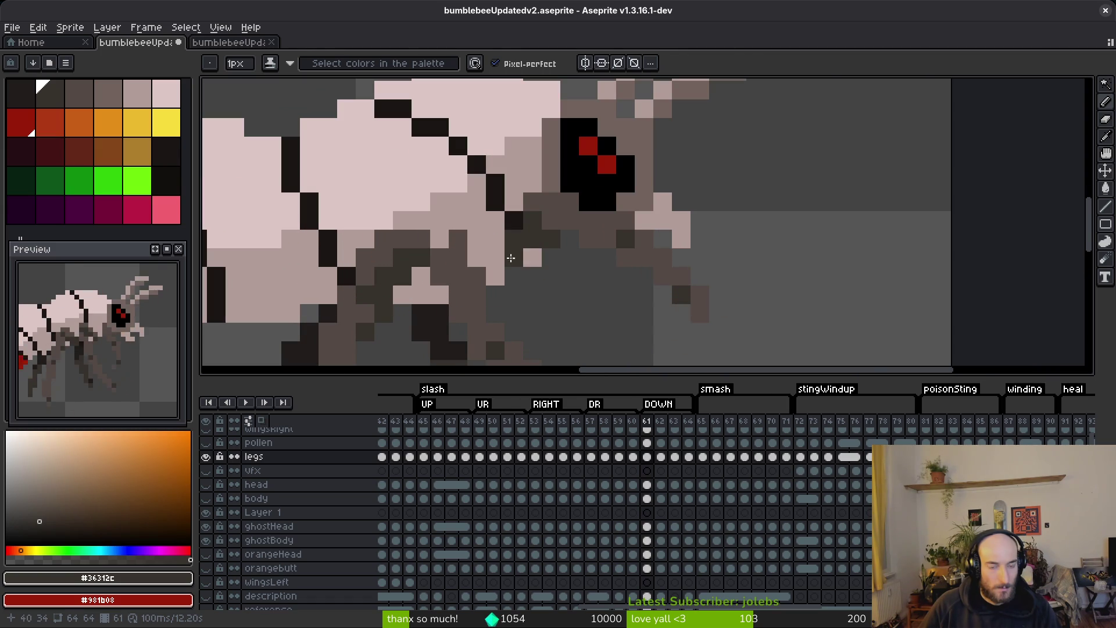
- Compare the legs on frames 57 and 61, zoomed out to the whole bee
key(Left)
key(Left)
key(Left)
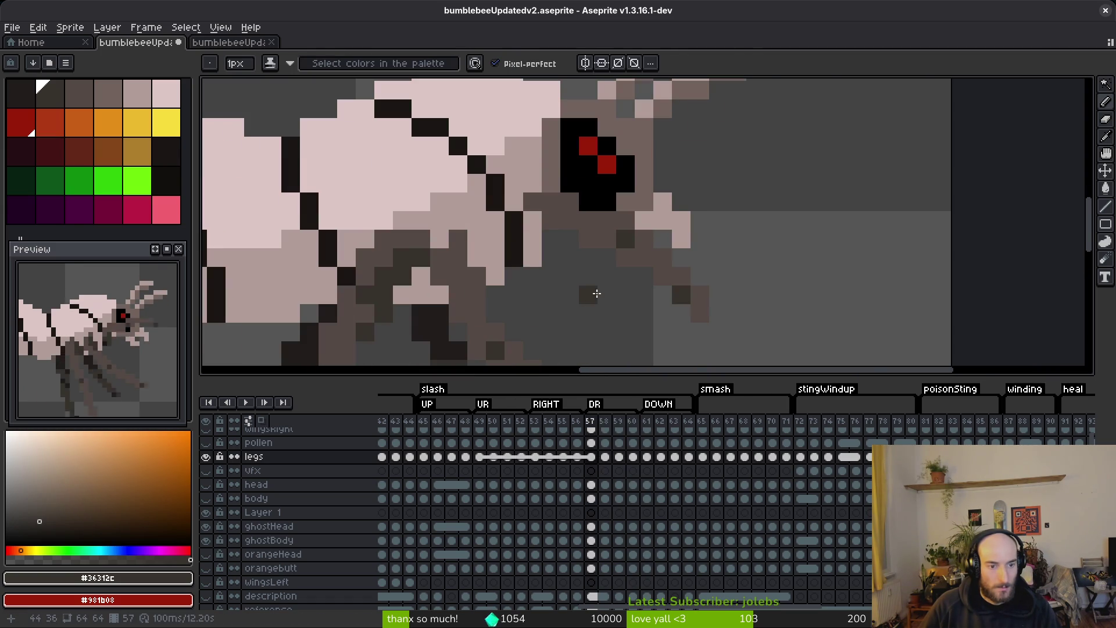
click(648, 457)
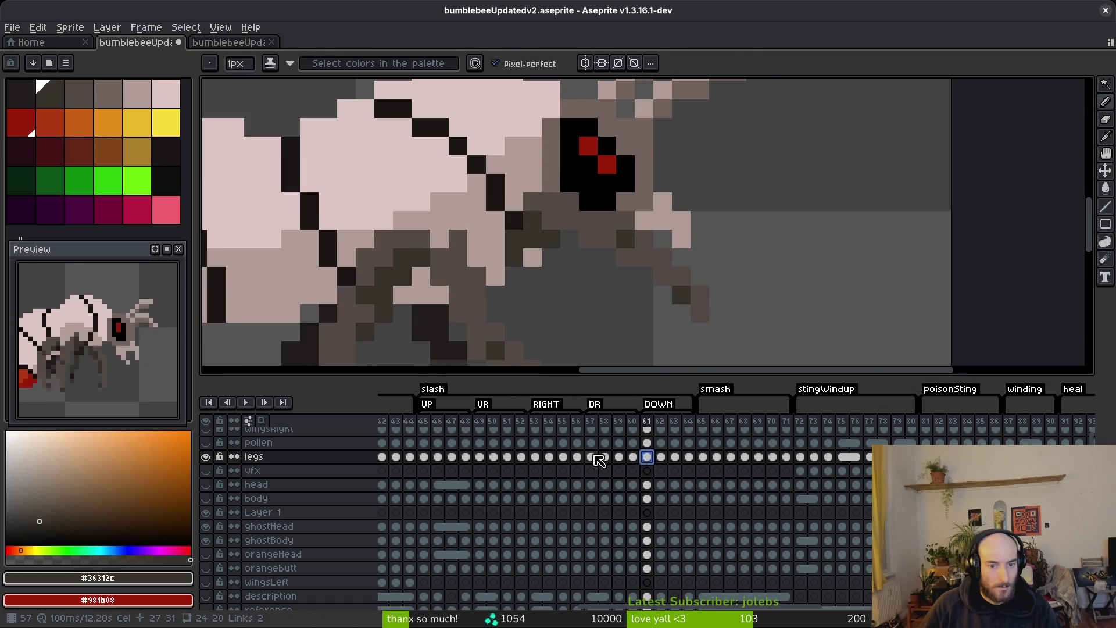
click(596, 457)
key(minus)
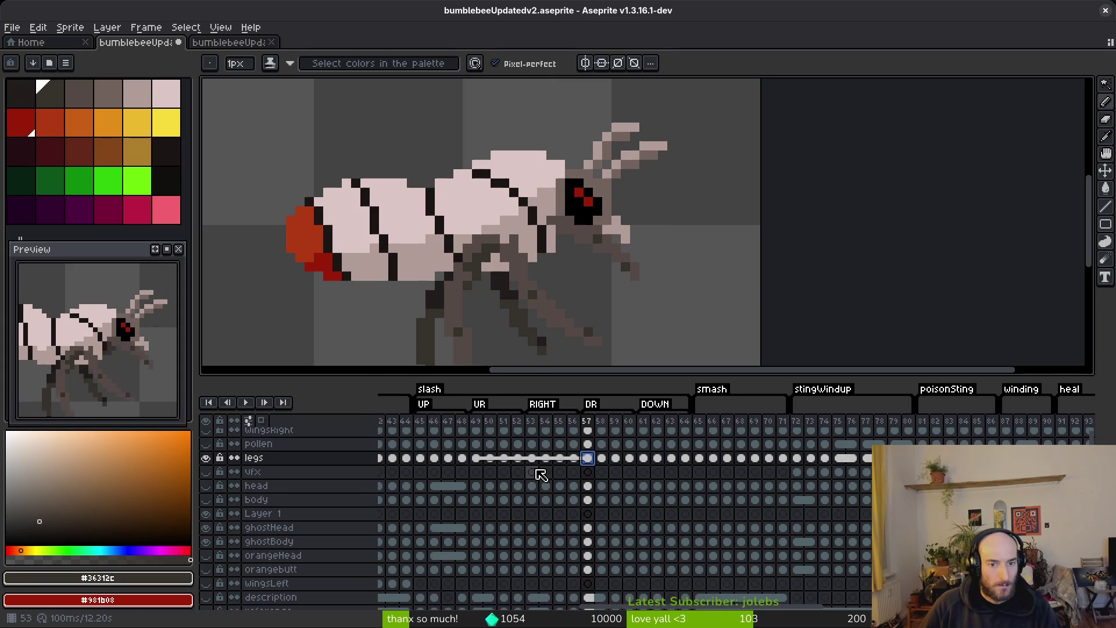
- Link the legs cels from frame 57 through 61, then return to frame 49
click(644, 458)
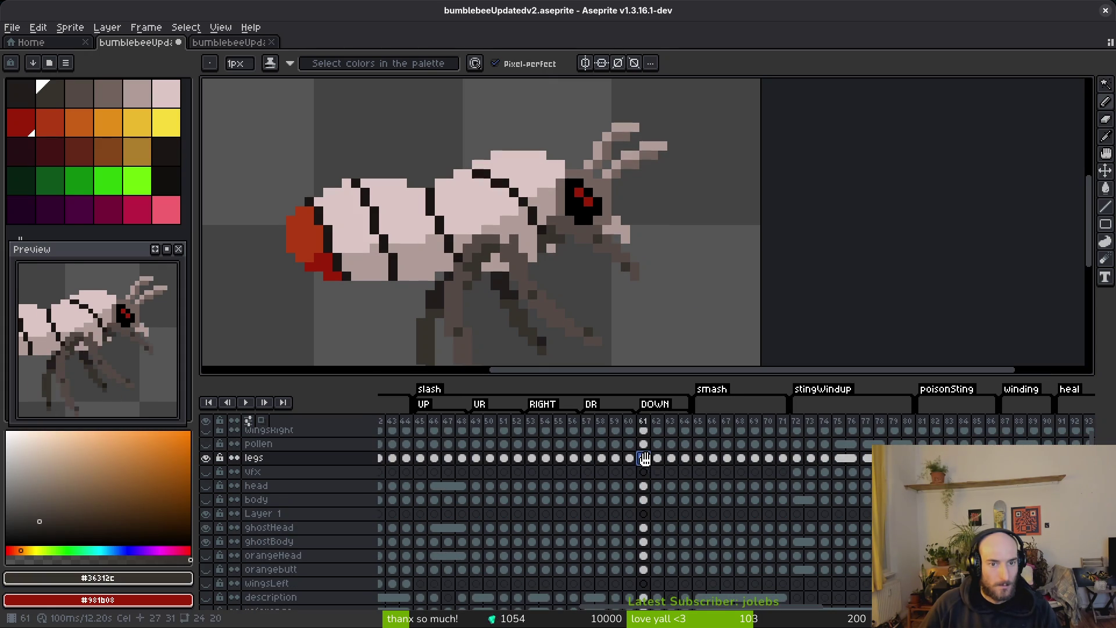
click(589, 458)
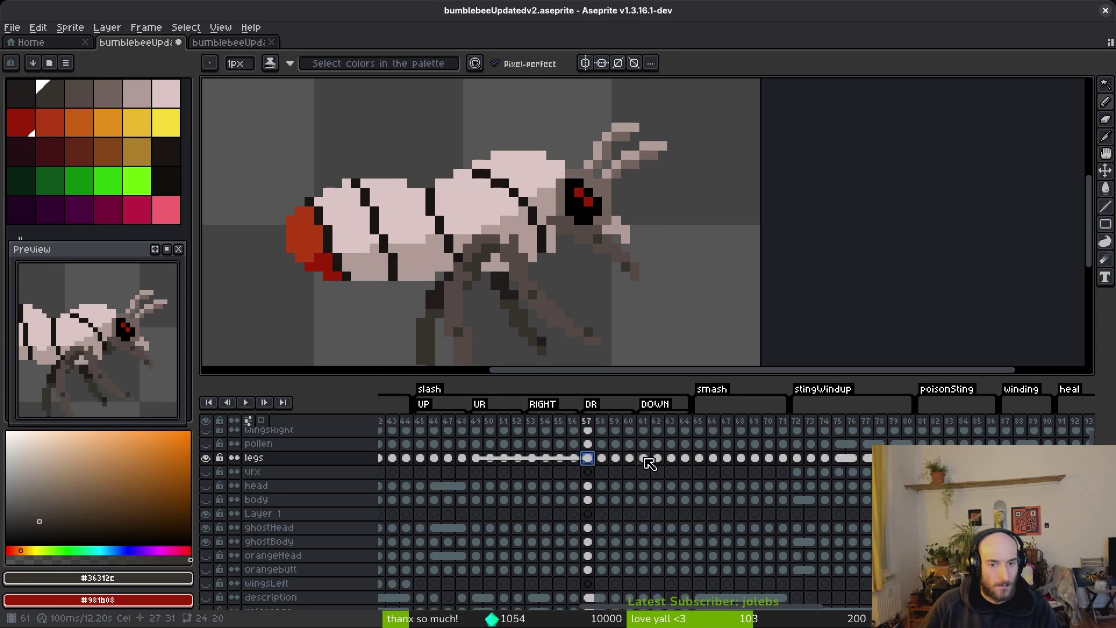
shift+click(646, 460)
right_click(645, 459)
click(709, 511)
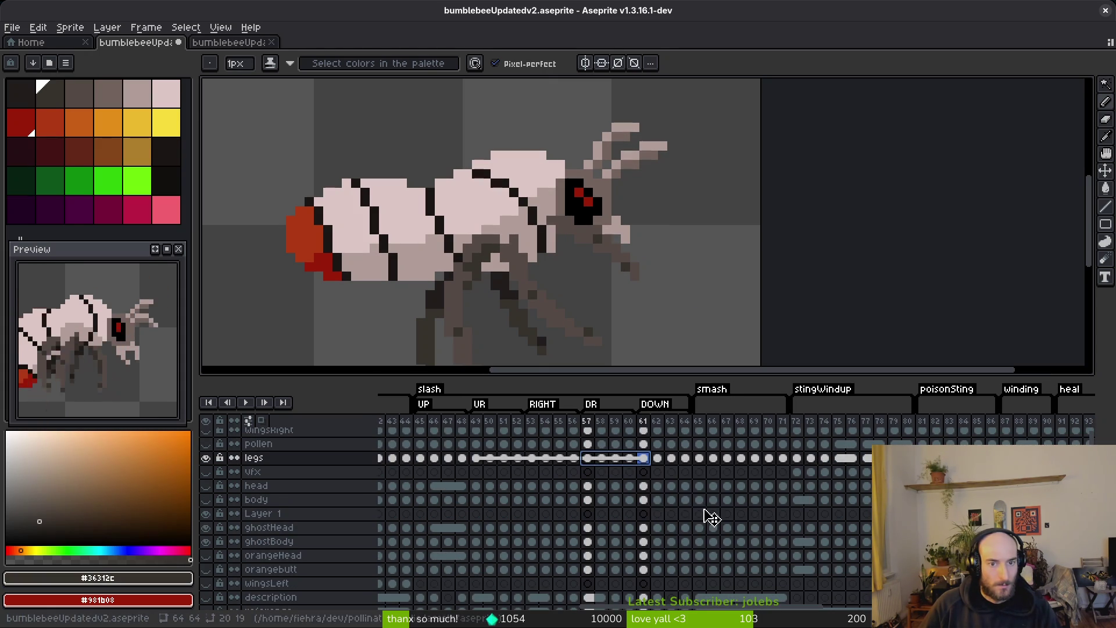
click(587, 459)
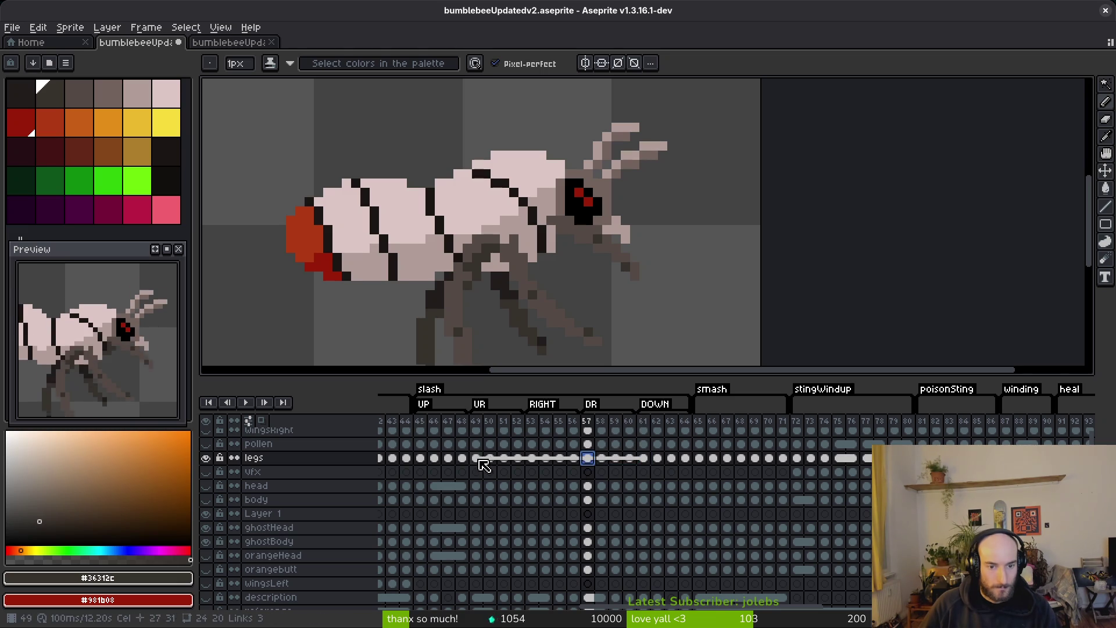
click(481, 459)
scroll(542, 258, up, 3)
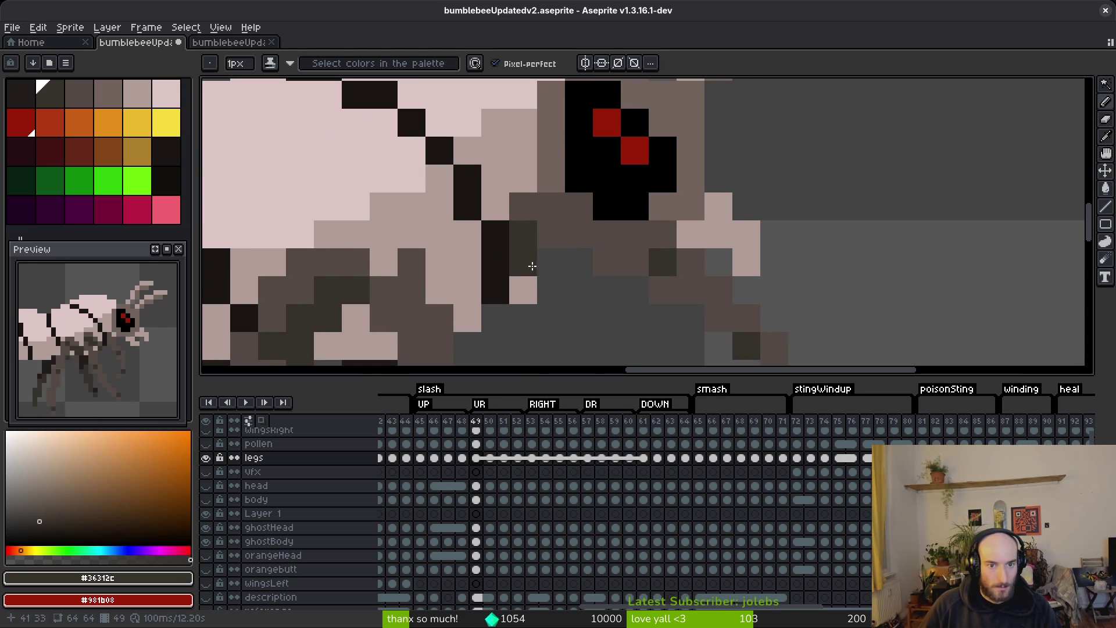
scroll(518, 289, down, 5)
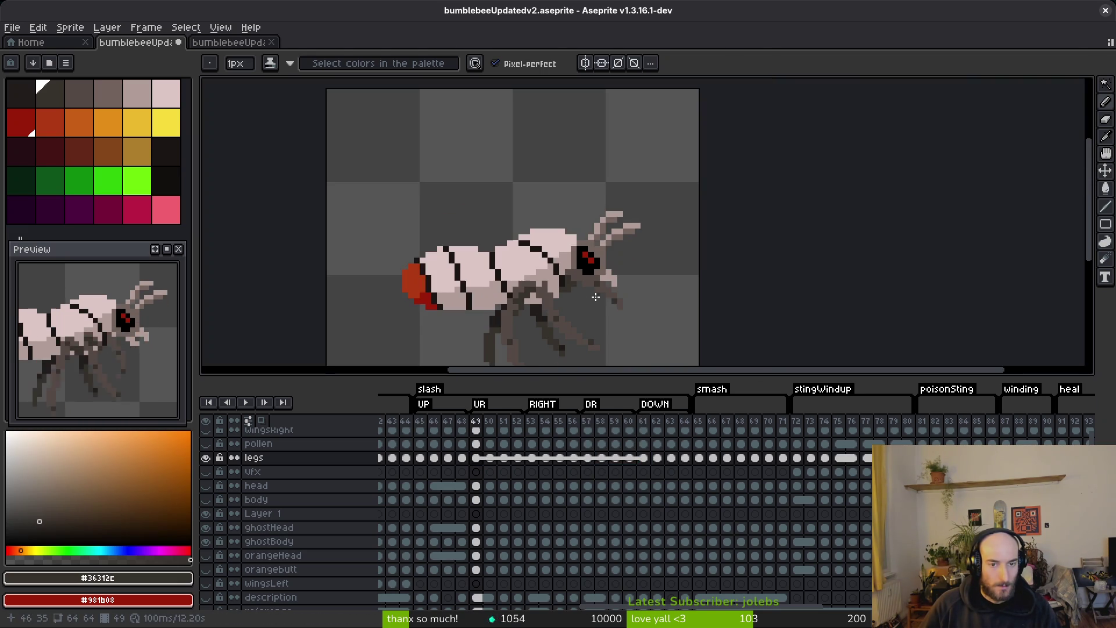
- Briefly toggle the body and head layers, leave them hidden, and save the sprite
click(211, 499)
click(211, 486)
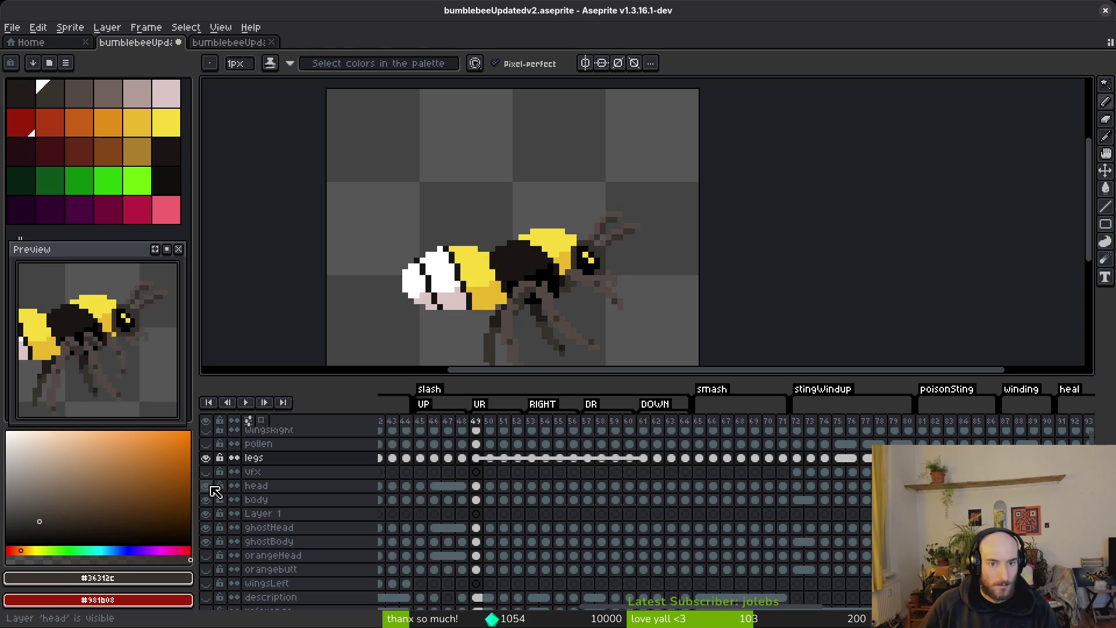
click(211, 487)
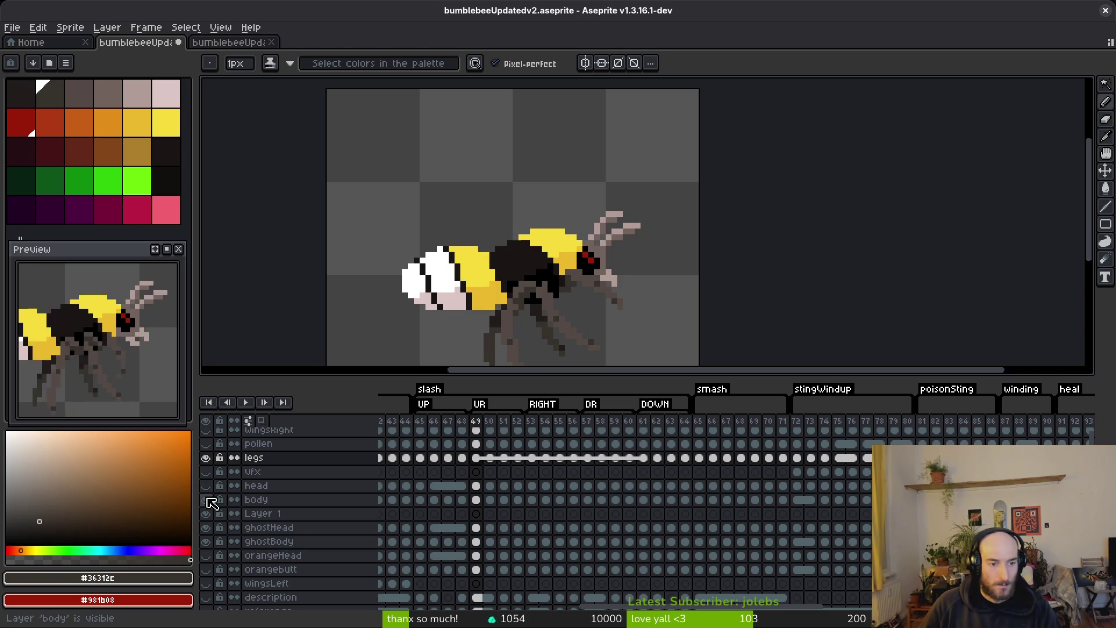
click(211, 500)
key(ctrl+s)
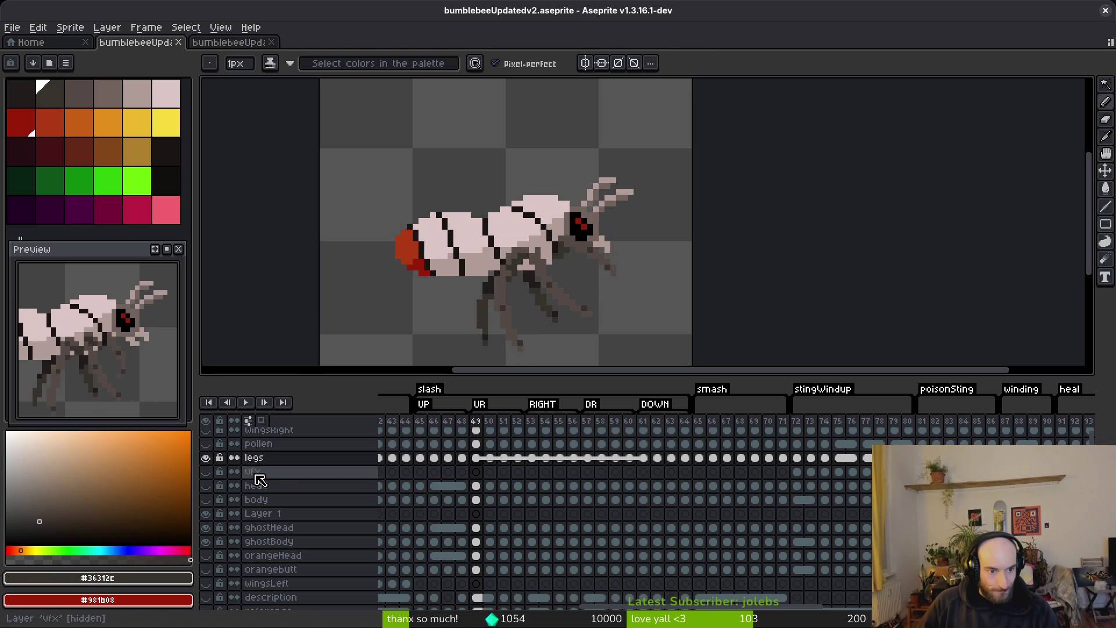
- Toggle the wingsRight and wingsLeft layers, save again, and hide the legs layer
click(207, 431)
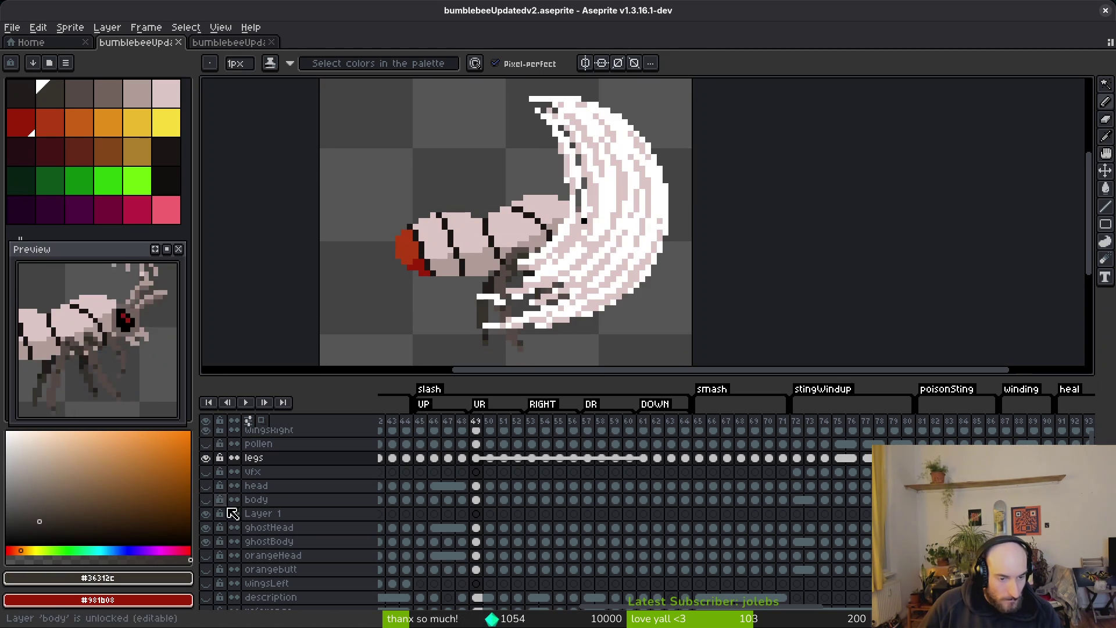
click(208, 583)
scroll(627, 296, down, 2)
key(w)
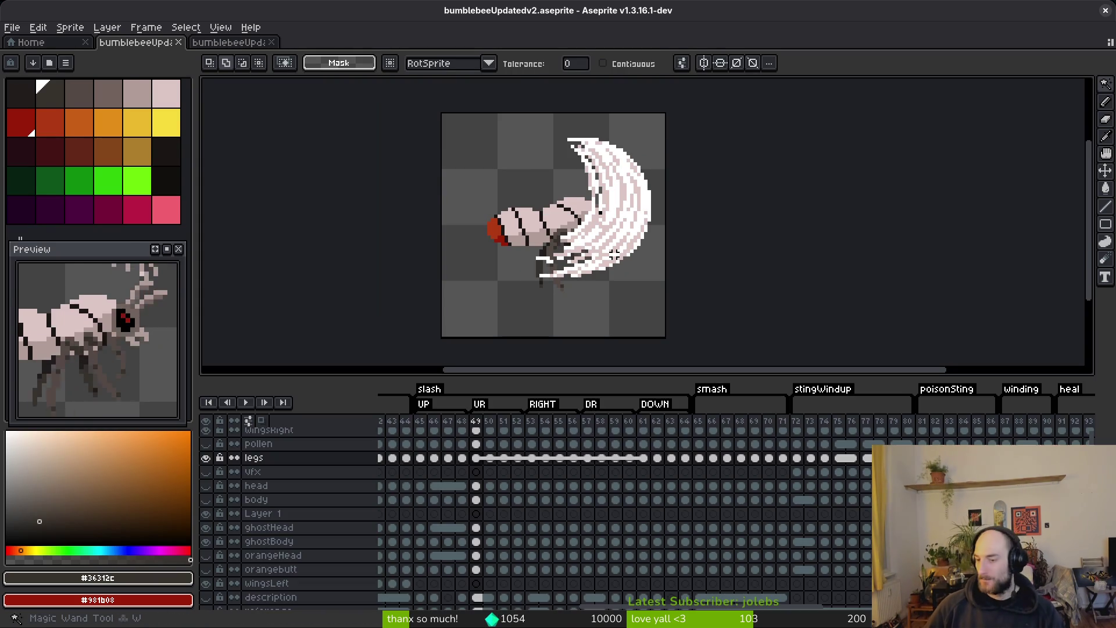
scroll(591, 247, down, 2)
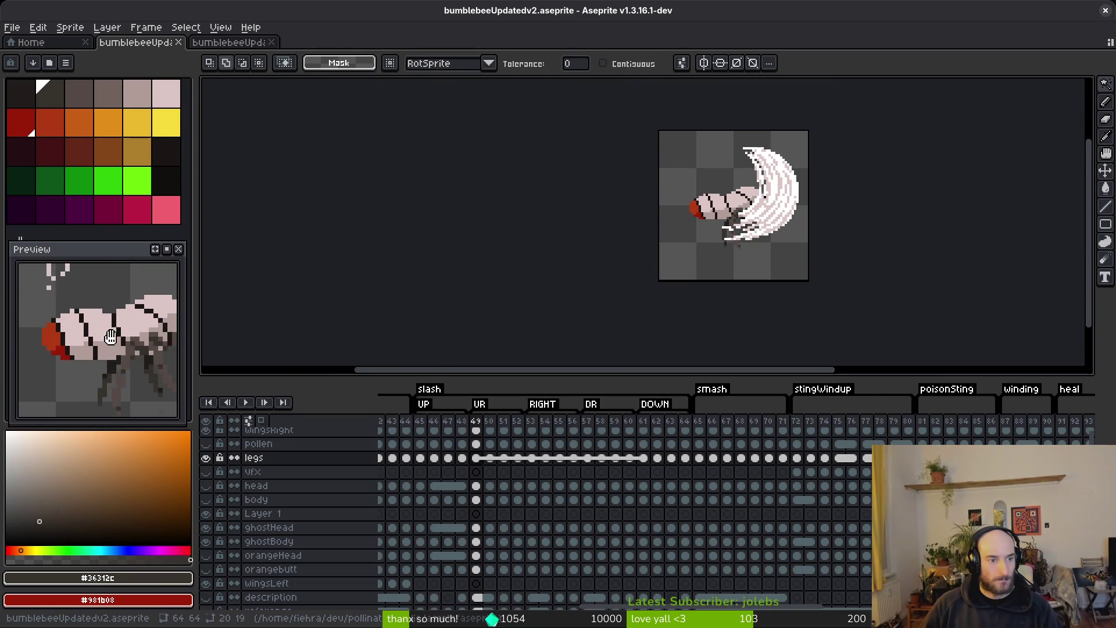
scroll(685, 249, down, 3)
key(ctrl+s)
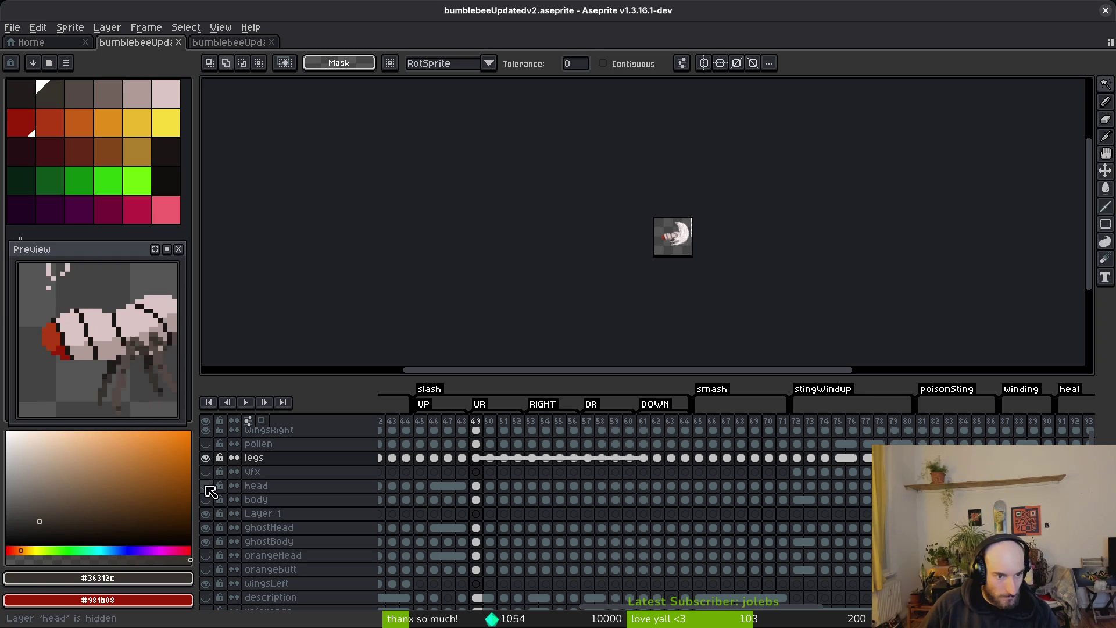
click(206, 458)
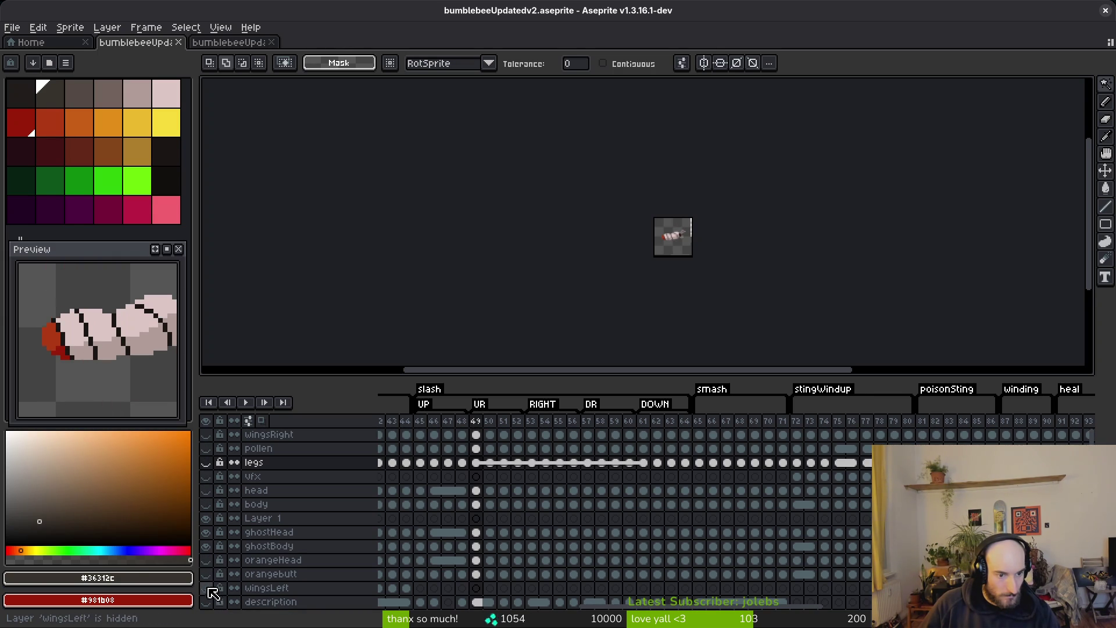
scroll(663, 304, up, 2)
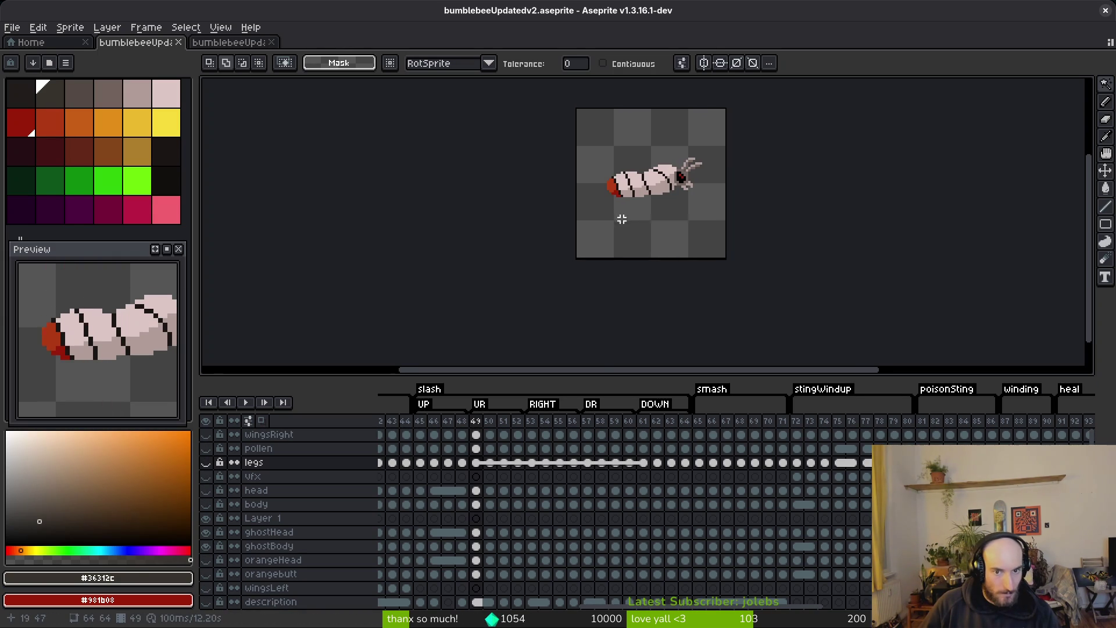
- Clear the orangeHead and orangebutt cels for frames 46–64 and paste the ghostHead/ghostBody cels in
mouse_move(478, 569)
mouse_down()
mouse_move(706, 578)
mouse_move(676, 580)
mouse_move(686, 579)
mouse_up()
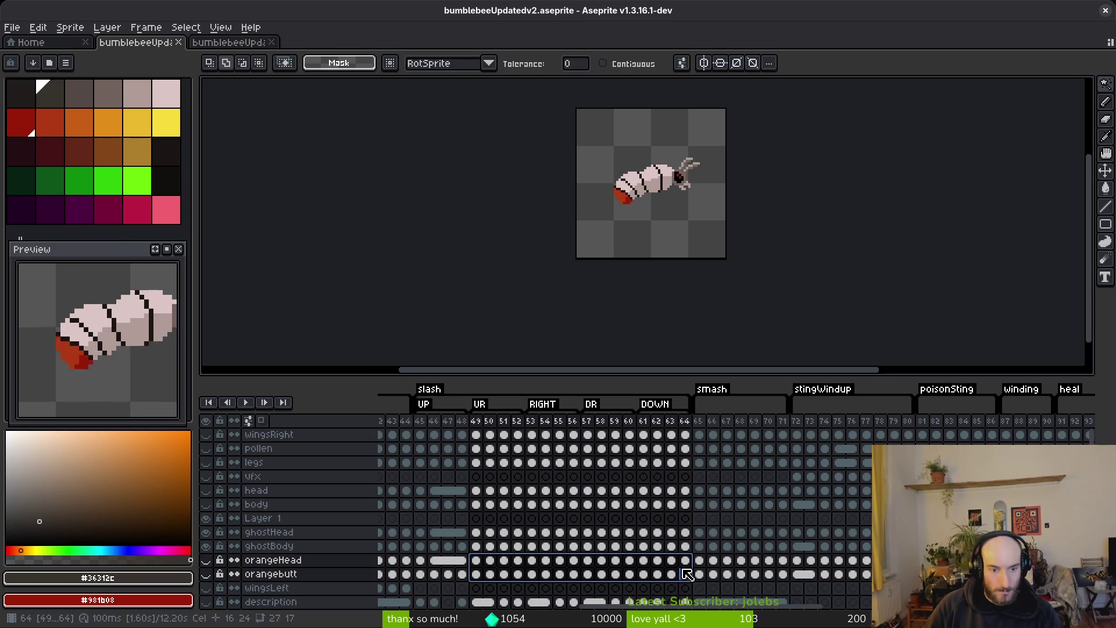
drag(434, 560, 691, 581)
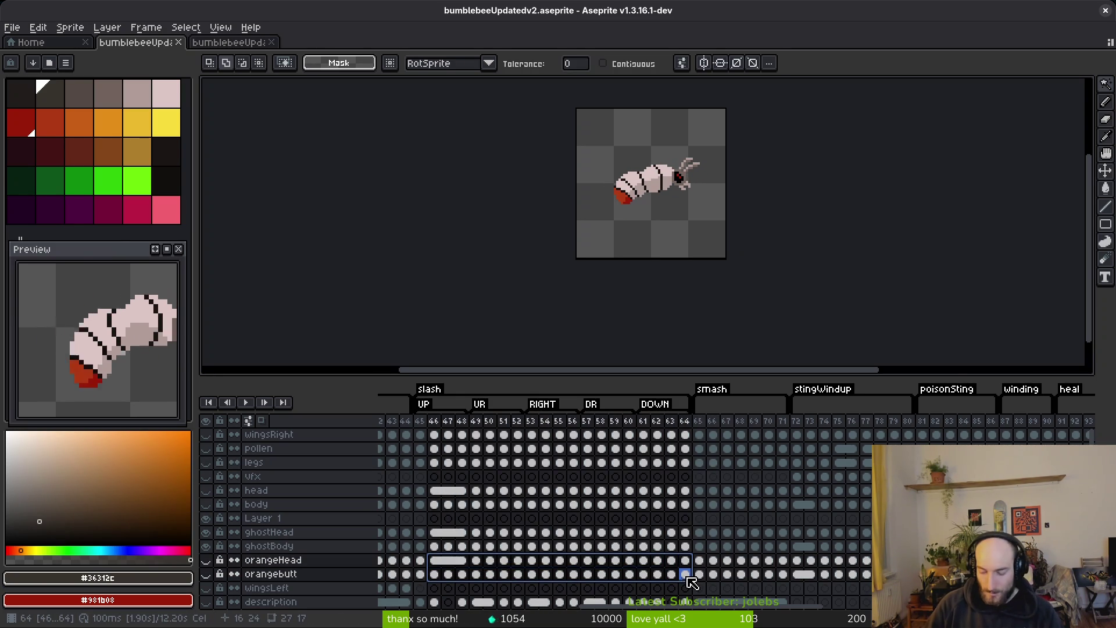
key(Delete)
drag(439, 533, 686, 547)
key(ctrl+c)
click(435, 560)
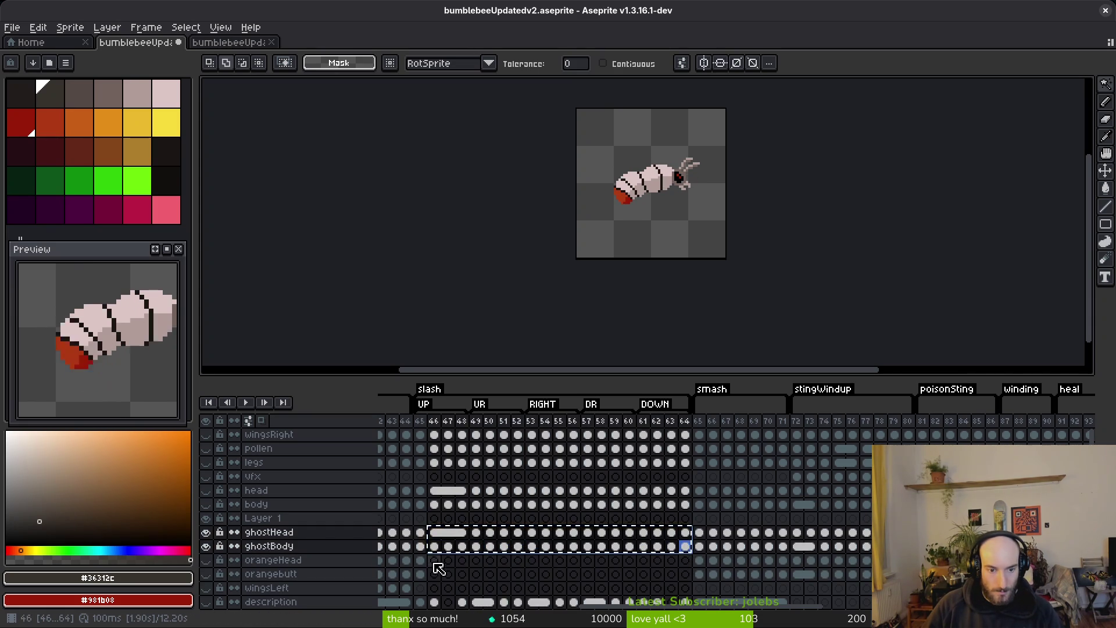
key(ctrl+v)
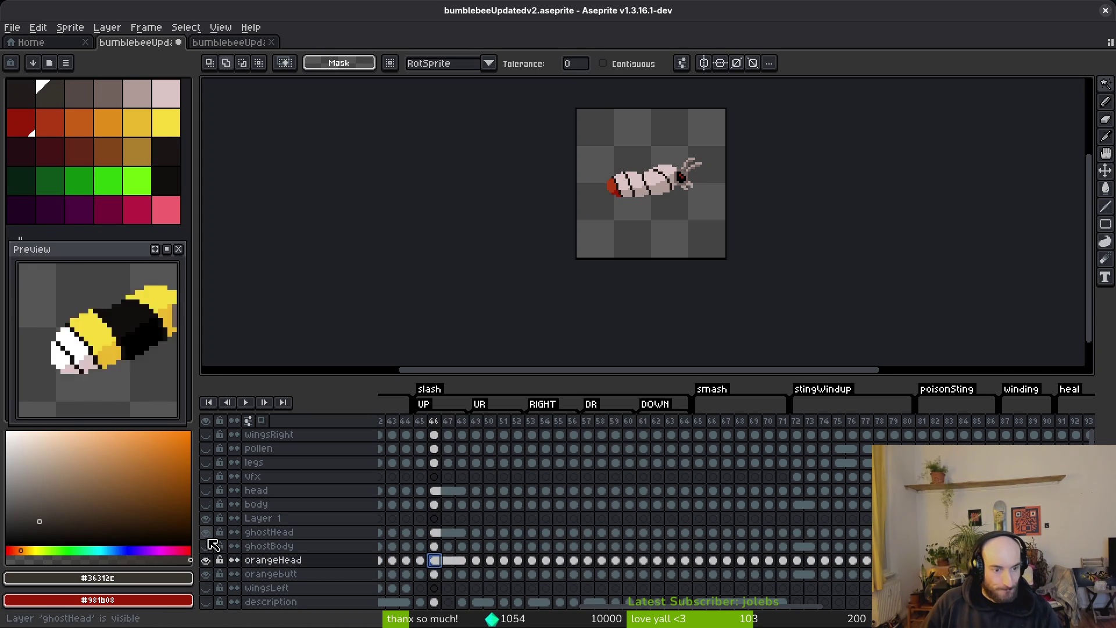
- On frame 25, sample the bee's light orange as primary and darker orange as secondary colour
key(Left)
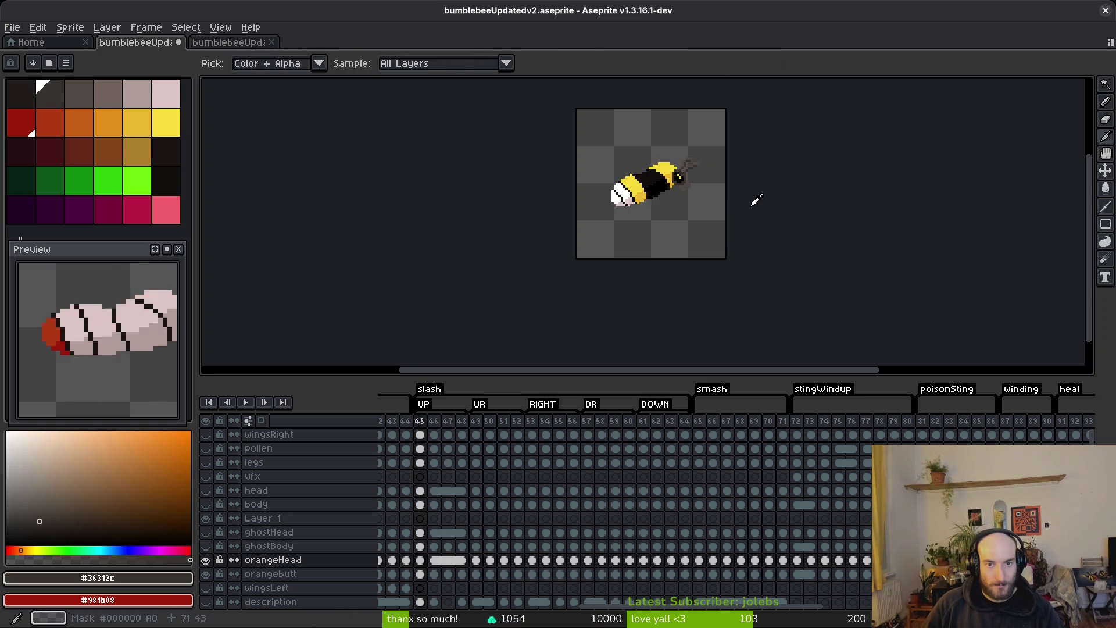
scroll(700, 216, up, 3)
drag(434, 518, 617, 509)
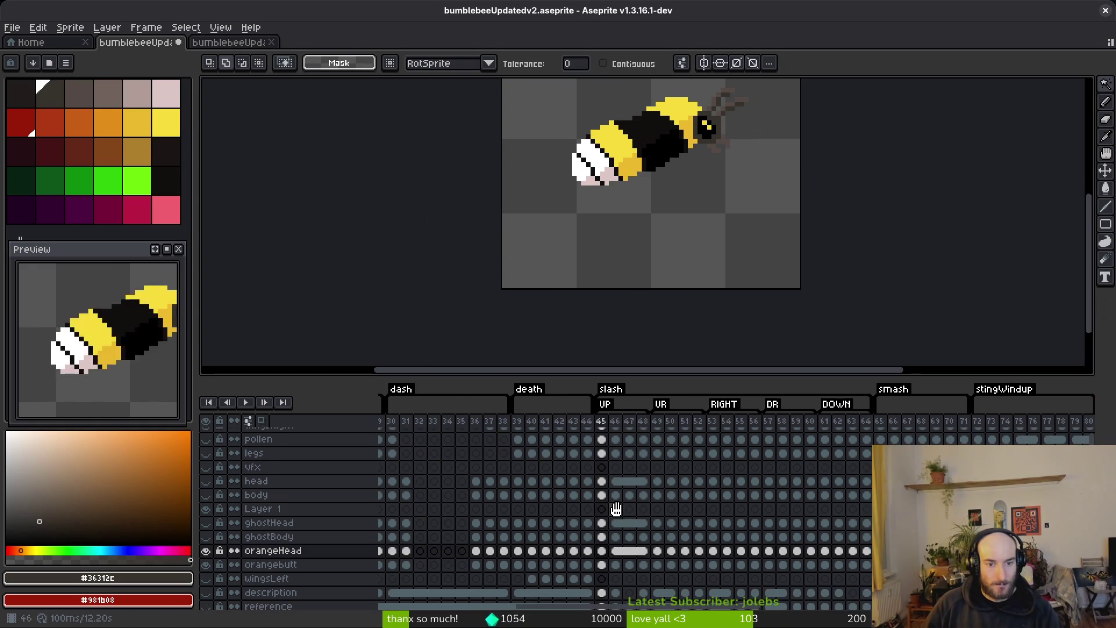
key(Left)
key(Left)
key(Left)
scroll(635, 286, up, 3)
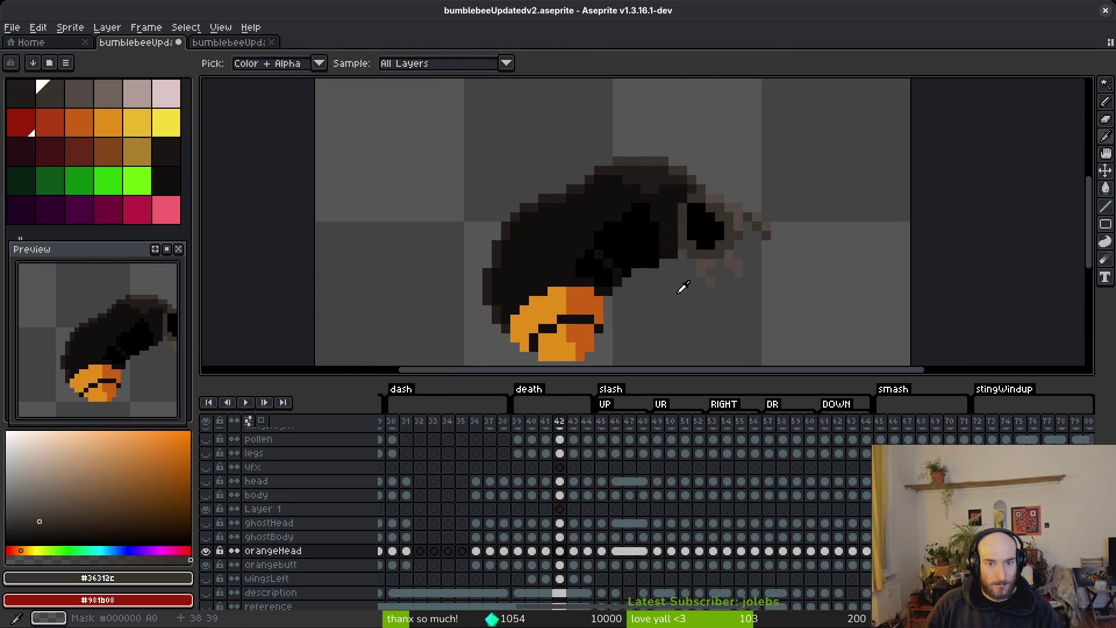
key(Left)
key(Left)
key(Left)
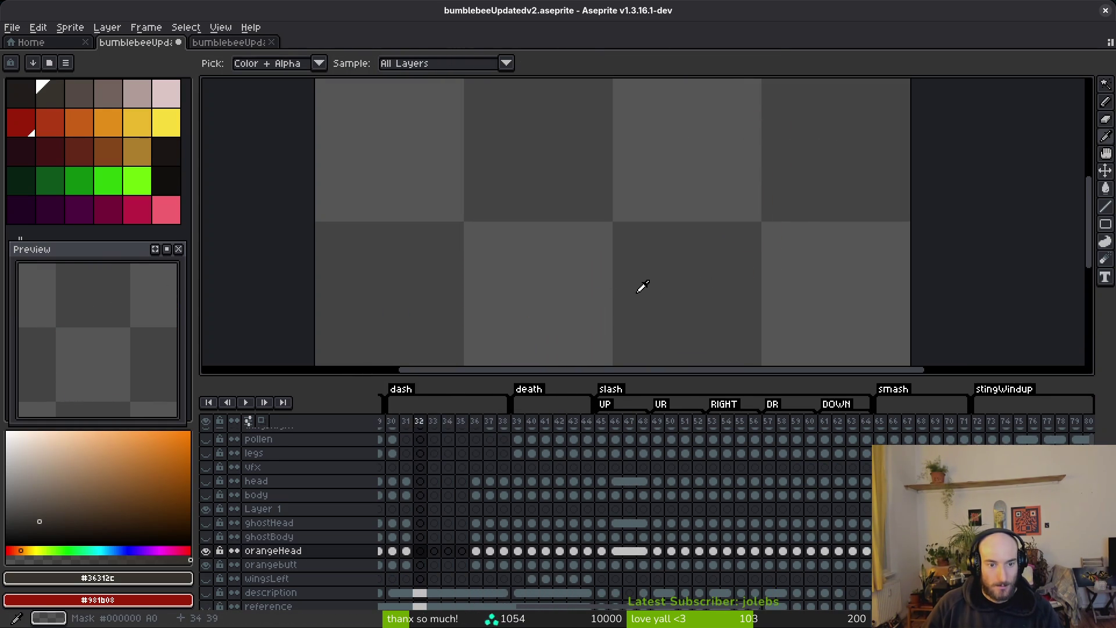
key(Left)
key(Left)
key(Left)
drag(608, 267, 722, 281)
alt+click(594, 285)
right_click(604, 308)
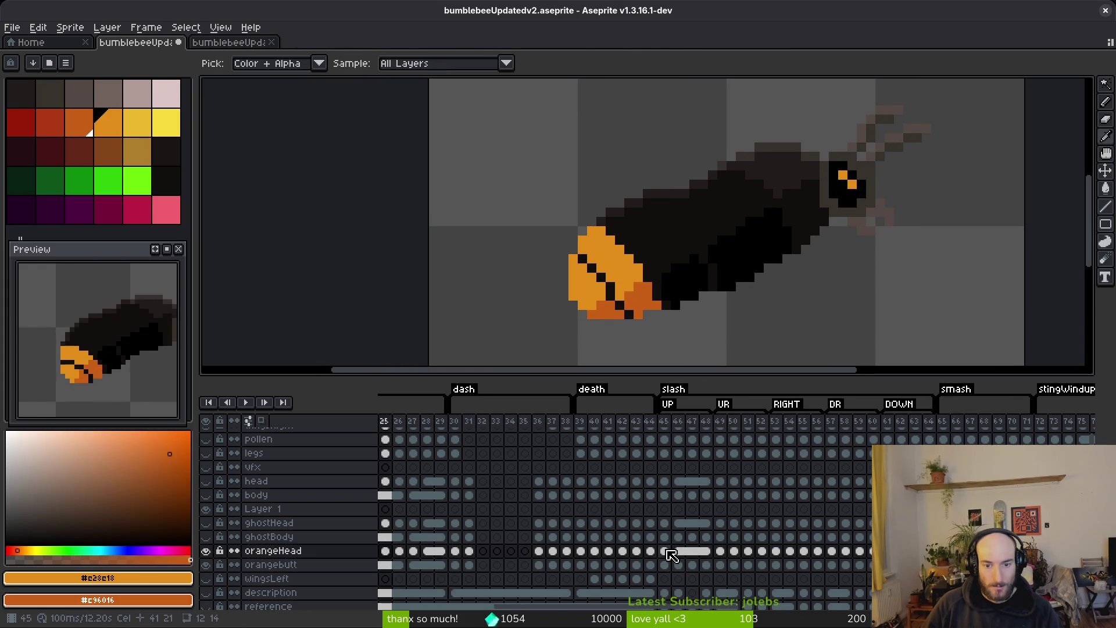
- On the orangebutt layer, fill the rear segments orange on frames 45, 46 and 47
click(665, 551)
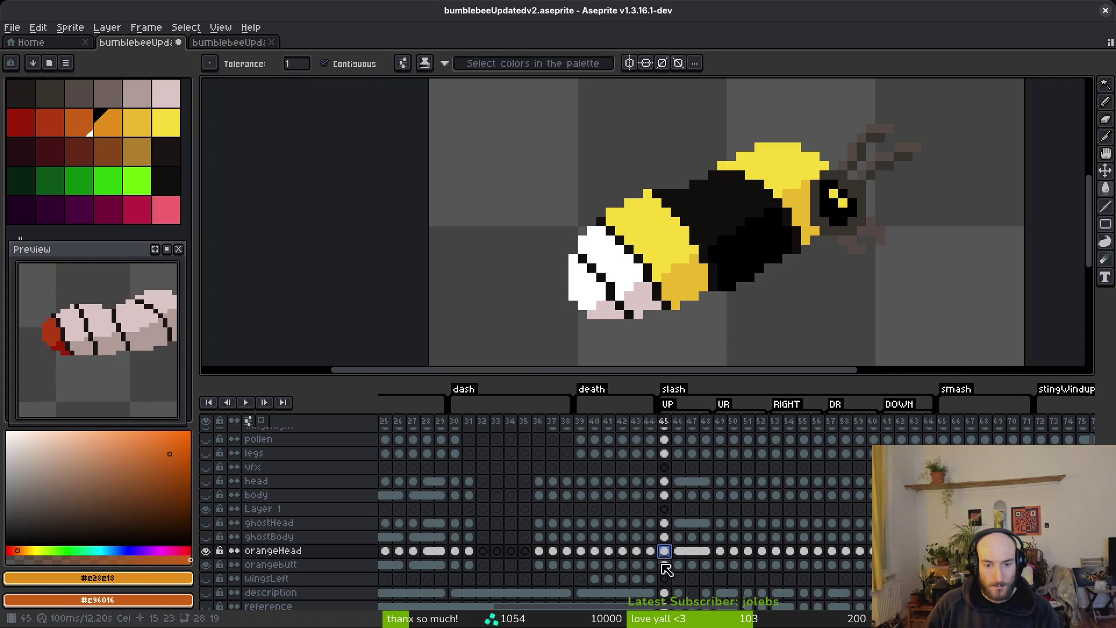
click(665, 565)
click(587, 279)
click(619, 262)
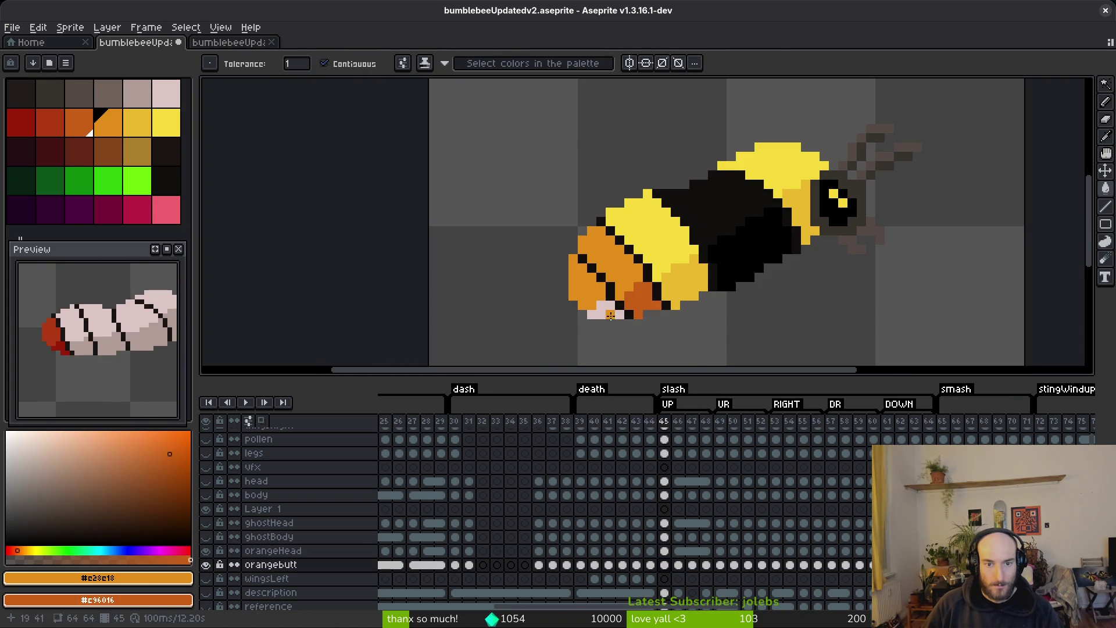
key(Right)
click(584, 250)
click(599, 233)
click(611, 268)
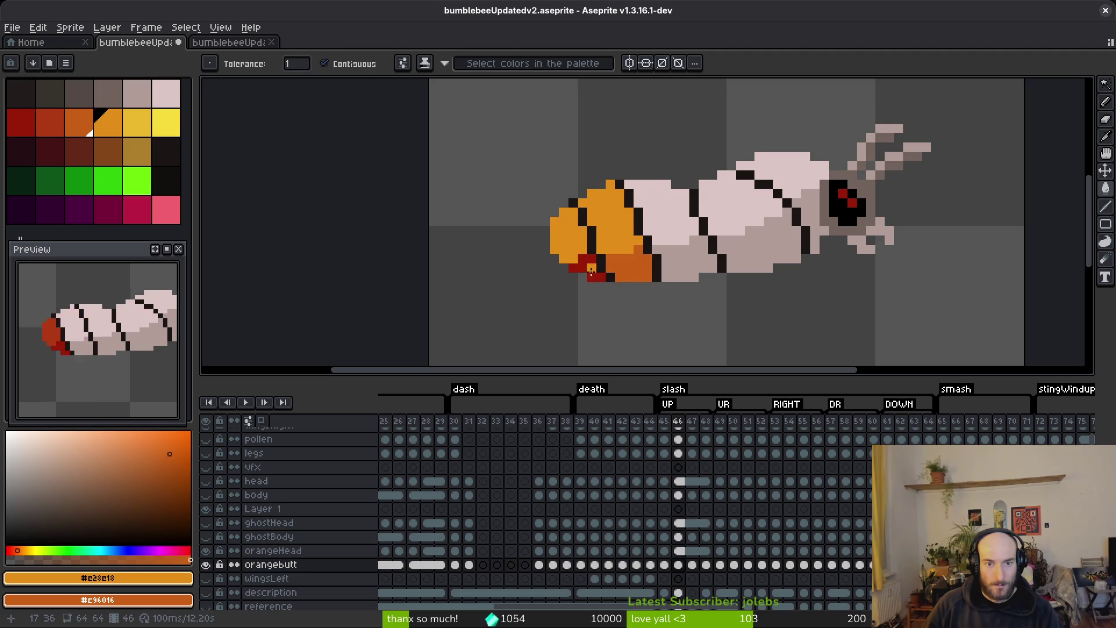
key(Right)
click(569, 224)
click(610, 198)
click(628, 256)
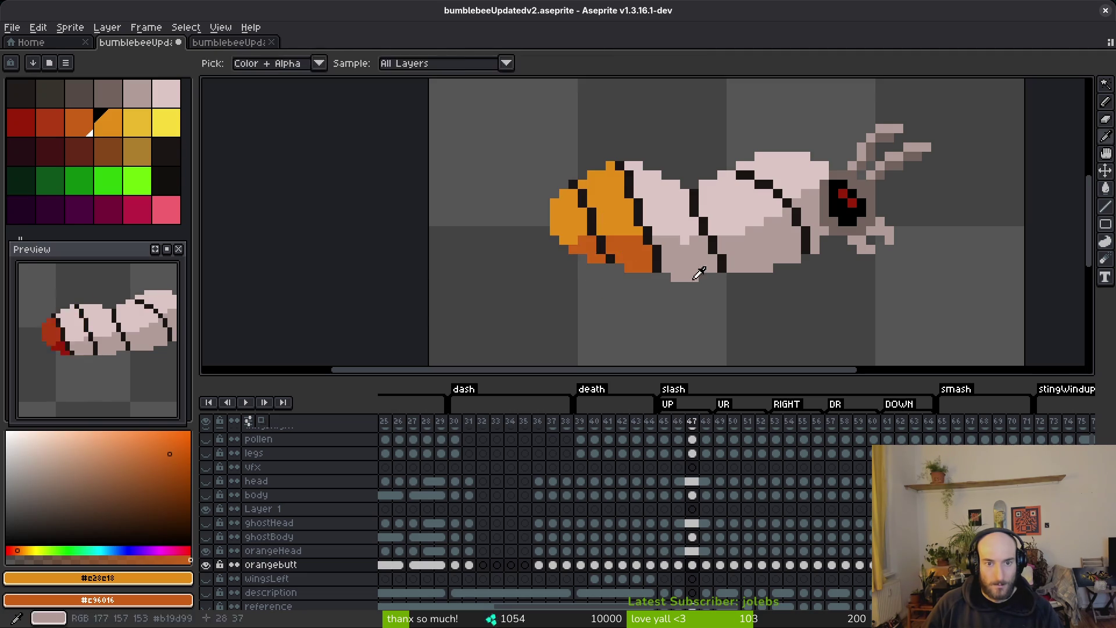
- Paint the rear light orange with dark orange lower bands on frames 48, 49 and 50
key(Right)
click(611, 216)
click(567, 233)
click(634, 262)
key(Right)
click(595, 227)
click(577, 230)
right_click(631, 264)
key(Right)
click(611, 215)
click(567, 226)
right_click(587, 256)
right_click(631, 264)
click(658, 277)
- Compare against the yellow bee on frame 45 and briefly toggle the ghostBody layer
key(i)
key(Left)
key(Left)
key(Left)
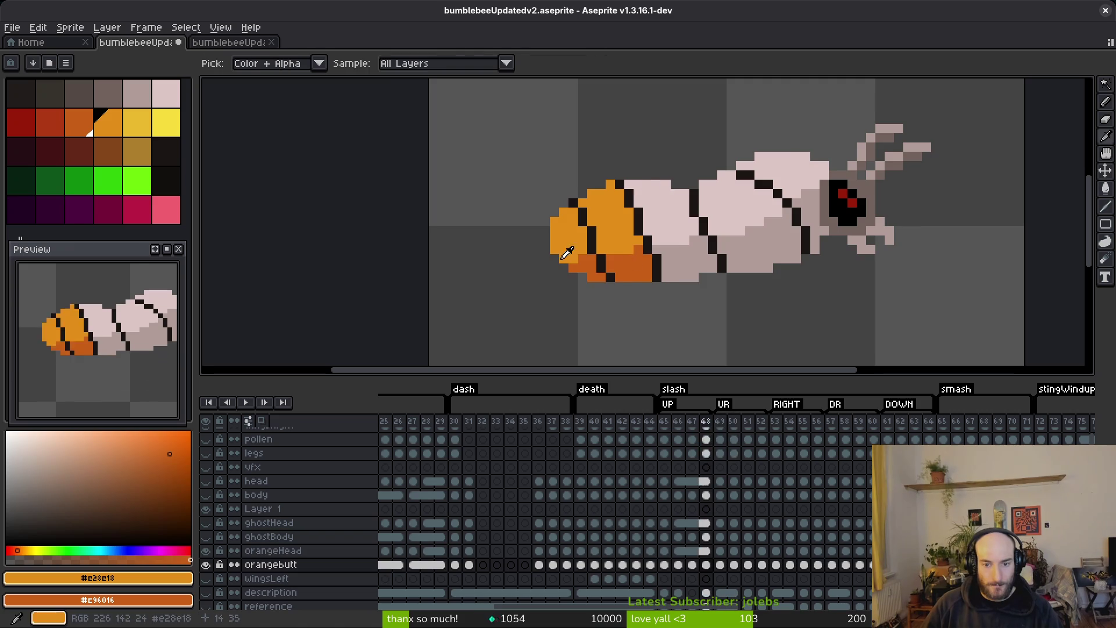
key(Right)
key(Left)
key(w)
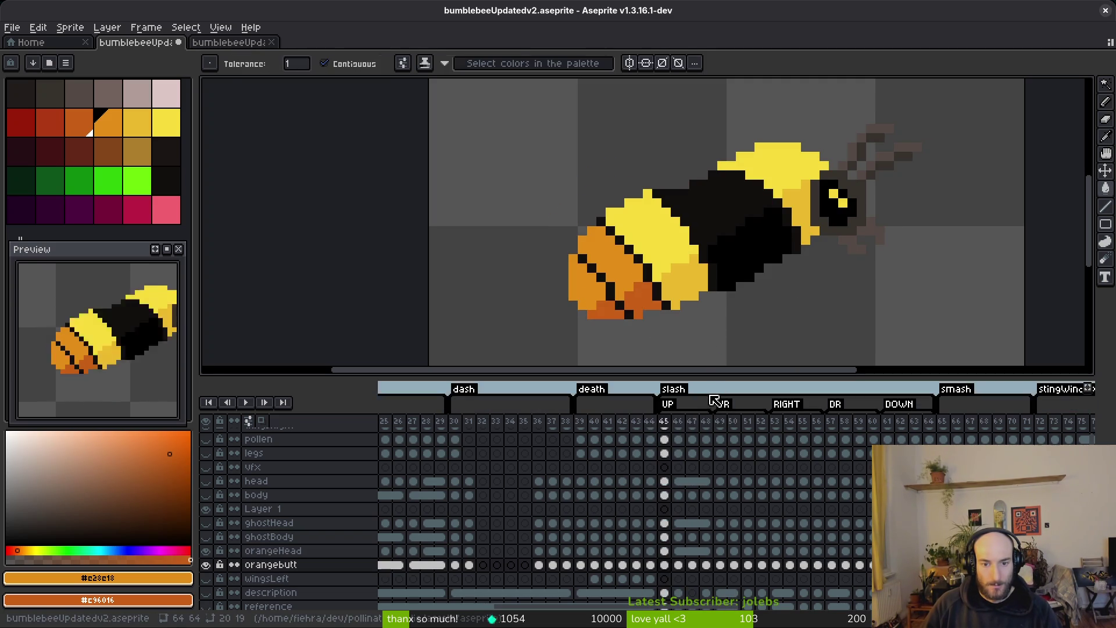
click(209, 537)
click(208, 537)
- Fill the rear light orange with dark orange lower bands on frames 51, 52 and 61
key(Right)
key(Right)
key(Right)
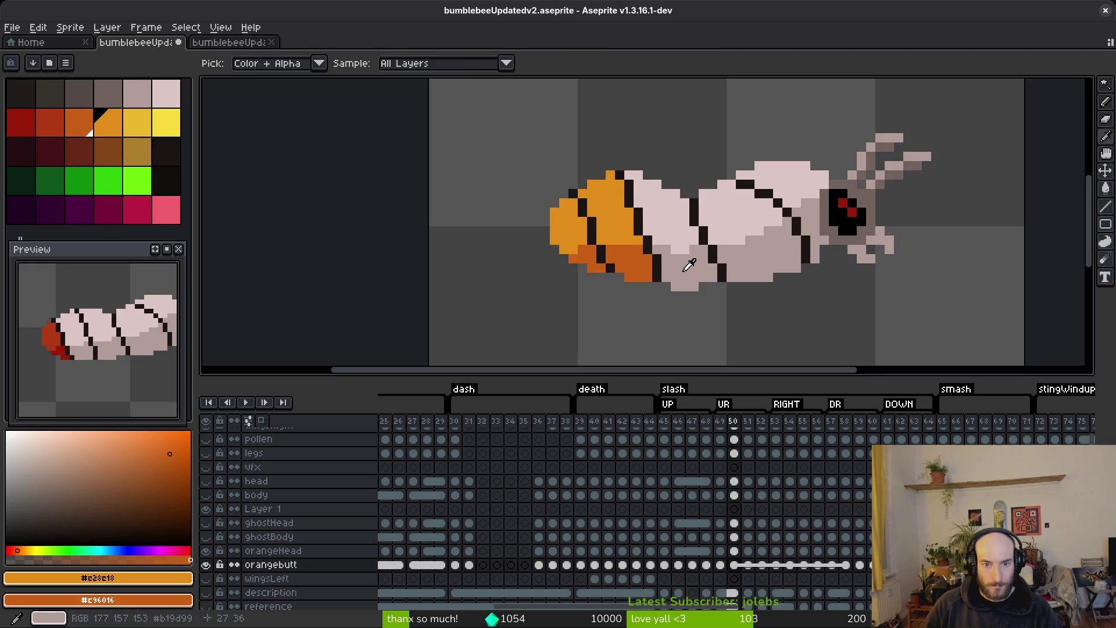
scroll(539, 209, up, 3)
click(460, 198)
click(540, 221)
right_click(526, 266)
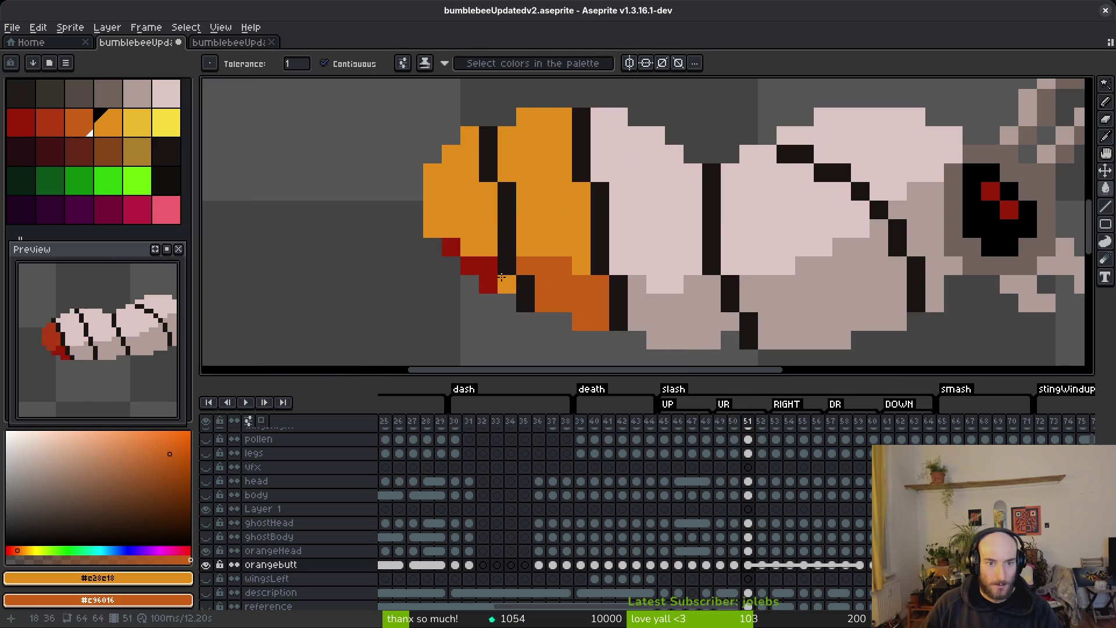
key(Right)
right_click(541, 300)
click(442, 245)
click(534, 225)
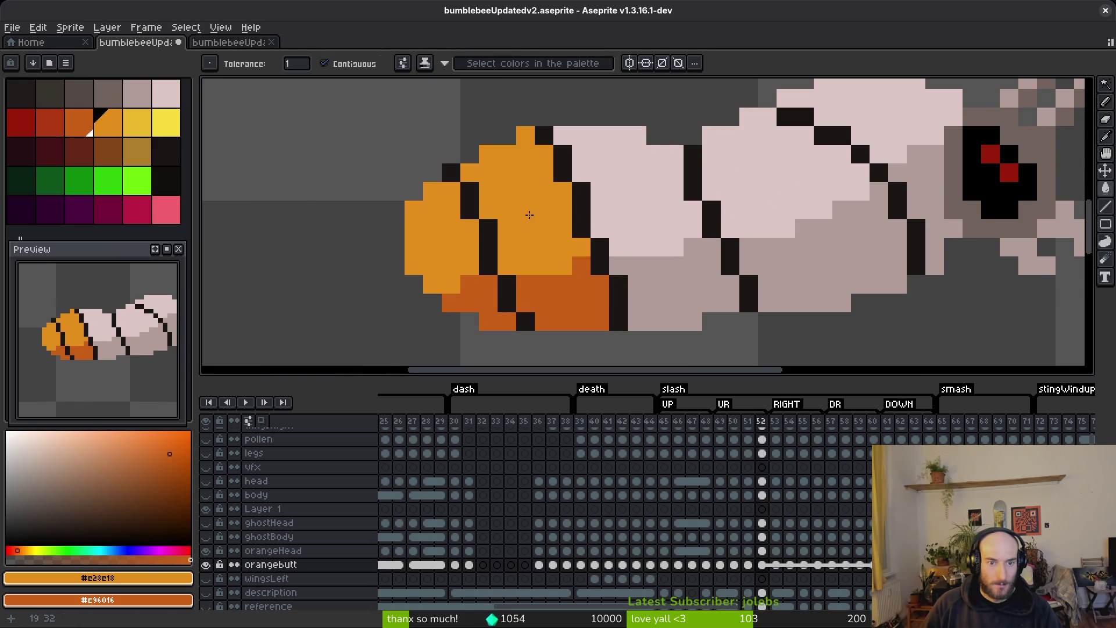
key(Right)
key(Right)
key(Right)
key(Right)
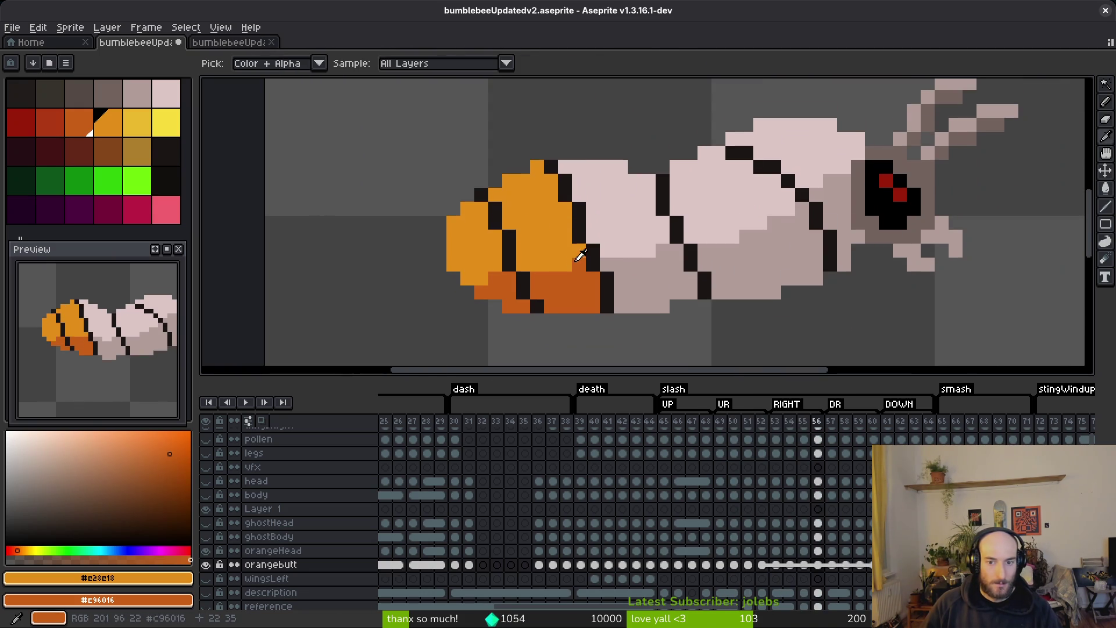
key(Right)
key(Right)
key(Right)
click(531, 229)
right_click(548, 274)
- Fill the rear orange on frames 62 and 63, then save bumblebeeUpdatedv2.aseprite
key(Right)
click(546, 232)
click(551, 334)
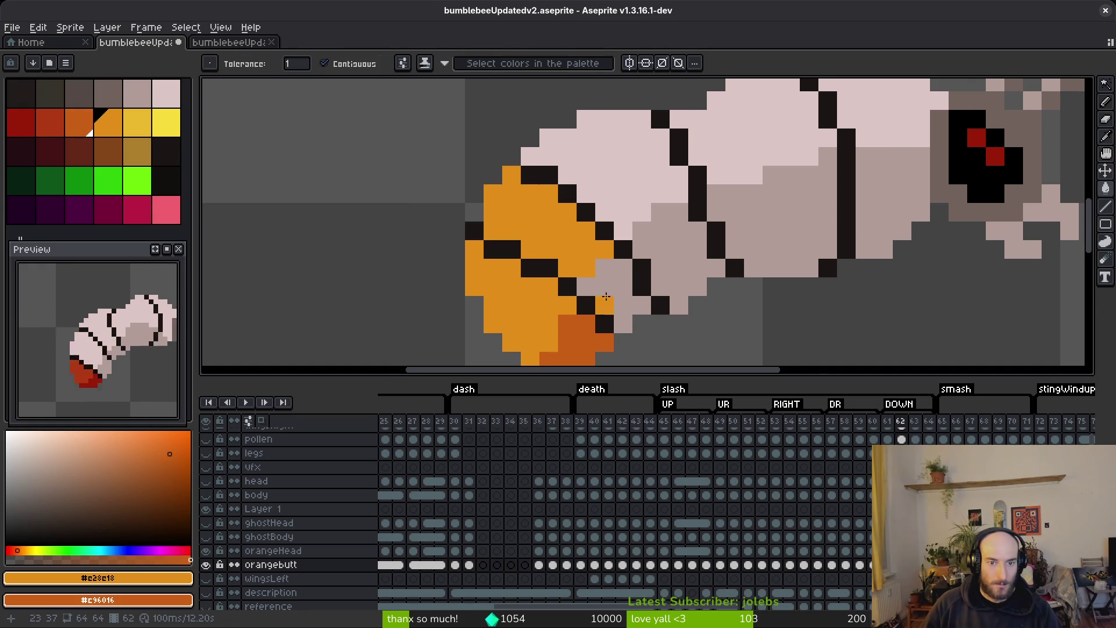
click(605, 290)
scroll(599, 273, down, 1)
key(Right)
click(561, 256)
click(546, 321)
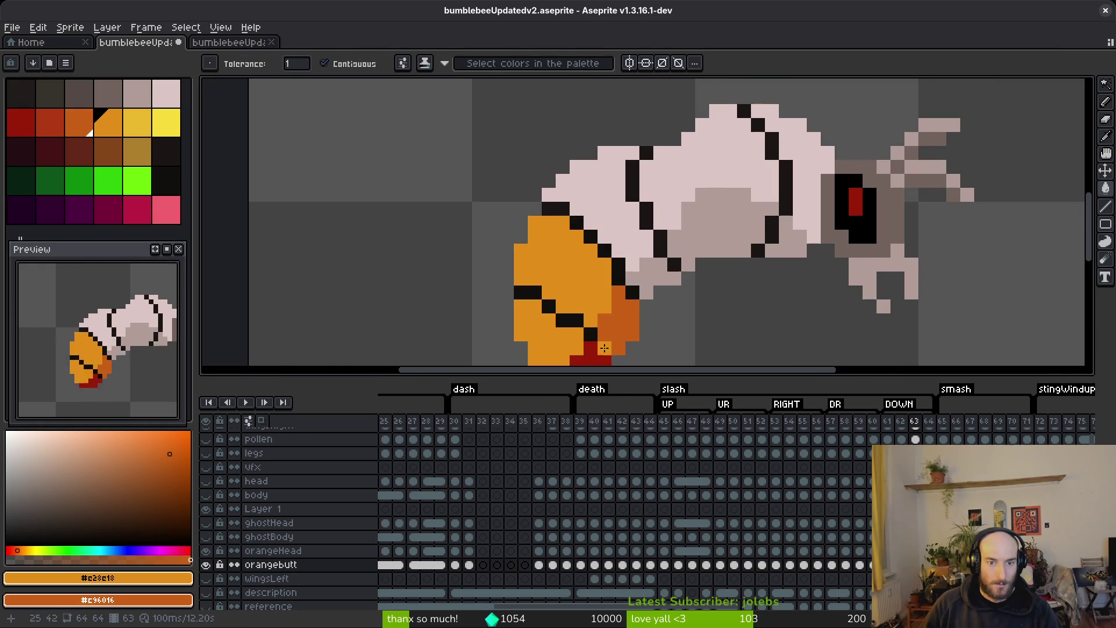
key(Right)
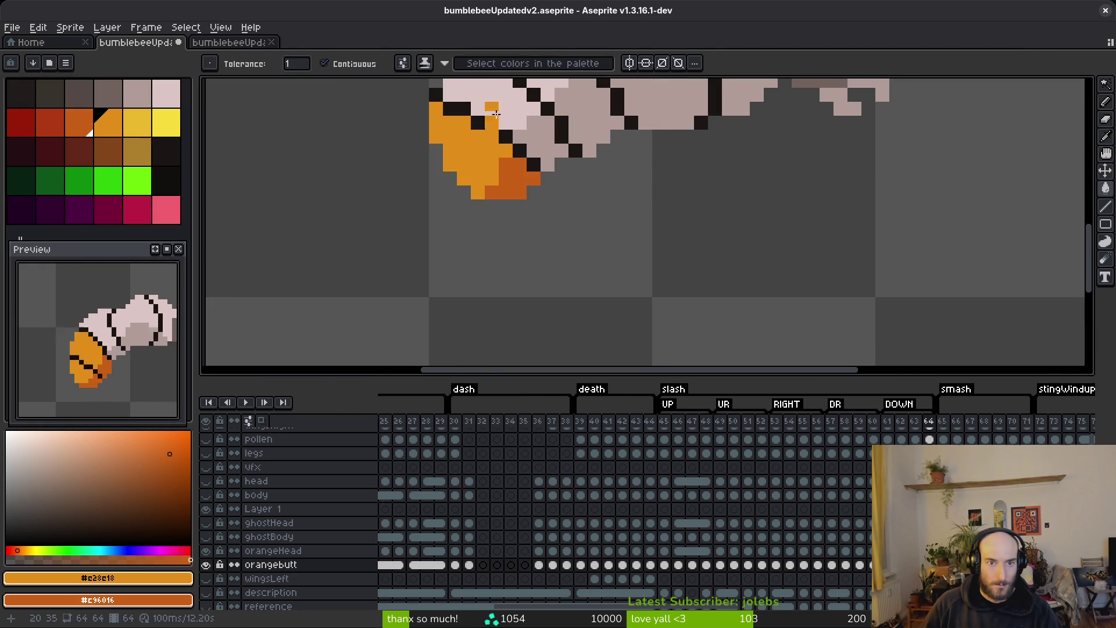
scroll(550, 150, down, 2)
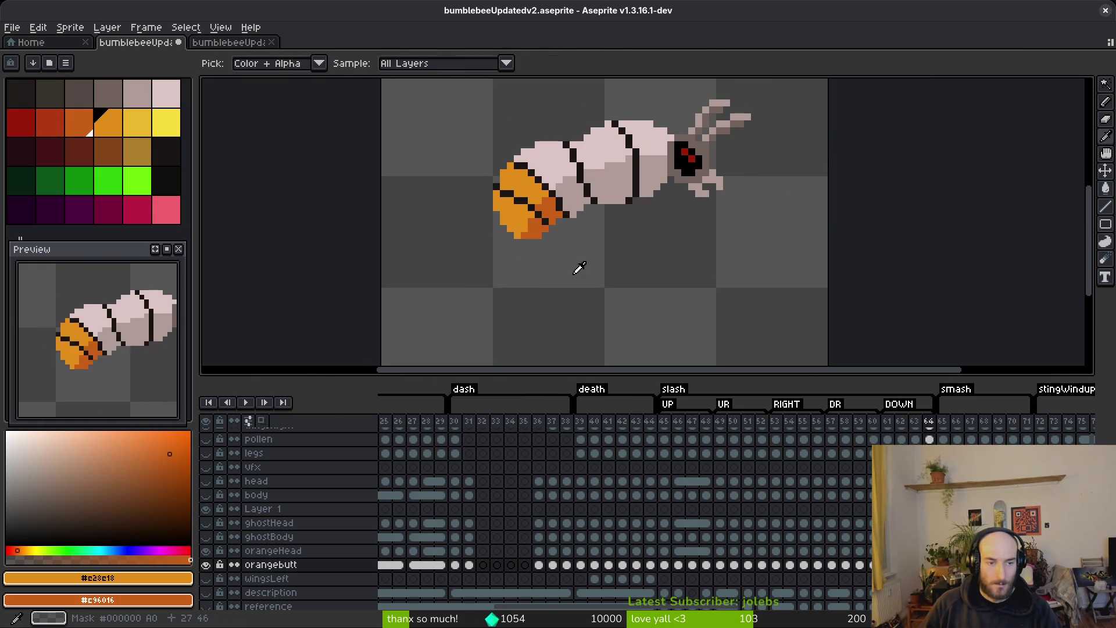
key(ctrl+s)
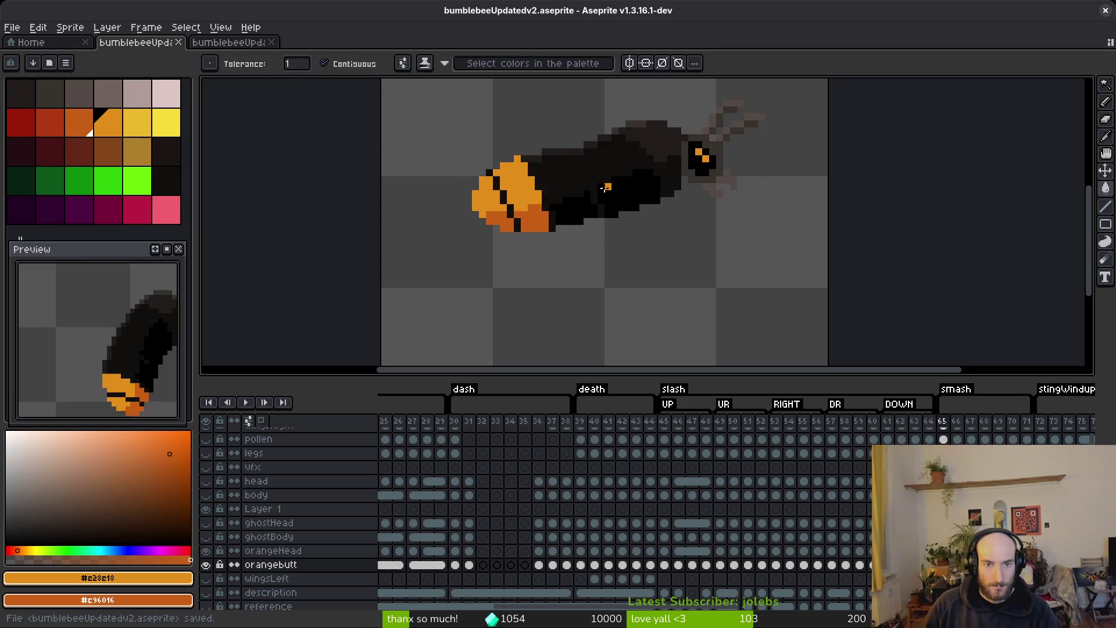
- Sample the near-black body colour and fill pale body areas near-black on frames 64 and 65
scroll(586, 181, up, 3)
alt+click(678, 268)
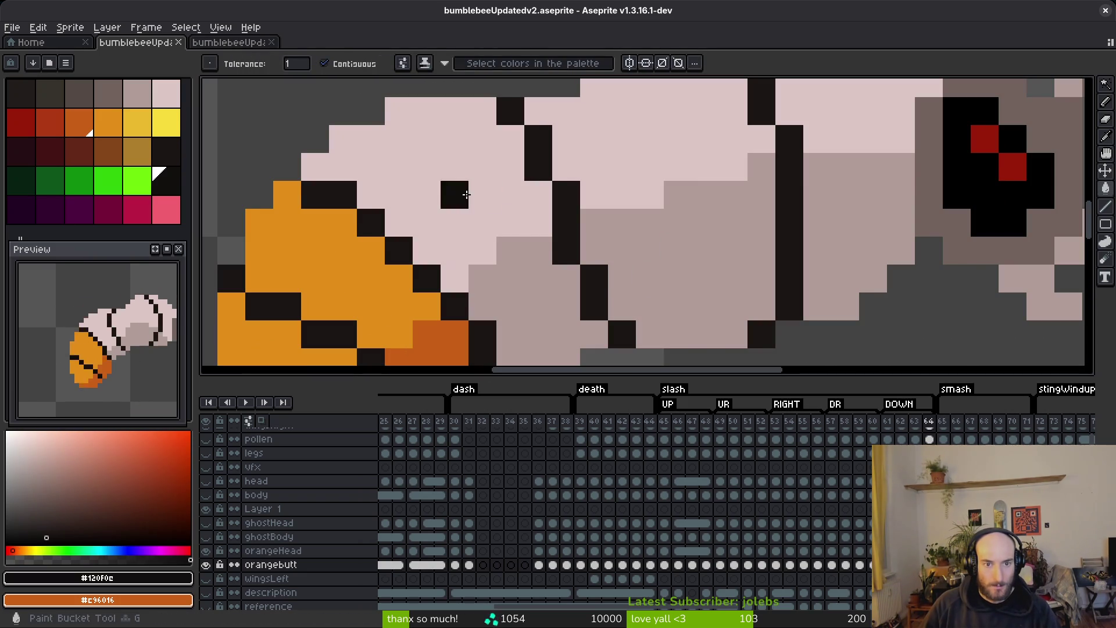
click(467, 194)
click(621, 166)
drag(669, 221, 675, 311)
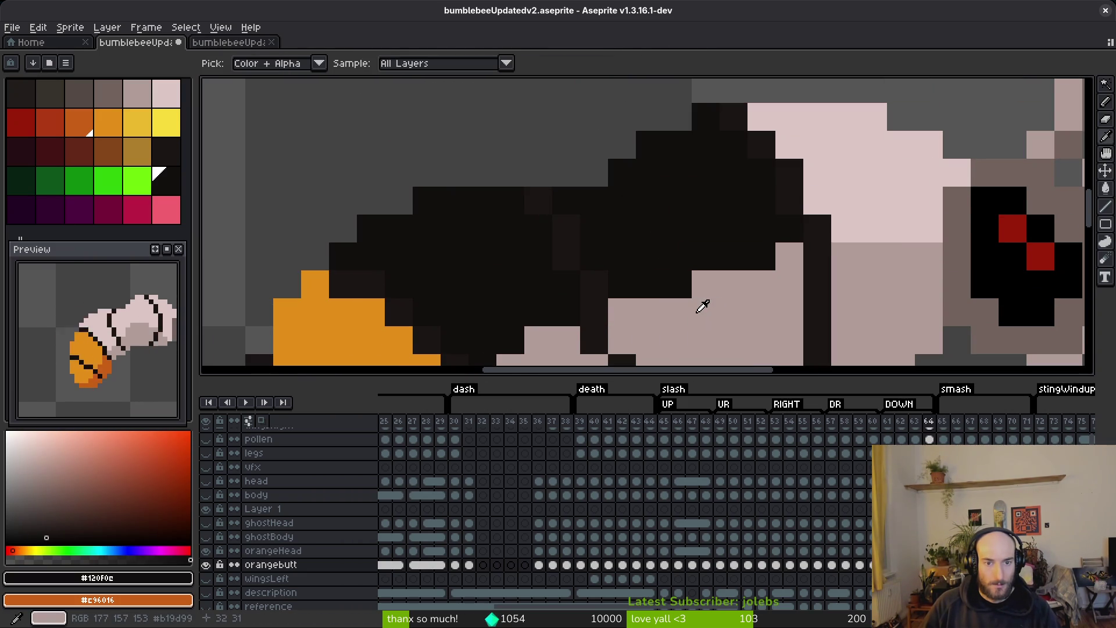
key(Right)
click(696, 307)
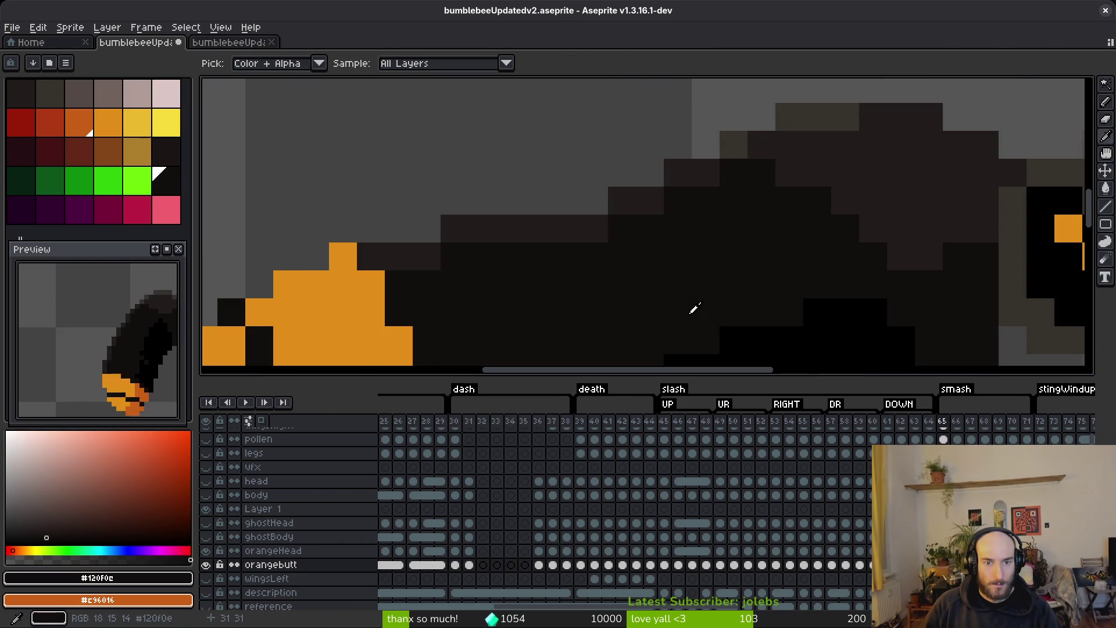
key(ctrl+z)
key(ctrl+y)
drag(689, 269, 749, 115)
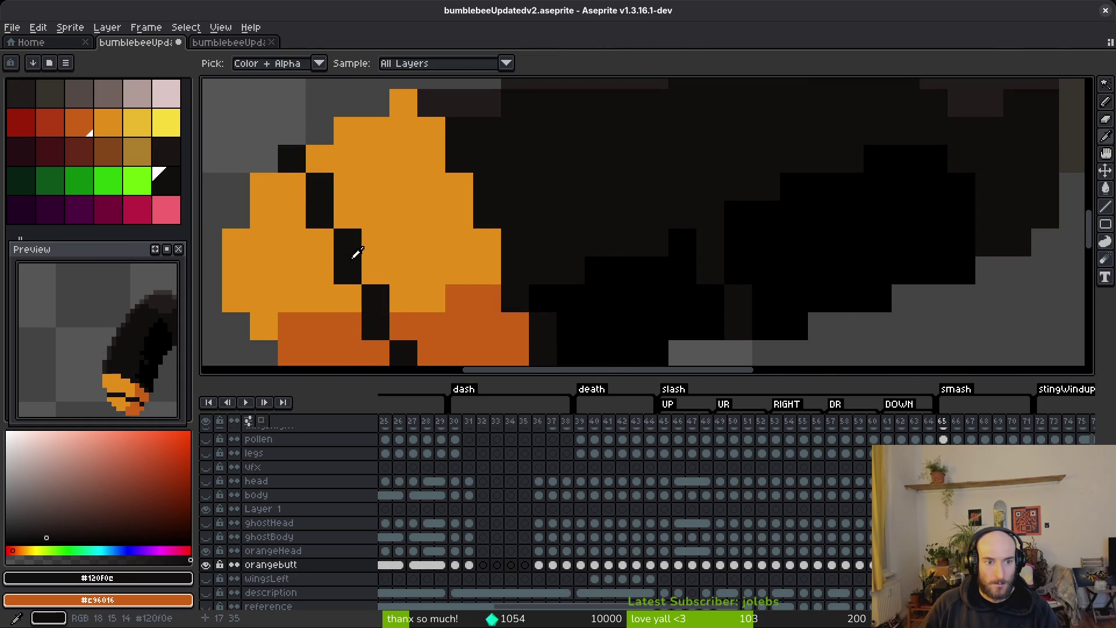
- Back on frame 64, sample the dark #120f0c body shade and zoom out
key(Left)
scroll(524, 244, down, 1)
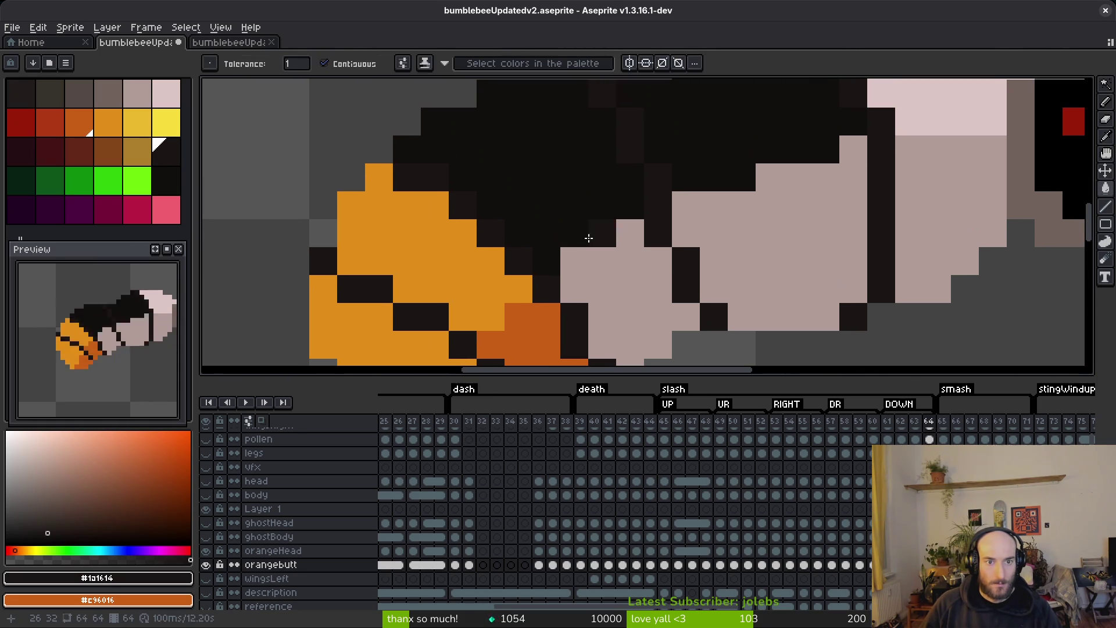
alt+click(529, 175)
scroll(547, 203, down, 1)
scroll(559, 220, down, 2)
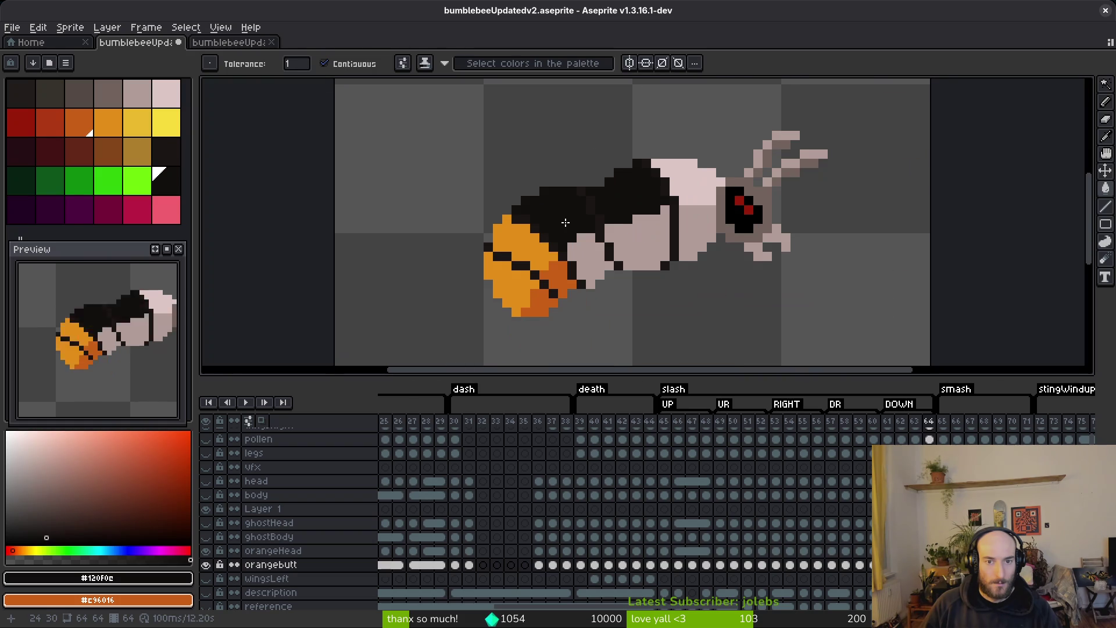
key(i)
key(Left)
key(Left)
key(Left)
key(Left)
key(Left)
key(Left)
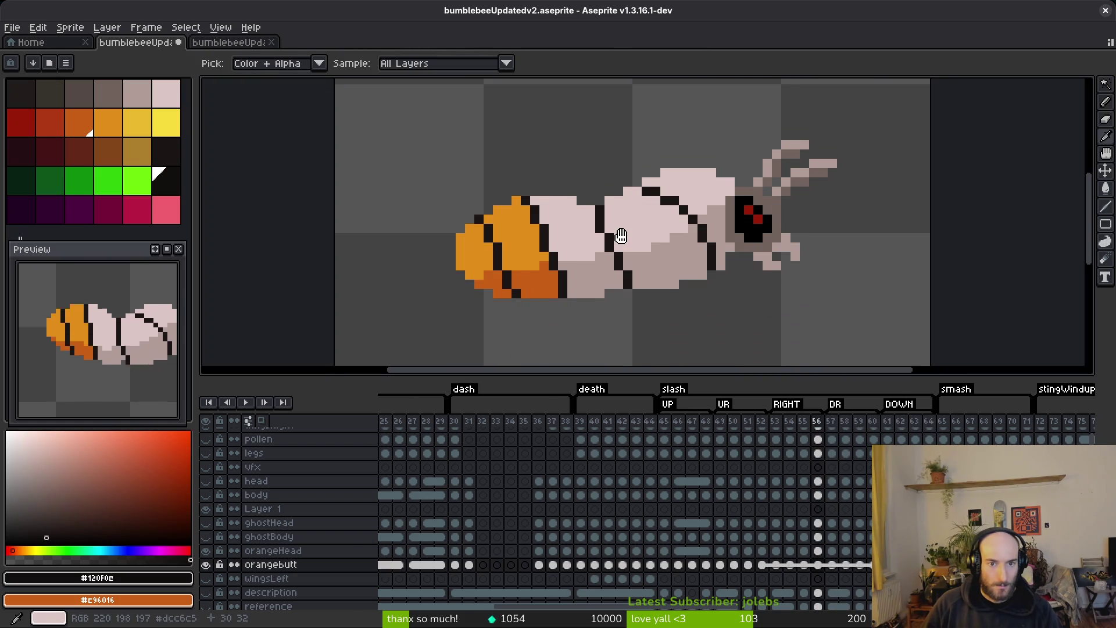
- From the black bee on frame 44, sample pure black as primary and #120f0c as secondary colour
key(Right)
key(Right)
key(Right)
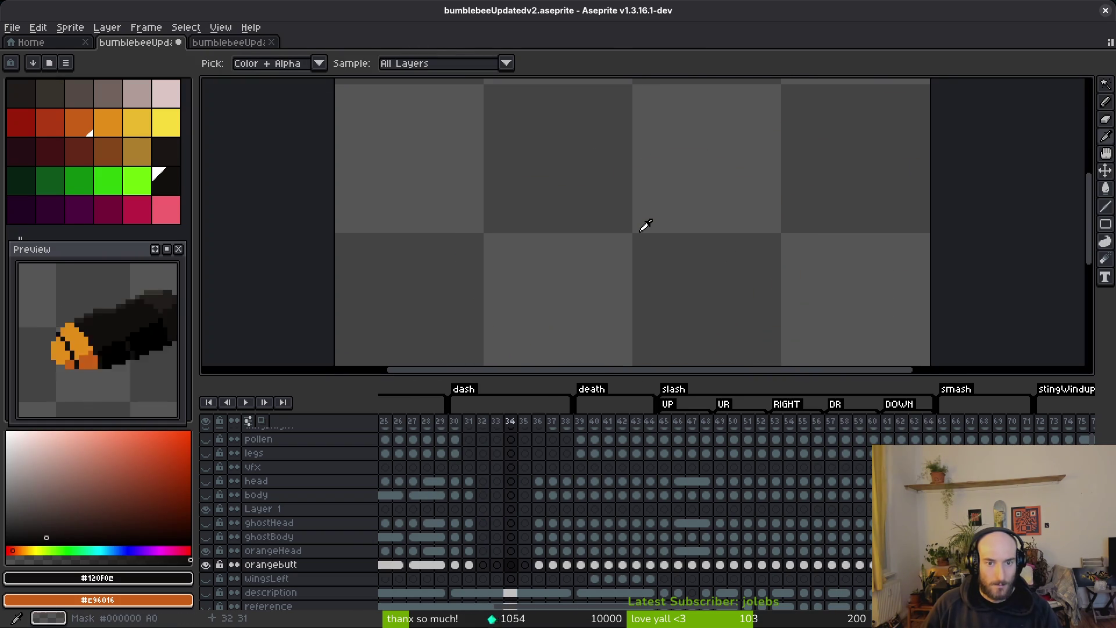
key(Left)
key(Left)
key(Left)
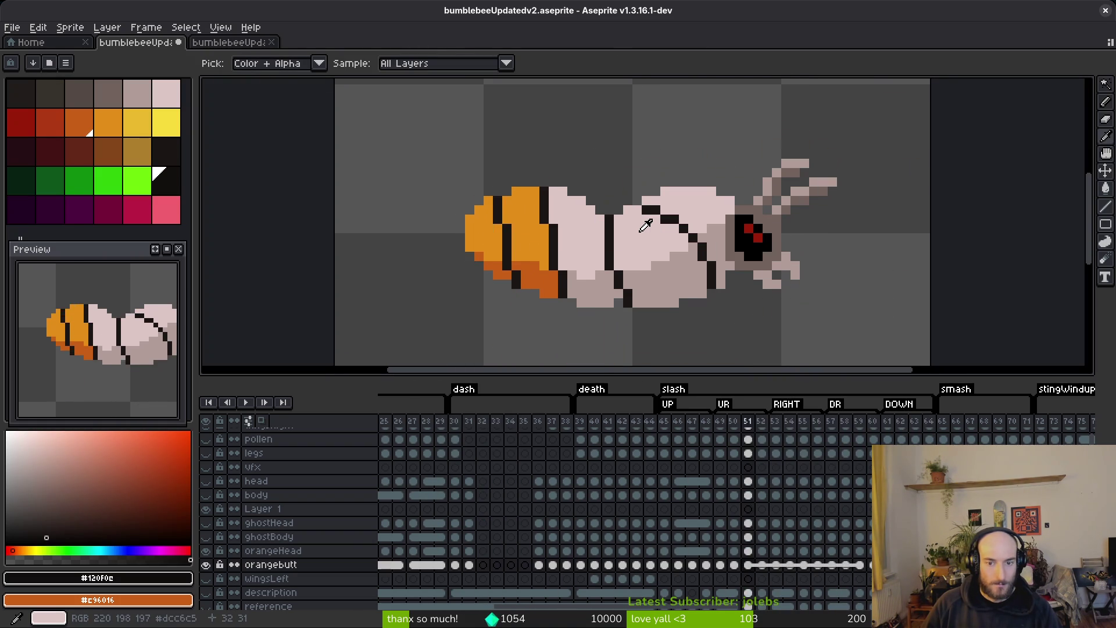
key(w)
scroll(554, 218, up, 1)
scroll(555, 218, up, 2)
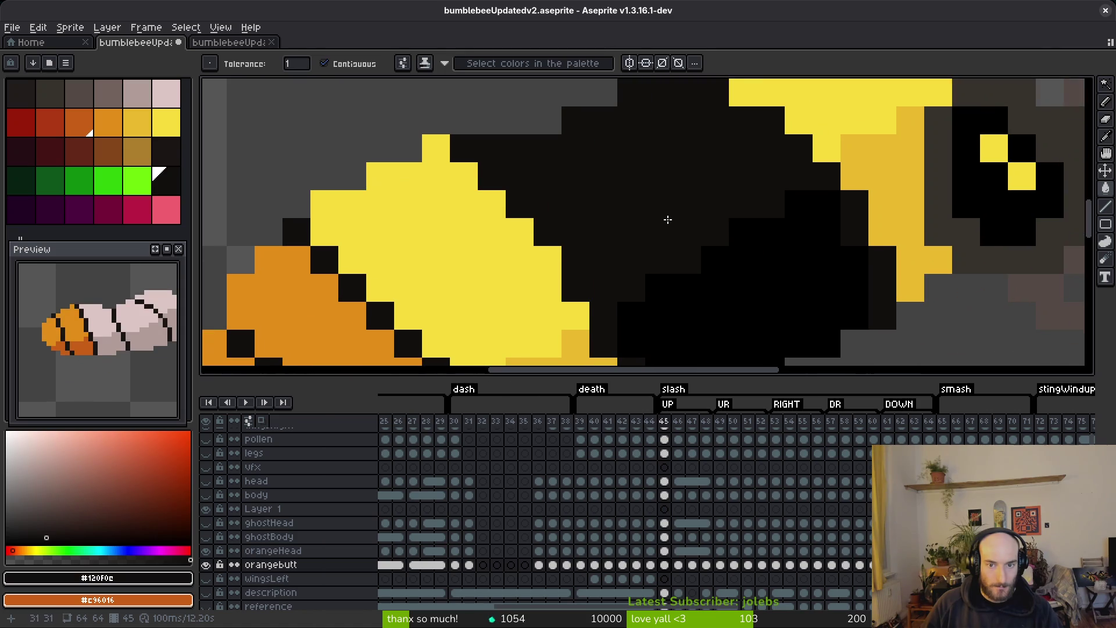
scroll(628, 181, down, 1)
key(Left)
scroll(651, 222, up, 1)
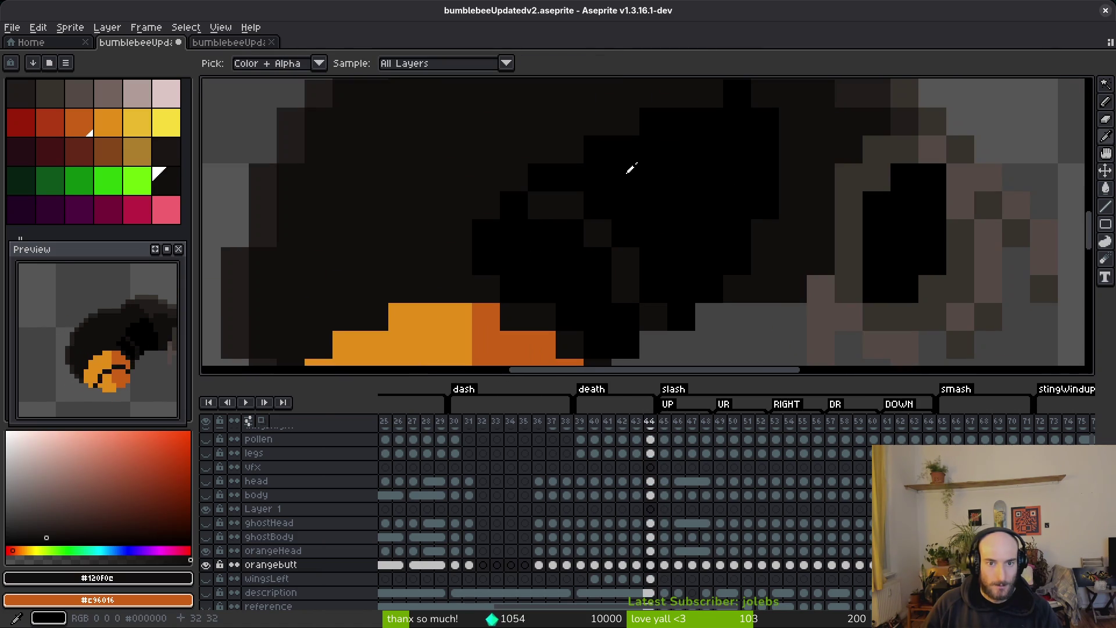
alt+click(630, 170)
alt+right_click(469, 120)
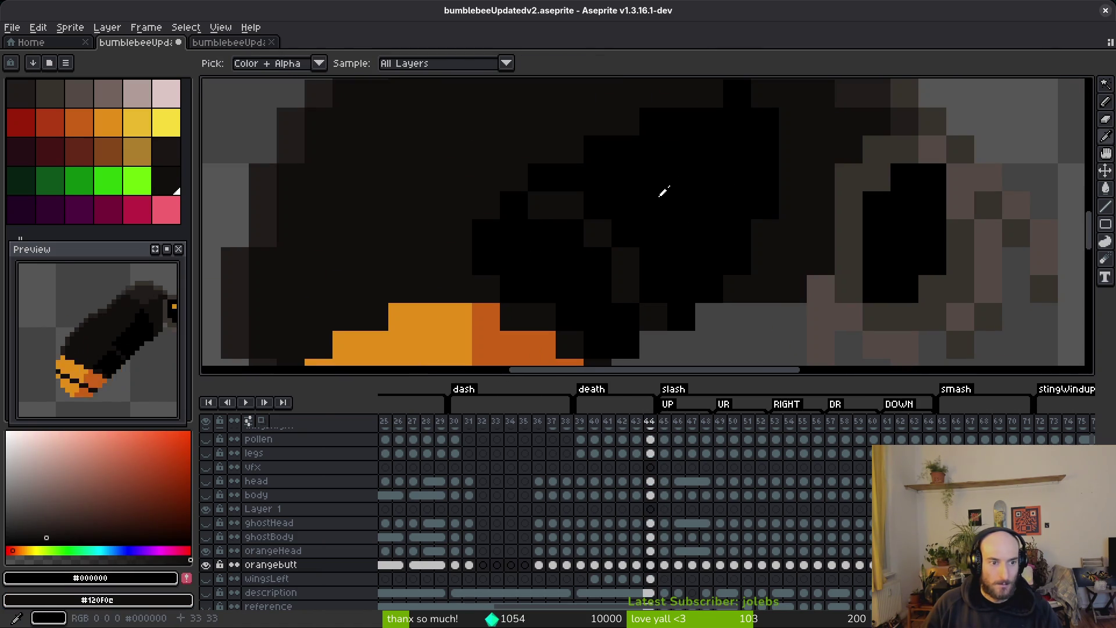
- Fill the grey belly shading and a stray dark pixel black on frame 46
key(Right)
key(Right)
key(bracketright)
scroll(664, 198, down, 2)
key(Left)
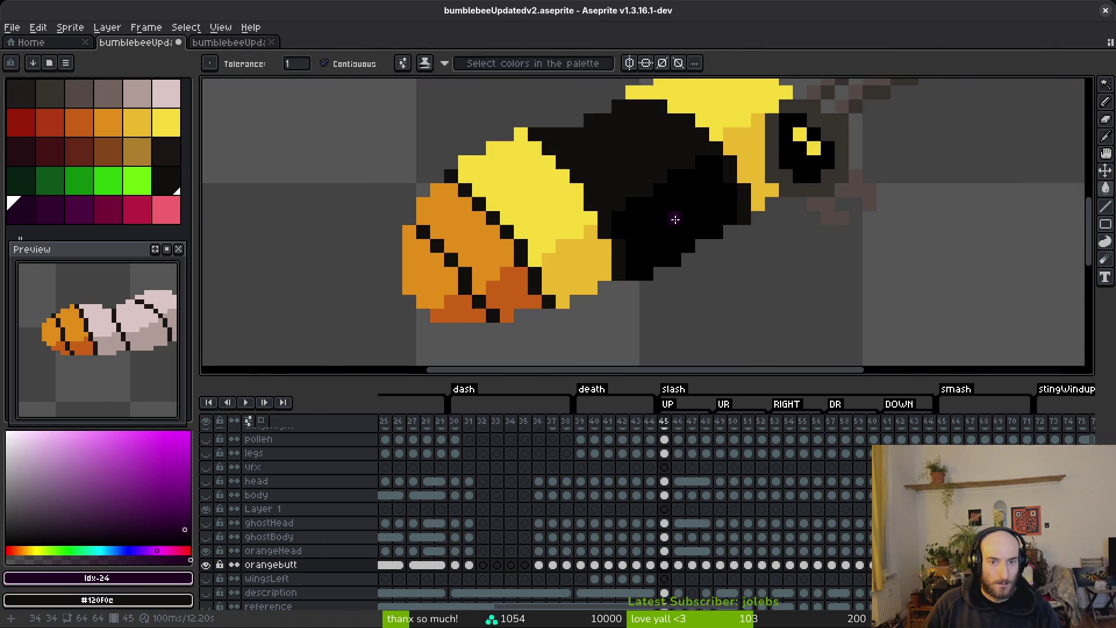
key(Right)
click(683, 220)
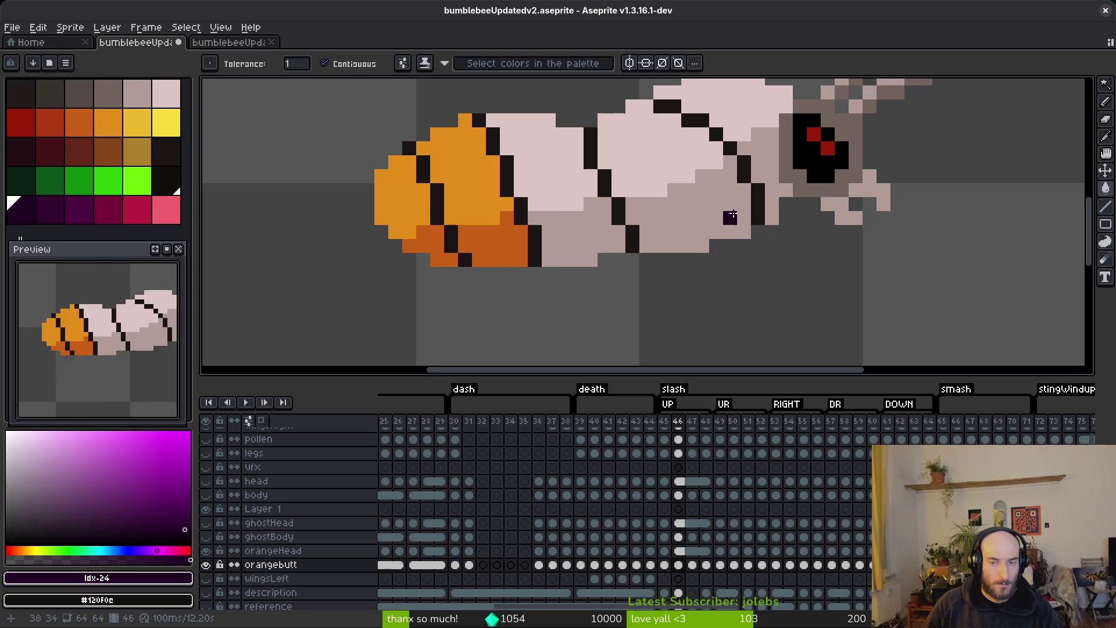
alt+click(817, 149)
click(685, 231)
- Fill frame 47's belly black, then move on through frames 51 and 54
key(Right)
drag(685, 231, 653, 294)
click(595, 286)
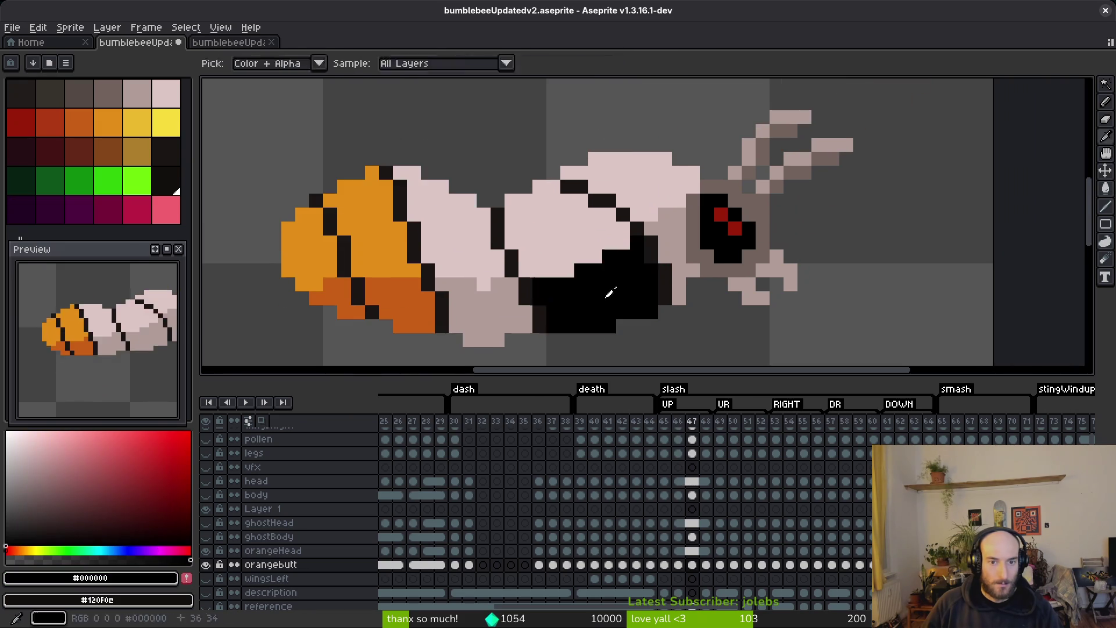
key(Right)
key(Right)
key(Right)
drag(610, 314, 575, 192)
key(Right)
key(Right)
key(Right)
key(Right)
key(Right)
key(Right)
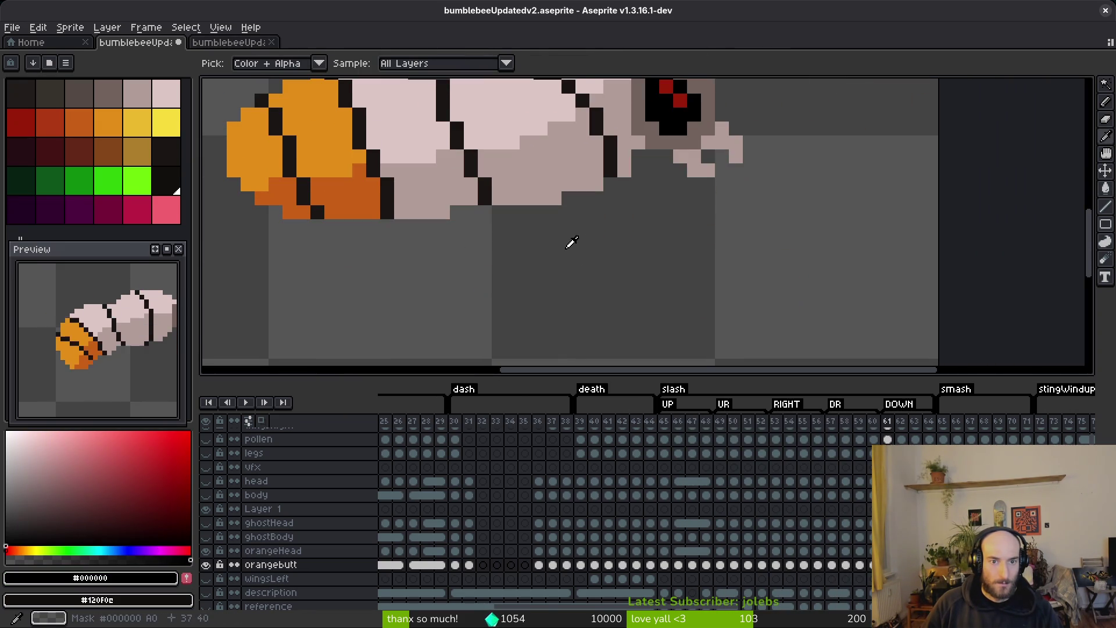
- Fill the bee's belly black with the Paint Bucket on DOWN frames 61 through 64
key(g)
click(555, 177)
key(Right)
click(541, 182)
drag(540, 182, 548, 262)
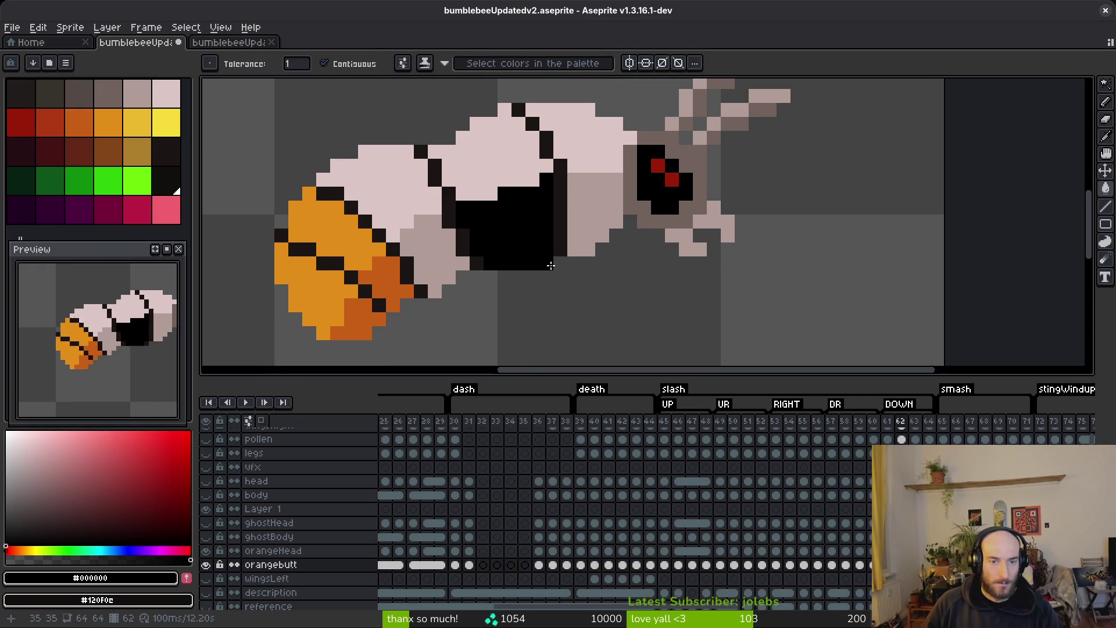
key(Right)
click(565, 261)
key(Right)
click(516, 229)
- Eyedropper the #120f0c body colour from smash frame 65 and return to frame 64
key(Right)
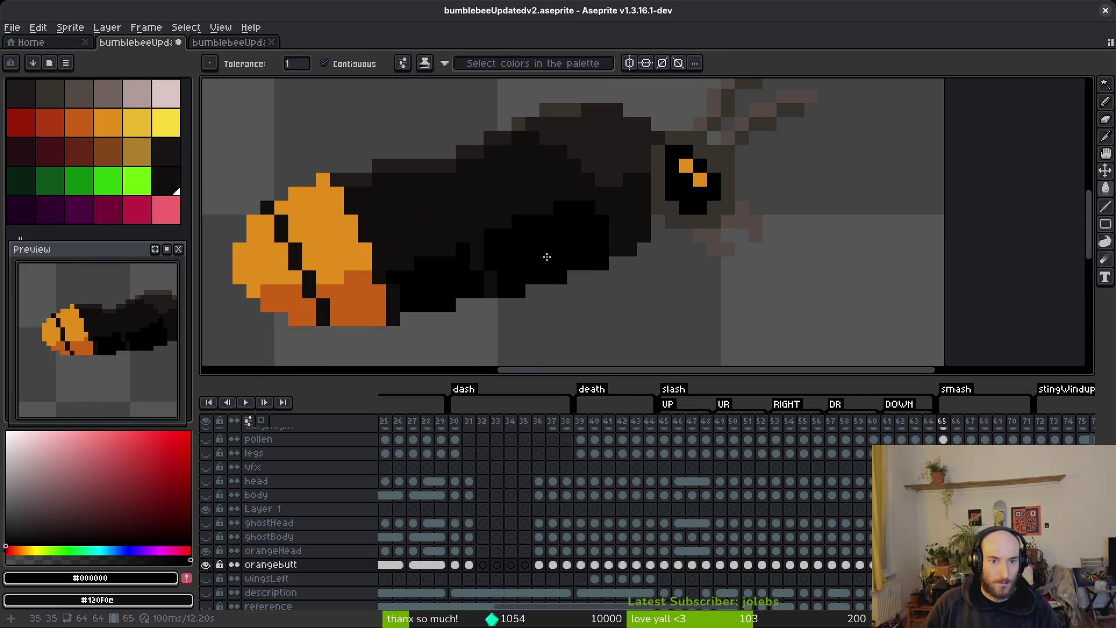
key(Left)
scroll(588, 258, up, 3)
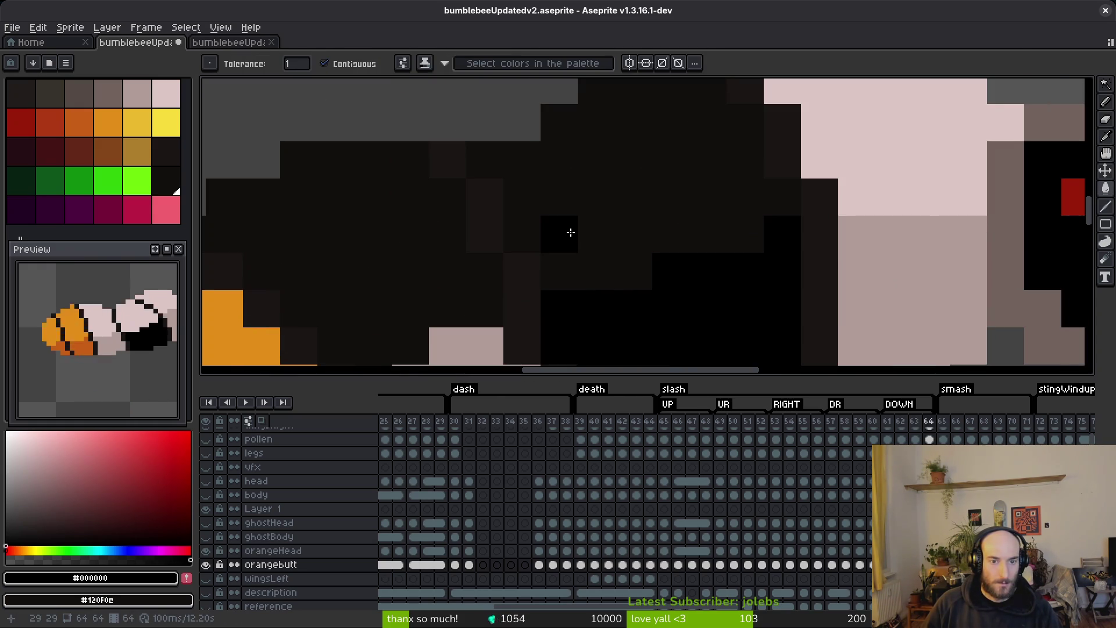
key(i)
key(Right)
alt+click(597, 236)
key(Left)
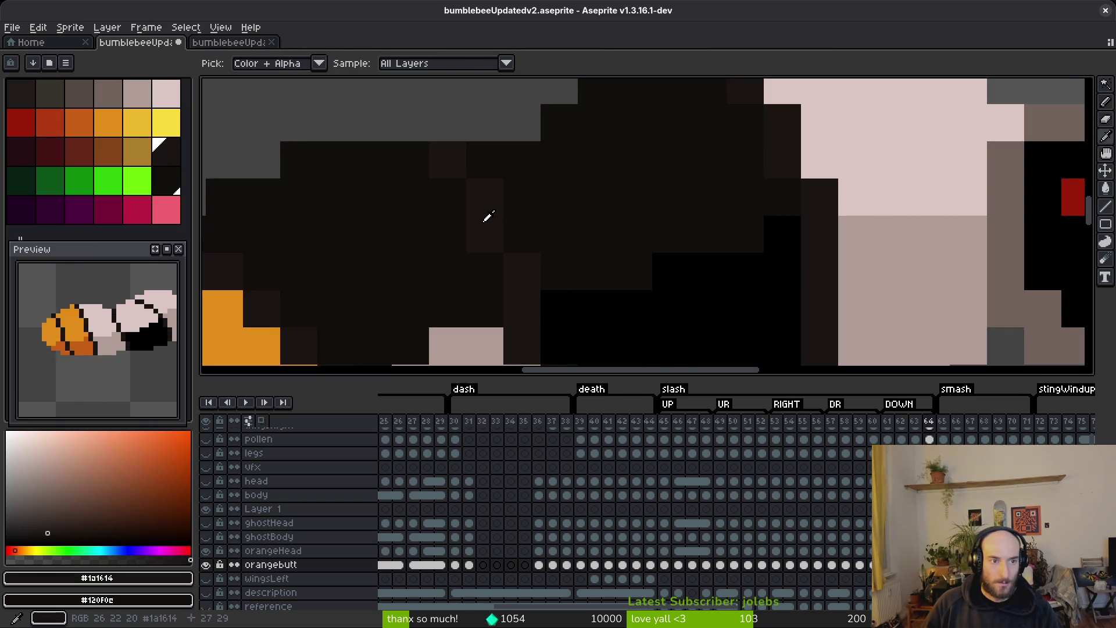
key(g)
- Compare frame 64's dark body against frame 65, switching between Eyedropper and Paint Bucket
scroll(634, 216, down, 3)
key(i)
key(Right)
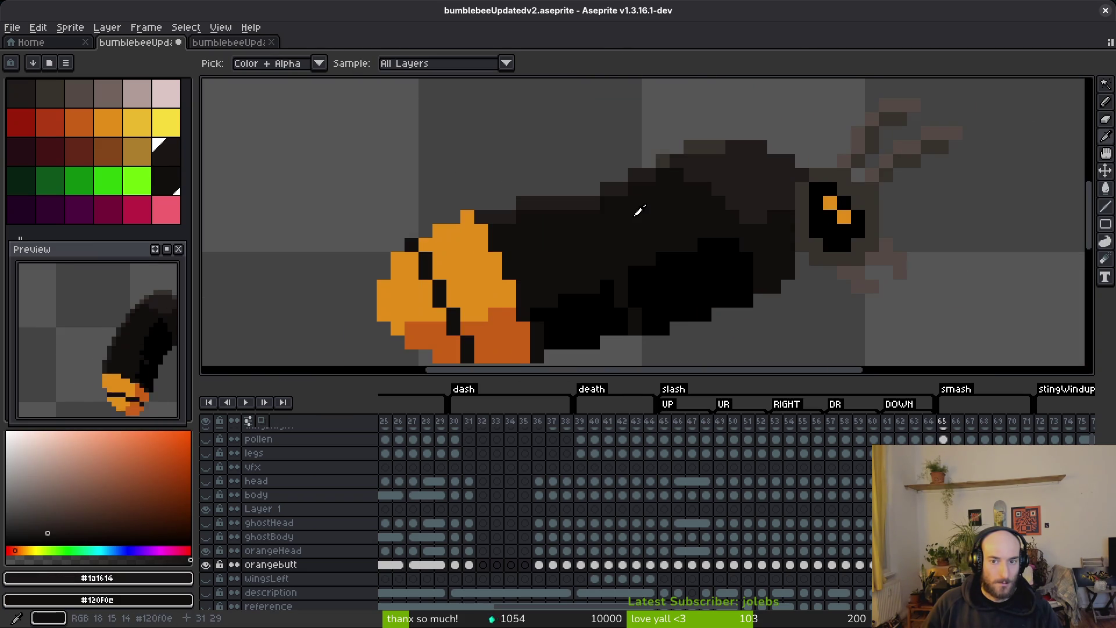
key(g)
scroll(613, 189, up, 4)
key(i)
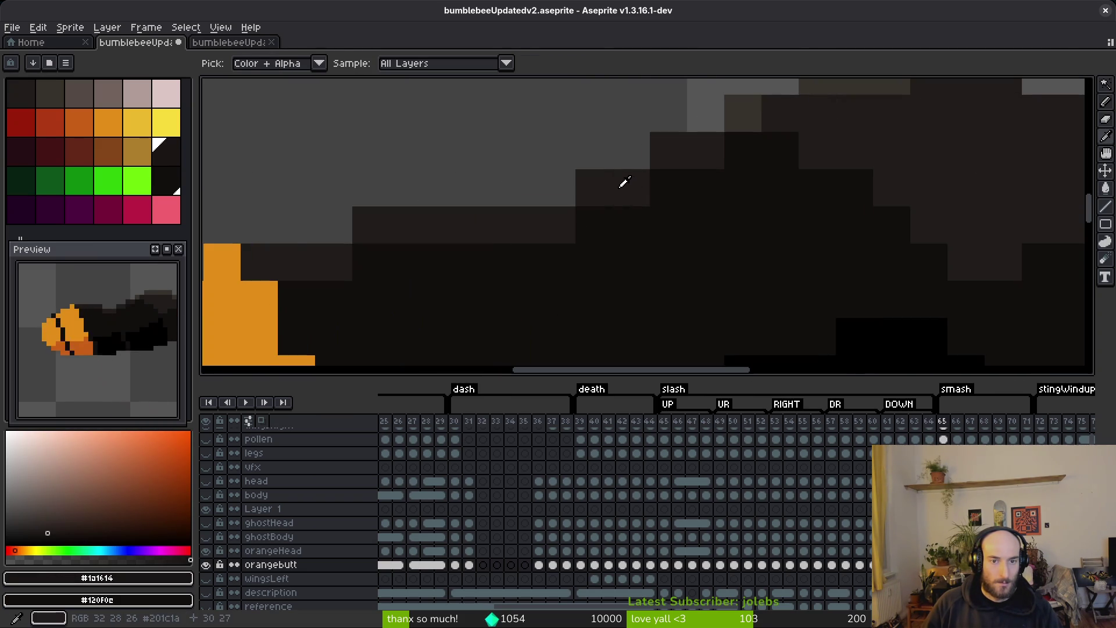
key(g)
scroll(810, 167, down, 3)
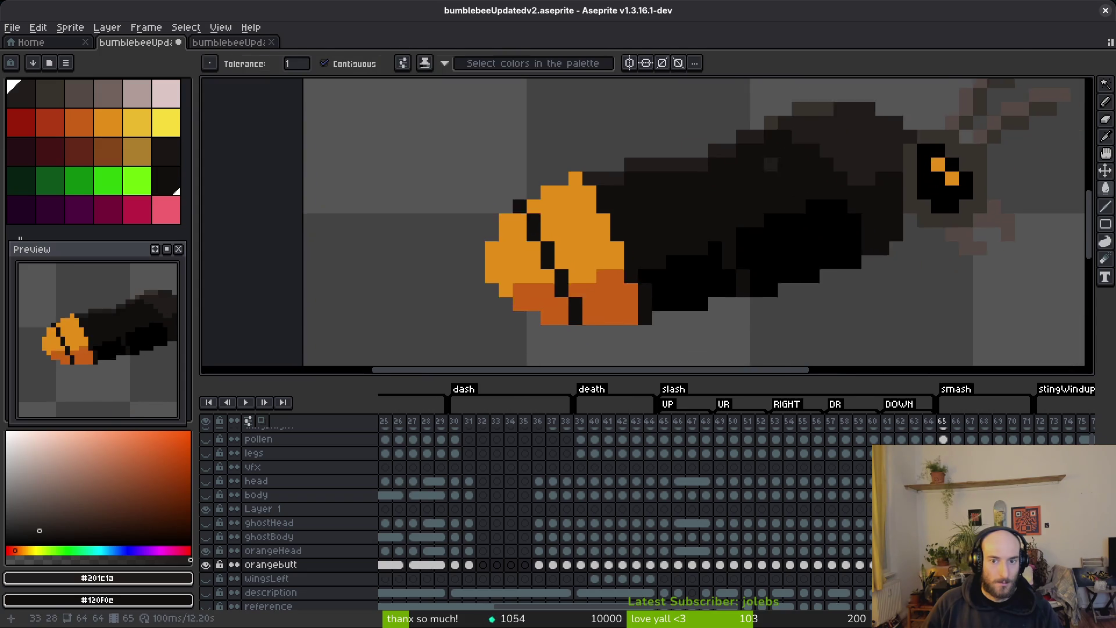
key(Left)
key(i)
- Re-sample #120f0c and set up Replace Color to swap #1a1614 for #120f0c
click(719, 165)
key(g)
key(i)
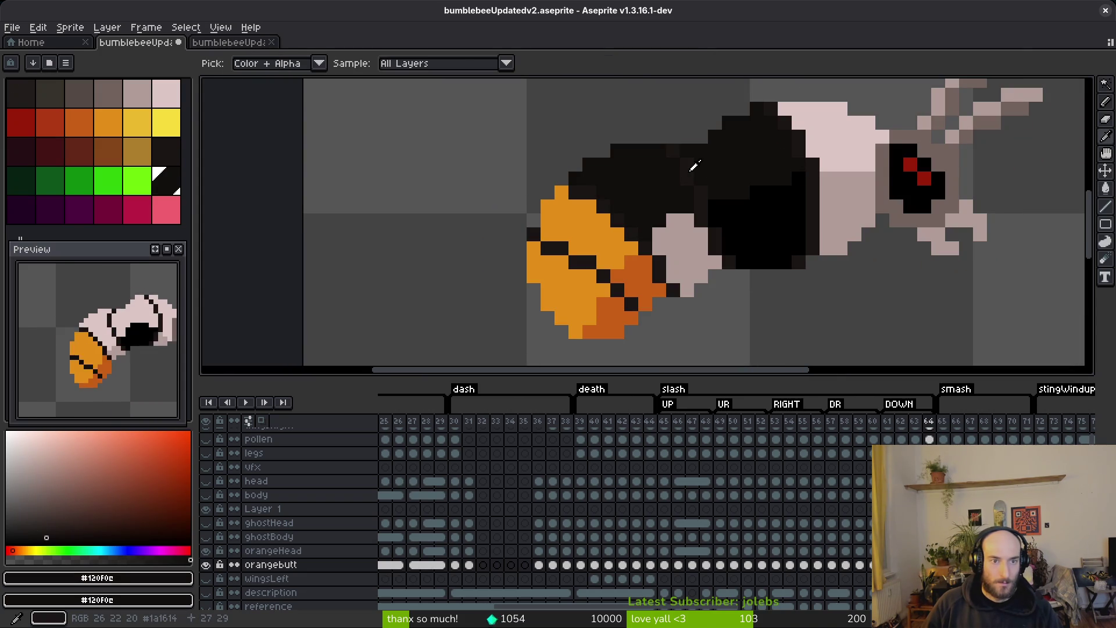
key(g)
scroll(720, 175, up, 2)
scroll(720, 175, down, 2)
key(i)
key(shift+r)
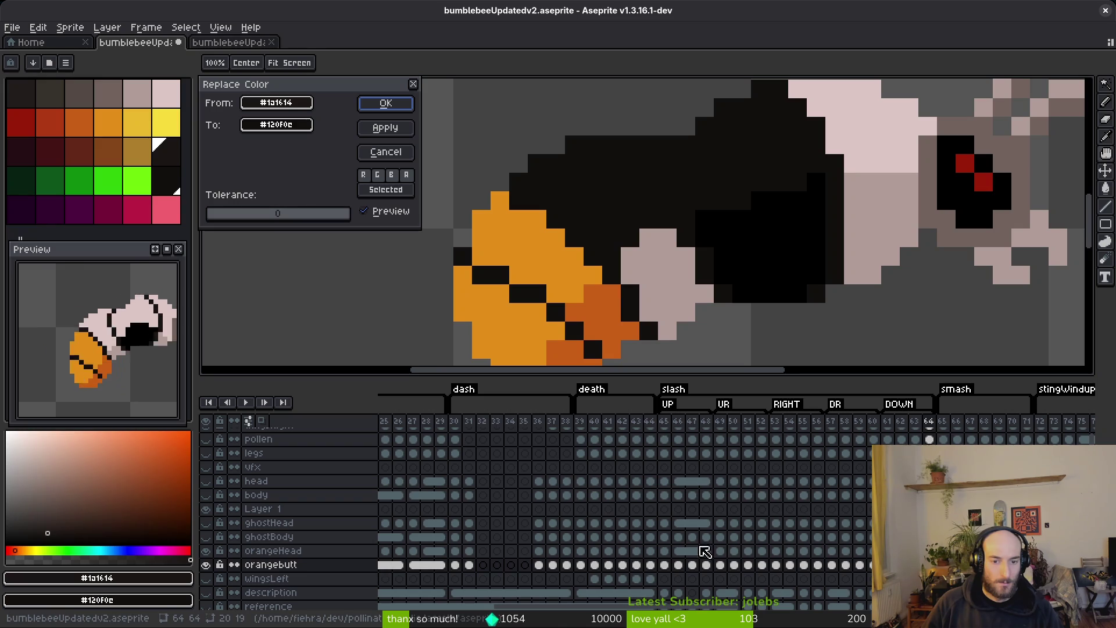
- Apply the #1a1614 to #120f0c replacement on orangebutt cels 45–63 and review frames 43–66
key(Return)
drag(665, 565, 914, 565)
key(Right)
key(w)
scroll(648, 262, right, 3)
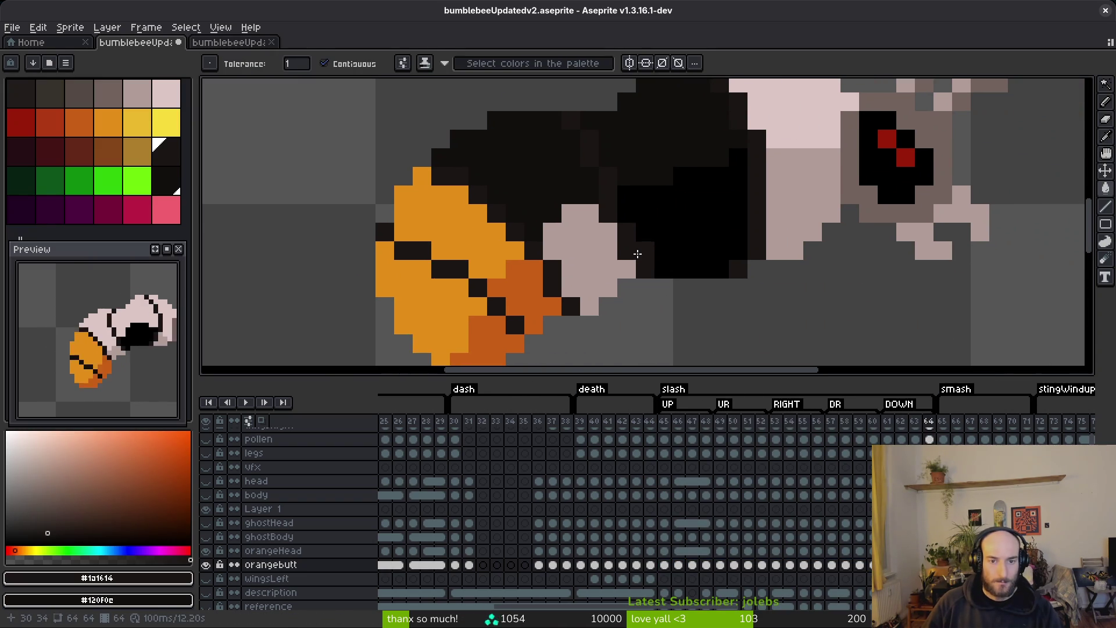
scroll(610, 230, down, 2)
key(i)
key(Left)
key(Left)
key(Left)
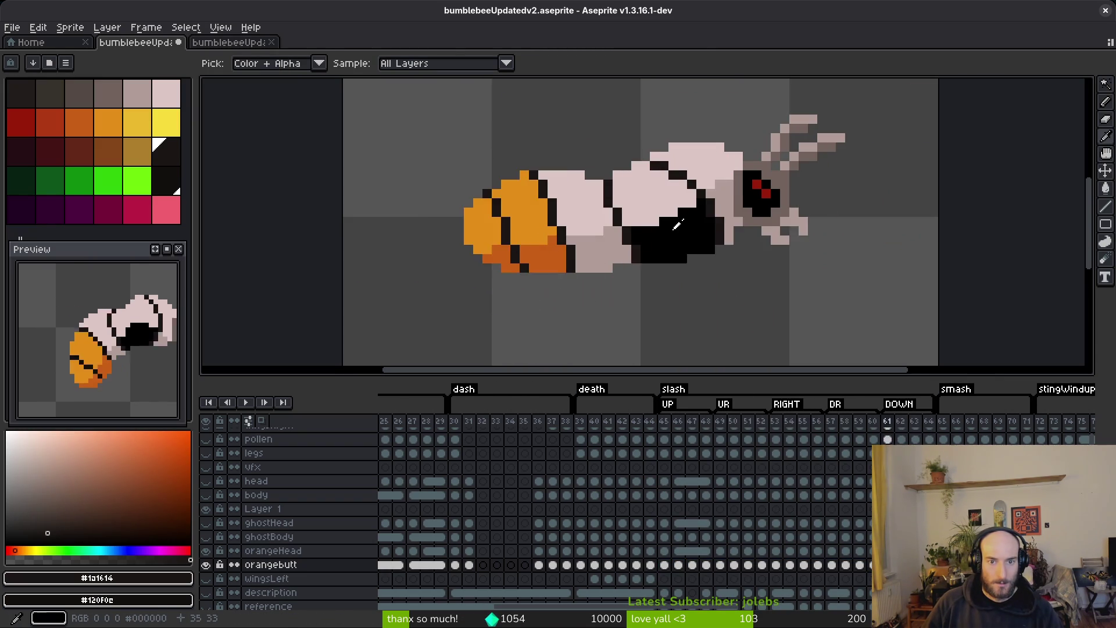
key(Left)
key(Left)
key(Left)
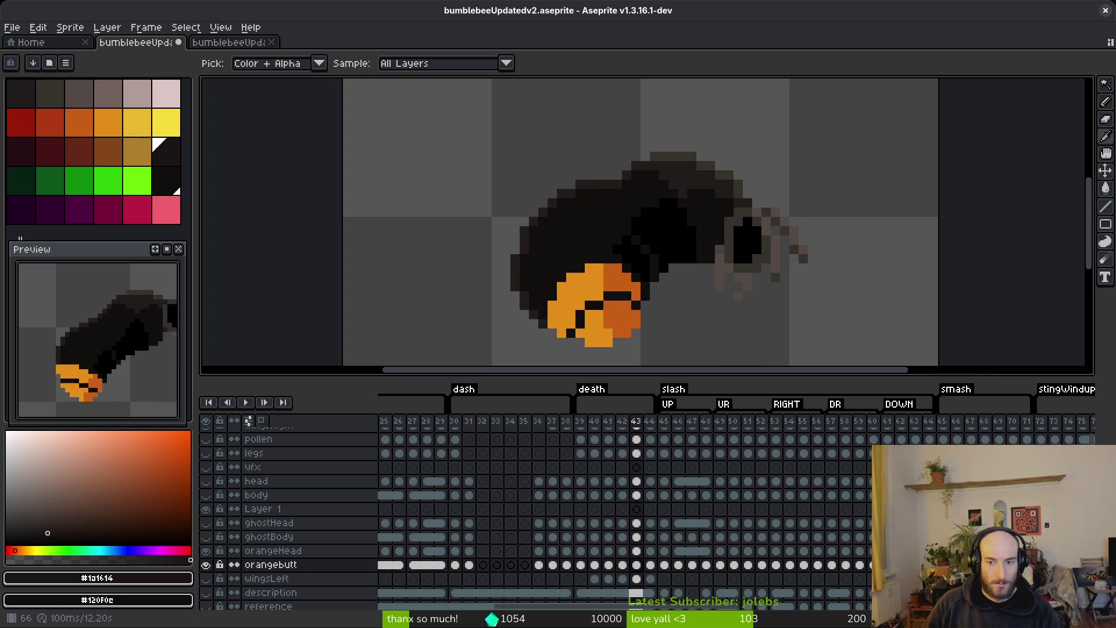
key(Right)
scroll(705, 224, up, 3)
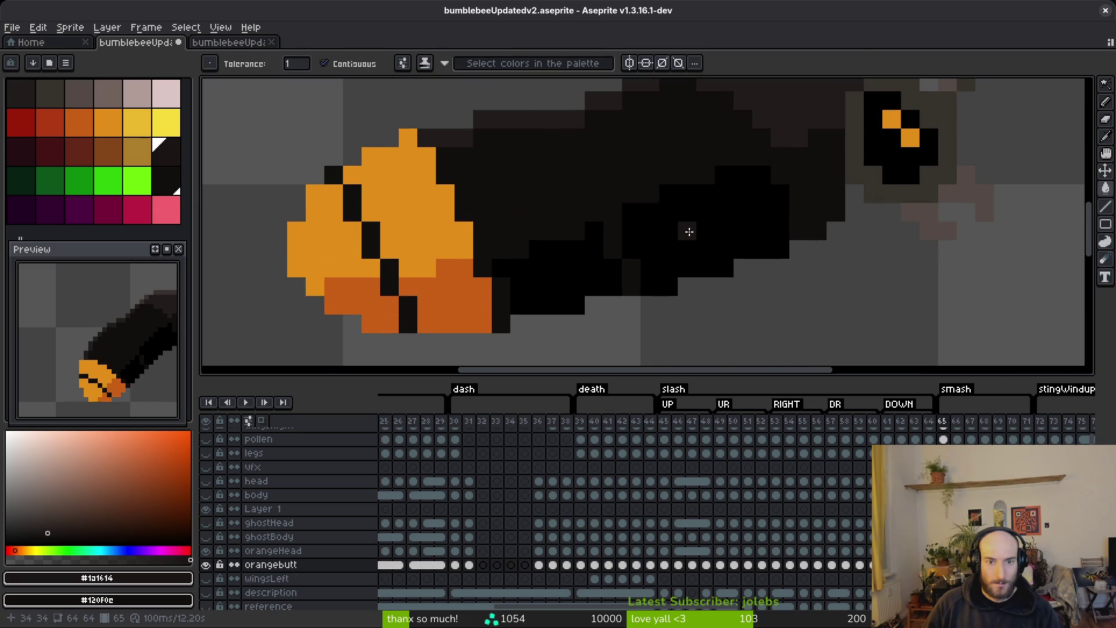
key(Left)
key(Left)
key(Left)
key(Right)
- Fill frame 64's remaining light grey belly and lower body pure black
key(g)
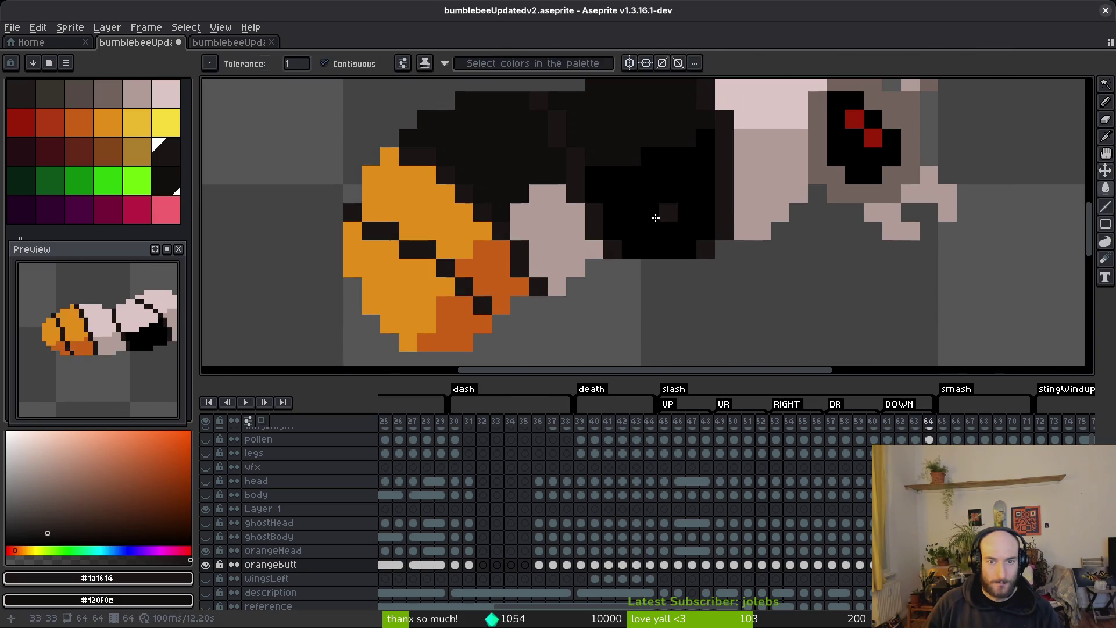
alt+click(548, 262)
click(557, 236)
key(i)
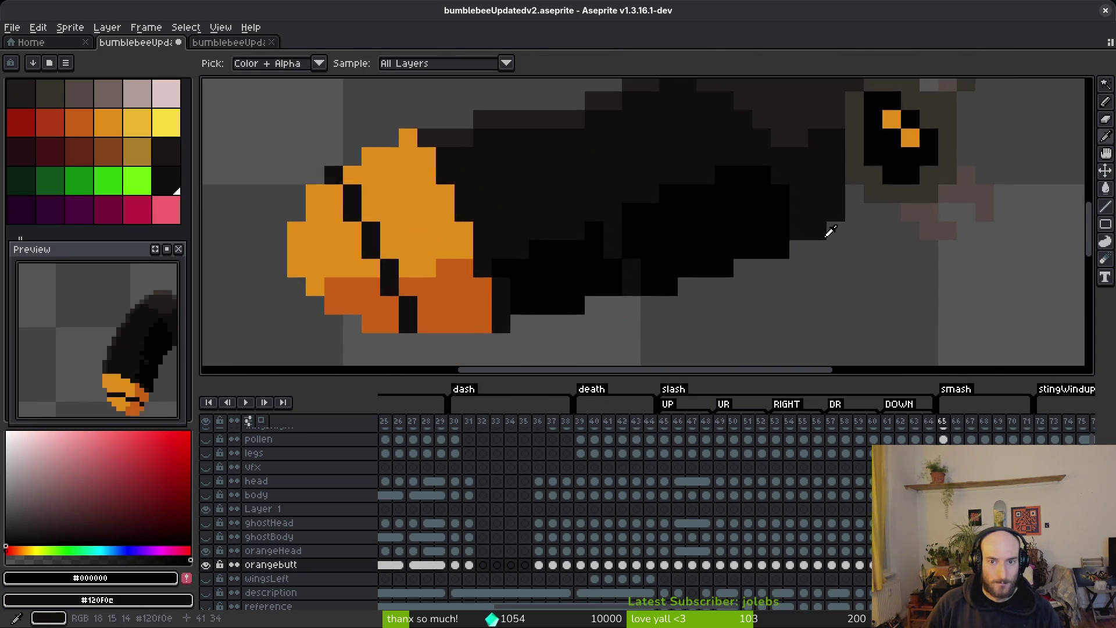
scroll(739, 178, down, 3)
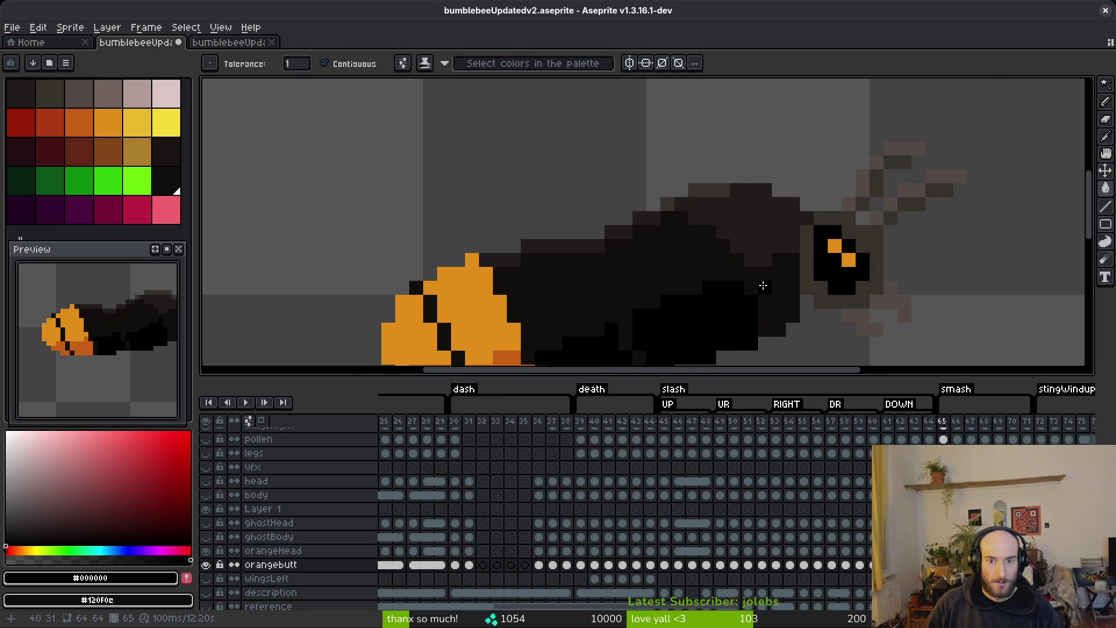
scroll(787, 317, up, 3)
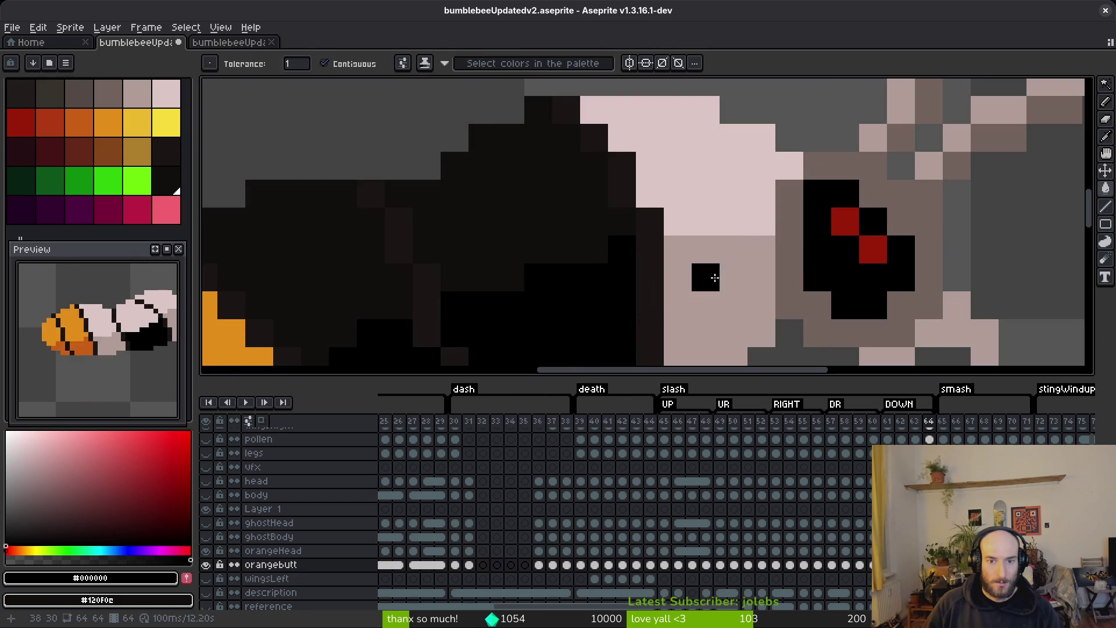
click(708, 288)
scroll(733, 306, down, 3)
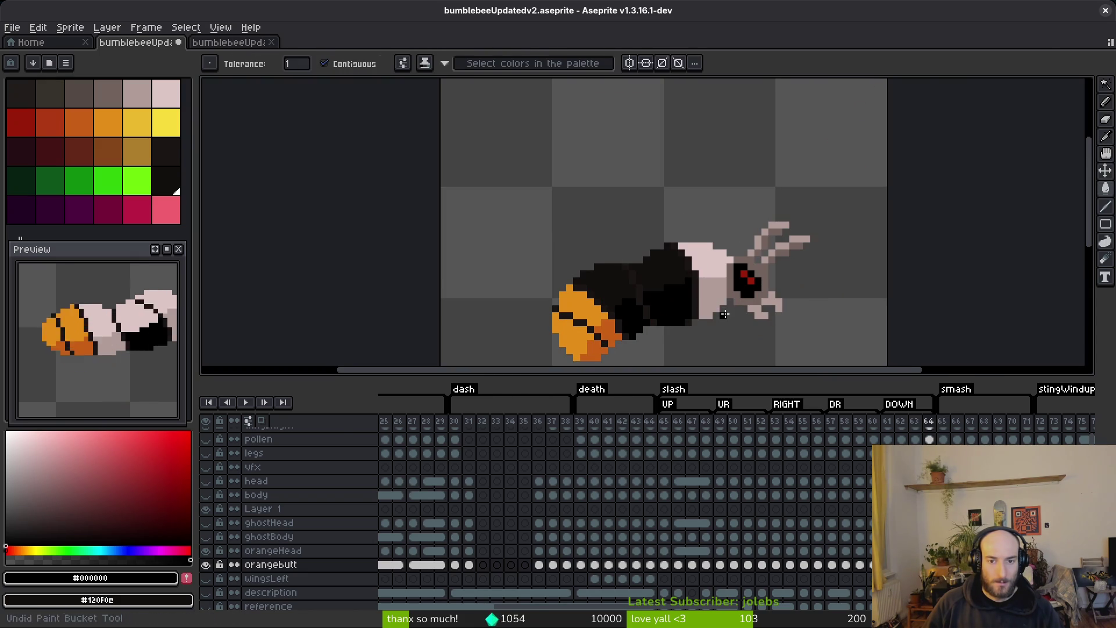
- Return to the slash frames and inspect the bee's body on frames 45 to 48
drag(668, 280, 663, 222)
key(Return)
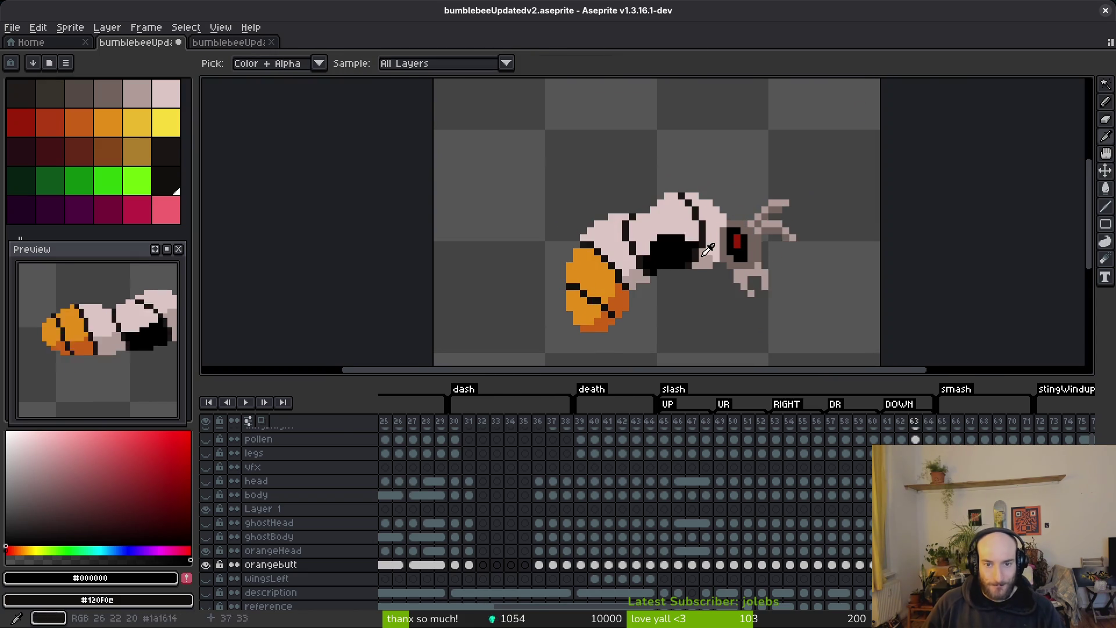
key(Left)
key(Left)
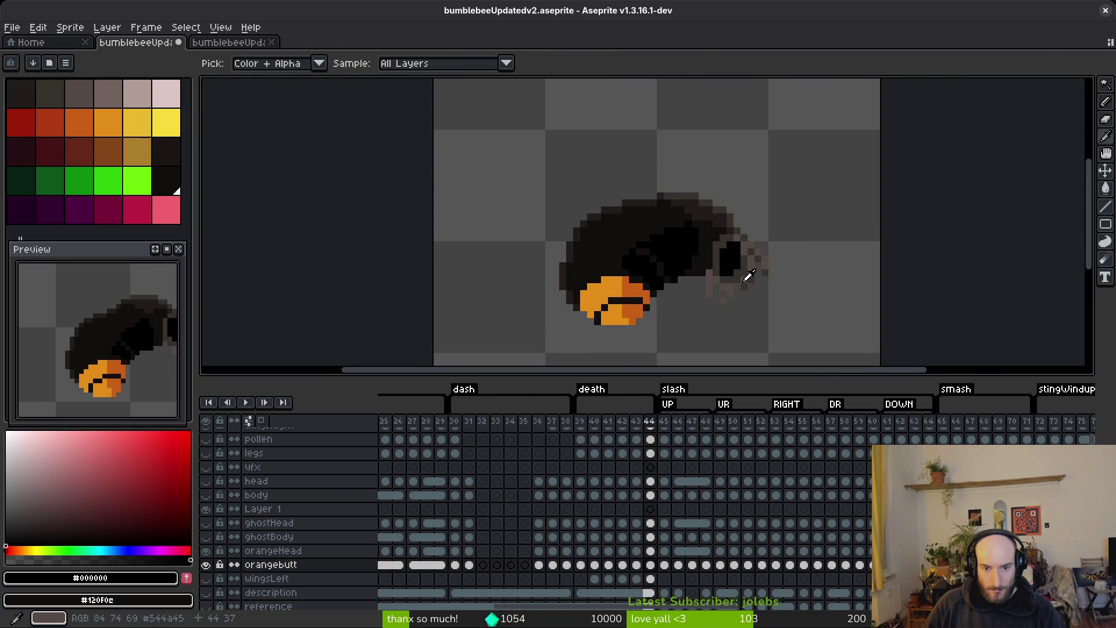
key(w)
scroll(669, 262, up, 3)
scroll(583, 222, up, 3)
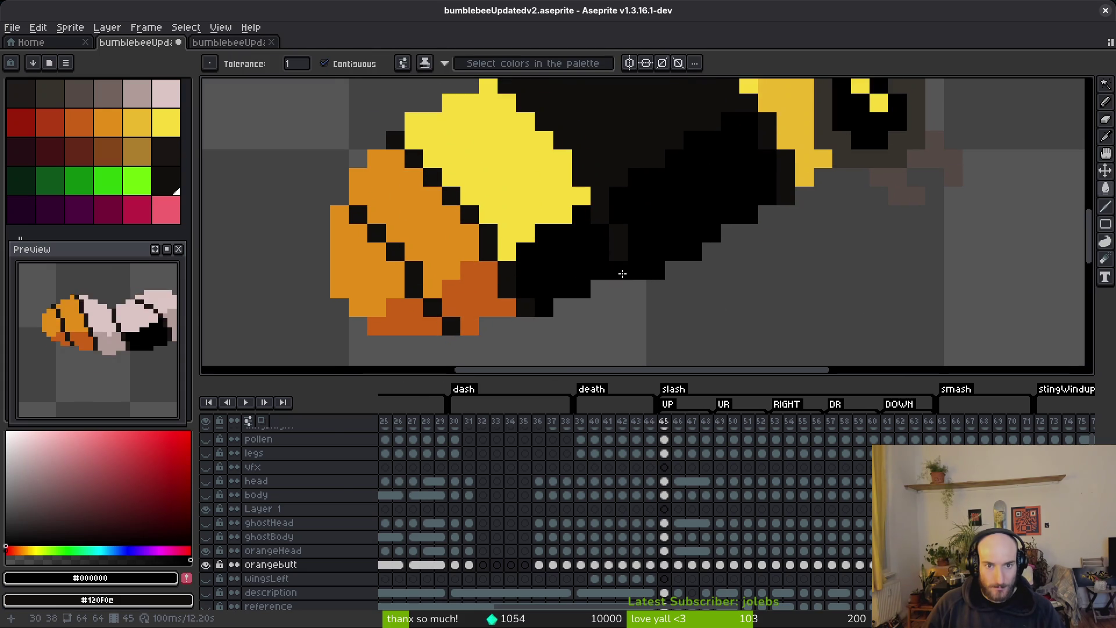
scroll(680, 351, down, 2)
scroll(707, 275, down, 1)
key(Right)
key(Right)
key(Right)
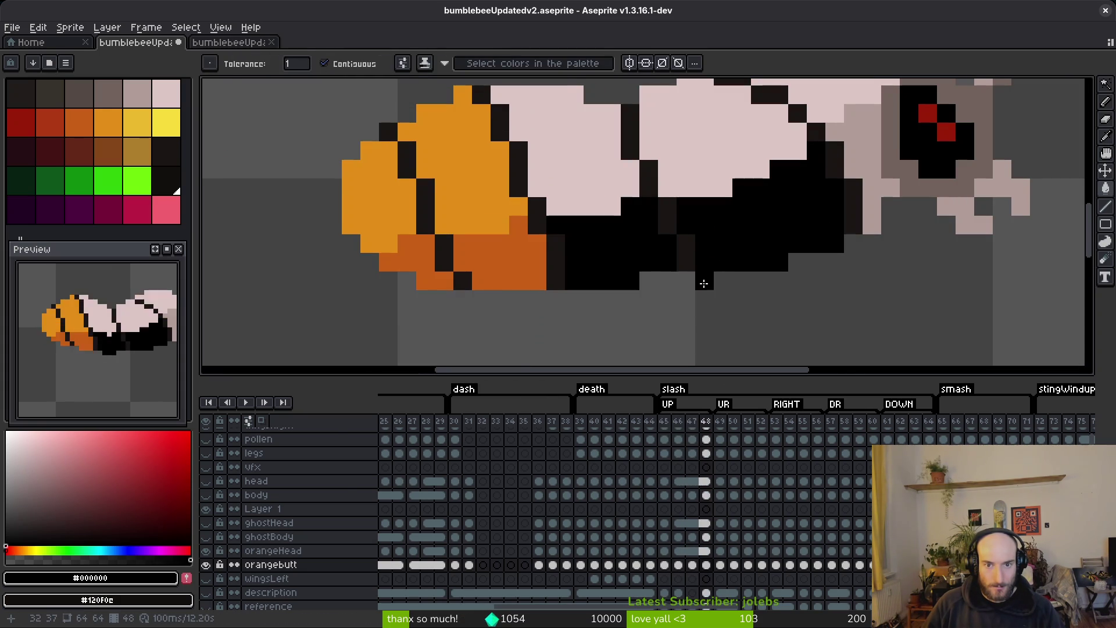
key(i)
key(Left)
key(Left)
key(Left)
key(Right)
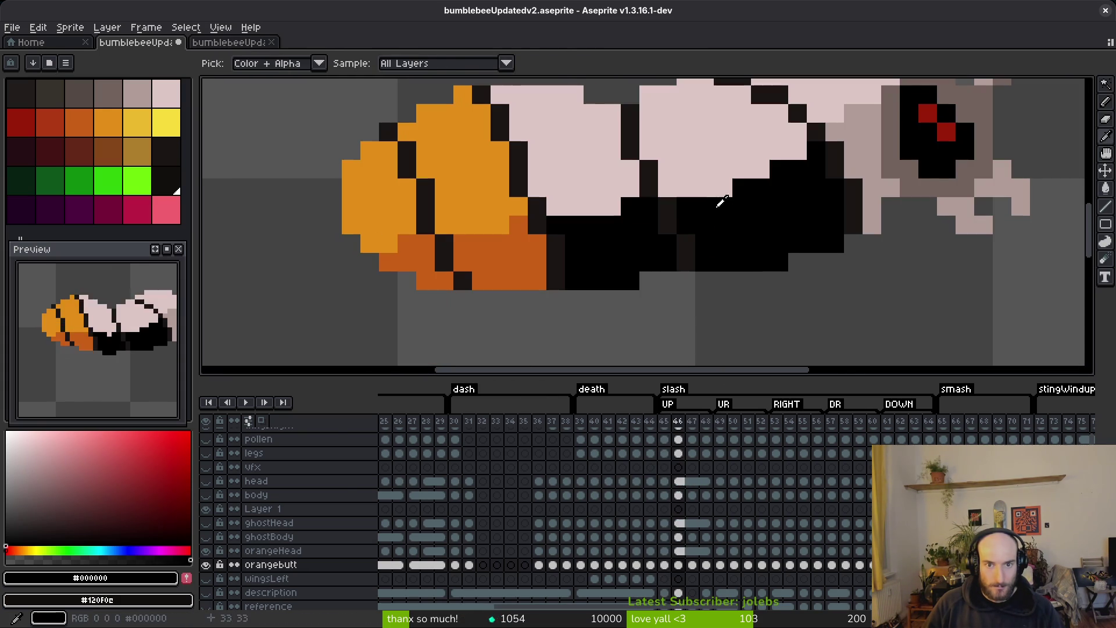
key(w)
- Sample #120F0C and fill the pale and yellow body regions dark, with black as secondary colour
click(769, 137)
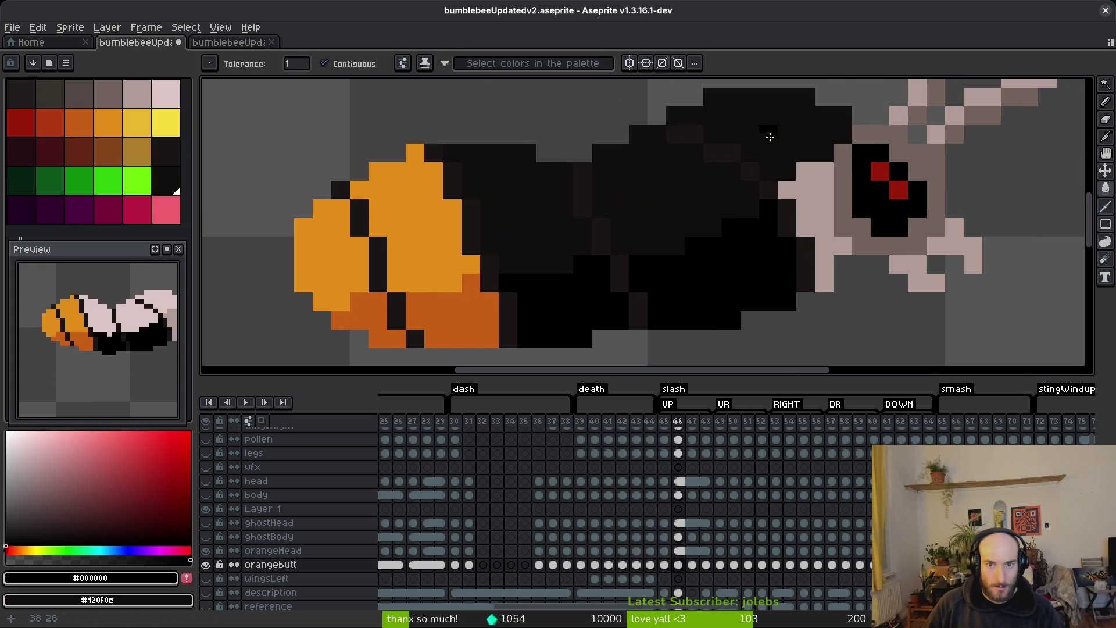
scroll(740, 264, down, 3)
key(Left)
scroll(702, 270, up, 2)
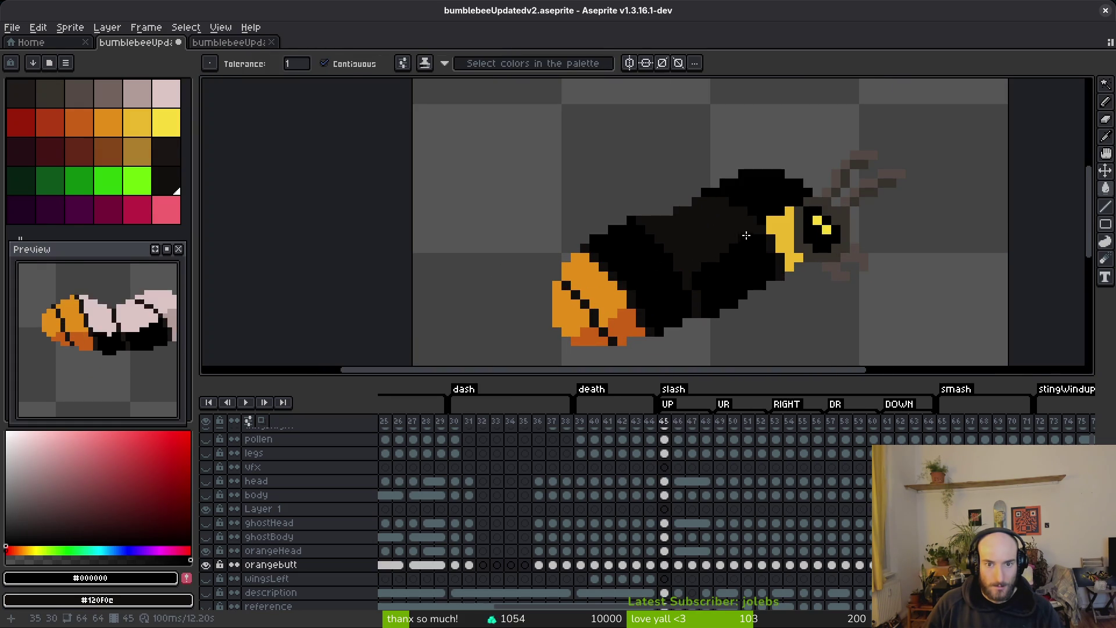
scroll(717, 271, up, 3)
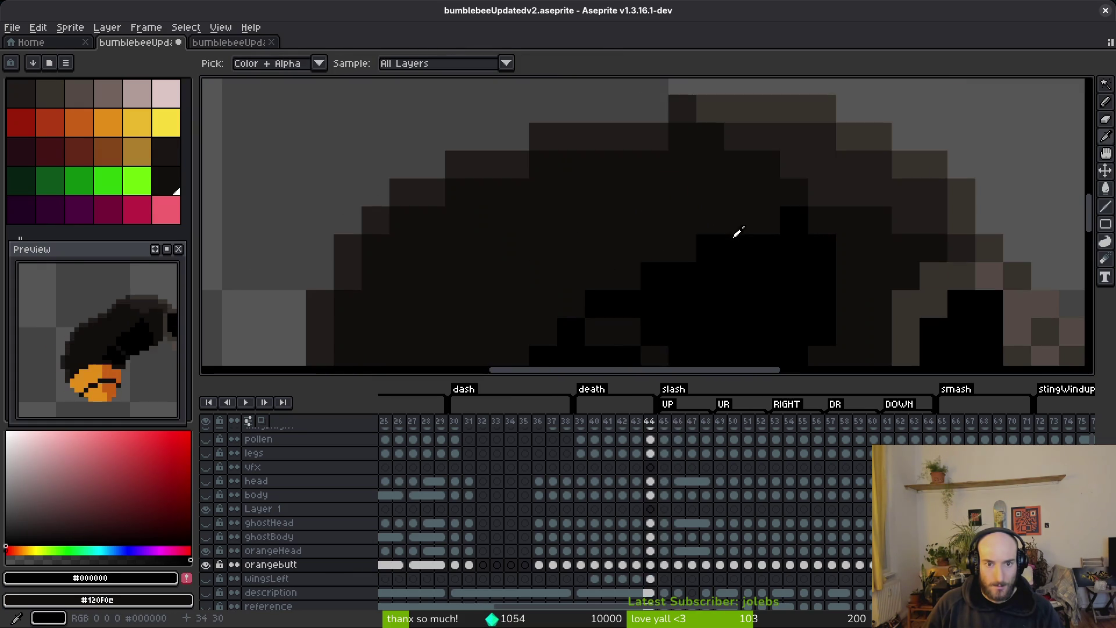
alt+click(650, 200)
click(740, 184)
scroll(572, 277, down, 2)
key(ctrl+z)
key(ctrl+z)
key(ctrl+y)
click(726, 177)
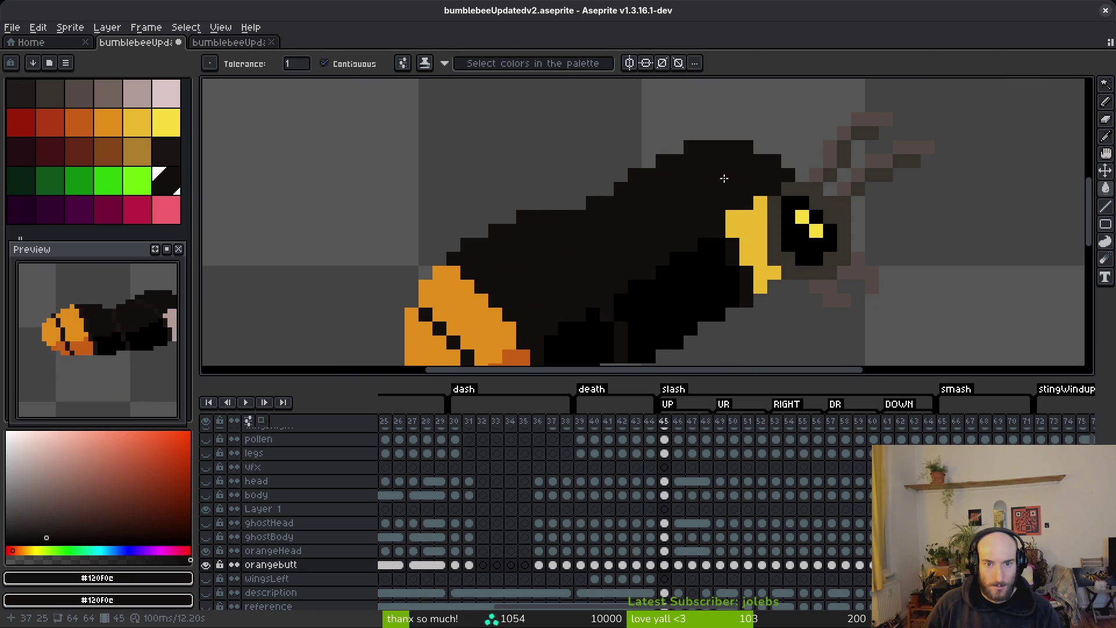
drag(725, 177, 655, 142)
alt+right_click(583, 234)
drag(625, 191, 674, 236)
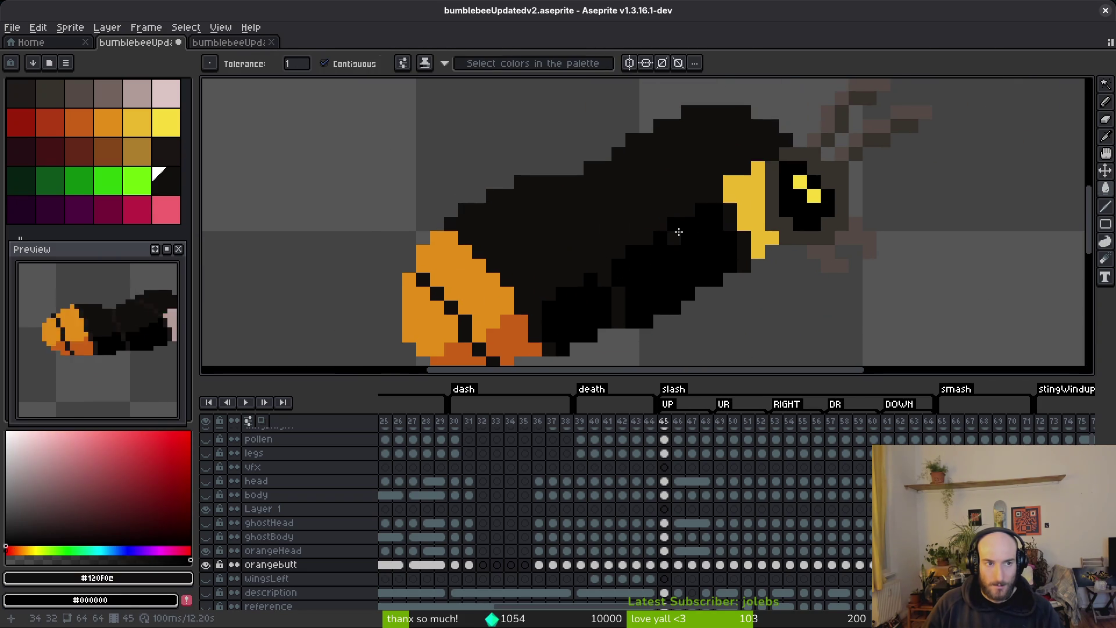
- Compare frames 44, 45 and 46 to check the bee's body is solid black
key(Left)
key(Right)
key(Right)
key(w)
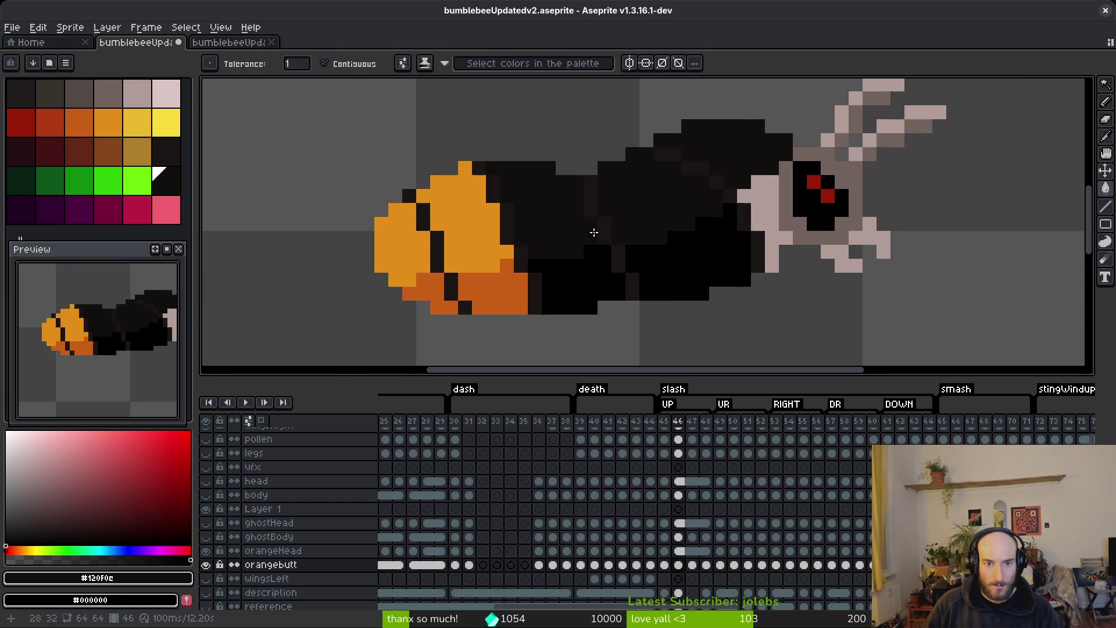
key(i)
key(Left)
key(Right)
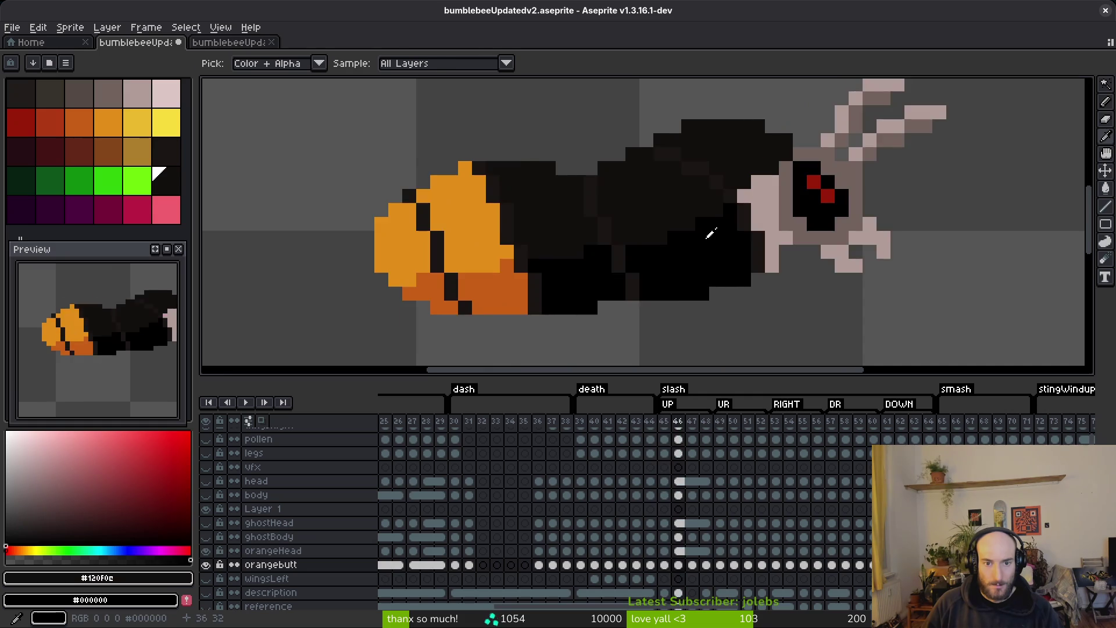
key(Left)
key(Right)
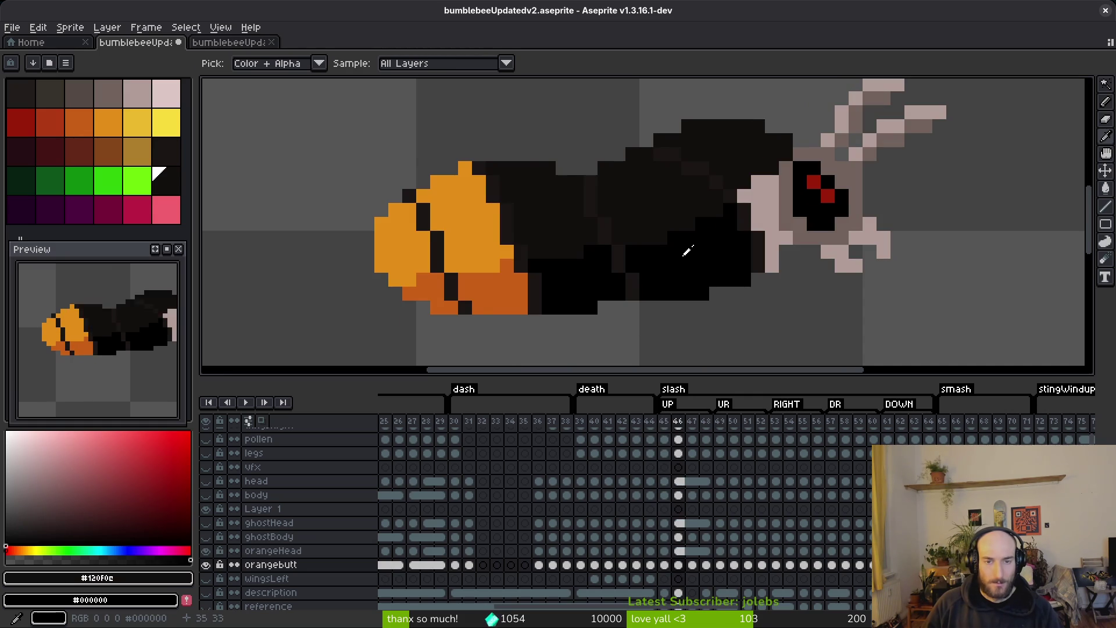
key(Left)
key(Right)
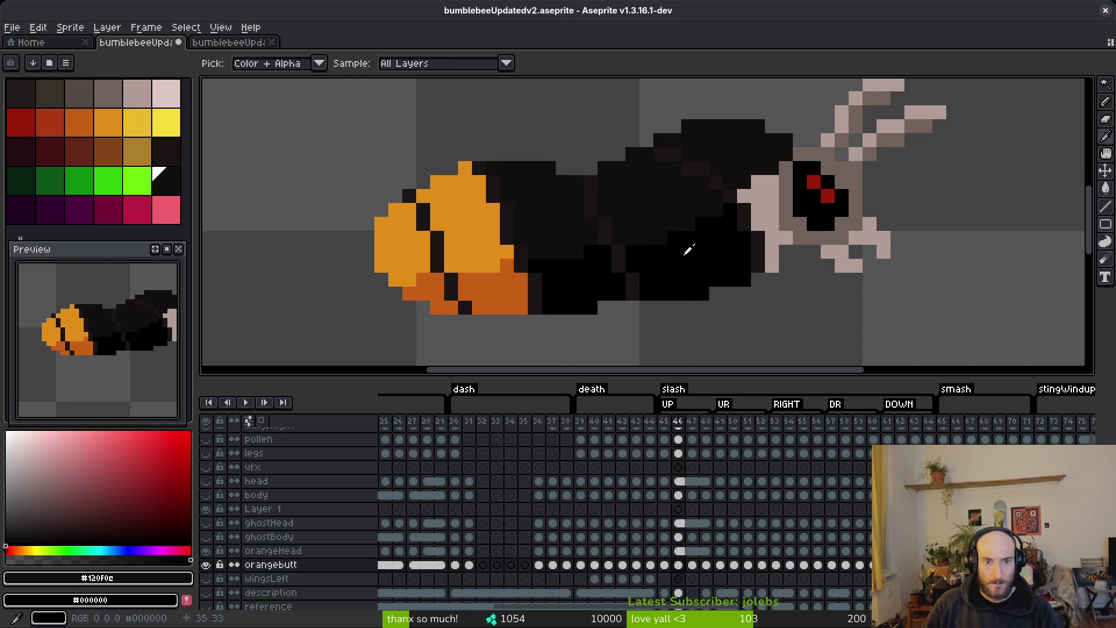
key(w)
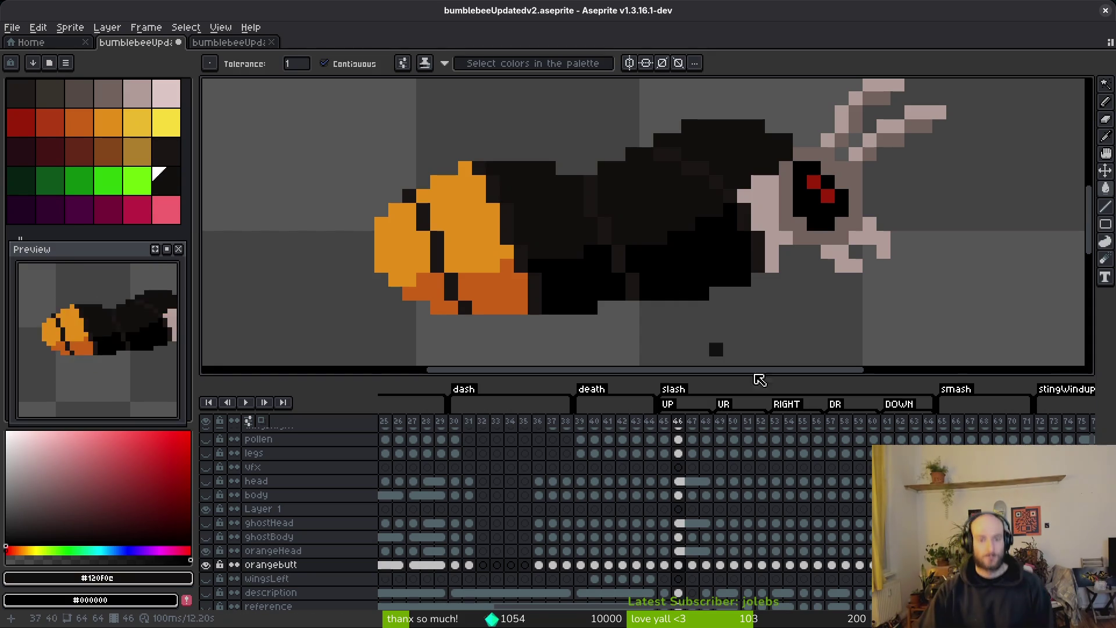
key(Left)
key(Left)
- Undo the last fill, then fill frame 48's white body region with #120F0C
scroll(568, 304, up, 5)
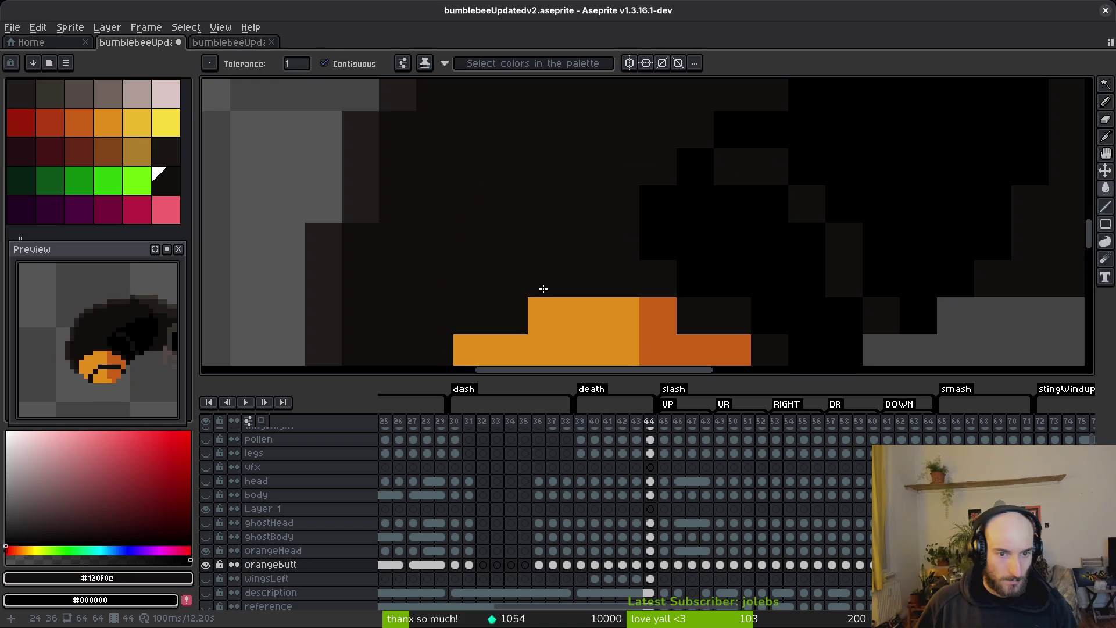
key(ctrl+z)
scroll(750, 250, down, 4)
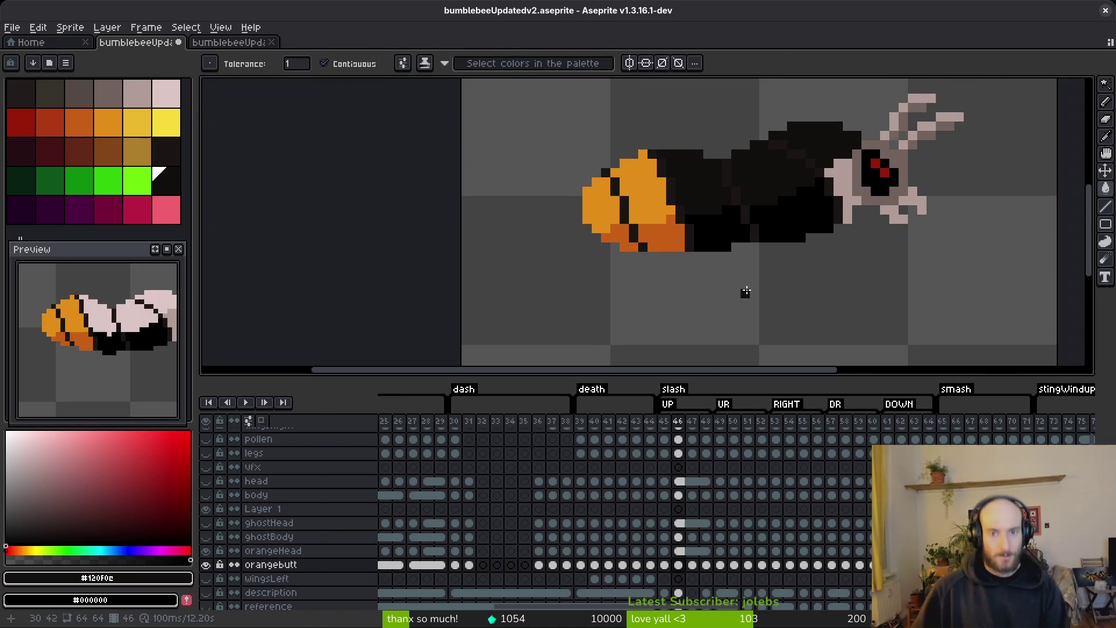
scroll(739, 260, up, 5)
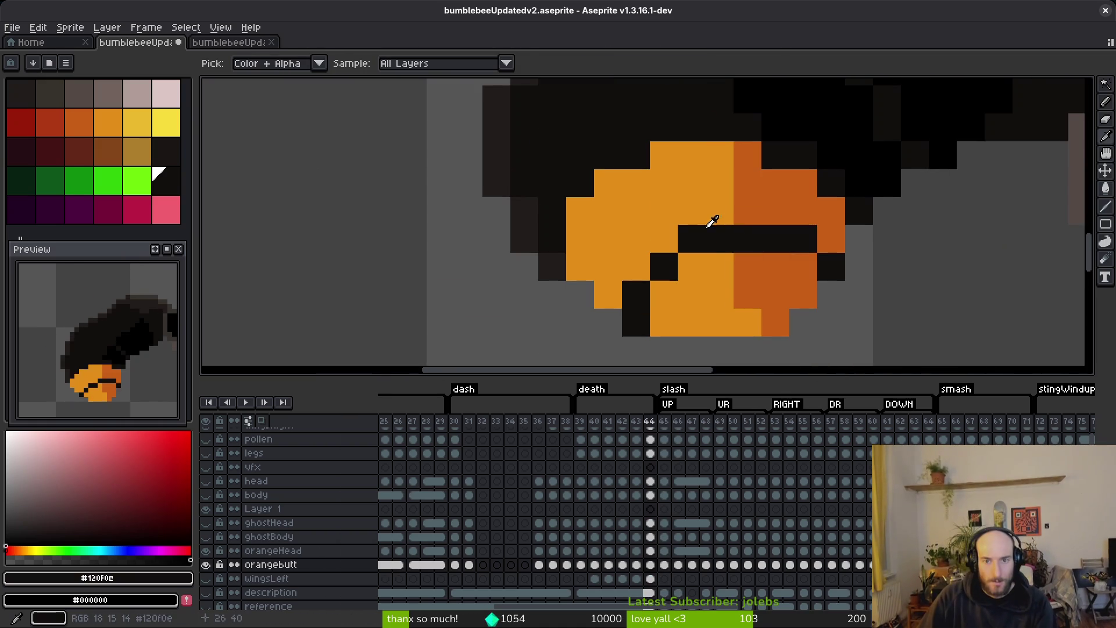
key(Right)
key(Right)
scroll(640, 215, down, 2)
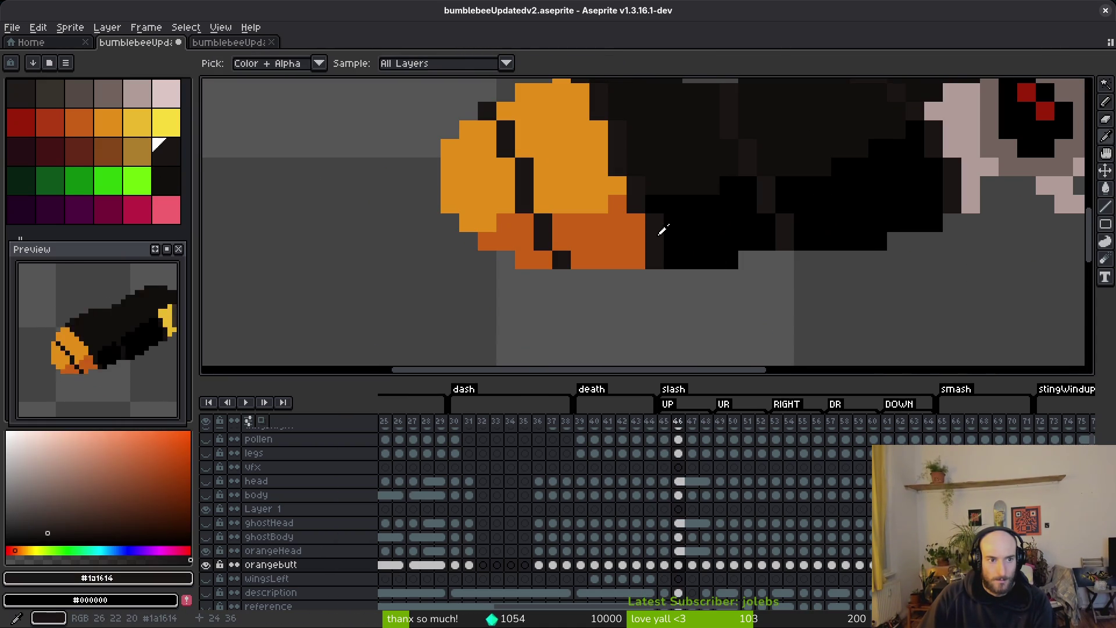
drag(676, 176, 700, 261)
scroll(701, 260, down, 2)
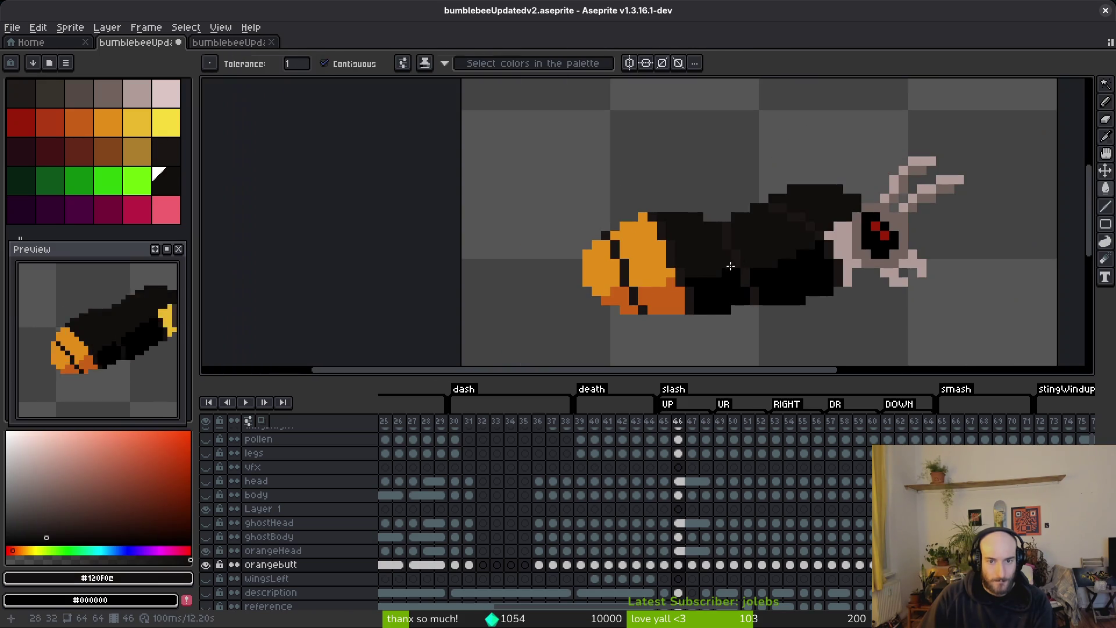
key(Right)
scroll(721, 258, up, 2)
scroll(797, 251, down, 3)
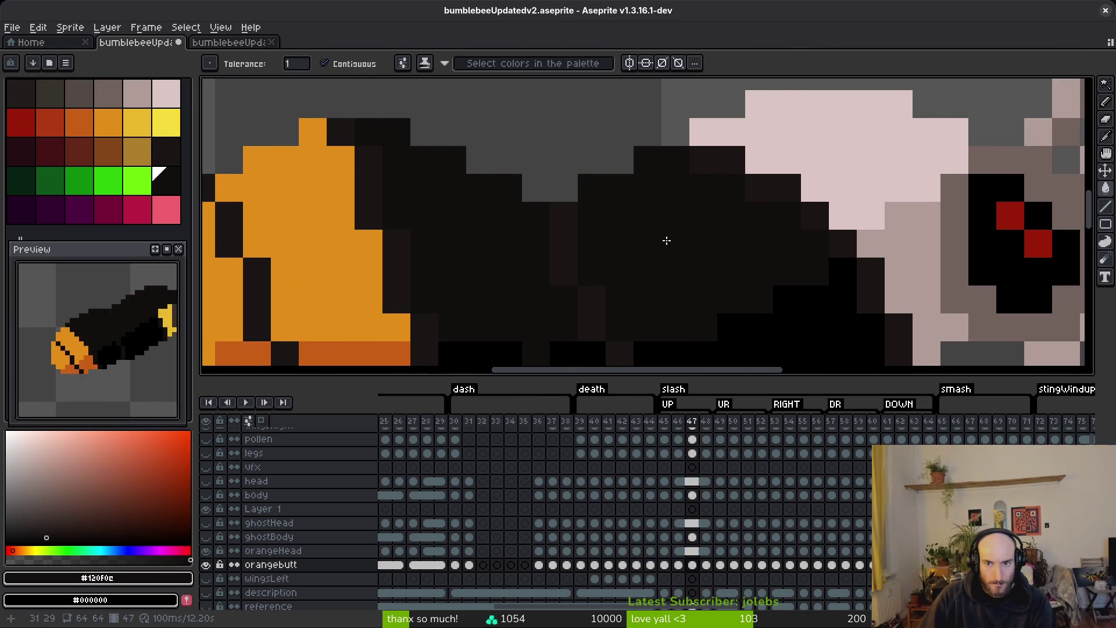
key(Right)
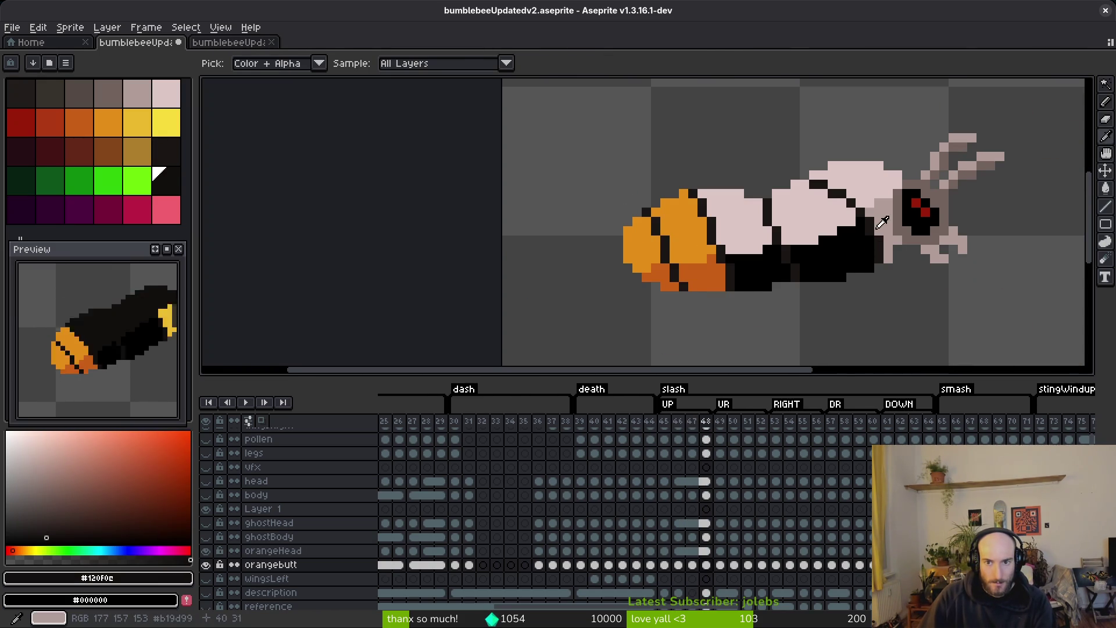
click(813, 212)
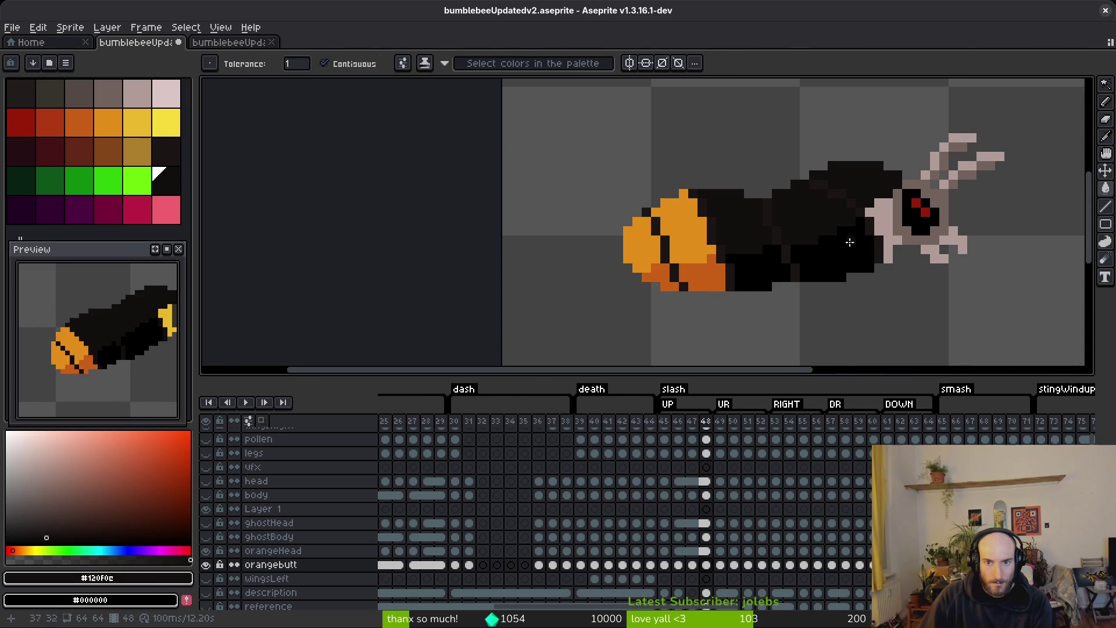
- Fill frame 52's left white body area dark and check frames 49 through 56
key(Right)
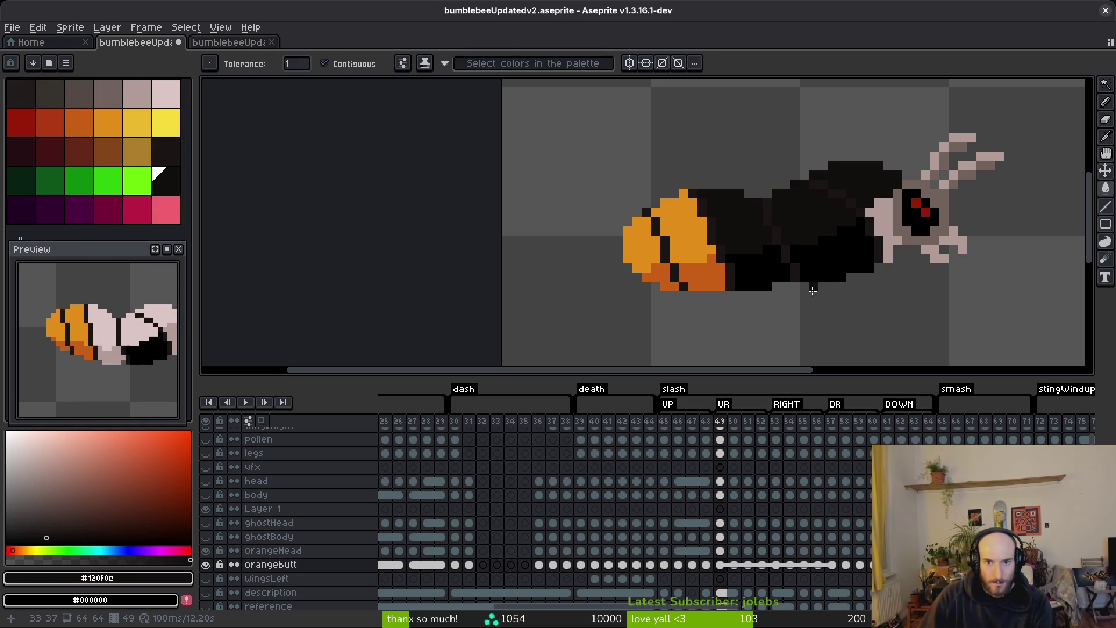
key(Right)
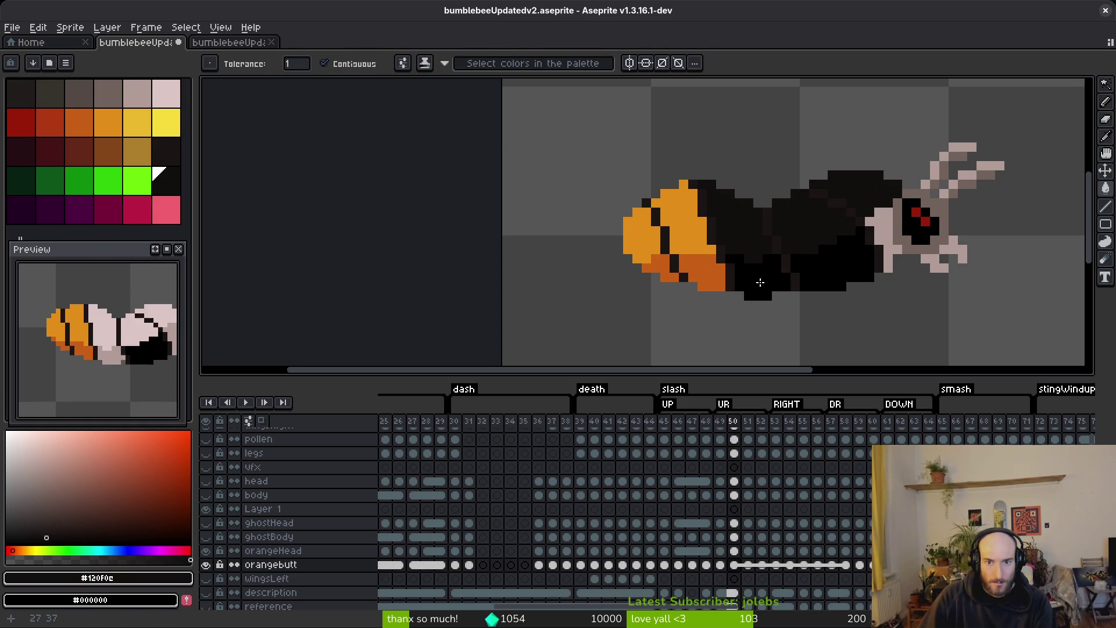
drag(817, 251, 723, 257)
key(Right)
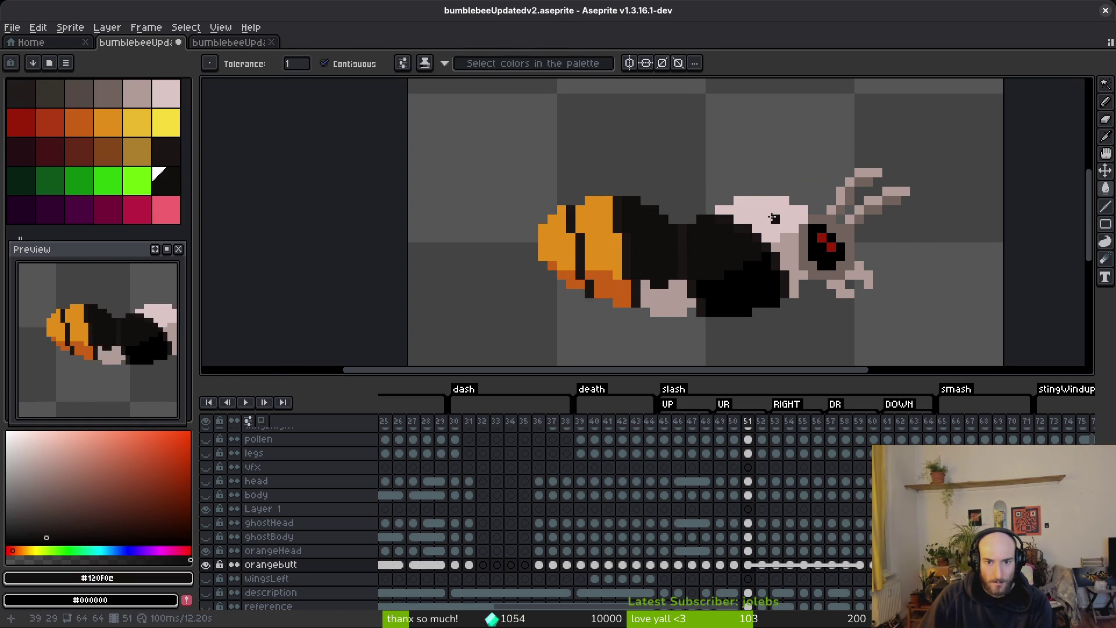
key(Right)
click(661, 258)
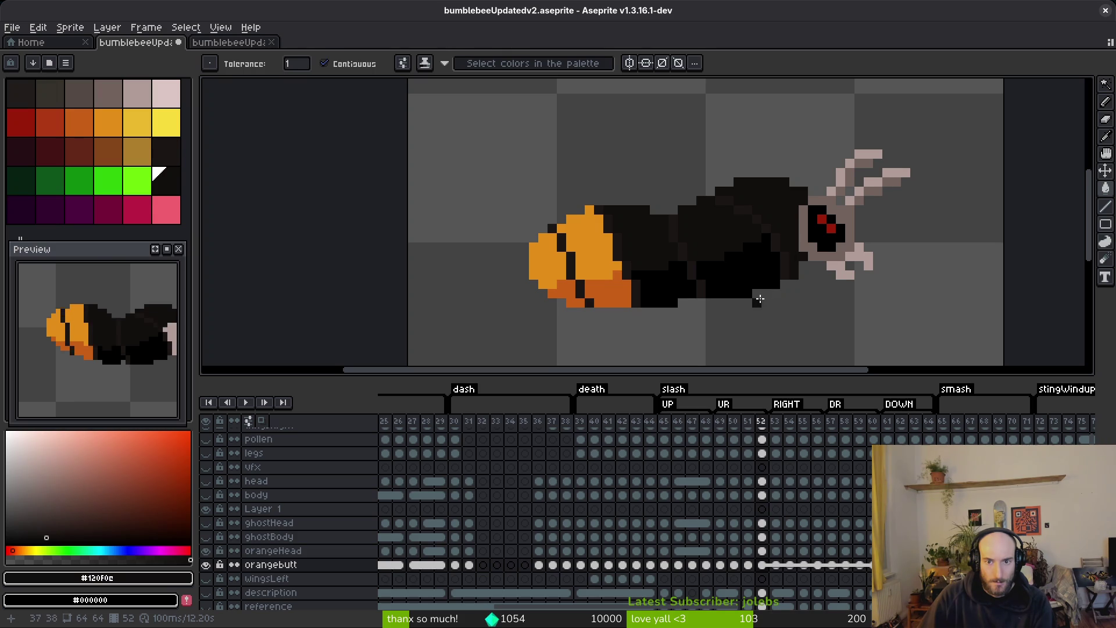
key(Right)
key(Left)
key(Right)
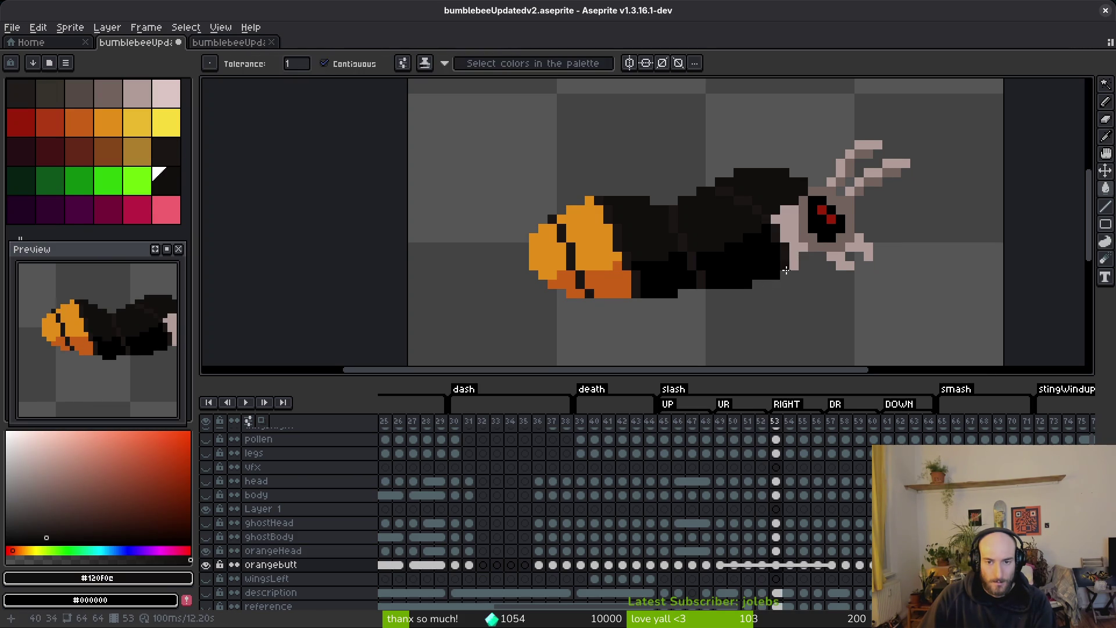
drag(790, 251, 702, 305)
key(Right)
key(Right)
key(Right)
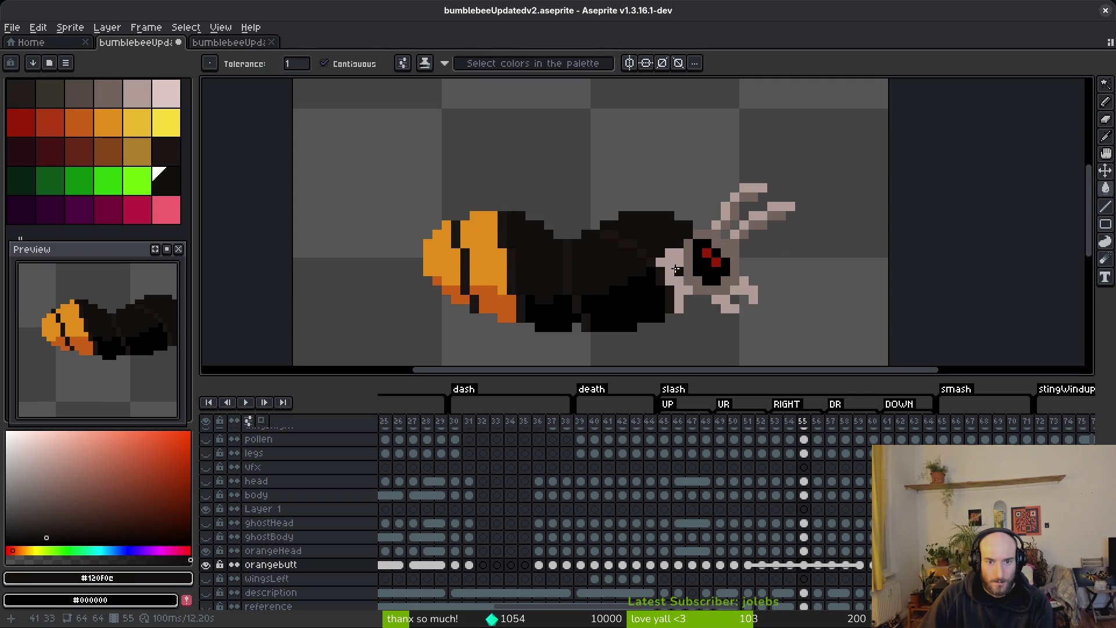
key(Right)
key(Right)
key(Right)
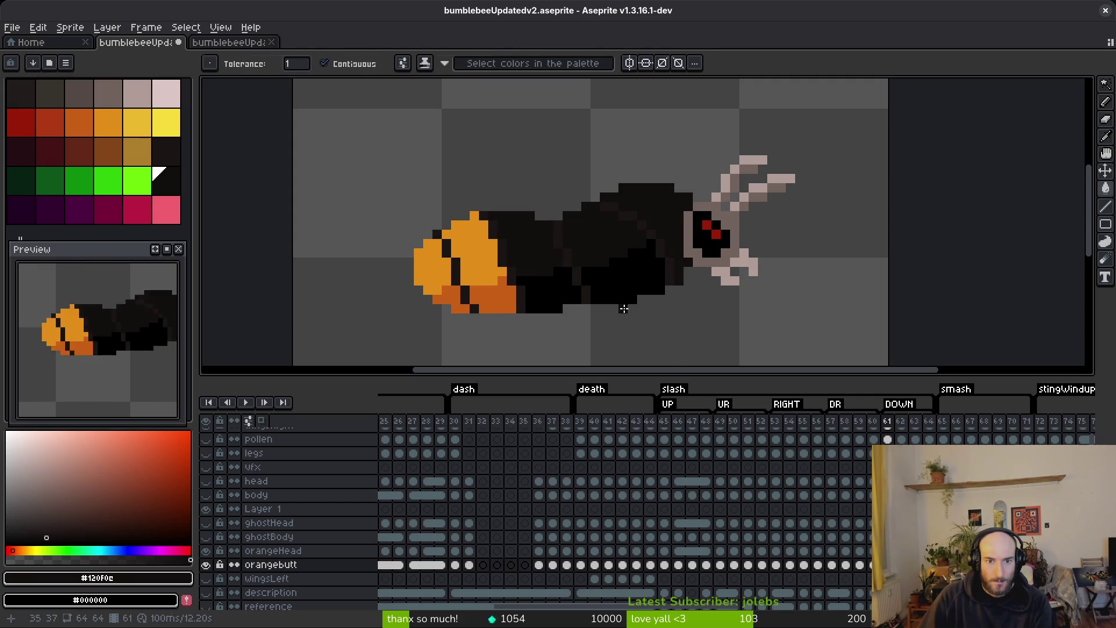
- Paint-bucket the pale pink body patches dark on frames 62, 63 and 64, then sample the dark colour
key(Right)
click(586, 216)
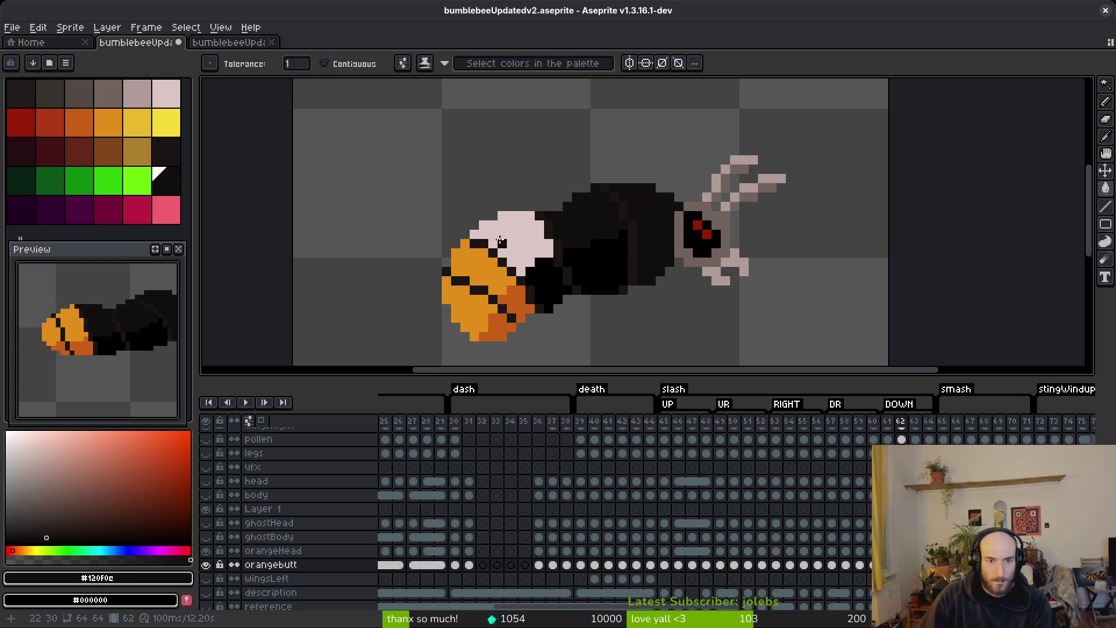
click(512, 244)
key(Right)
click(580, 227)
click(541, 256)
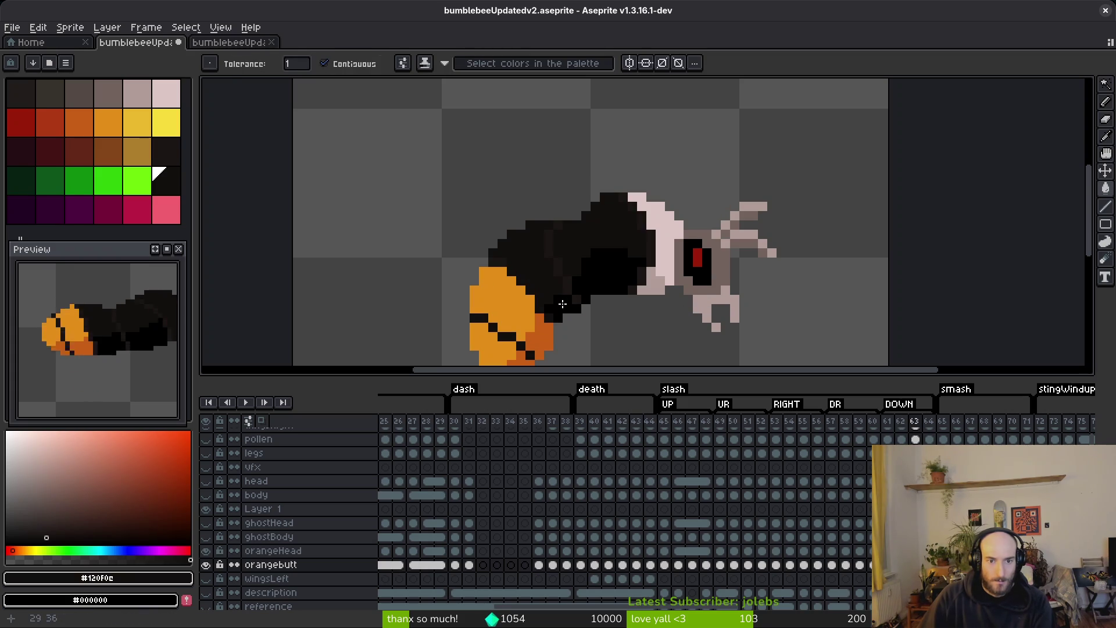
click(654, 282)
click(668, 279)
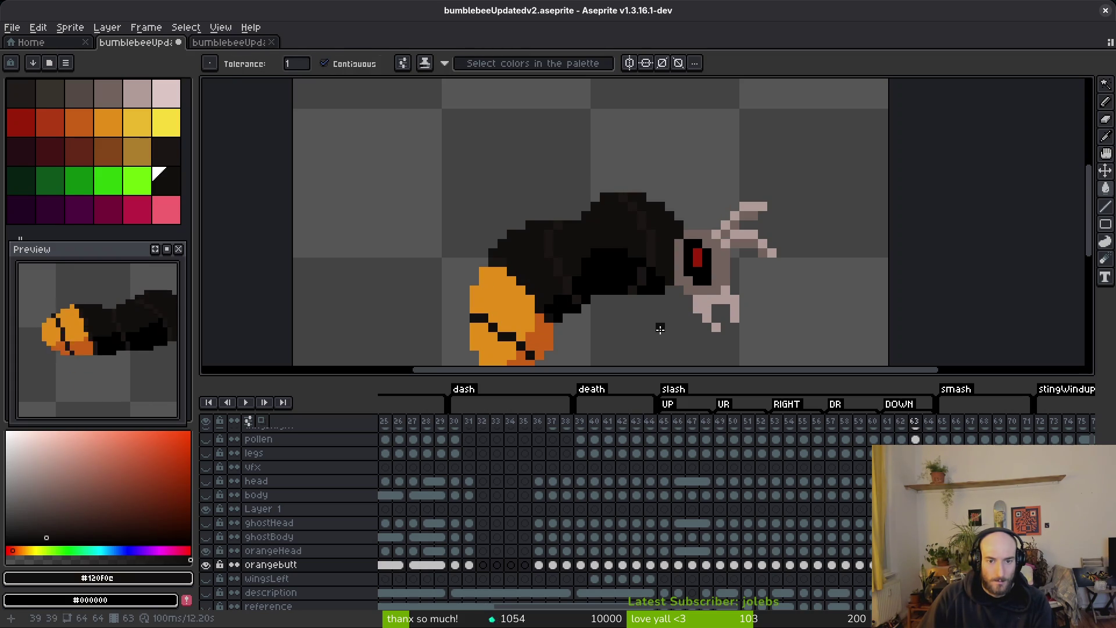
key(Right)
click(653, 233)
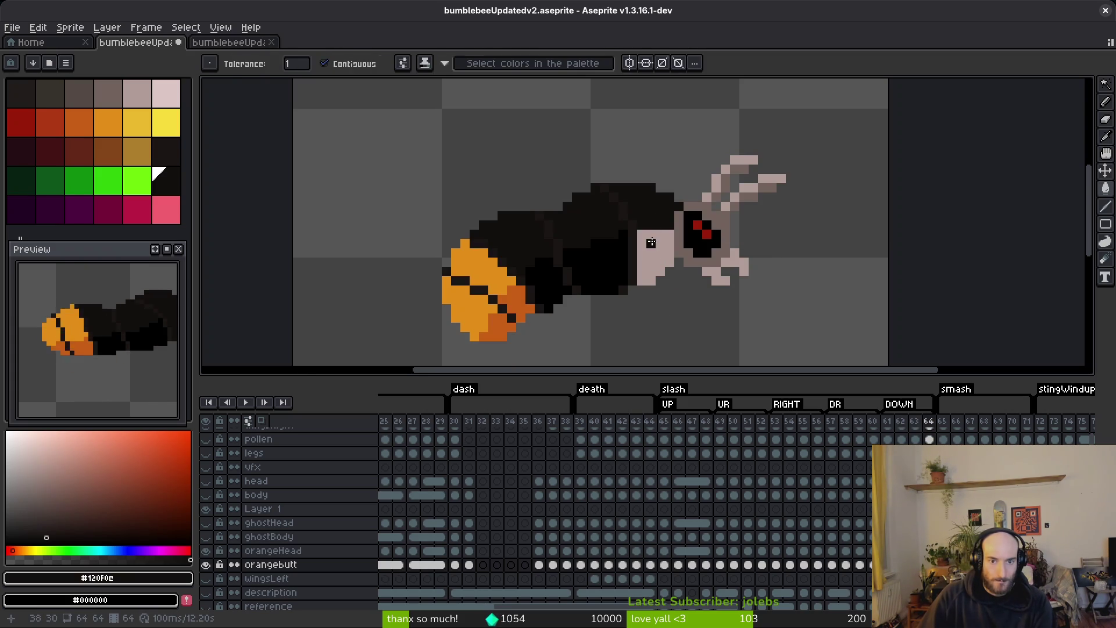
click(655, 282)
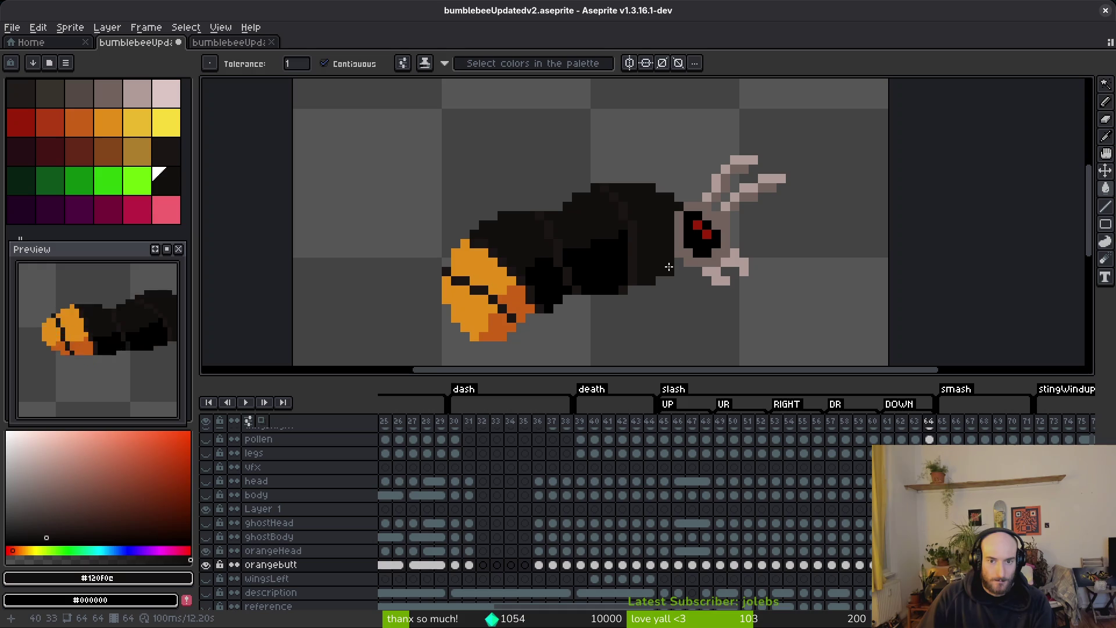
alt+click(638, 230)
- Select orangebutt cels 45–64, replace #1a1614 with #120f0c, and play the animation to check
drag(929, 565, 681, 572)
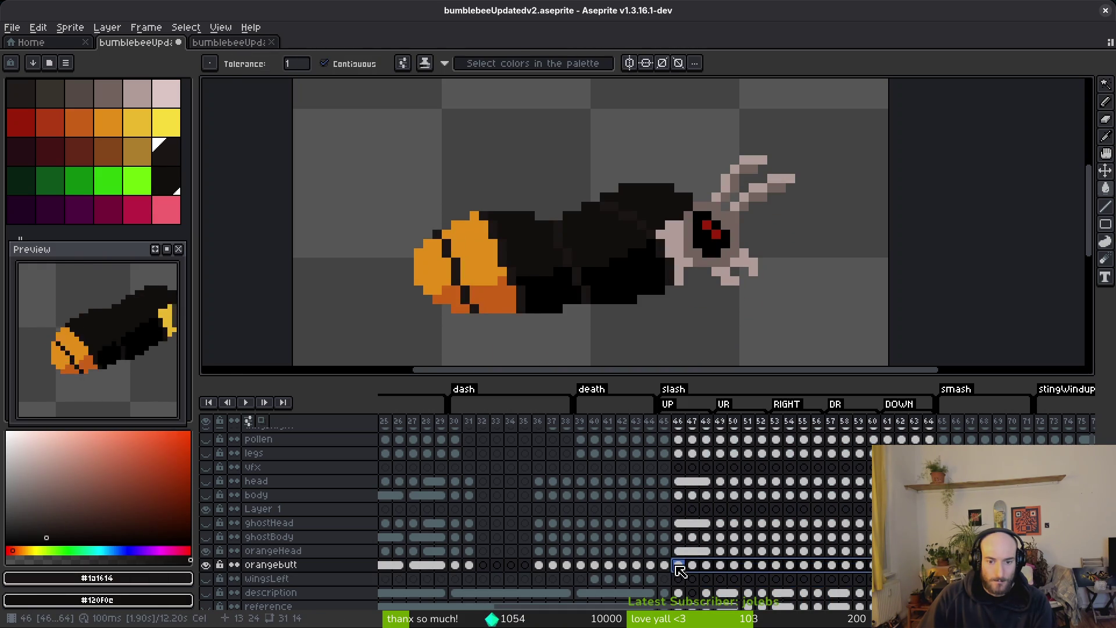
click(665, 565)
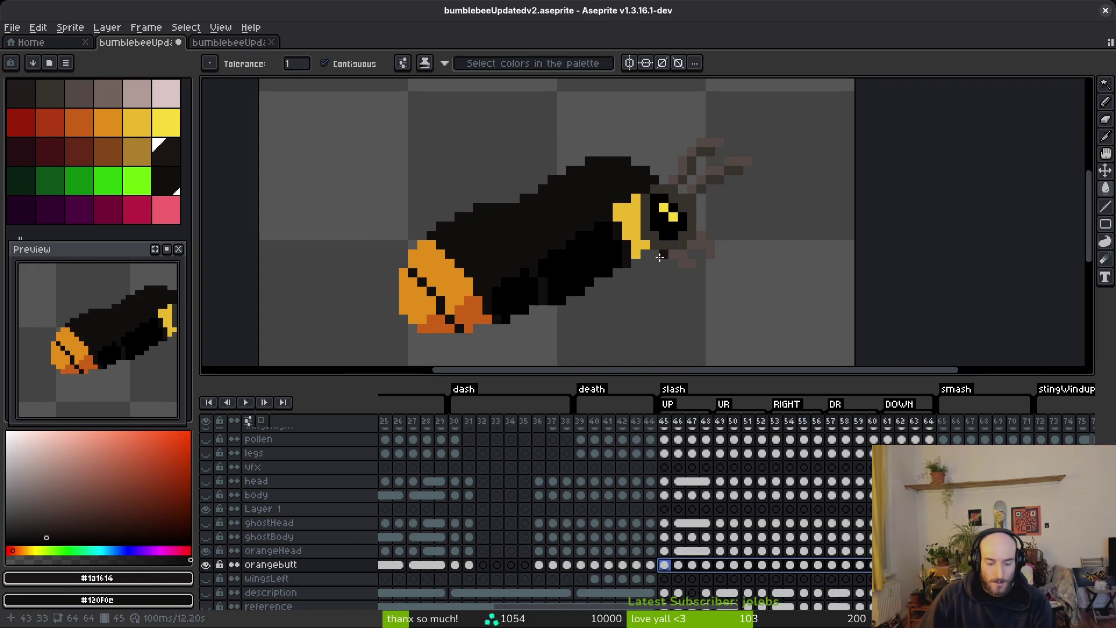
key(shift+r)
key(shift+r)
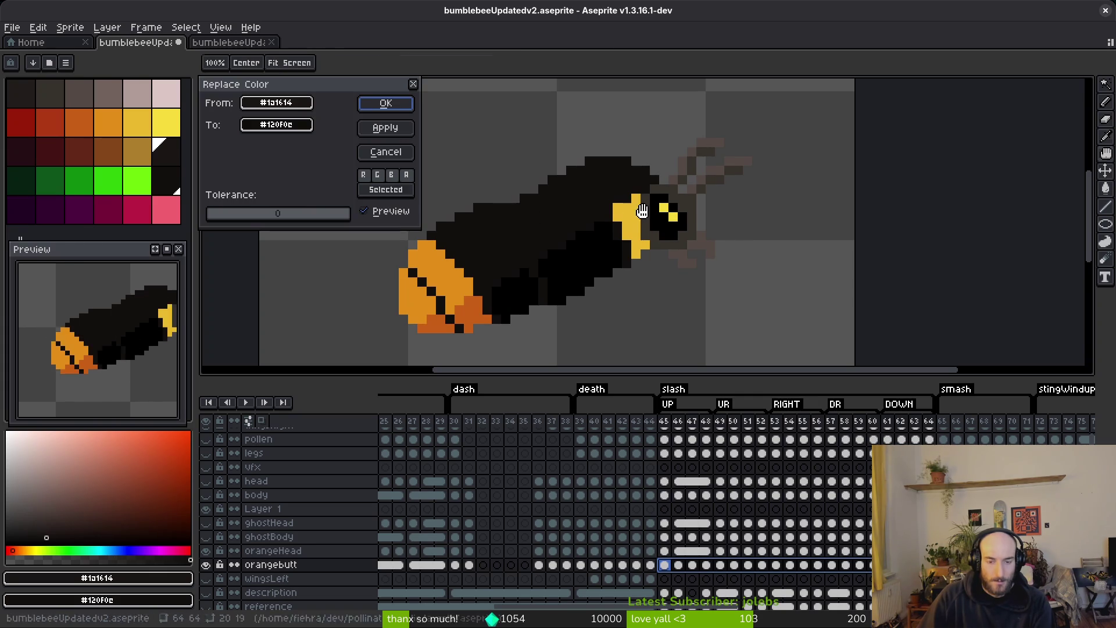
click(386, 104)
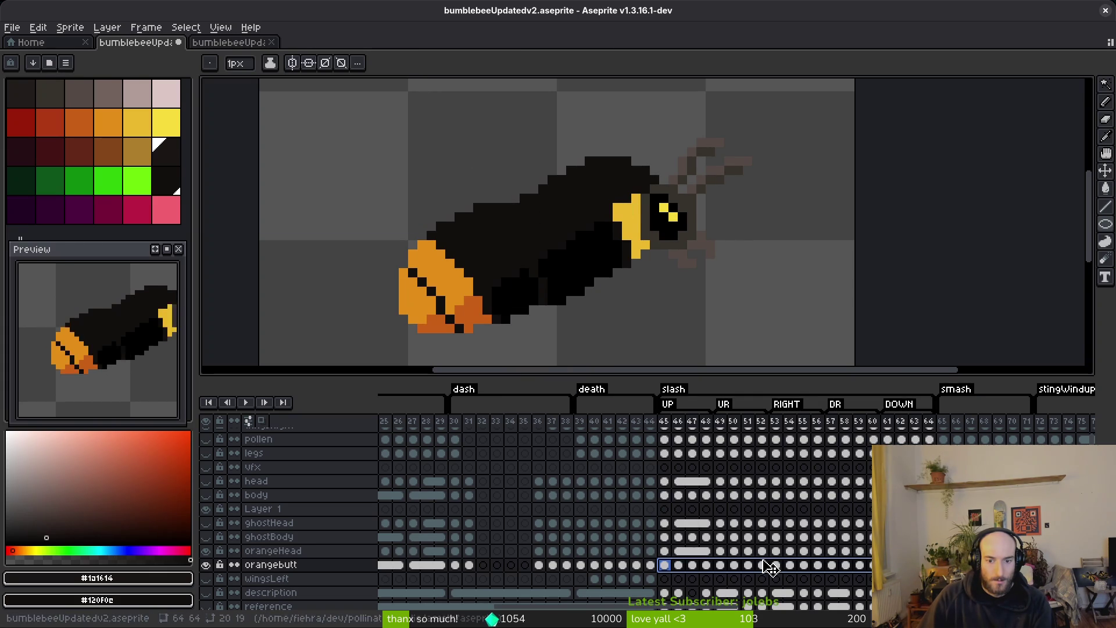
click(790, 552)
key(i)
key(Return)
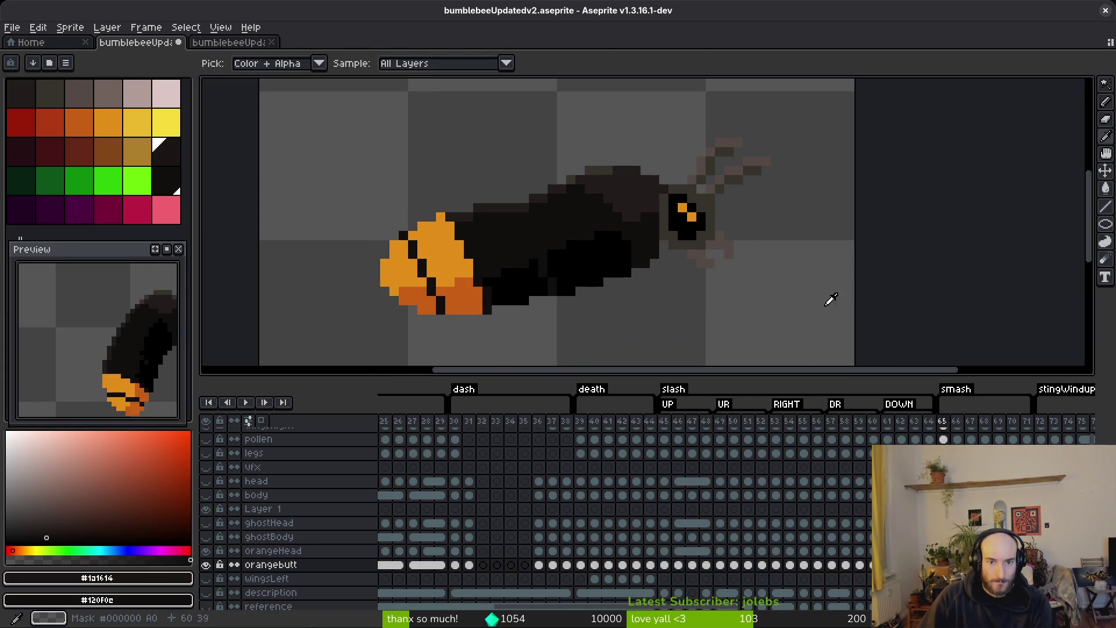
- Sample #201c1a and draw a dark-grey line across the bee's body on frame 64
key(b)
scroll(701, 249, up, 2)
alt+click(694, 249)
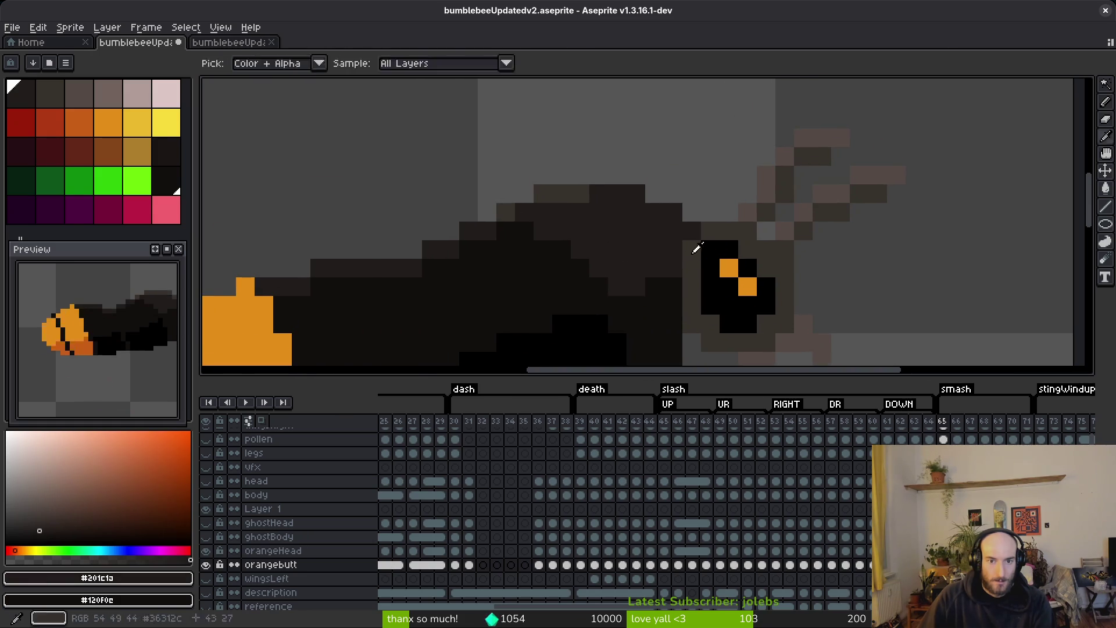
key(comma)
click(509, 204)
mouse_move(509, 204)
mouse_down()
mouse_move(621, 266)
mouse_move(553, 244)
mouse_move(638, 269)
mouse_move(648, 233)
mouse_up()
- On frame 63, fill the top of the body with #201c1a, undoing an unwanted lighter fill
key(comma)
scroll(723, 254, down, 1)
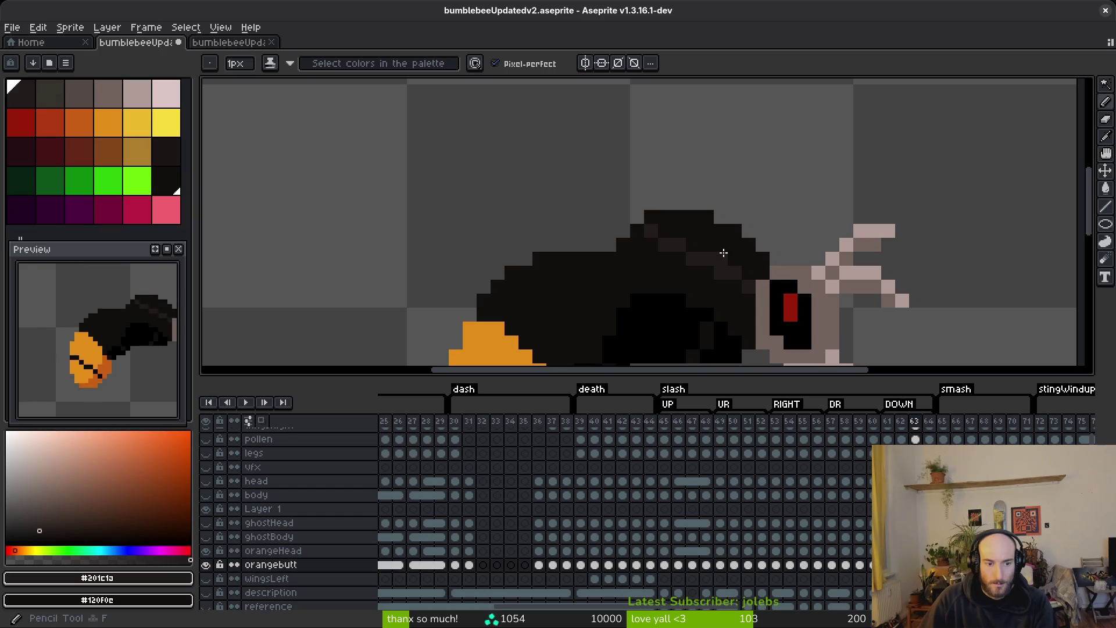
key(g)
click(721, 237)
key(ctrl+z)
key(b)
key(g)
click(731, 260)
- Draw a dark-grey pixel row along the body top and a stair-step edge down-left
scroll(739, 244, up, 3)
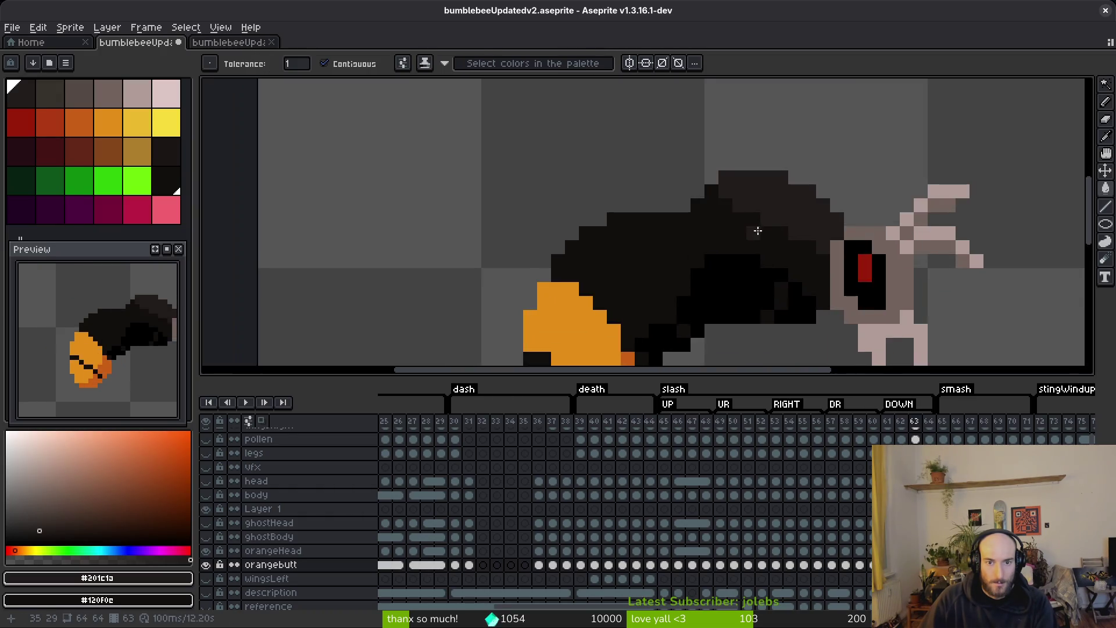
key(b)
mouse_move(611, 219)
mouse_down()
mouse_move(499, 219)
mouse_move(643, 229)
mouse_up()
drag(578, 234, 495, 291)
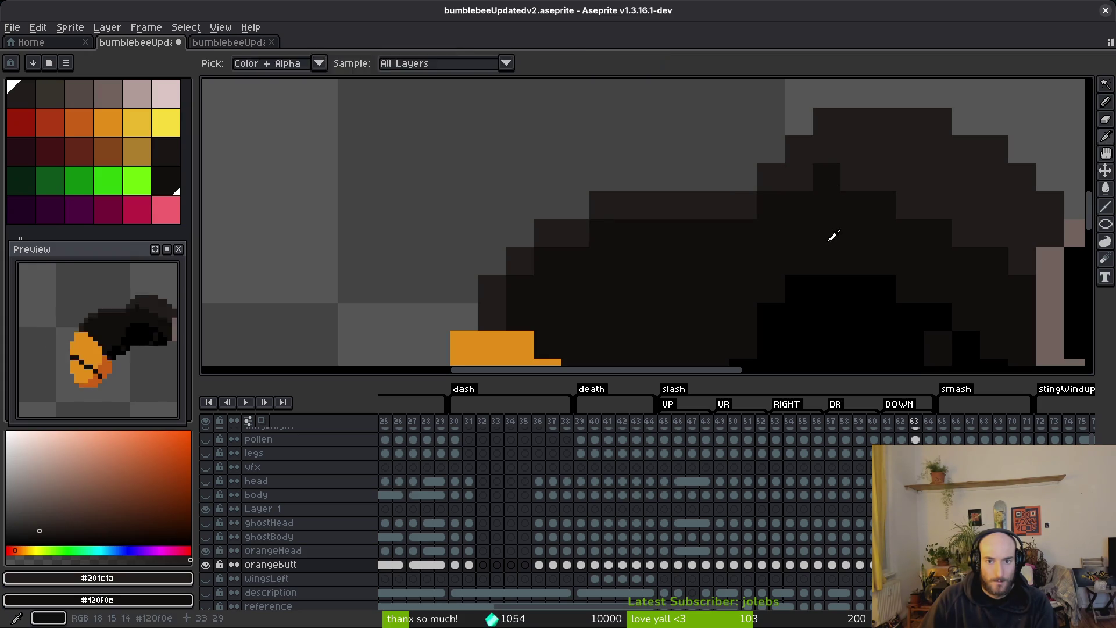
scroll(835, 236, down, 3)
scroll(723, 256, up, 3)
- Repaint a stray pixel near the body top with the darker colour
right_click(703, 207)
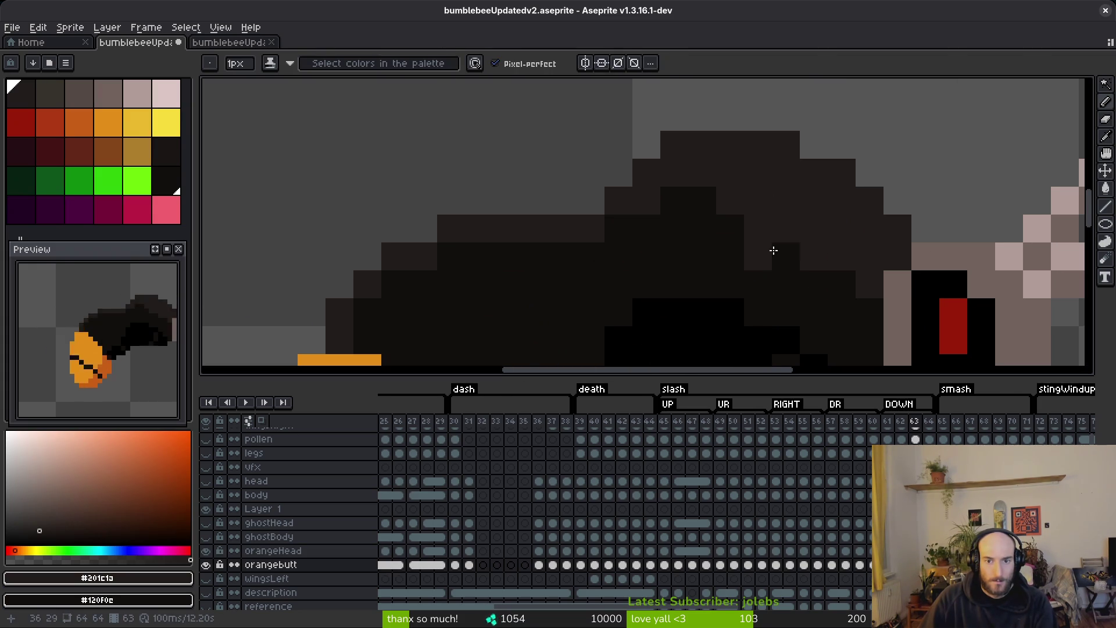
scroll(688, 287, down, 3)
scroll(715, 295, down, 3)
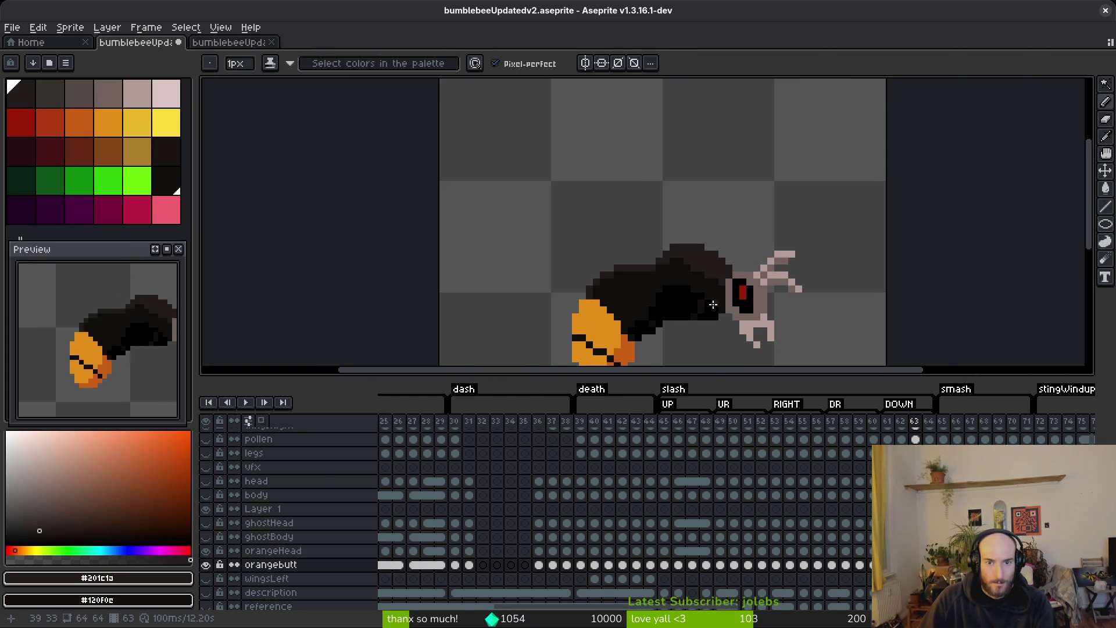
key(i)
key(b)
scroll(710, 271, up, 5)
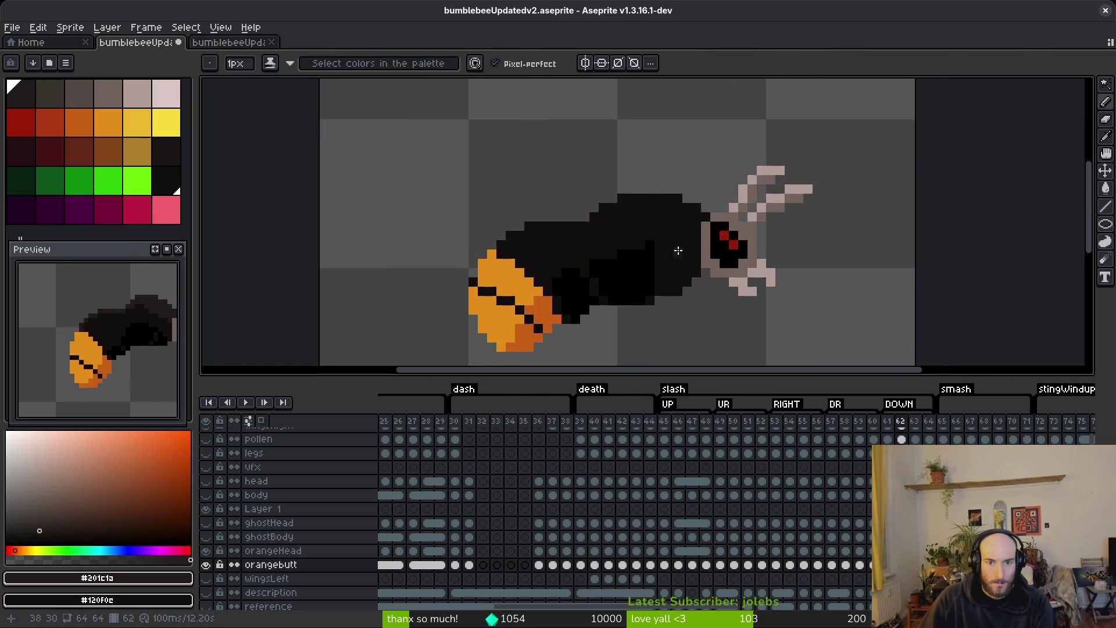
- Extend the dark-grey diagonal stroke, fill the area above it, and add upper-left edge pixels
drag(642, 239, 747, 282)
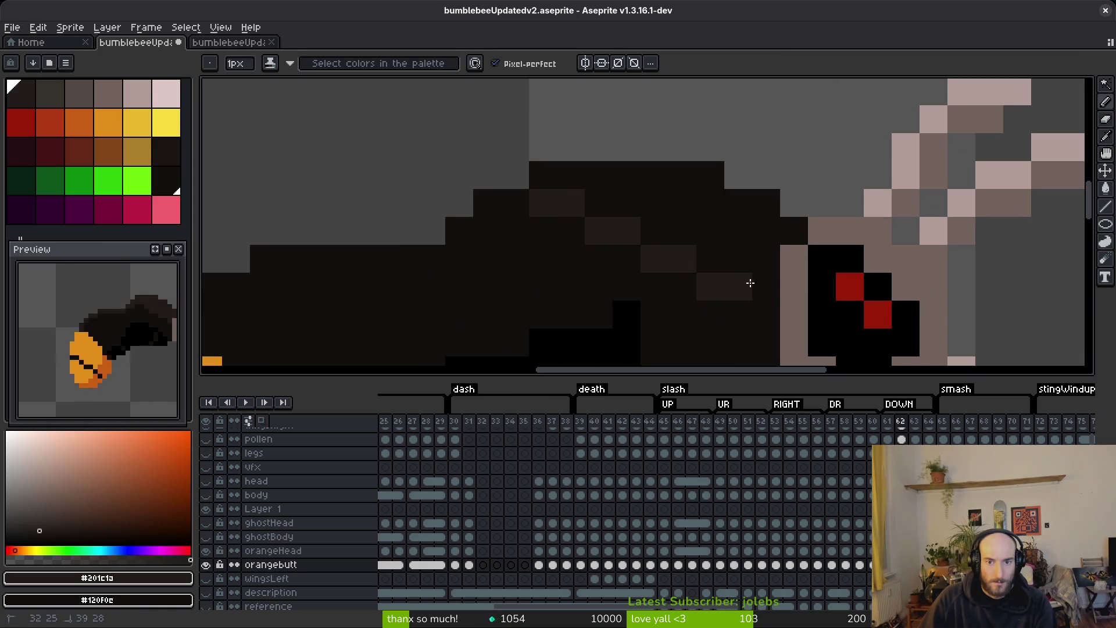
key(g)
click(727, 232)
key(b)
click(487, 258)
mouse_move(481, 249)
mouse_down()
mouse_move(727, 196)
mouse_move(695, 230)
mouse_move(513, 257)
mouse_move(458, 279)
mouse_up()
click(722, 236)
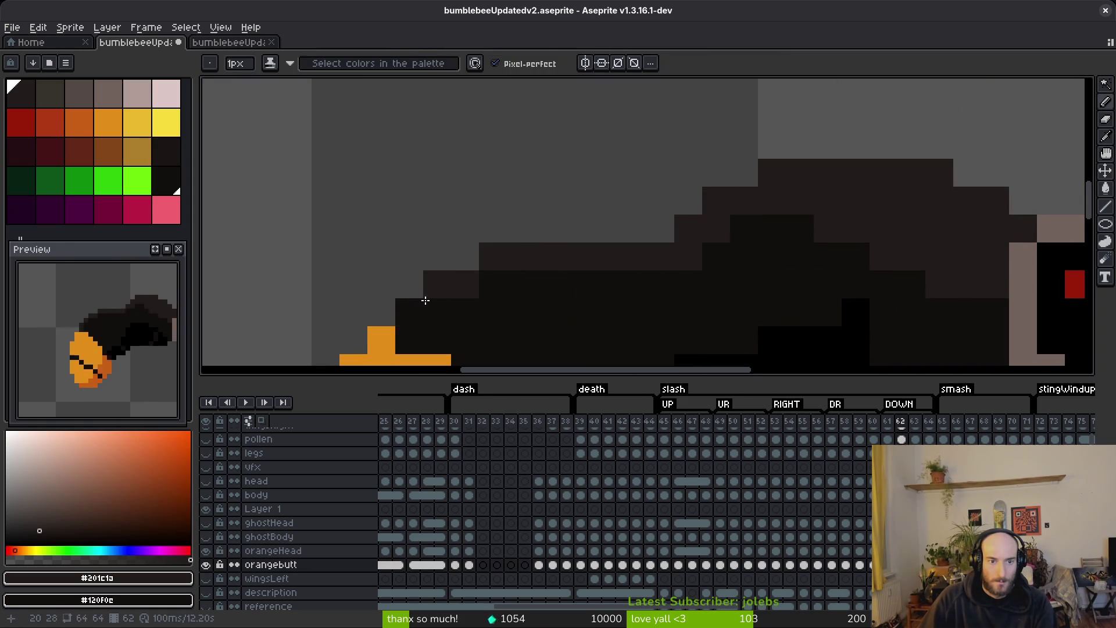
- On frame 61, draw a dark-grey edge along the body's top and fill the black area above
scroll(756, 259, down, 3)
key(period)
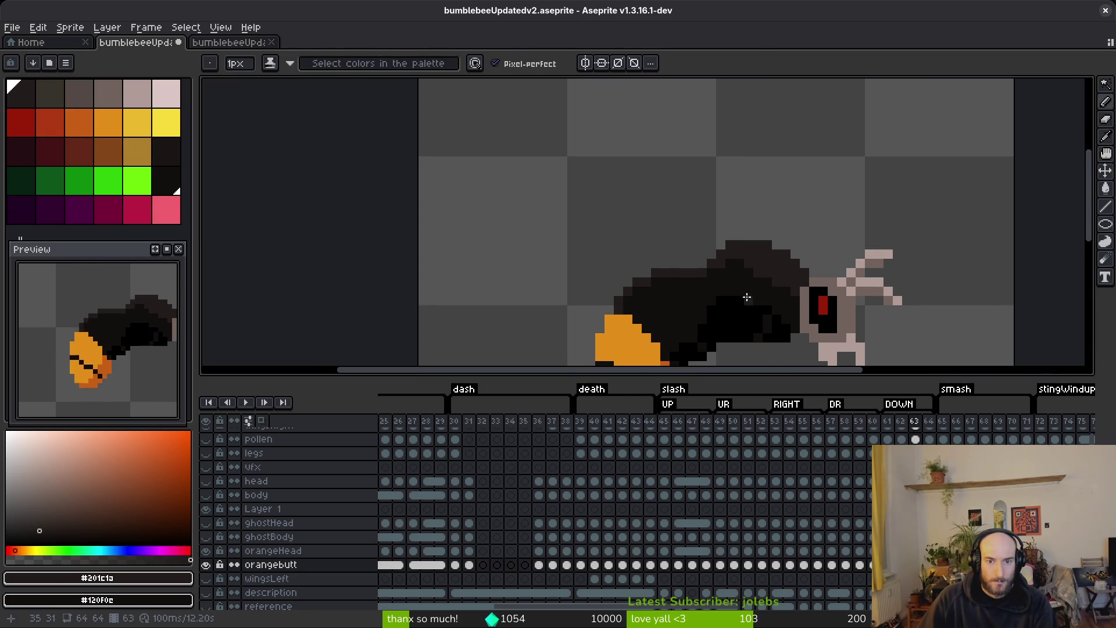
key(comma)
key(comma)
scroll(695, 270, up, 3)
mouse_move(316, 221)
mouse_down()
mouse_move(437, 223)
mouse_move(536, 245)
mouse_move(589, 219)
mouse_move(756, 184)
mouse_move(865, 244)
mouse_move(906, 190)
mouse_up()
key(g)
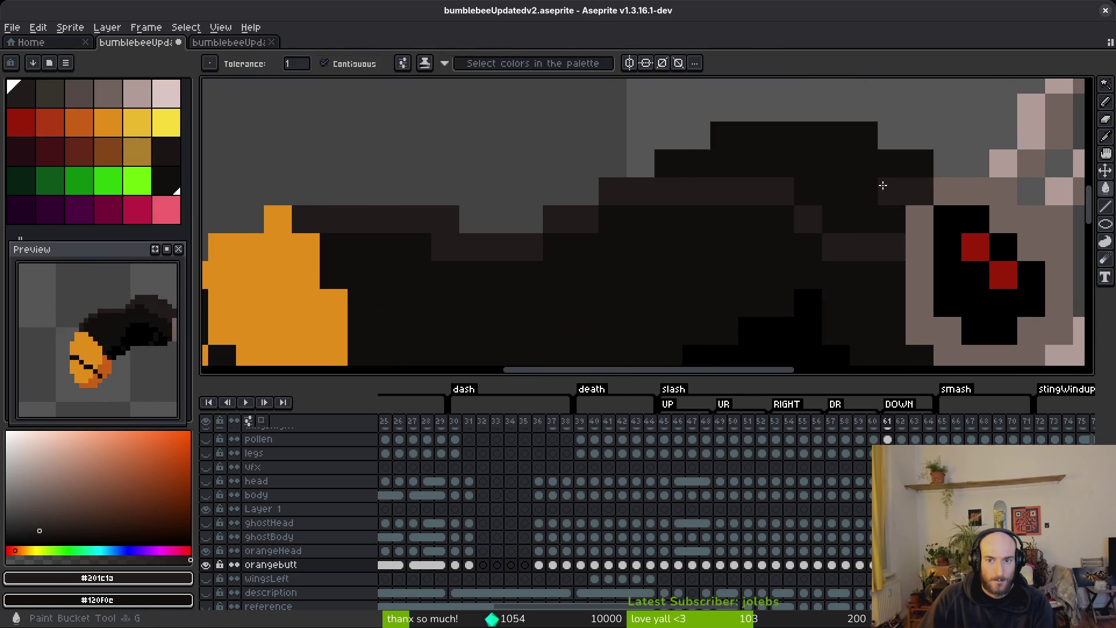
click(756, 163)
key(b)
scroll(570, 245, down, 1)
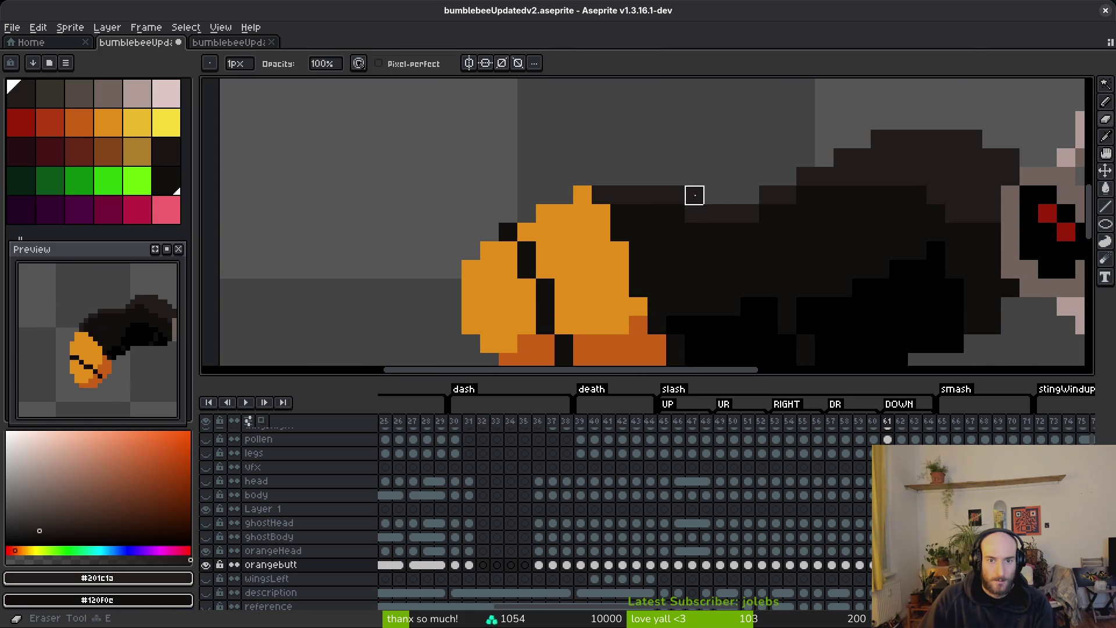
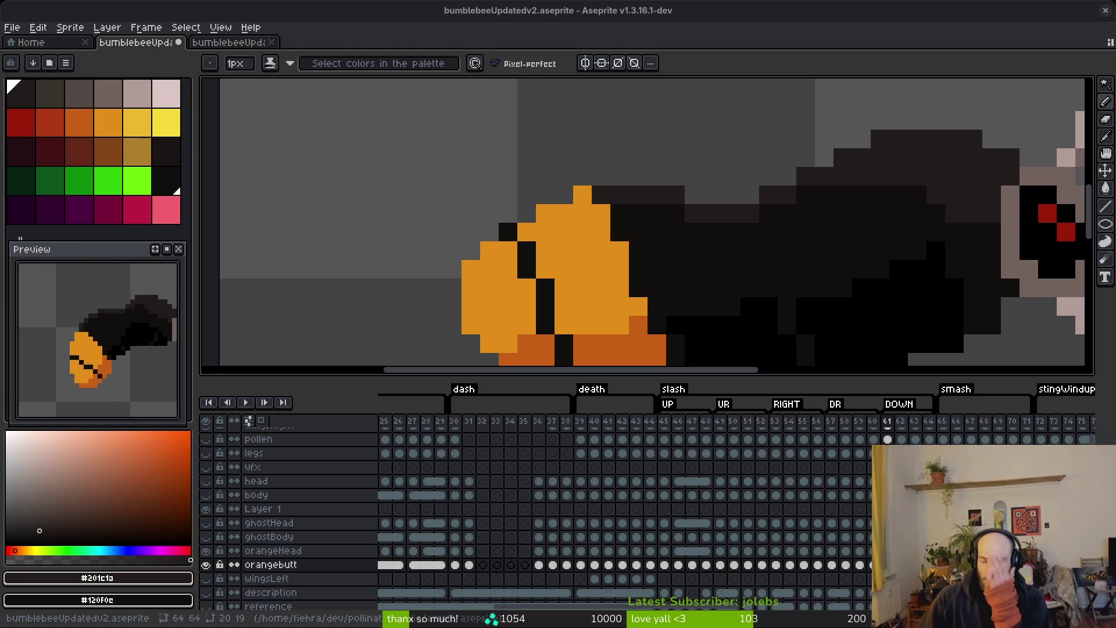
- Inspect the bee on frame 60, toggling between the eyedropper and the pencil
scroll(717, 267, right, 5)
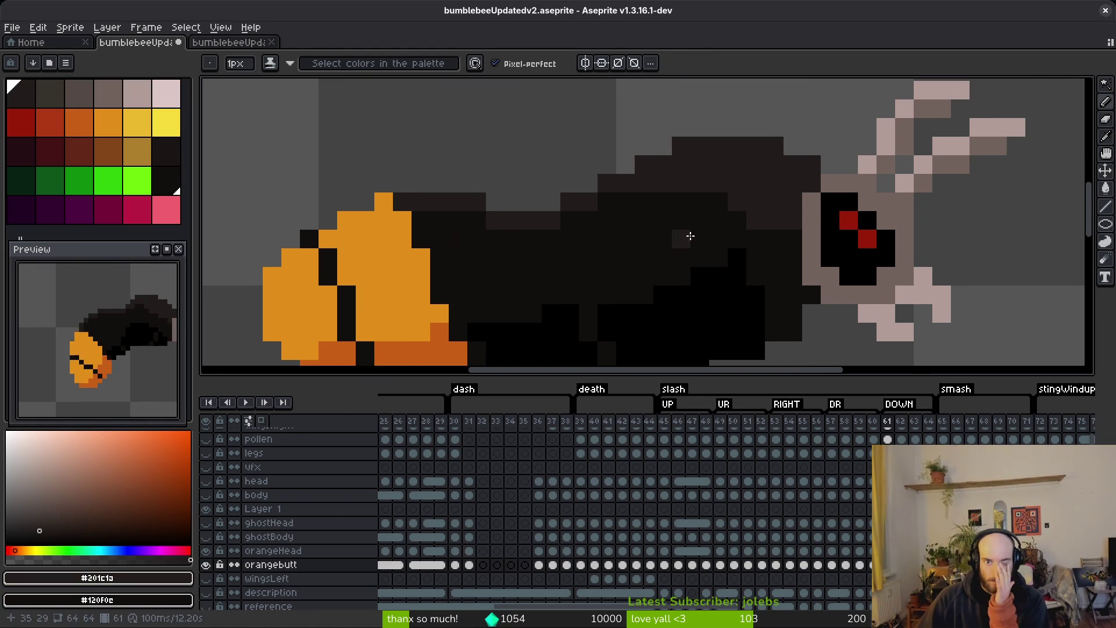
scroll(675, 234, left, 1)
scroll(727, 254, down, 1)
key(i)
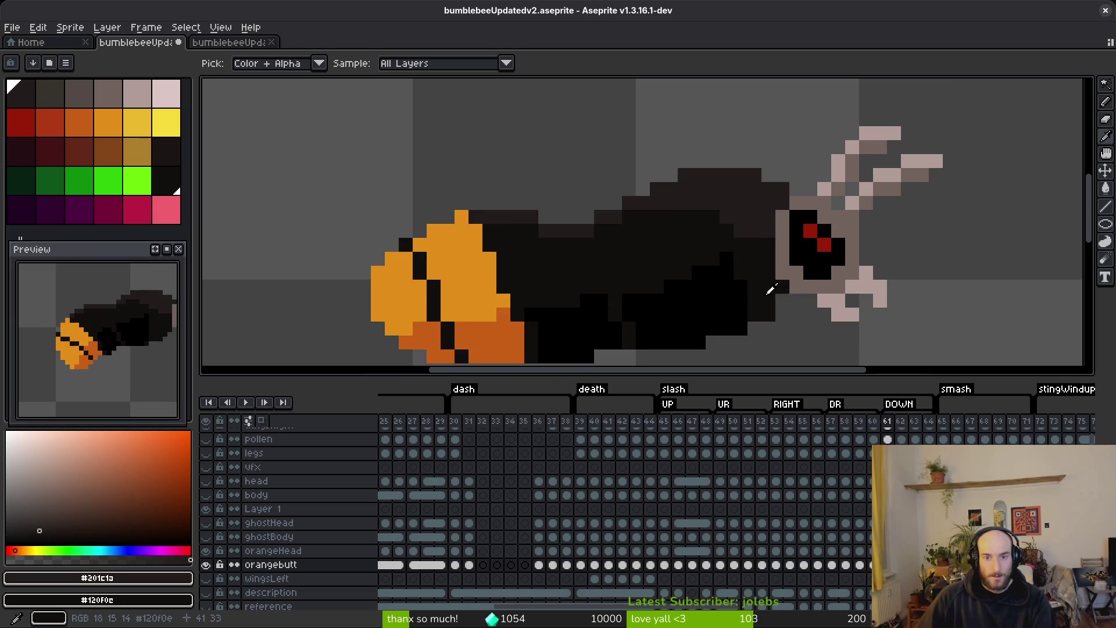
key(b)
scroll(725, 227, up, 1)
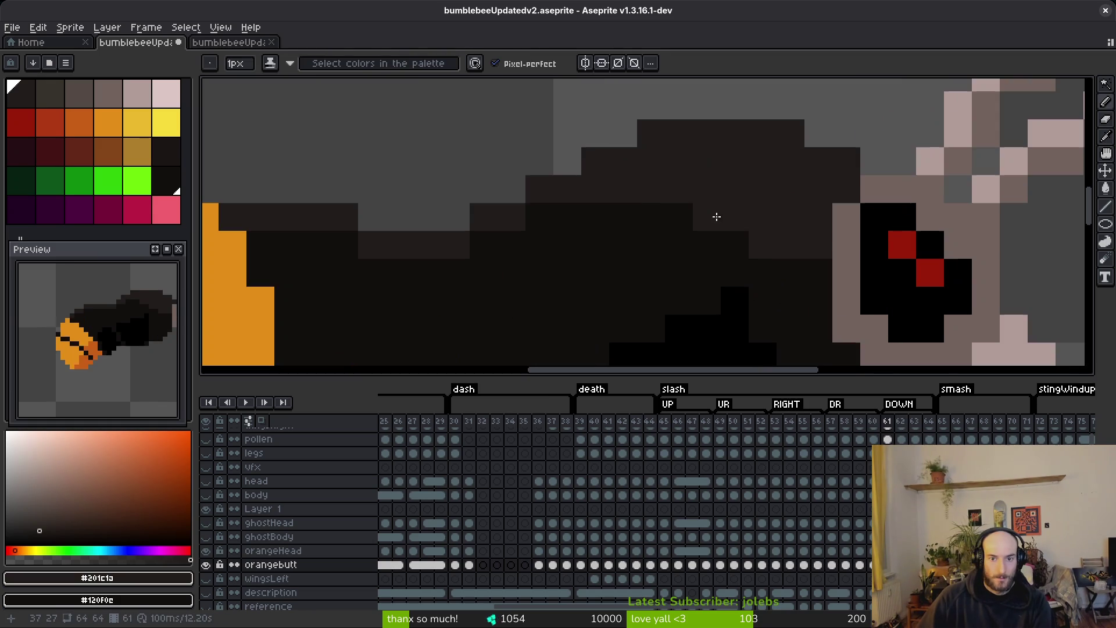
scroll(716, 217, down, 3)
key(i)
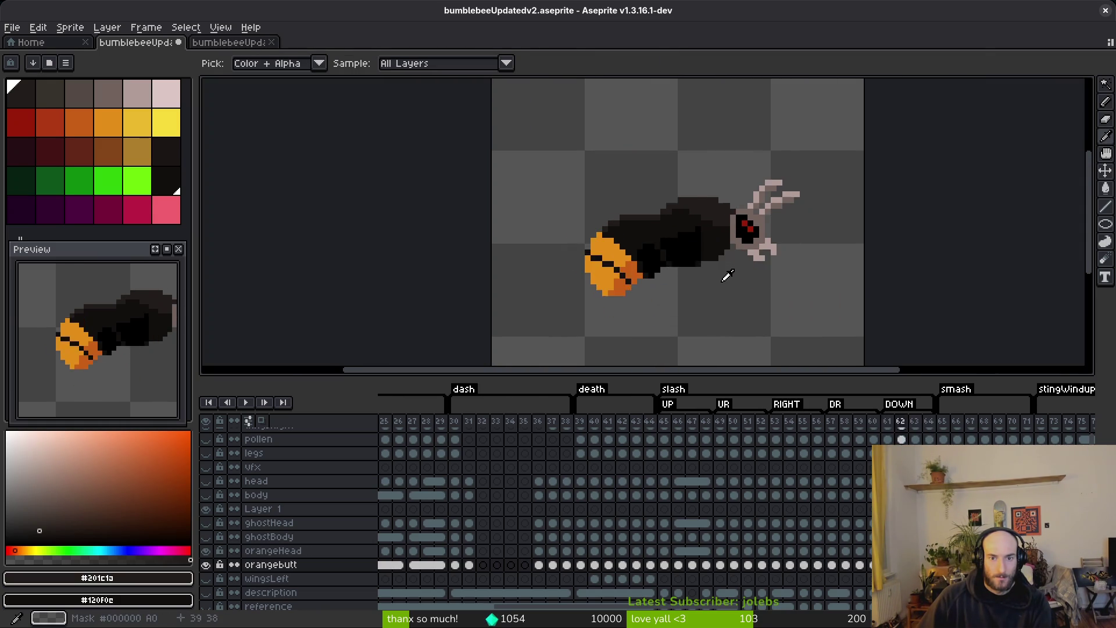
key(b)
scroll(710, 230, up, 3)
key(i)
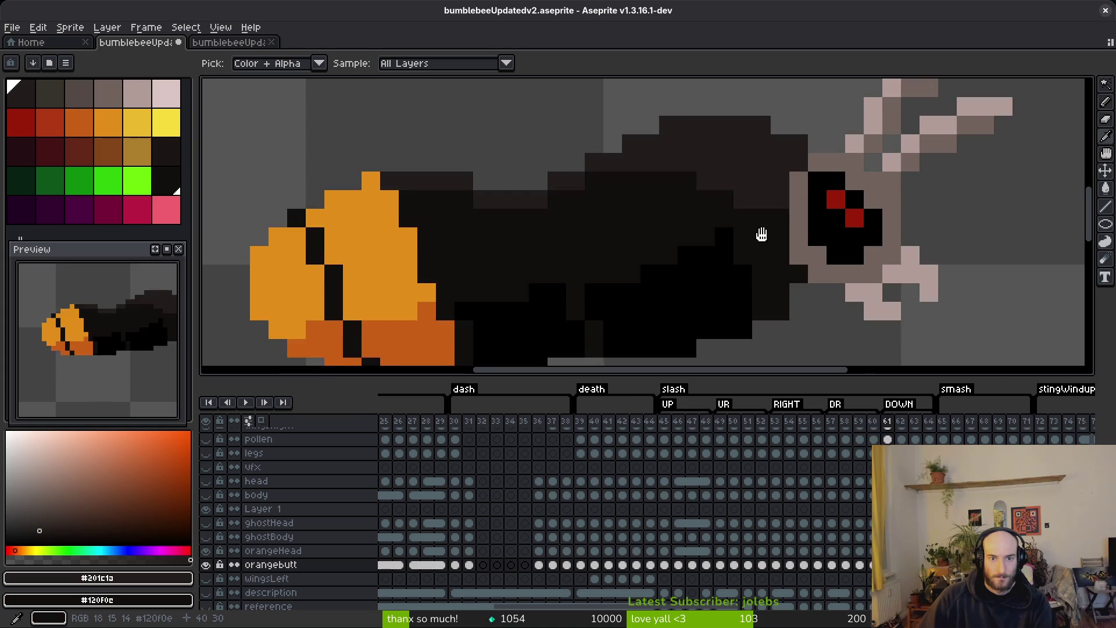
scroll(761, 235, down, 2)
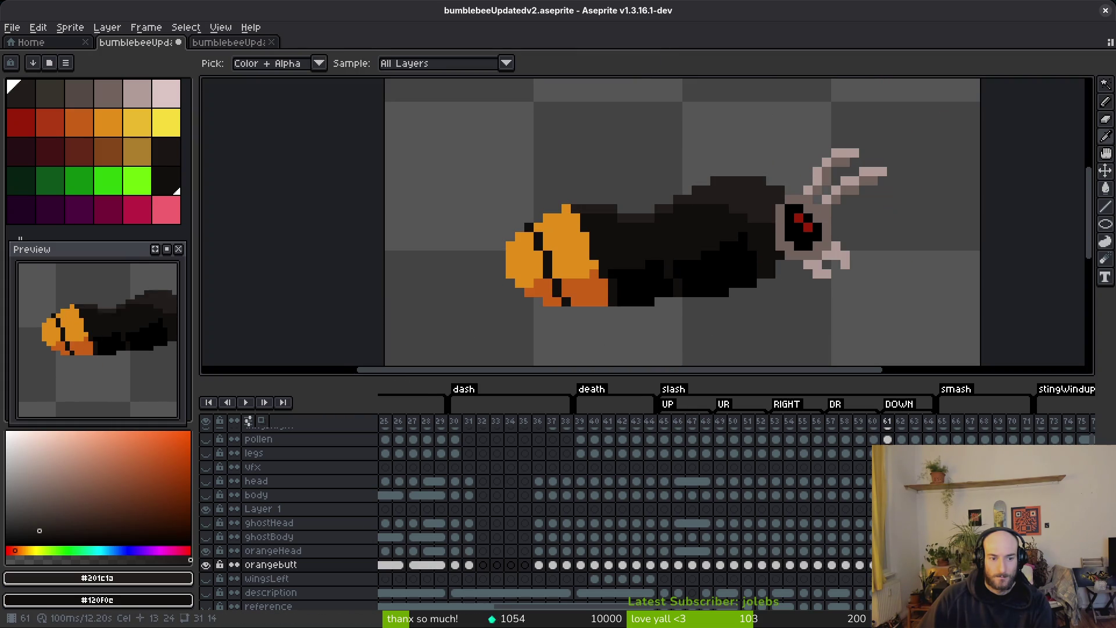
- Select the bee on frame 60 and nudge it down one pixel
key(m)
mouse_move(439, 82)
mouse_down()
mouse_move(855, 291)
mouse_move(955, 327)
mouse_up()
key(Down)
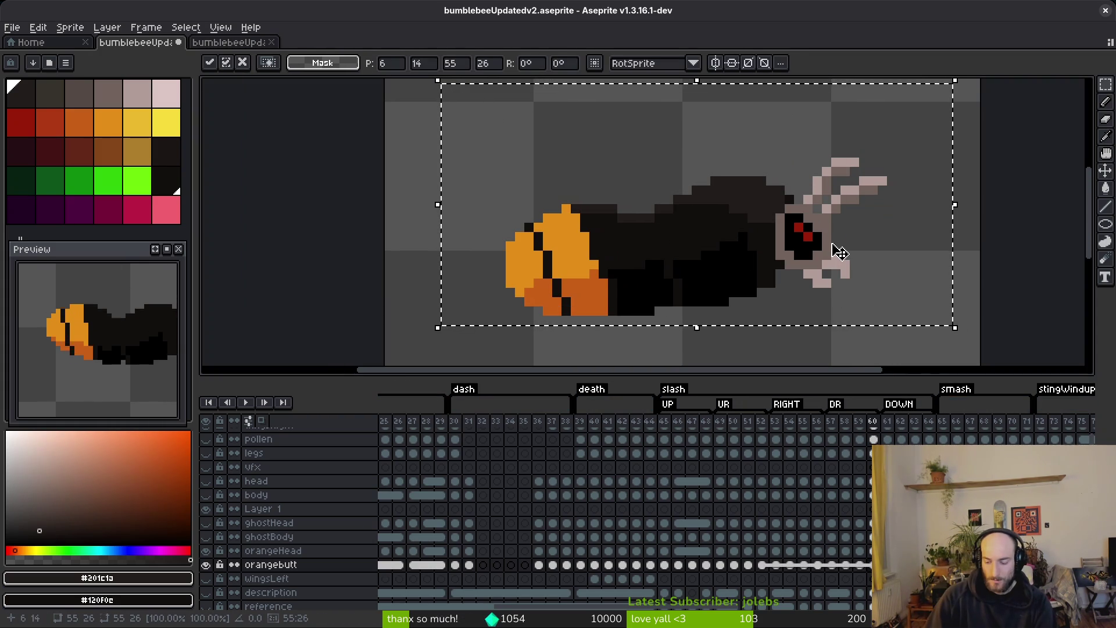
key(Return)
- Check the body edit with undo and redo, and pick the dark body colour #120f0c
key(i)
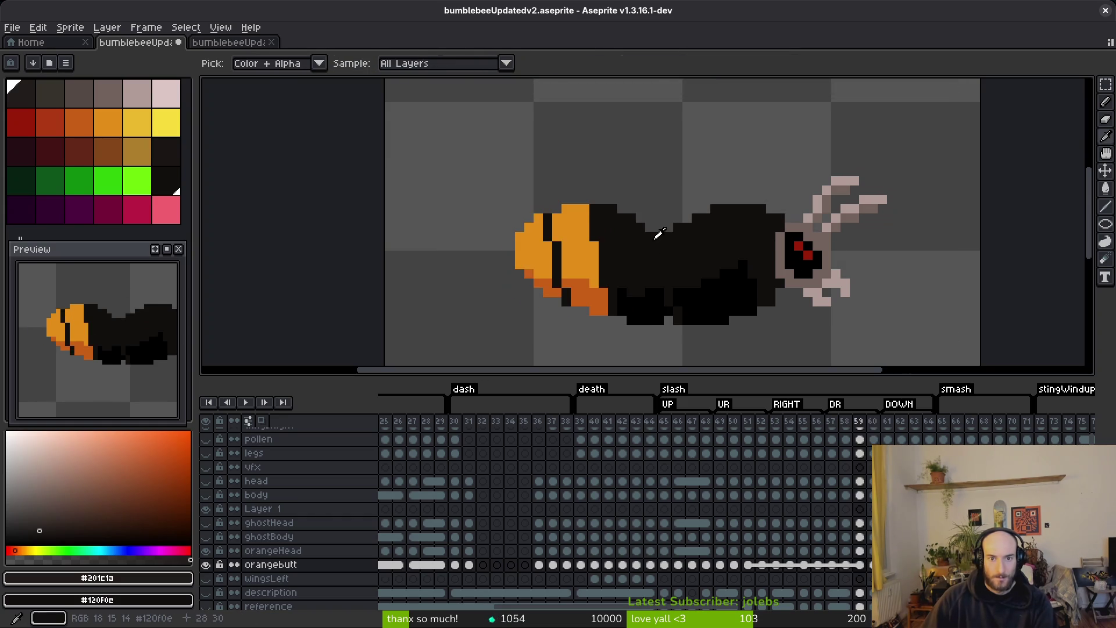
key(b)
scroll(724, 248, up, 3)
scroll(728, 212, down, 4)
key(period)
key(ctrl+z)
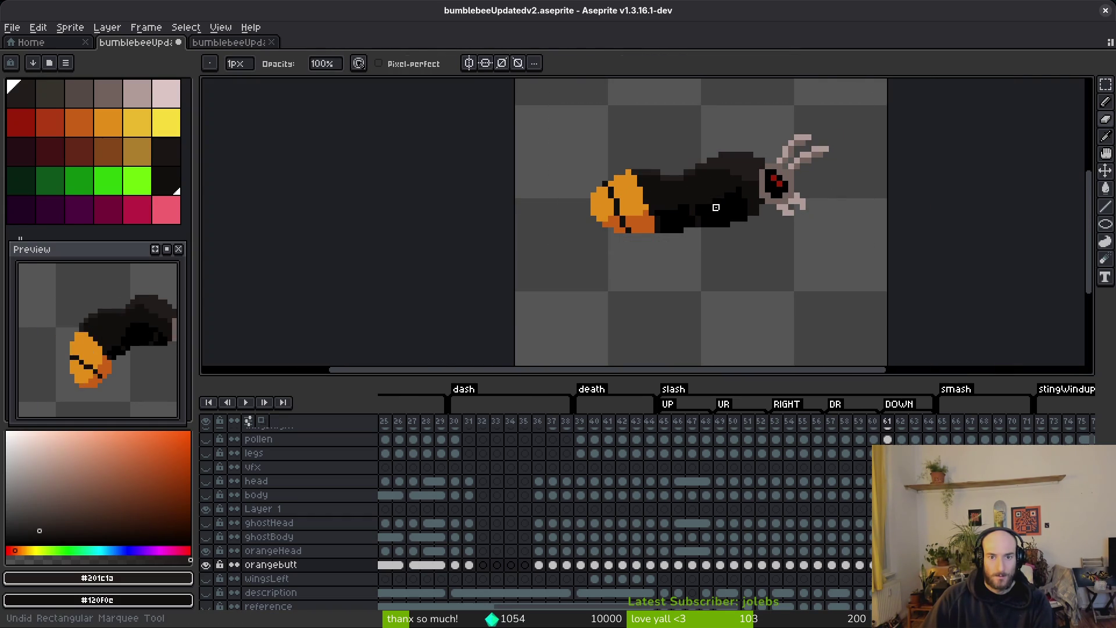
key(ctrl+z)
key(ctrl+y)
scroll(692, 206, up, 4)
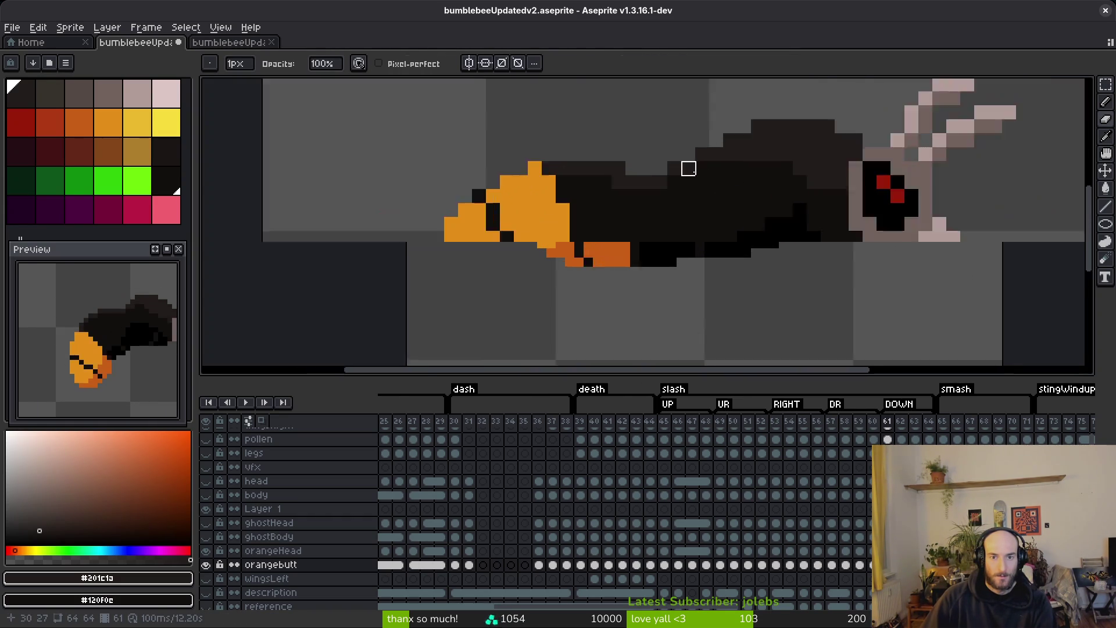
alt+click(681, 205)
scroll(586, 209, down, 4)
key(comma)
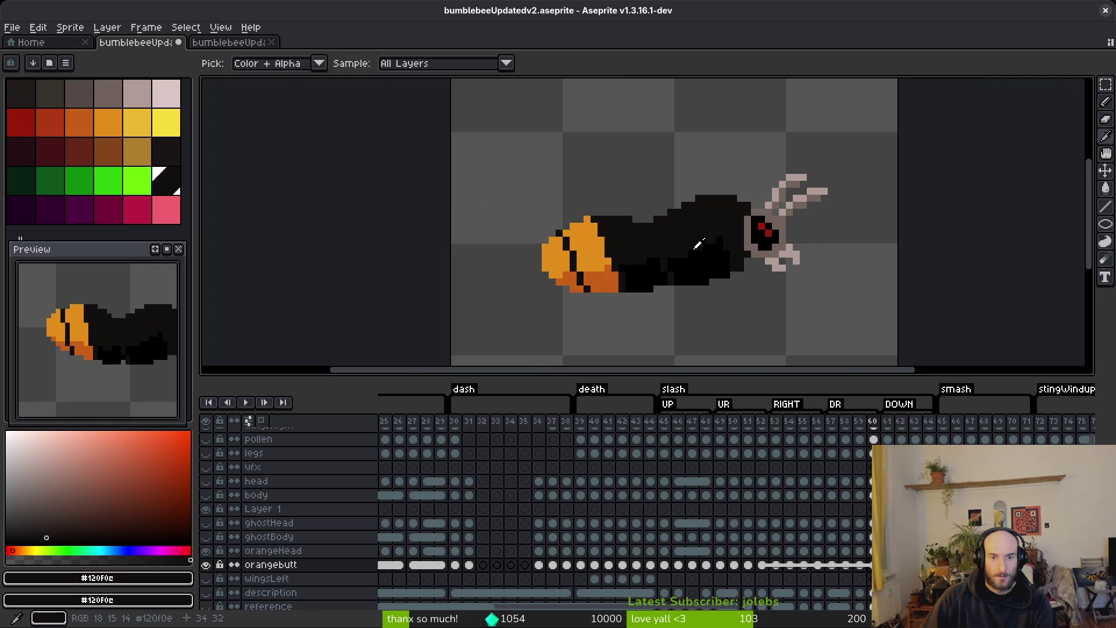
- Reselect the bee area, clear the selection, and save bumblebeeUpdatedv2.aseprite
key(m)
drag(483, 87, 878, 339)
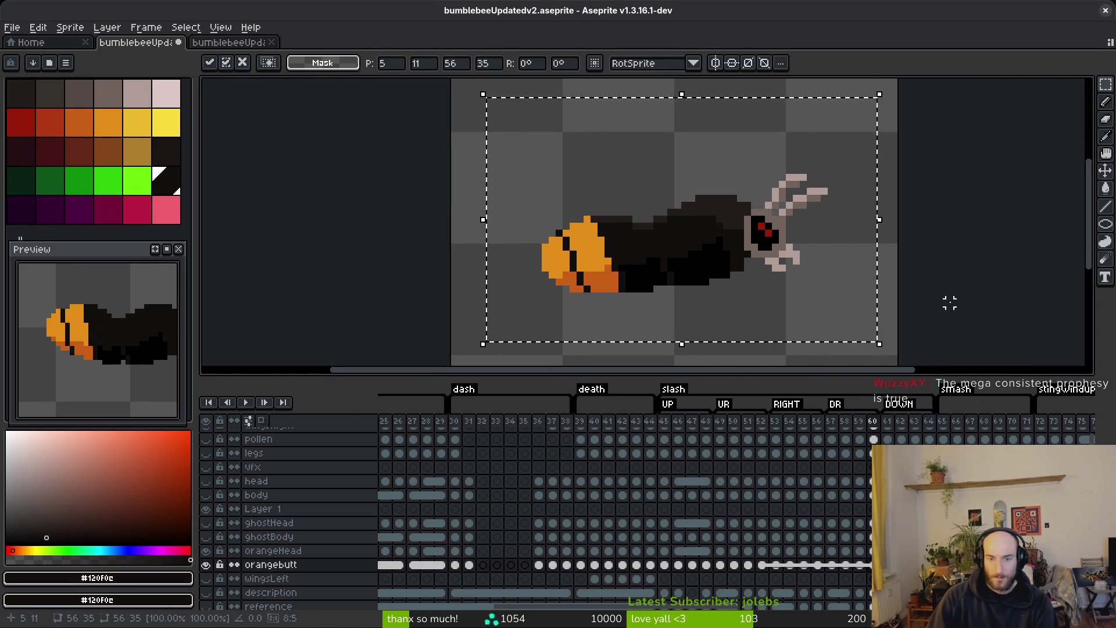
key(ctrl+d)
key(i)
key(ctrl+s)
key(comma)
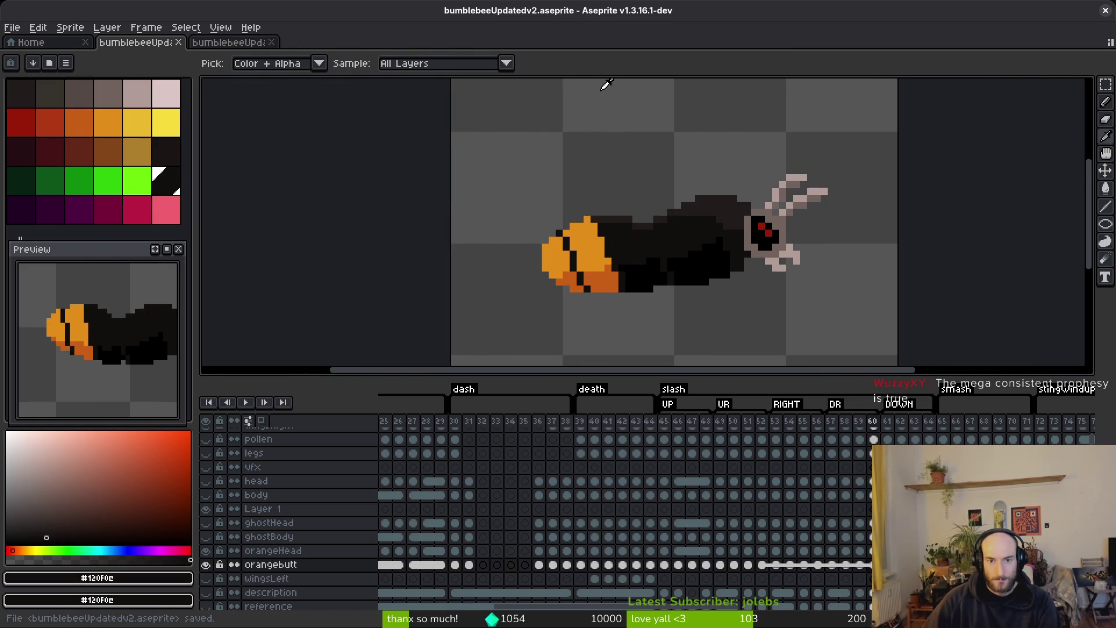
key(m)
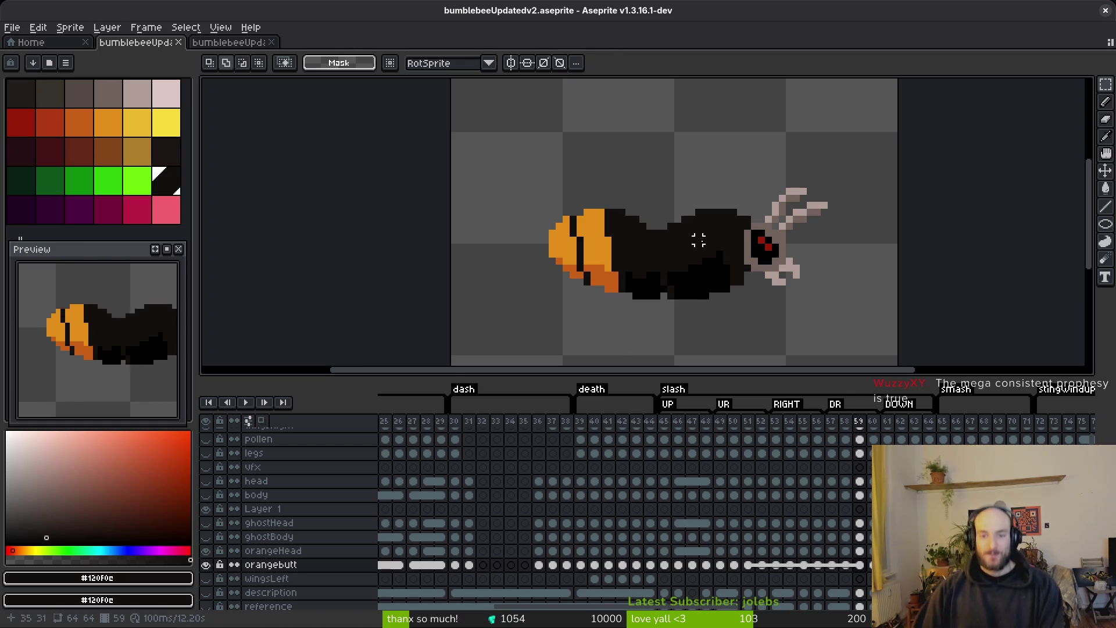
- Switch back to the Pencil on frame 59 and save bumblebeeUpdatedv2.aseprite again
scroll(657, 247, up, 3)
key(b)
scroll(798, 355, down, 3)
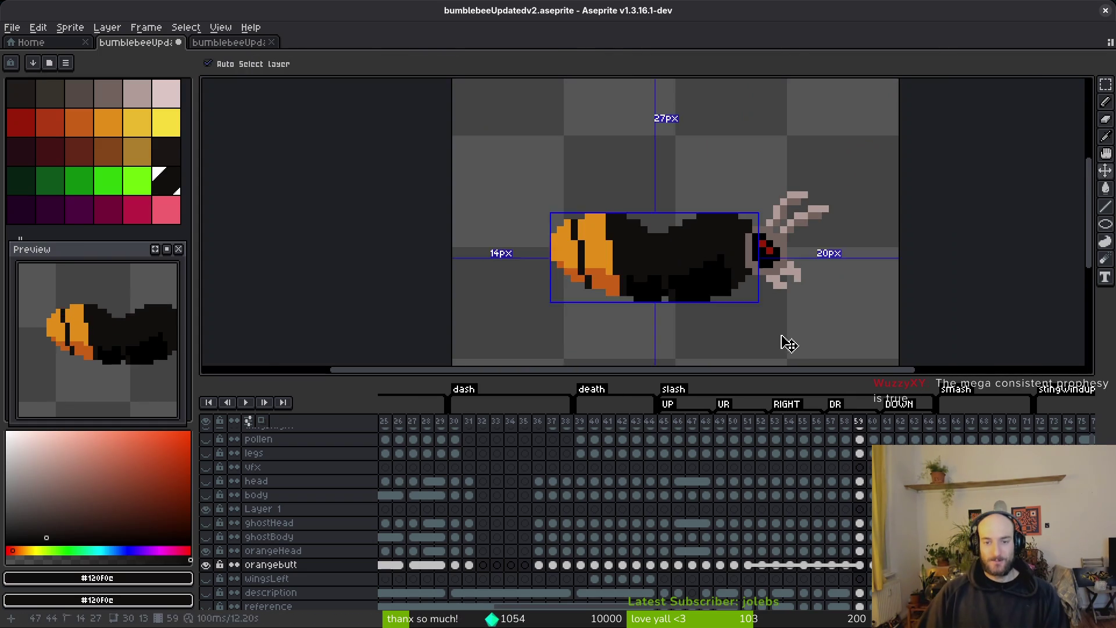
scroll(771, 316, down, 1)
scroll(765, 298, up, 2)
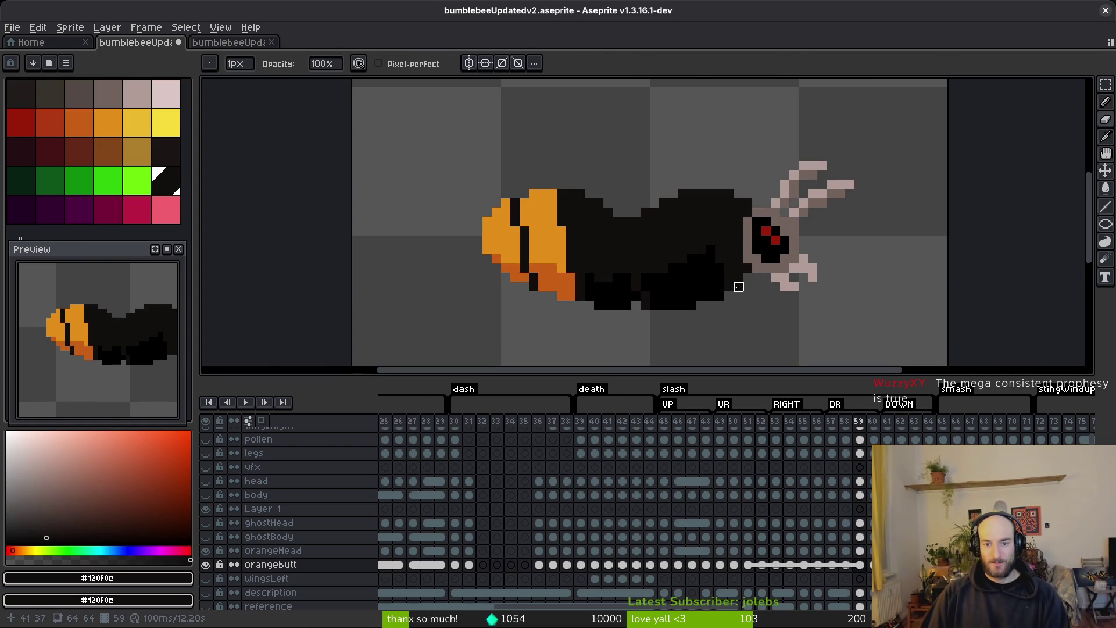
key(ctrl+s)
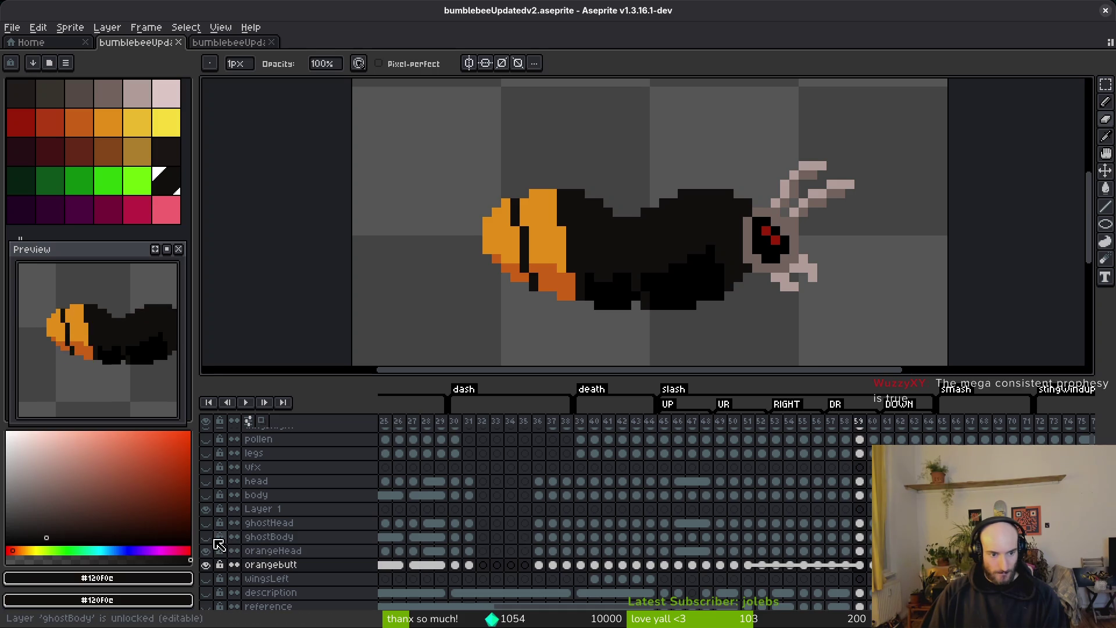
click(207, 550)
click(207, 495)
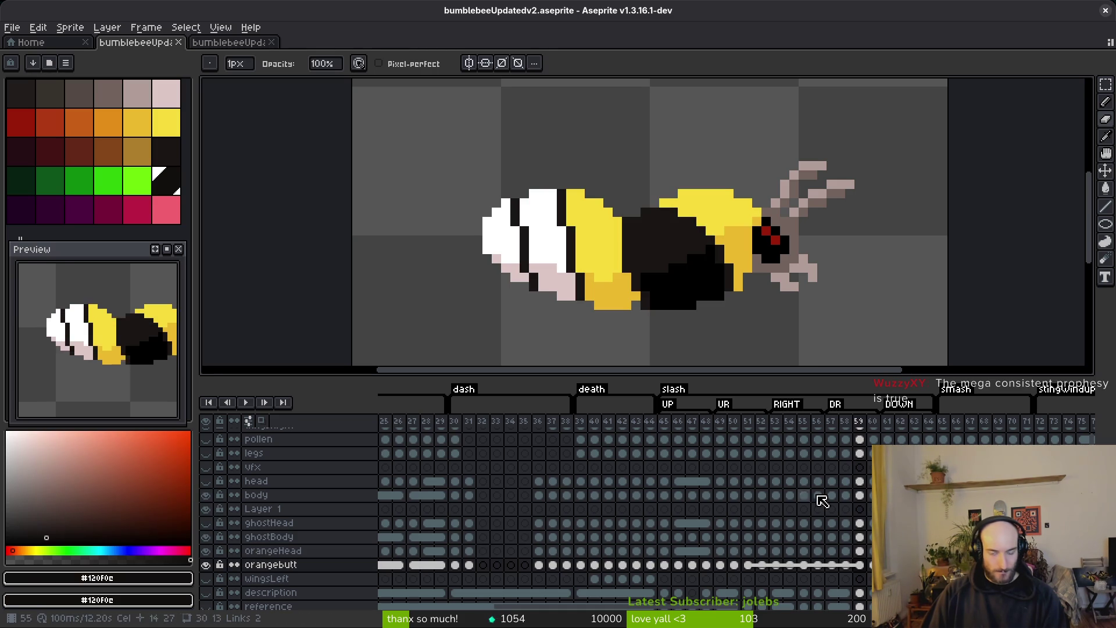
click(860, 536)
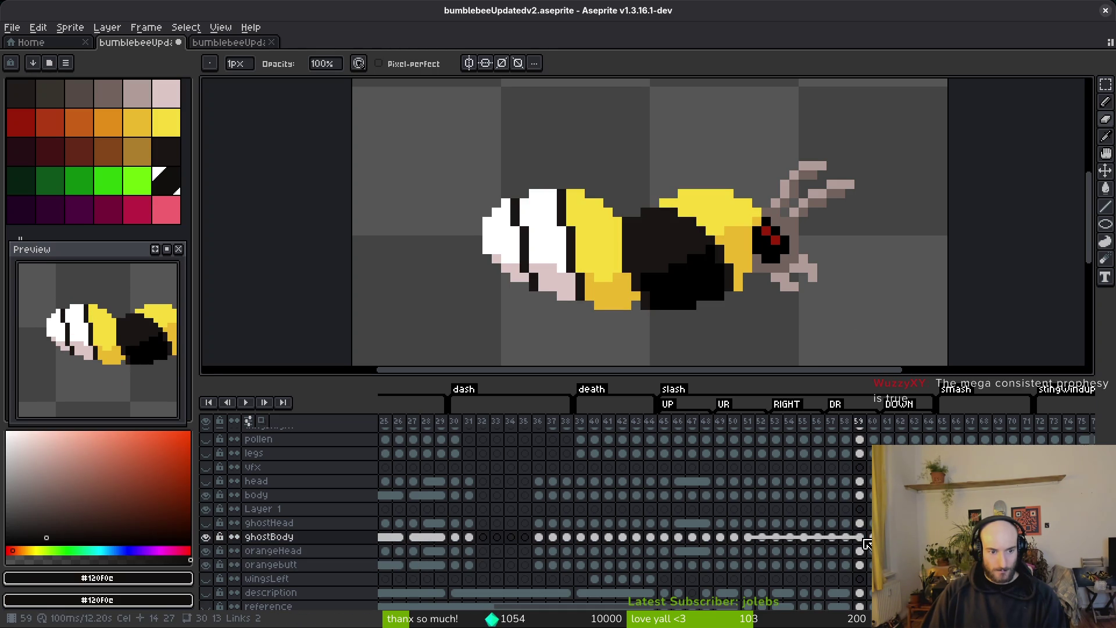
click(861, 496)
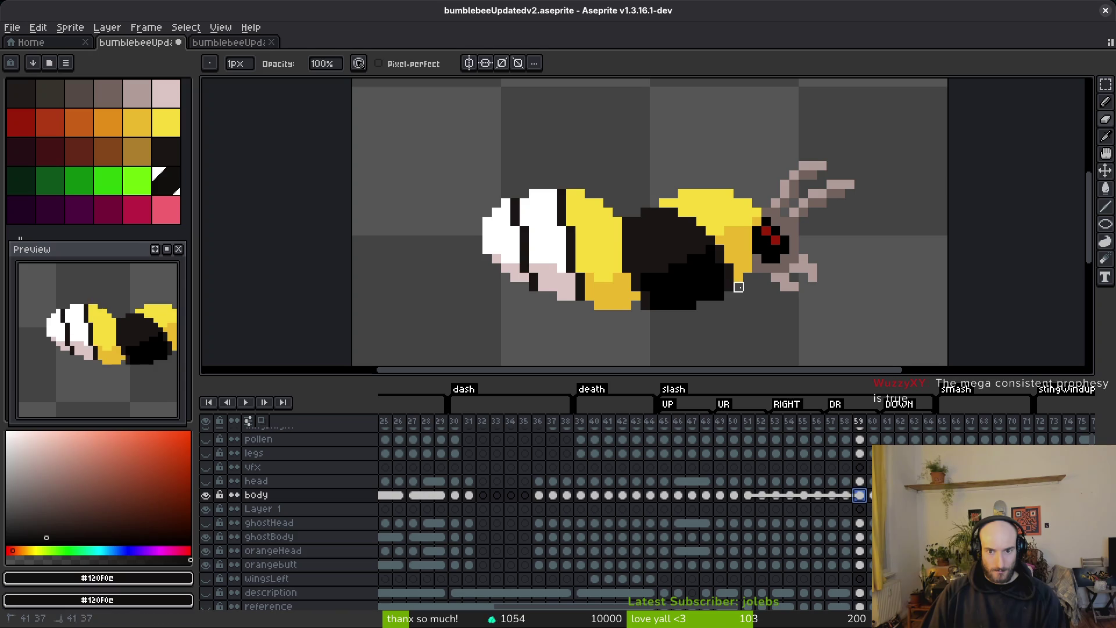
scroll(766, 323, down, 3)
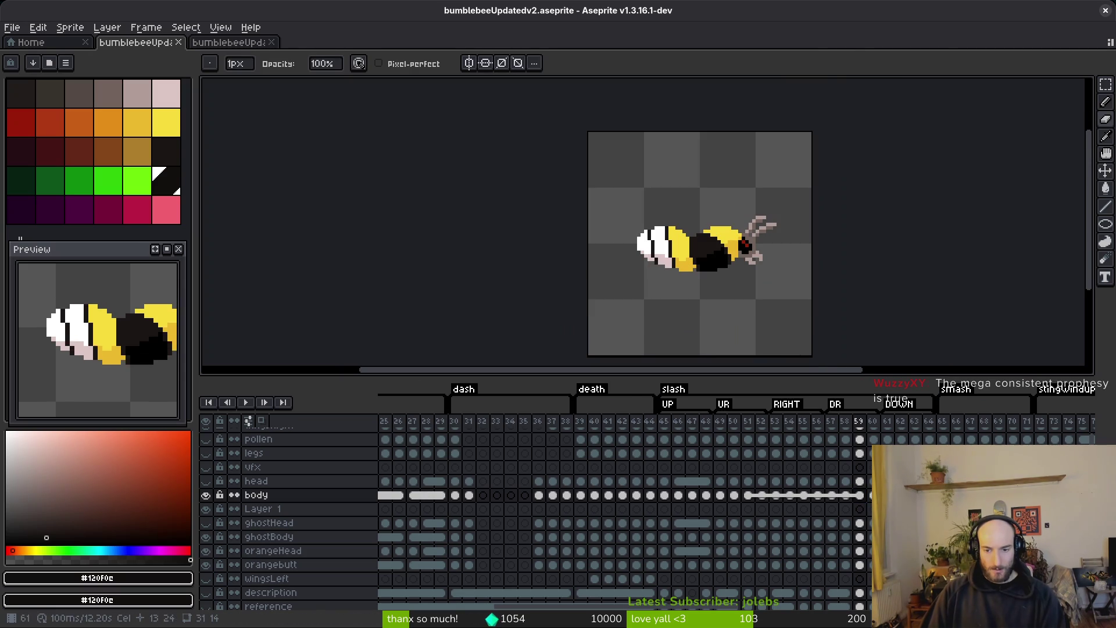
click(860, 551)
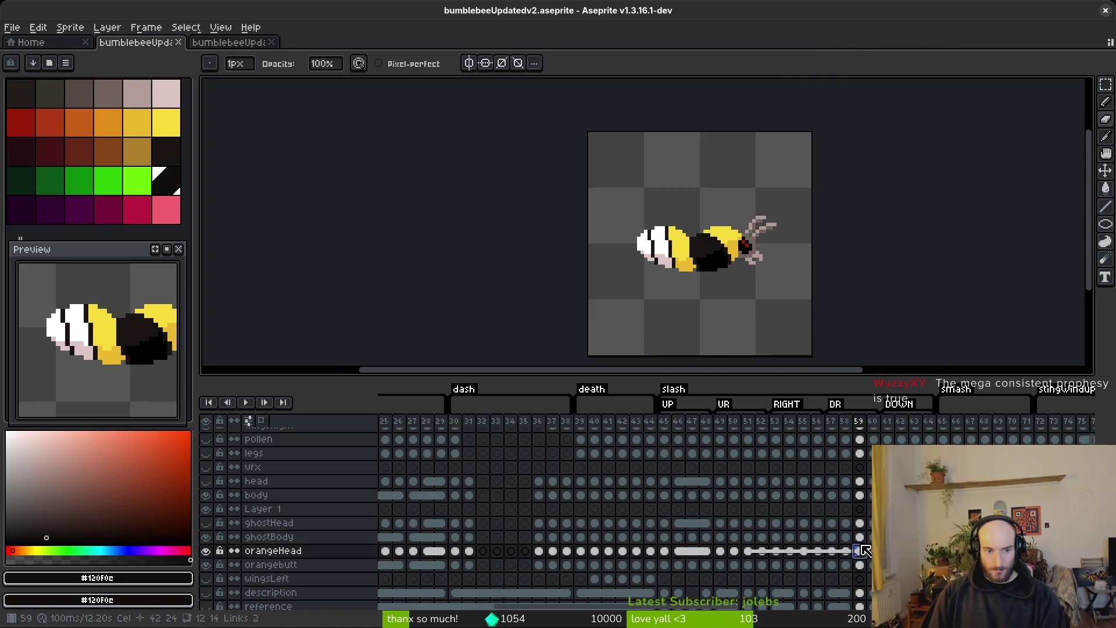
click(206, 495)
click(206, 523)
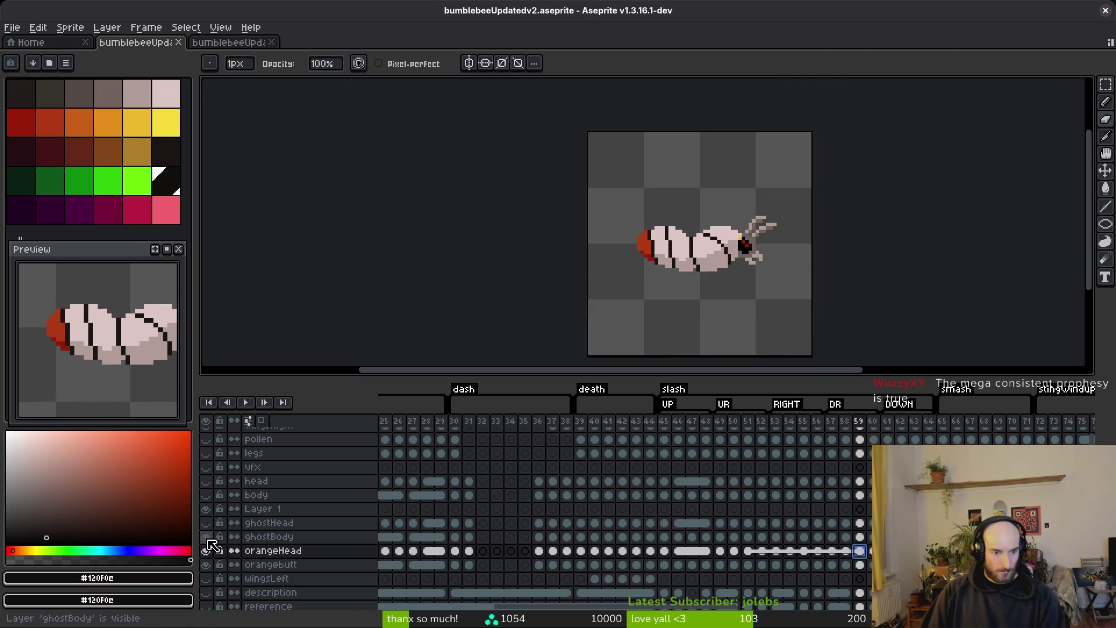
click(206, 537)
click(860, 565)
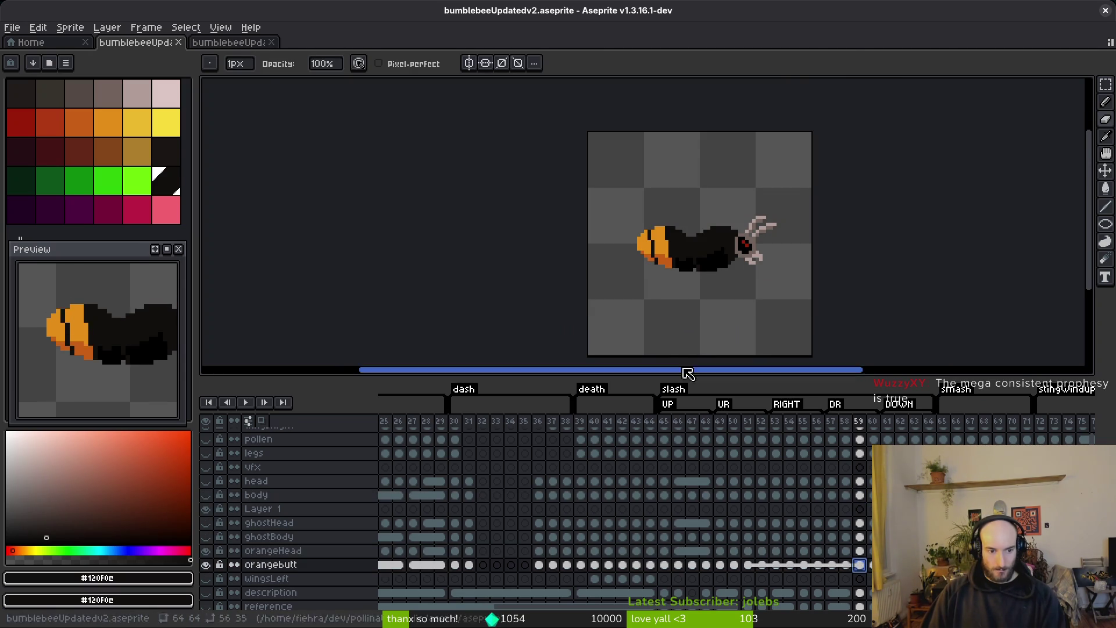
drag(727, 287, 736, 250)
scroll(727, 192, up, 5)
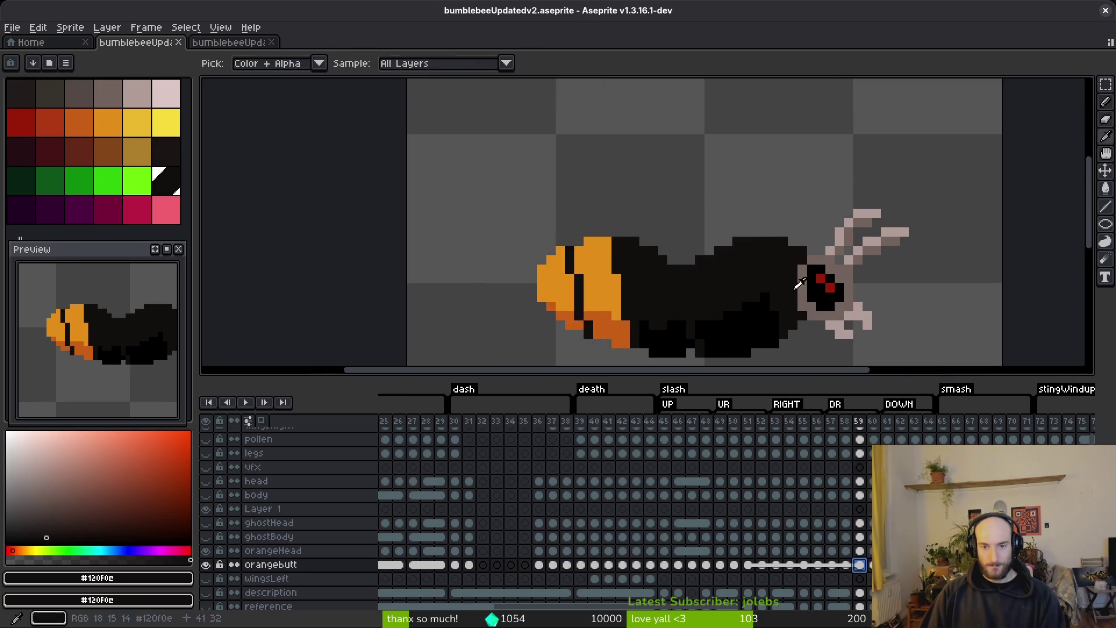
- Pick dark brown #201c1a and paint strokes along the bee's back and behind its head
alt+click(717, 198)
scroll(718, 203, up, 3)
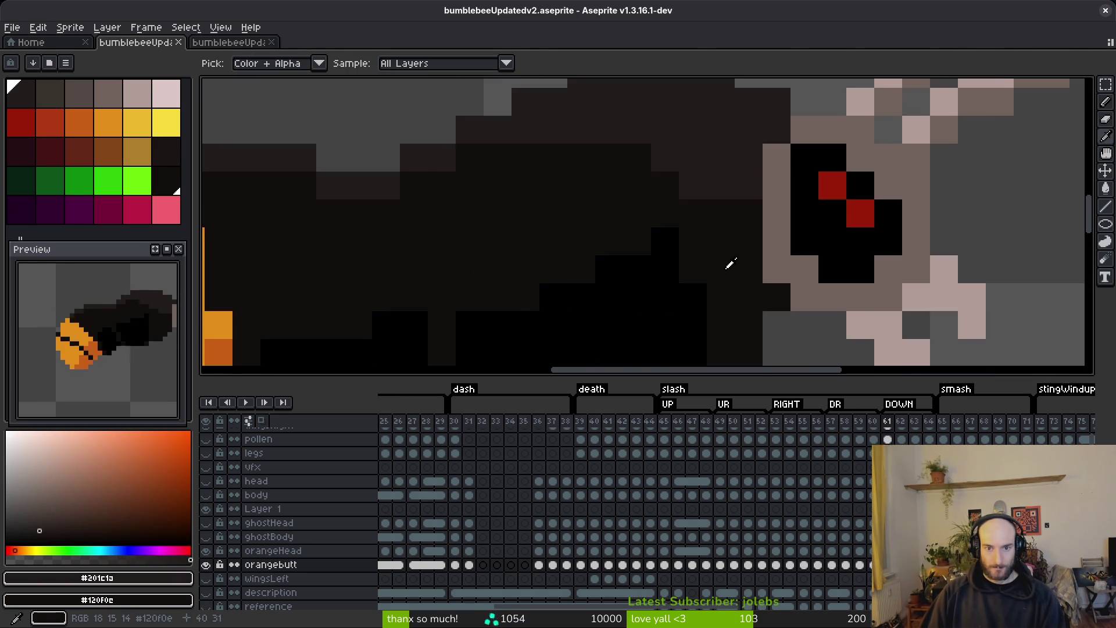
drag(753, 270, 554, 195)
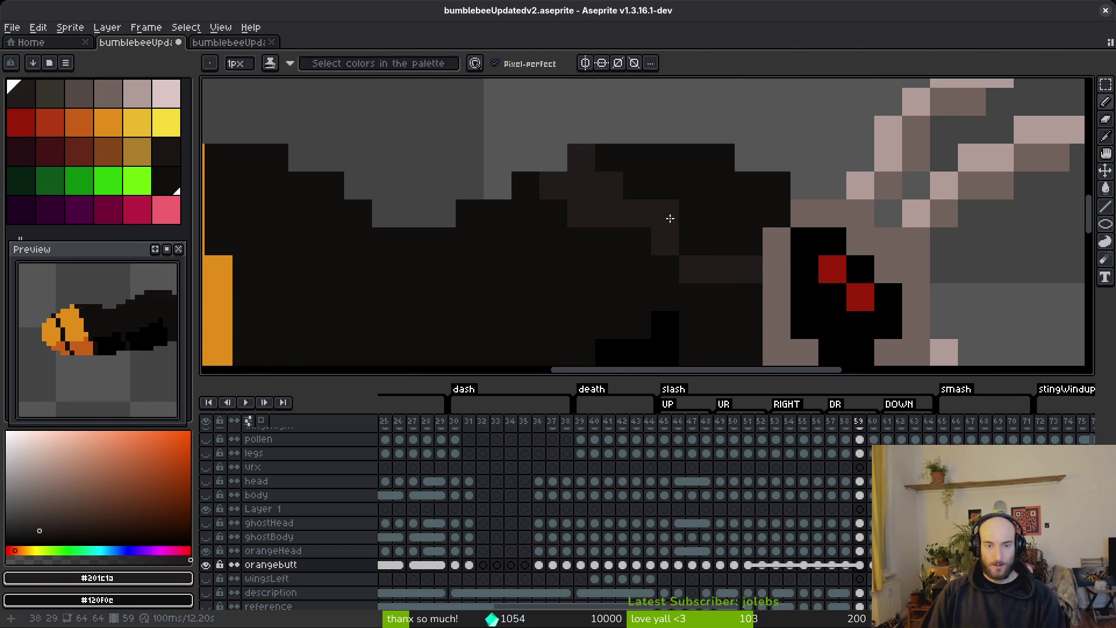
scroll(640, 230, left, 5)
mouse_move(705, 189)
mouse_down()
mouse_move(599, 237)
mouse_move(516, 219)
mouse_move(407, 157)
mouse_move(476, 187)
mouse_move(543, 247)
mouse_up()
scroll(527, 243, down, 3)
- Paint a single dark pixel on the bee's back on frame 59
key(Right)
key(i)
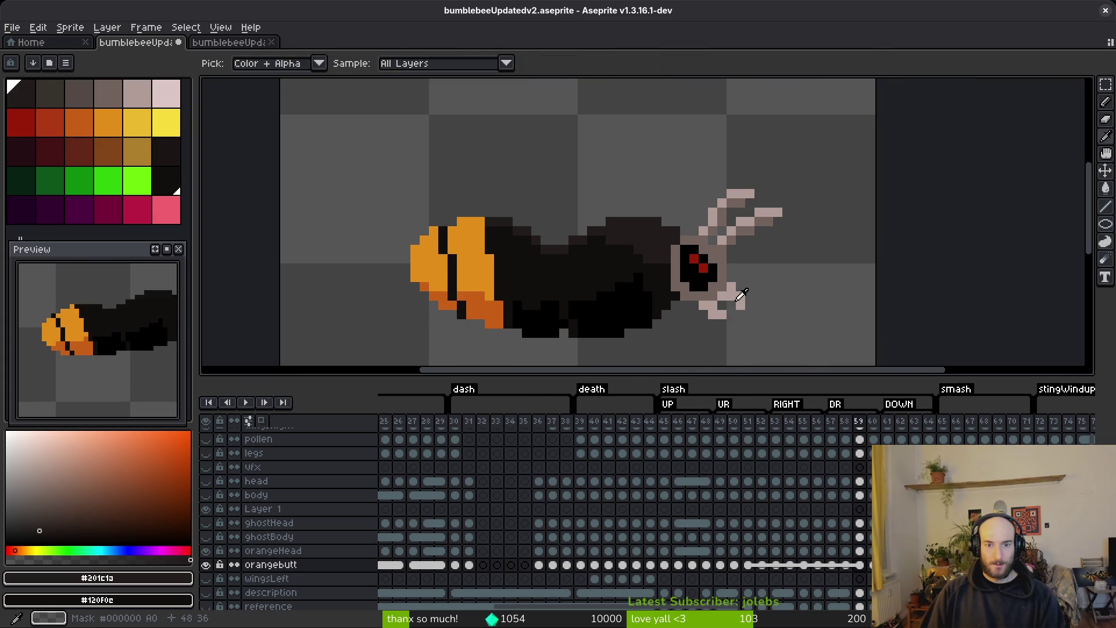
key(Left)
key(b)
scroll(631, 222, up, 5)
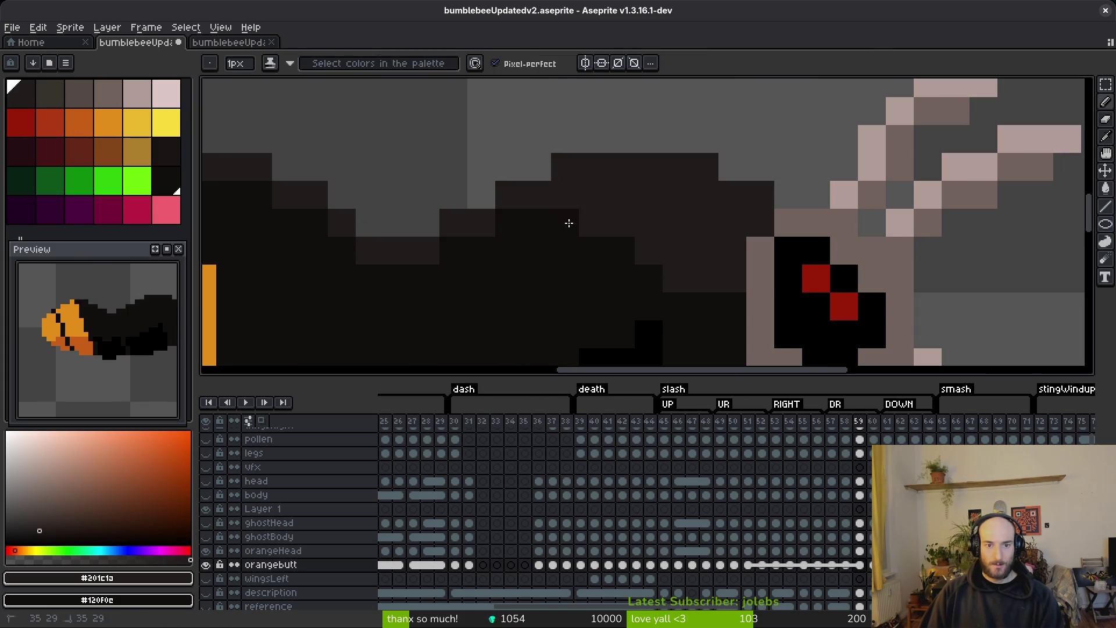
click(681, 282)
scroll(748, 304, down, 3)
- Add another dark pixel on the bee's body on frame 59
key(Right)
key(i)
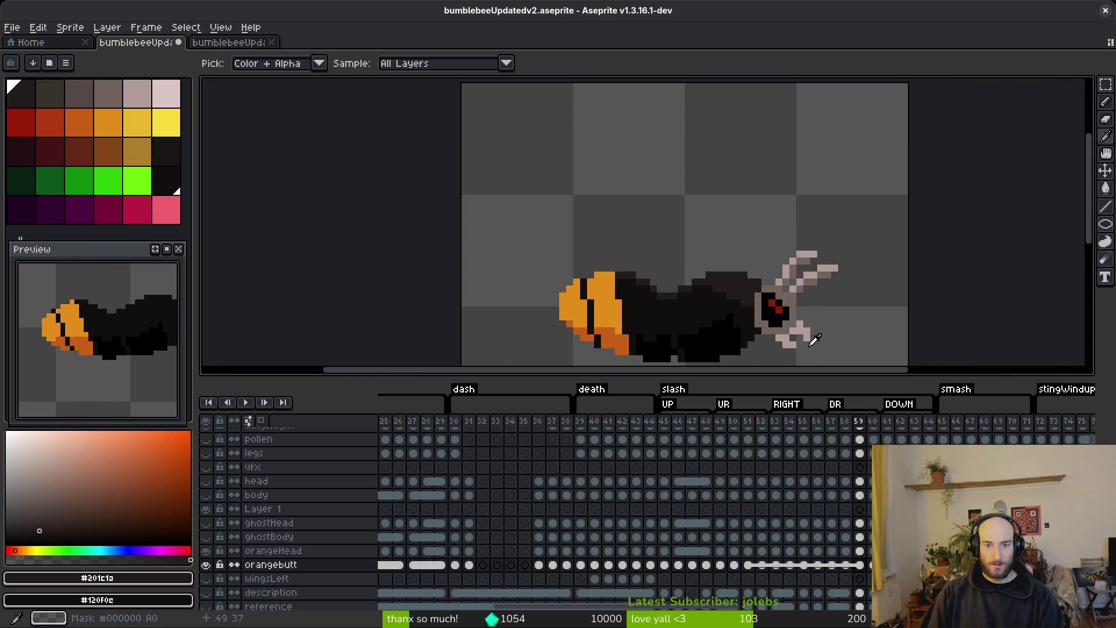
key(Left)
key(b)
scroll(711, 301, up, 5)
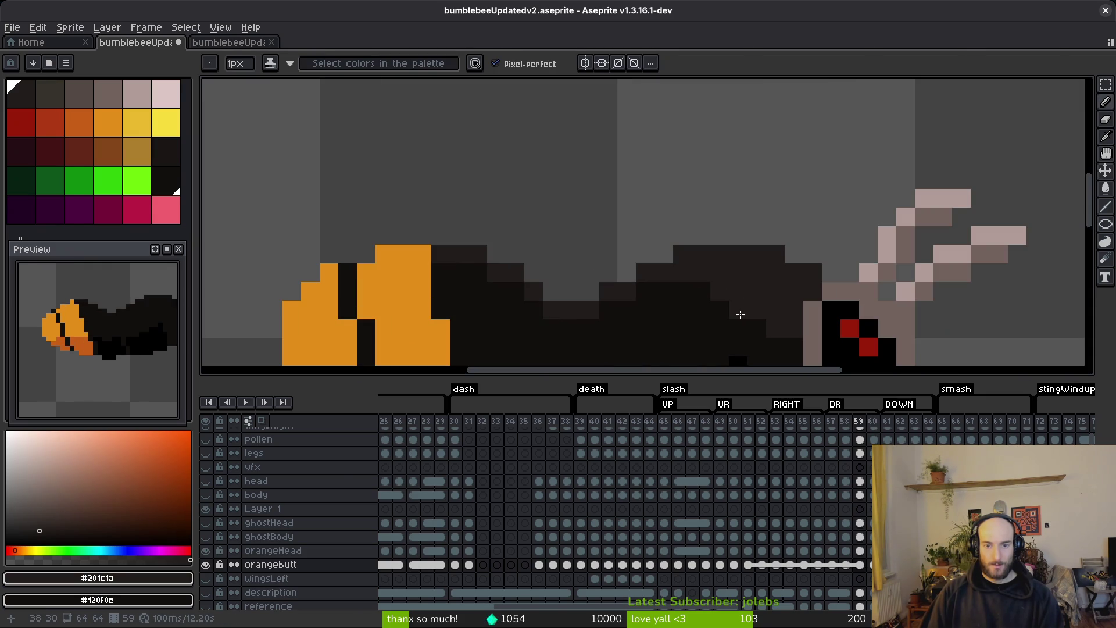
click(740, 314)
scroll(744, 303, down, 5)
- On frame 58, paint dark shading along the top edge of the bee's body
key(i)
key(Left)
key(b)
scroll(802, 258, up, 5)
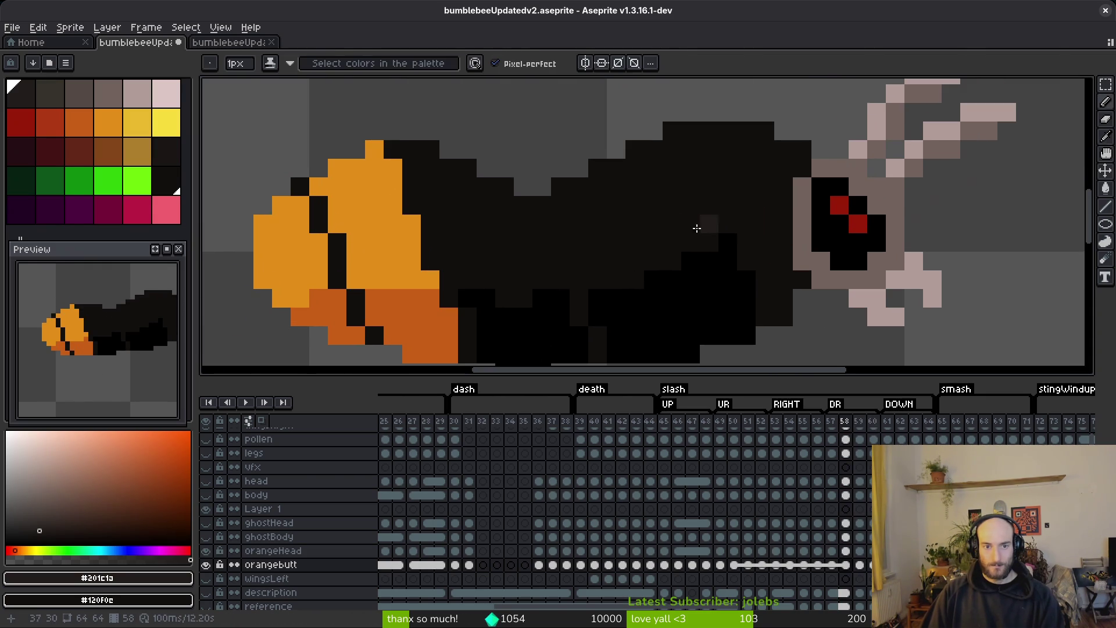
mouse_move(401, 153)
mouse_down()
mouse_move(427, 150)
mouse_move(483, 182)
mouse_up()
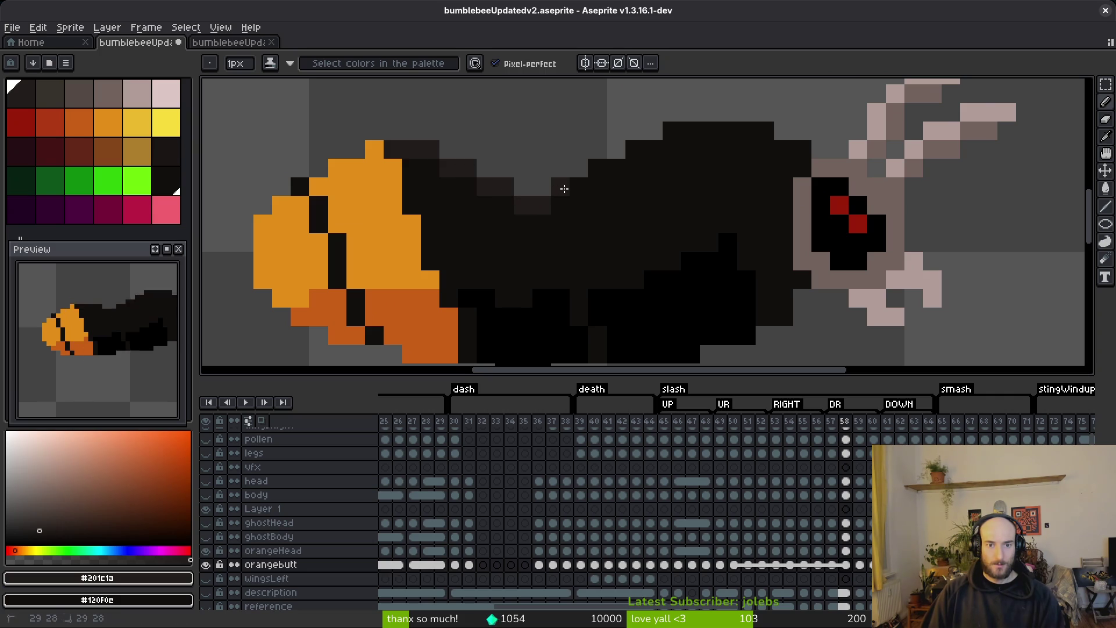
drag(597, 173, 498, 229)
mouse_move(570, 220)
mouse_down()
mouse_move(541, 209)
mouse_move(634, 225)
mouse_up()
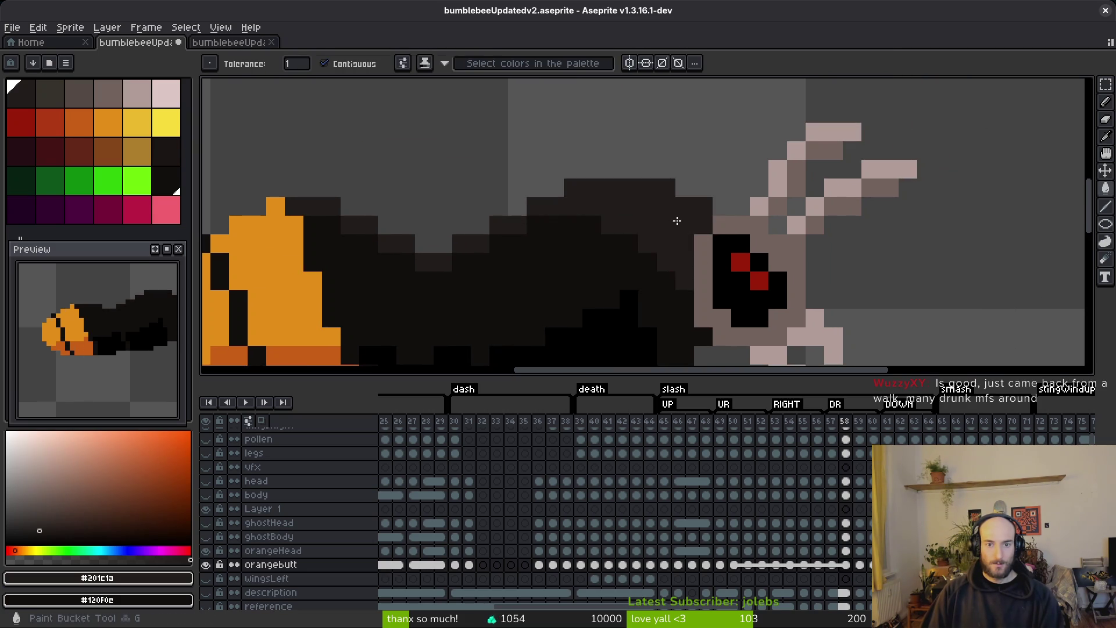
- Flip repeatedly between frames 57 and 58 to compare the bee's poses
scroll(705, 236, down, 3)
key(i)
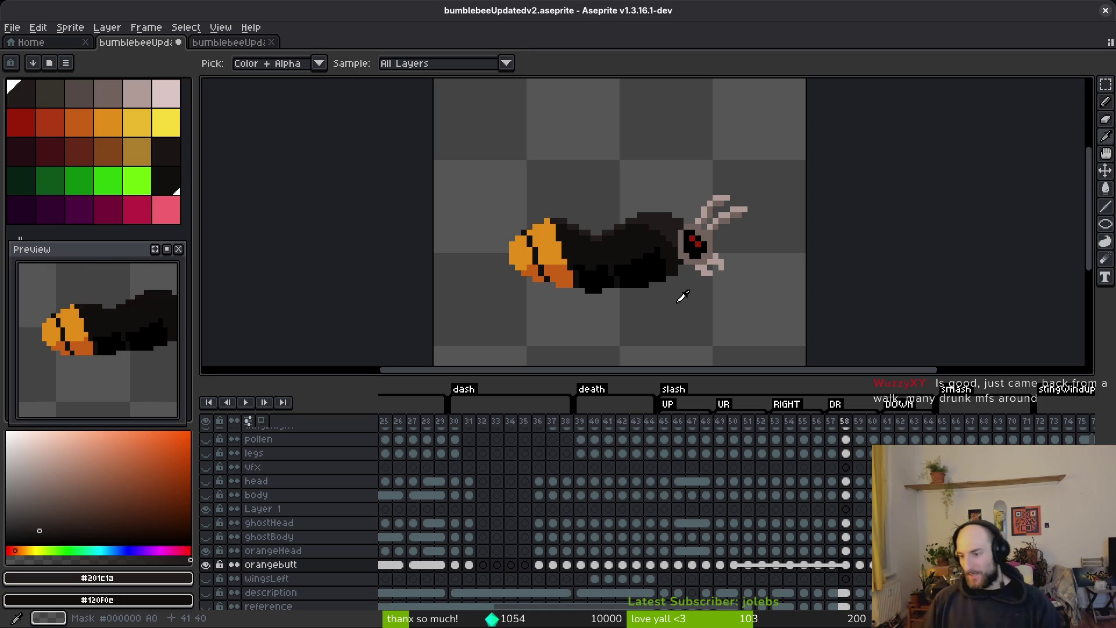
key(b)
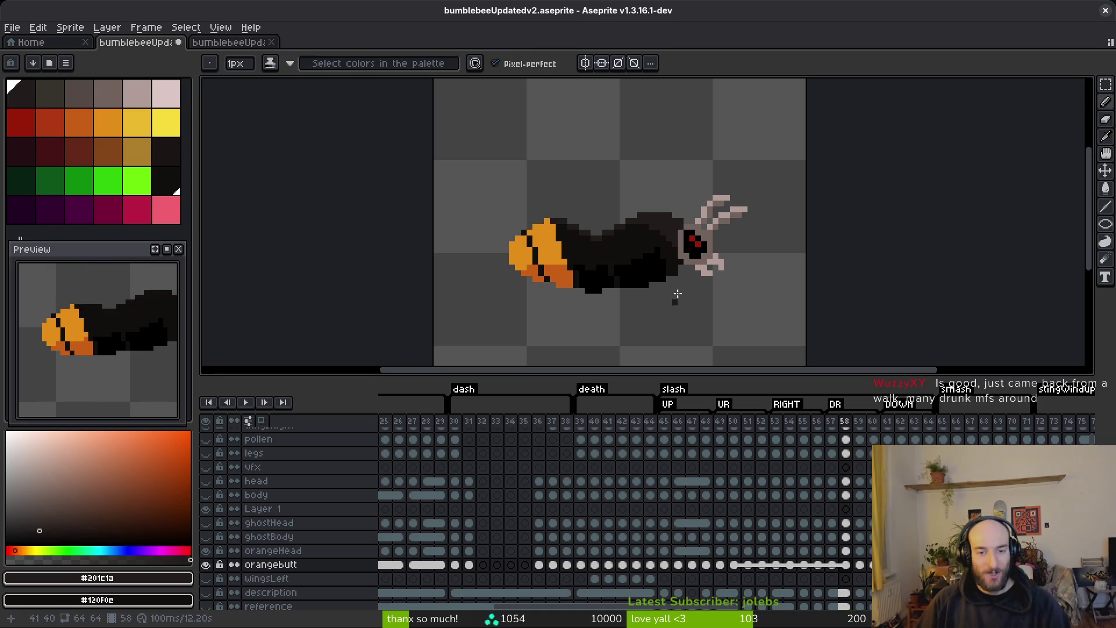
key(i)
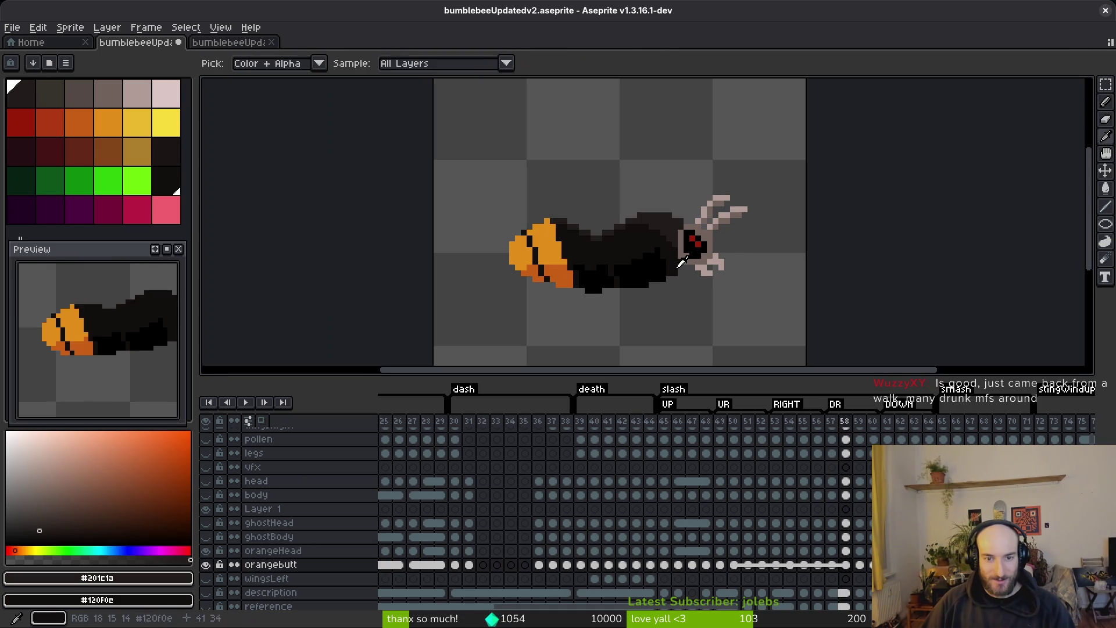
key(comma)
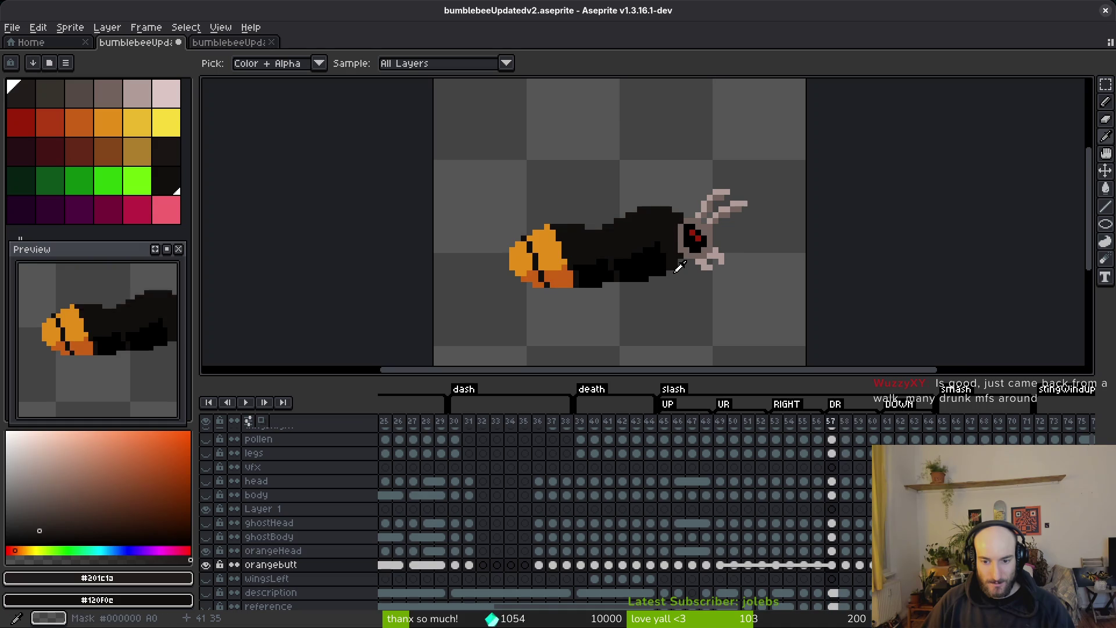
key(period)
key(comma)
key(period)
key(comma)
key(period)
key(comma)
key(period)
key(comma)
key(period)
key(comma)
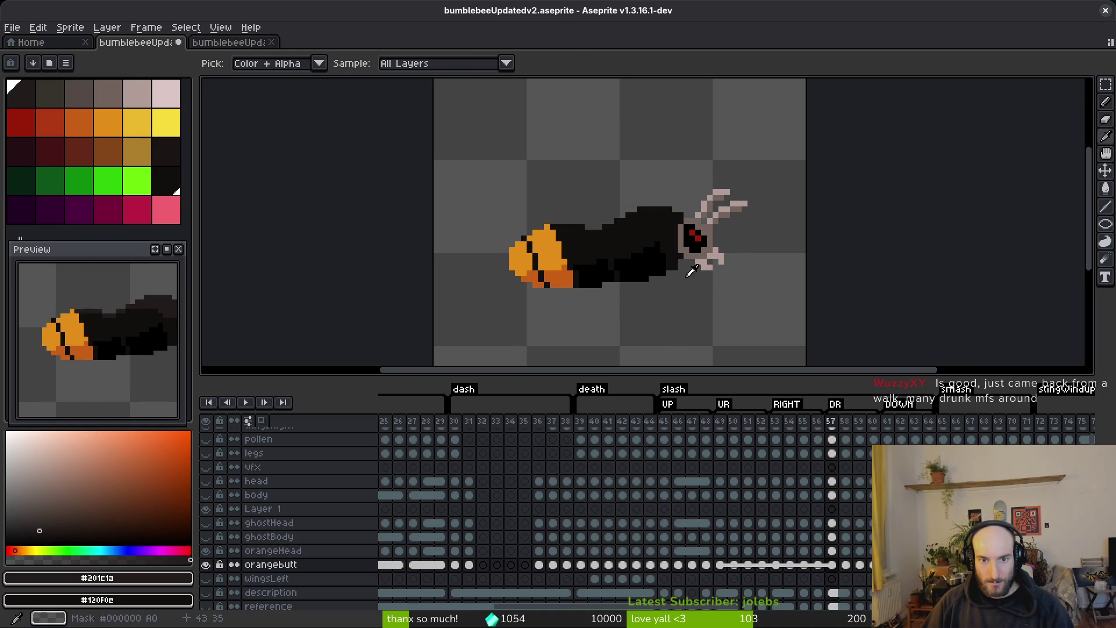
key(period)
scroll(679, 267, up, 4)
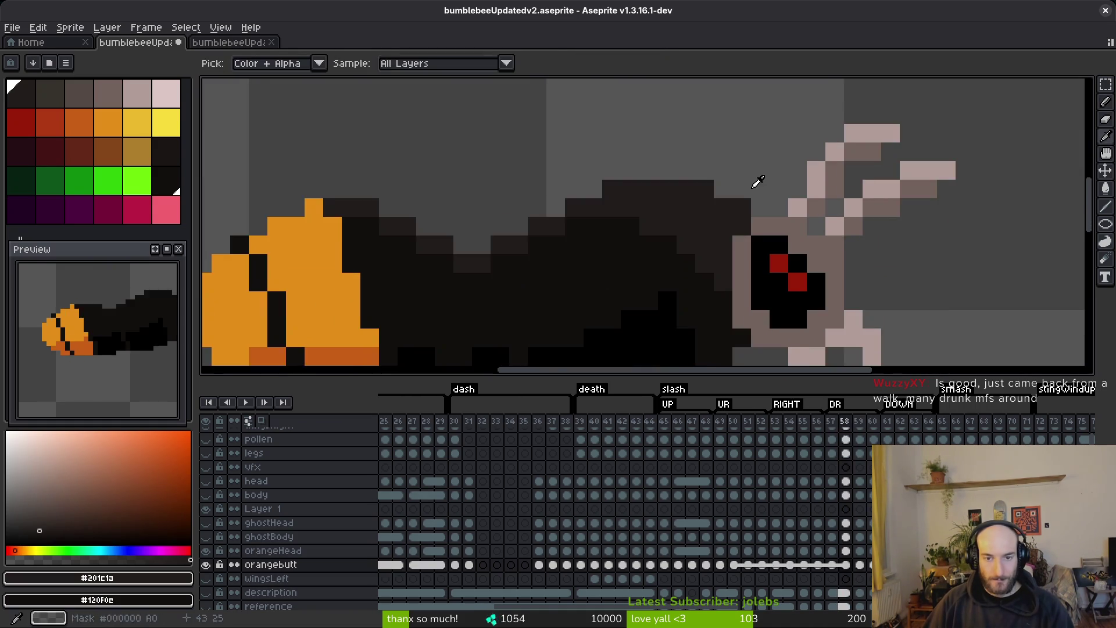
scroll(757, 178, down, 2)
scroll(752, 208, down, 2)
key(alt)
- Paint a dark shading stroke across the bee's back on frame 57
key(Right)
key(Left)
key(Right)
key(Left)
key(Right)
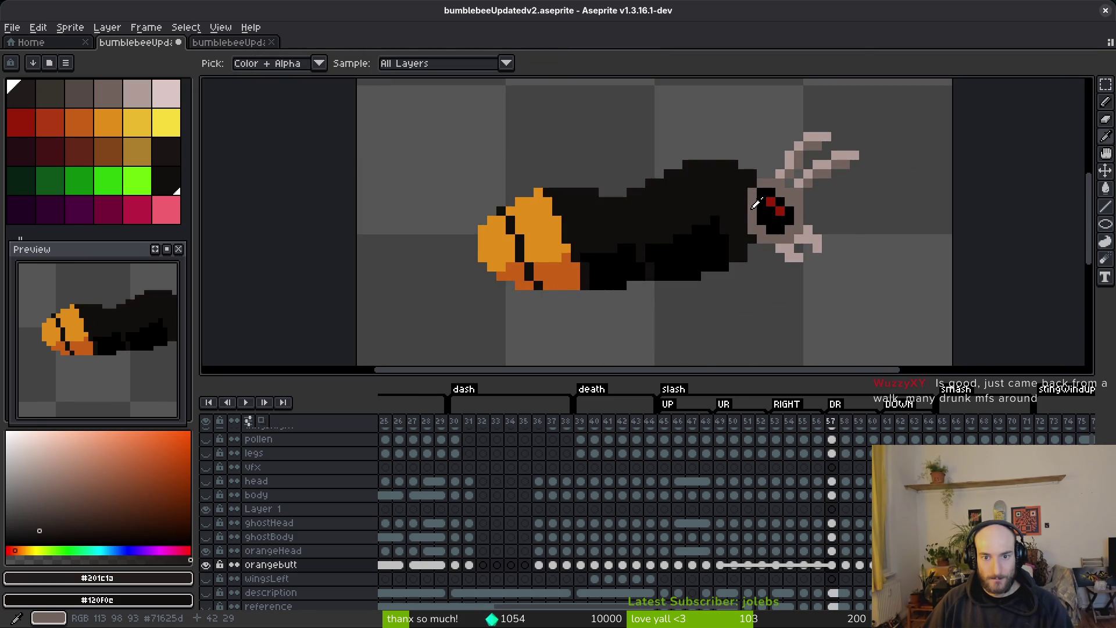
scroll(737, 204, up, 2)
scroll(733, 220, up, 1)
- Draw a dark-brown stroke along frame 57's top body row, then undo it to redraw
key(Left)
key(Right)
key(Left)
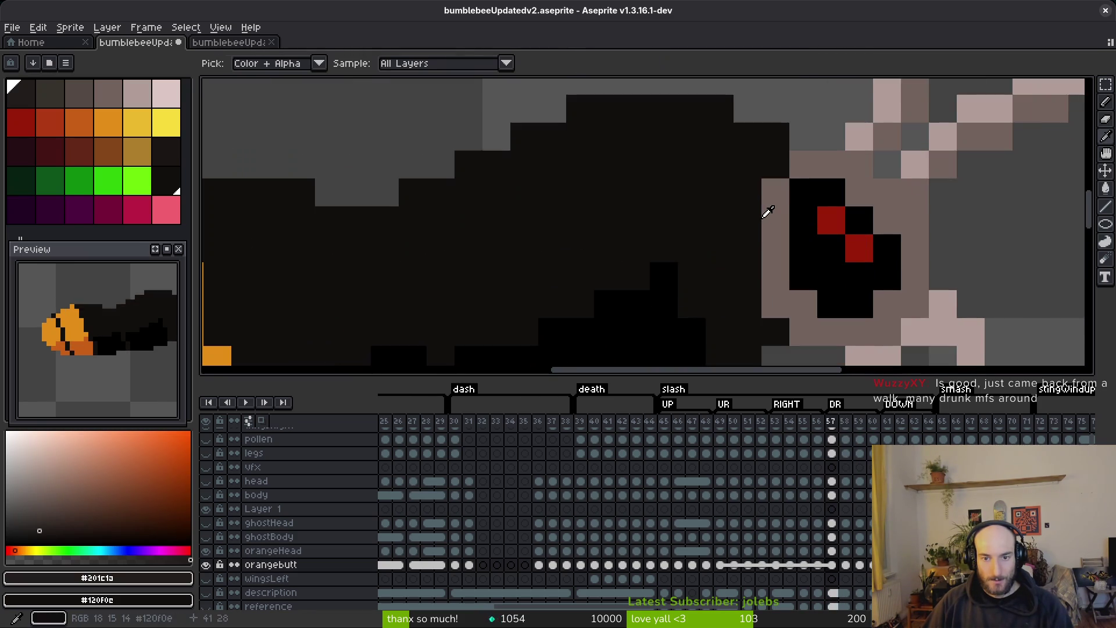
mouse_move(721, 220)
mouse_down()
mouse_move(581, 164)
mouse_move(500, 164)
mouse_up()
key(Right)
key(Left)
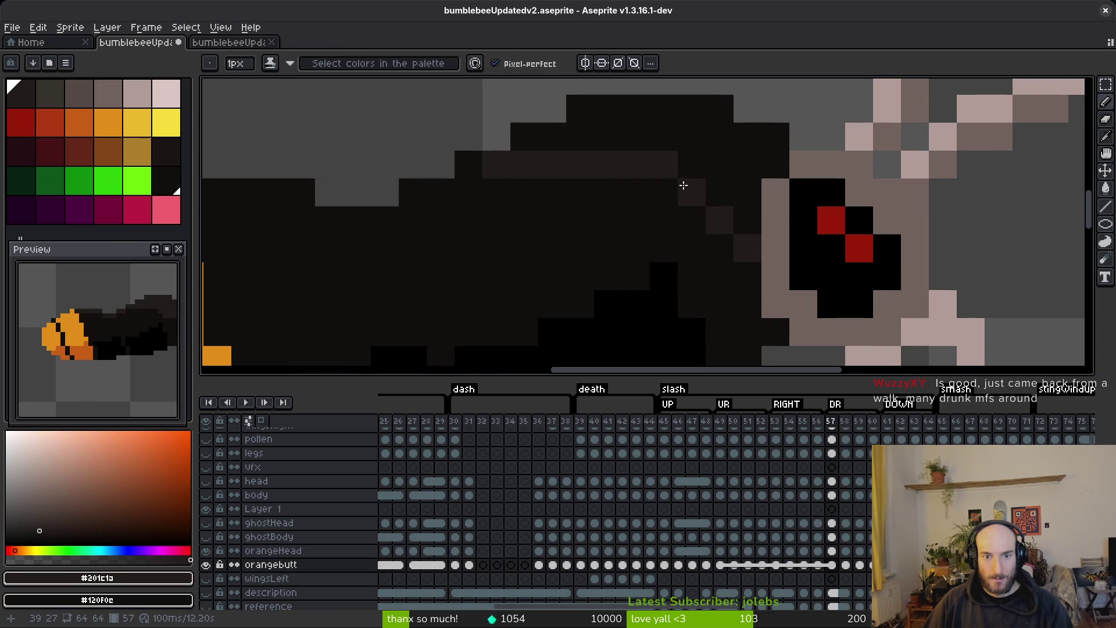
scroll(675, 183, down, 3)
key(Right)
key(Left)
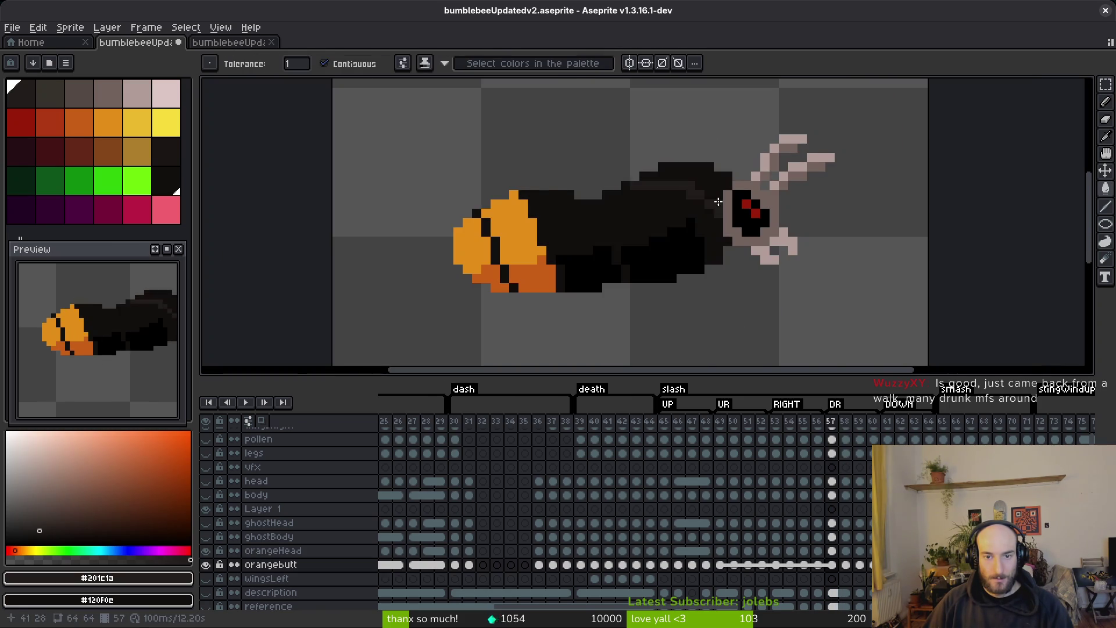
scroll(737, 227, up, 3)
scroll(737, 227, down, 3)
scroll(741, 191, up, 3)
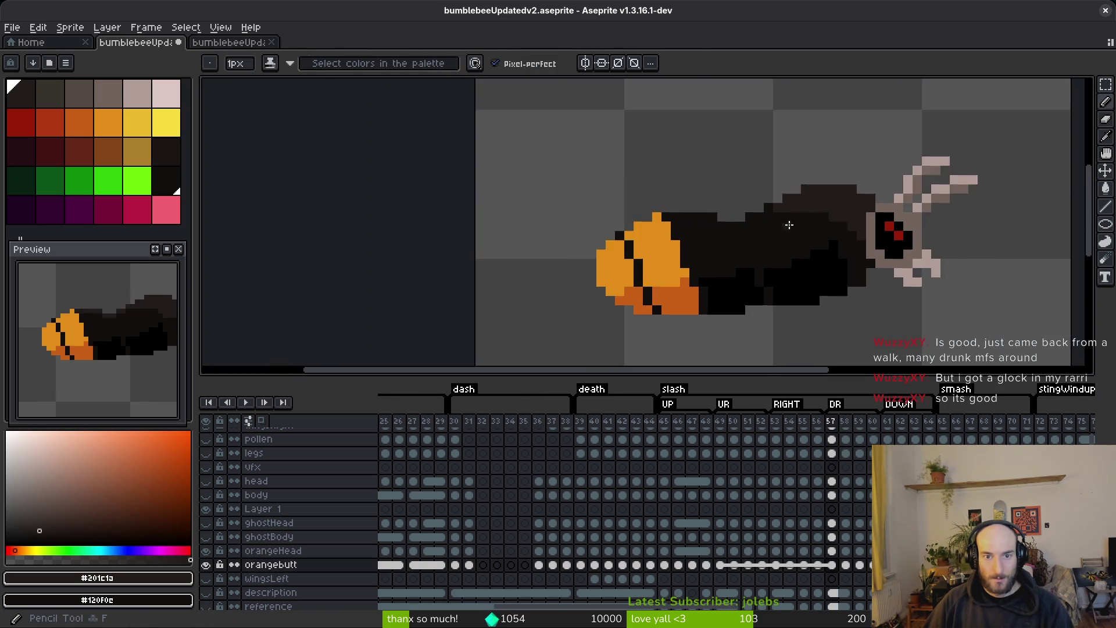
mouse_move(742, 191)
mouse_down()
mouse_move(595, 232)
mouse_move(417, 202)
mouse_move(573, 211)
mouse_up()
key(ctrl+z)
scroll(631, 274, down, 3)
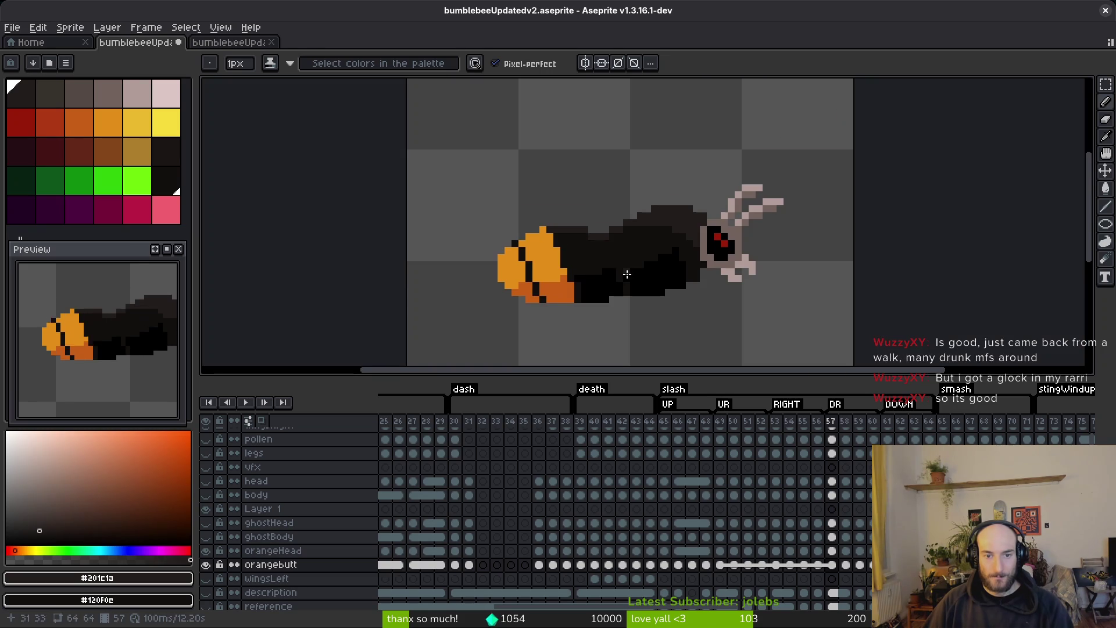
drag(639, 270, 636, 263)
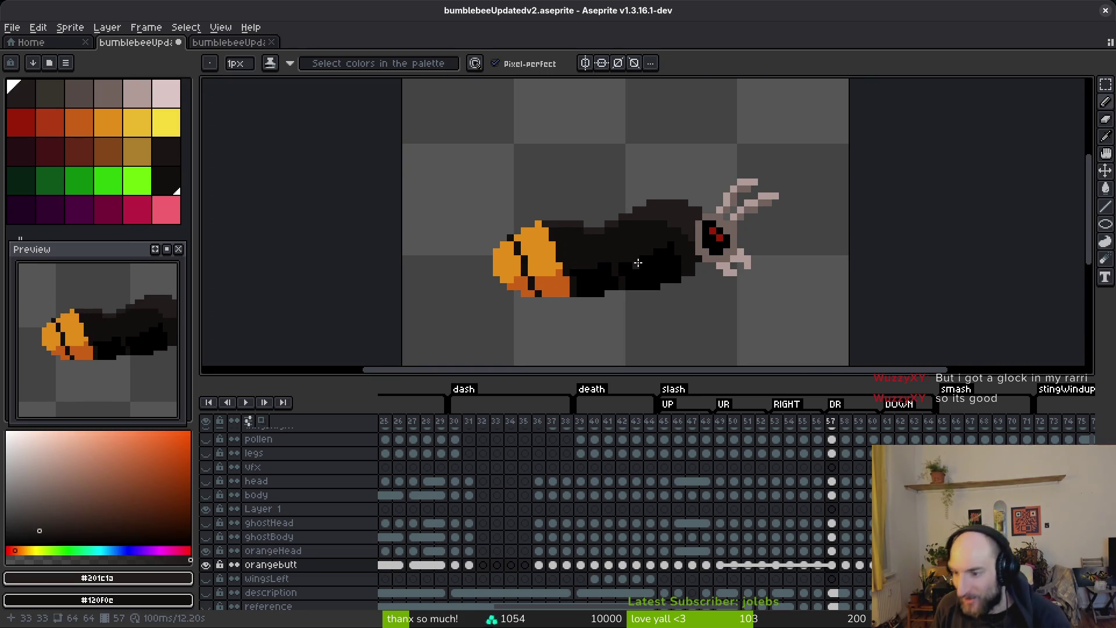
- Glance at frame 56 and return to frame 57
key(comma)
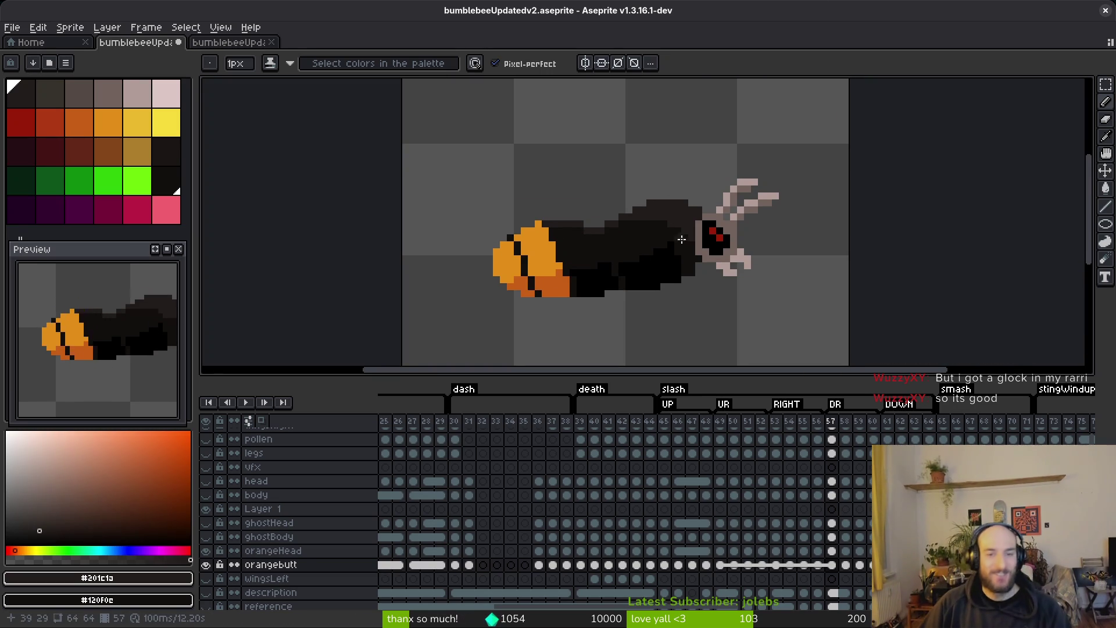
scroll(685, 239, up, 1)
key(alt)
key(period)
scroll(774, 262, up, 2)
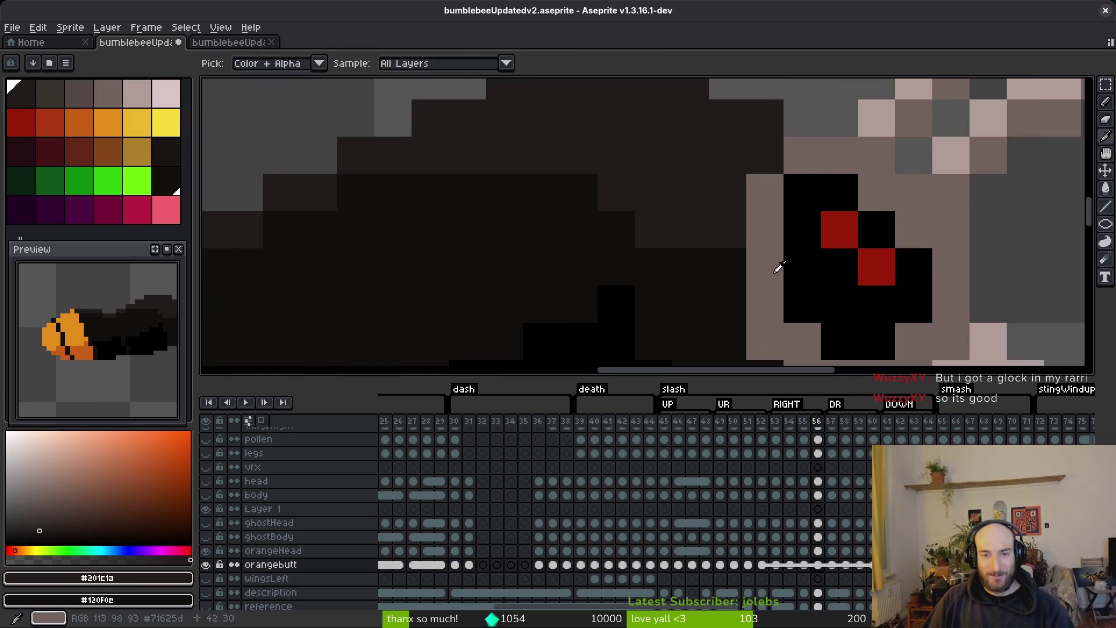
- Step between frames 56, 57 and 58 to compare the bee's pose
scroll(768, 255, down, 3)
scroll(760, 248, up, 3)
key(comma)
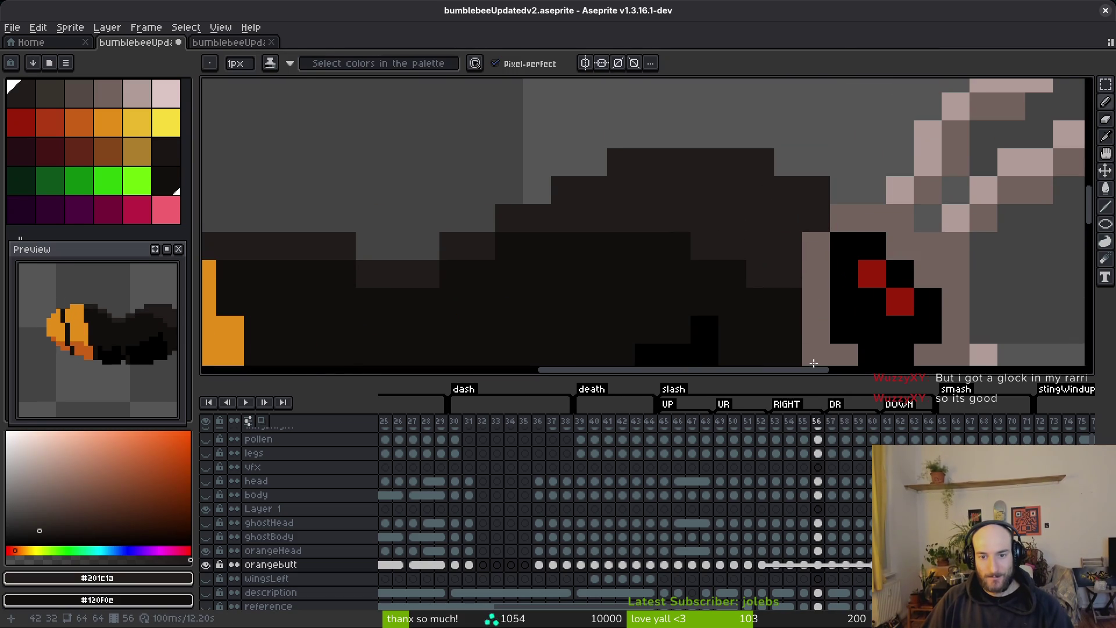
scroll(886, 315, down, 3)
key(alt)
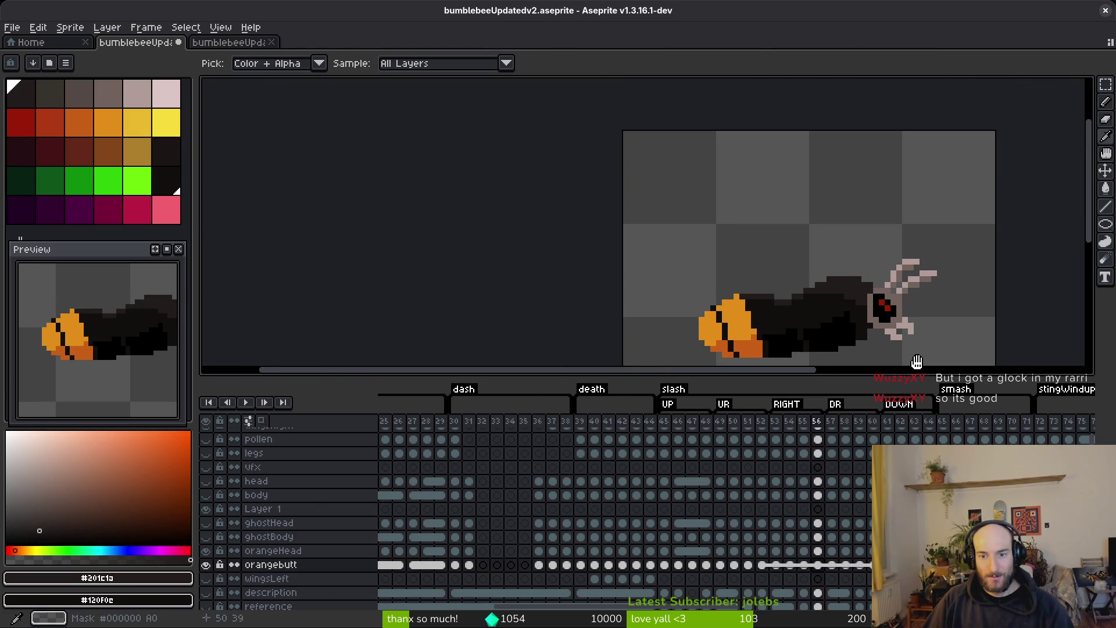
key(period)
scroll(919, 351, up, 3)
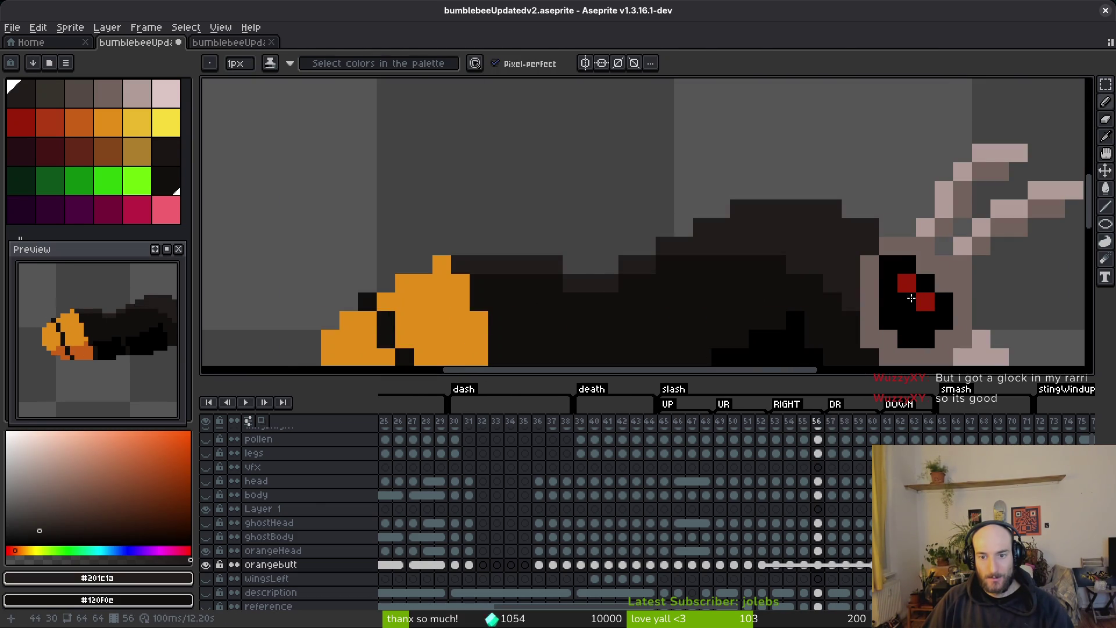
scroll(959, 320, down, 2)
scroll(930, 314, up, 2)
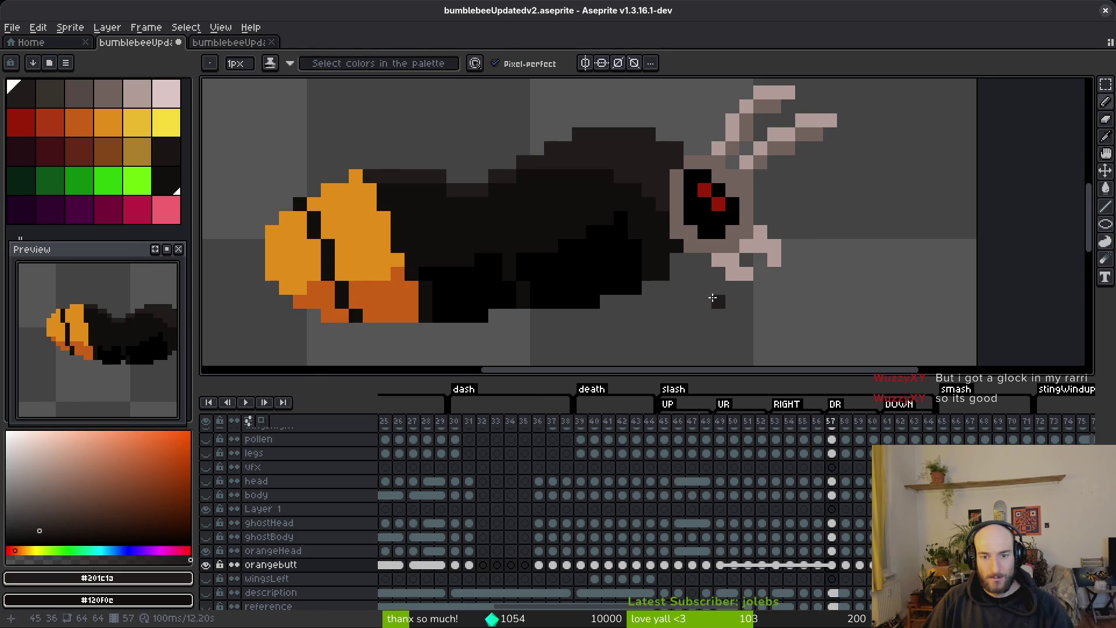
key(period)
key(alt)
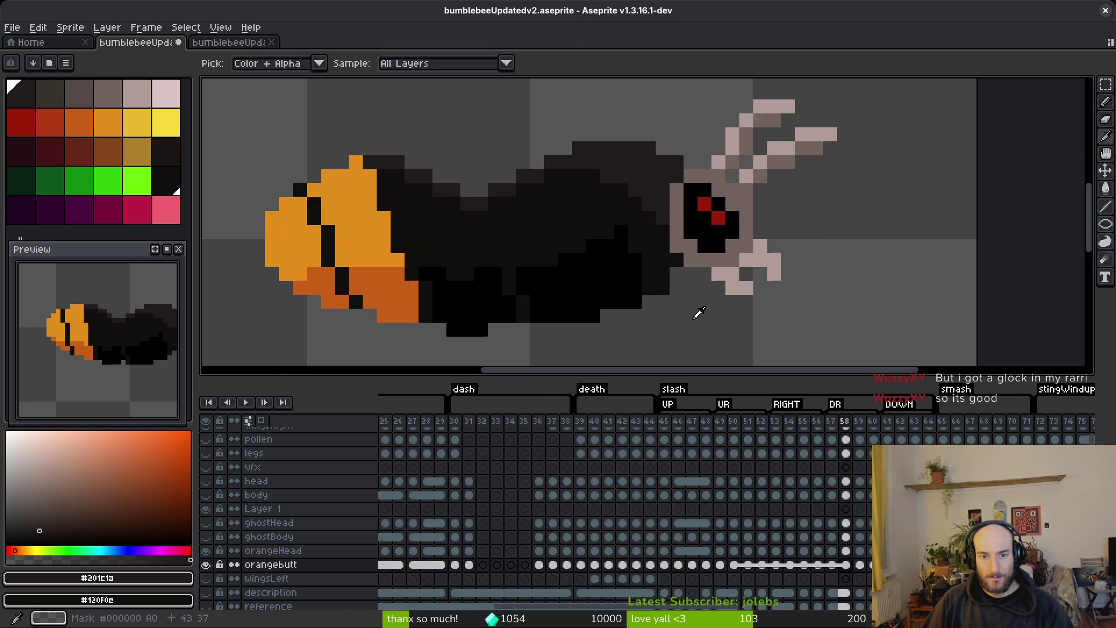
- With the Eraser selected, flip through frames 55 to 58 and settle on frame 56
key(e)
key(comma)
key(alt)
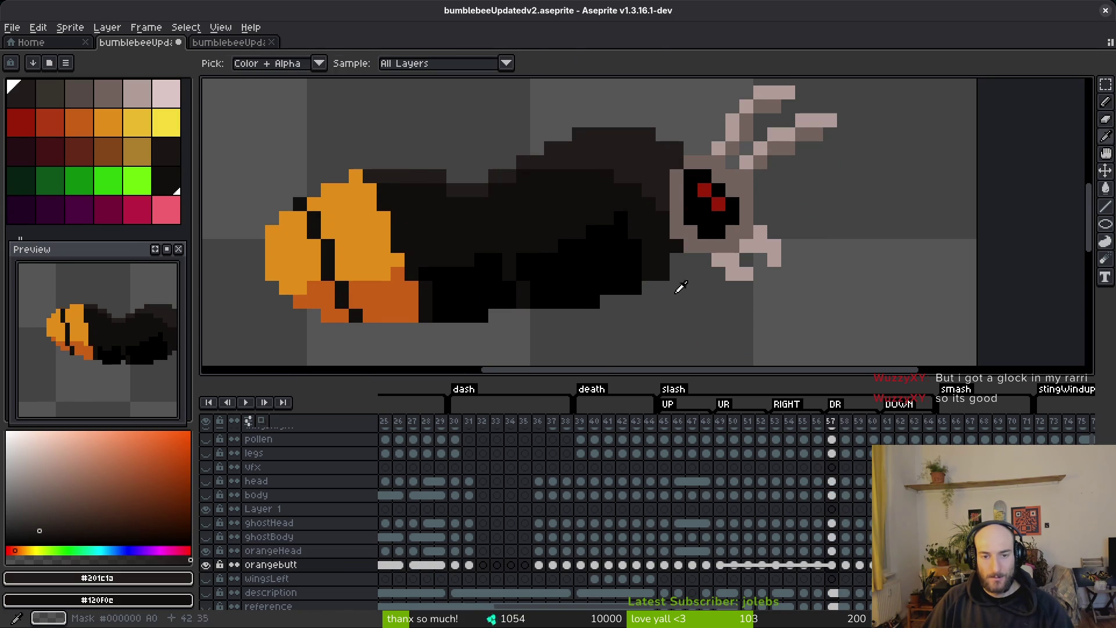
scroll(746, 302, down, 3)
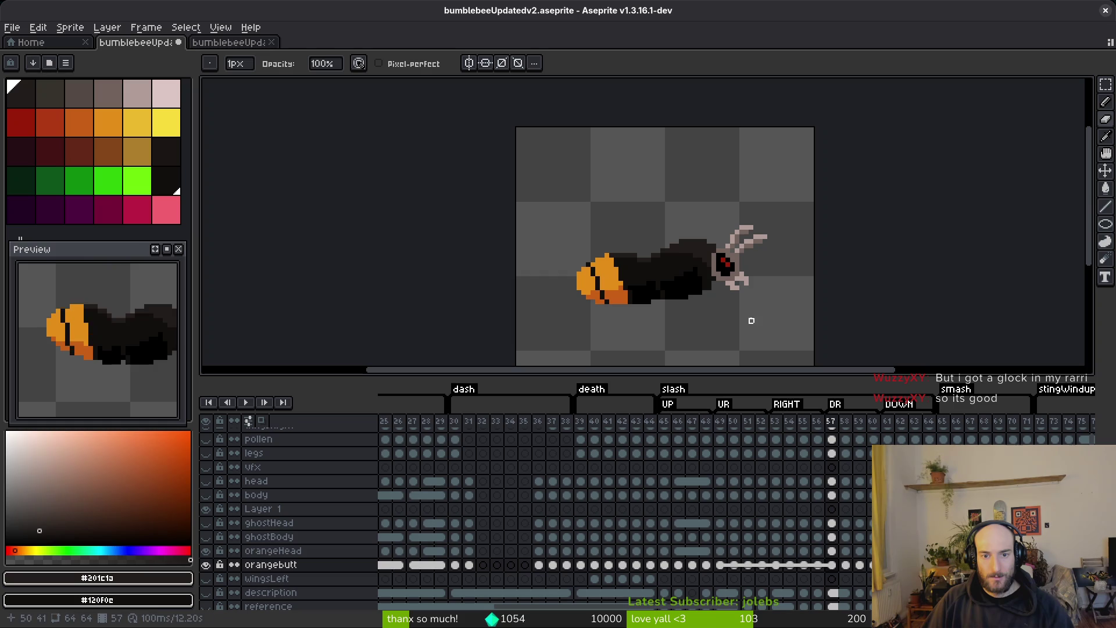
scroll(720, 296, up, 2)
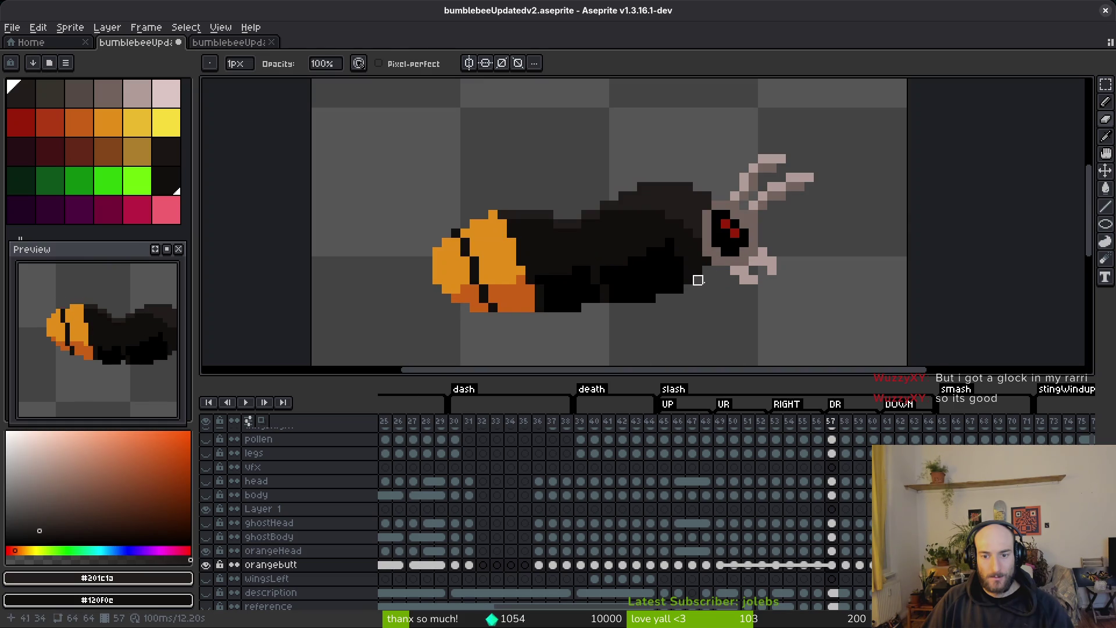
key(period)
scroll(698, 289, down, 3)
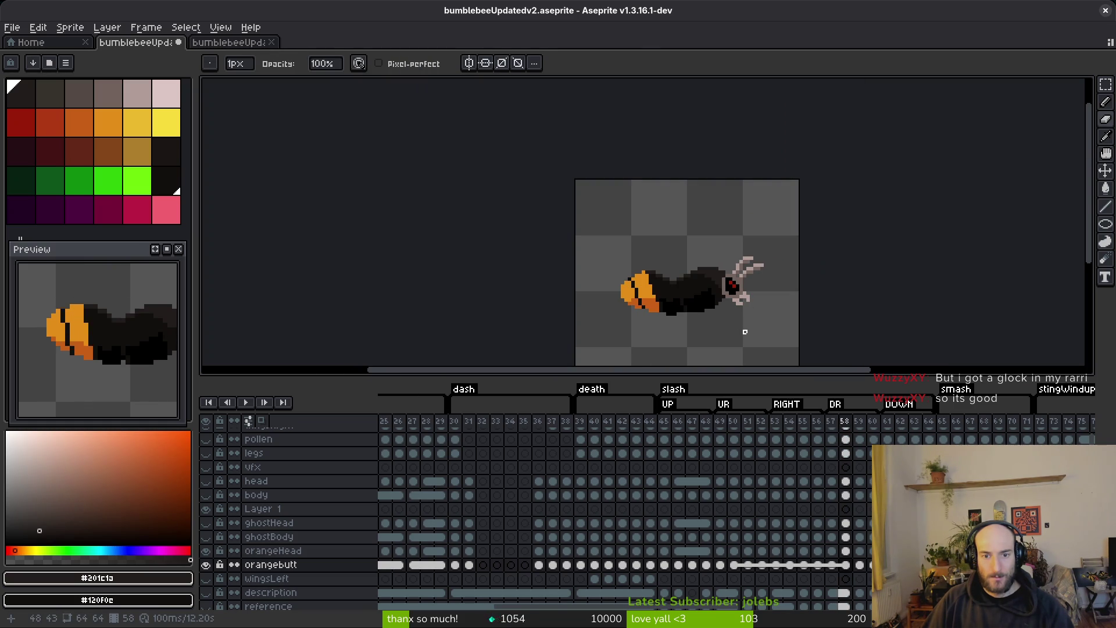
scroll(731, 329, up, 3)
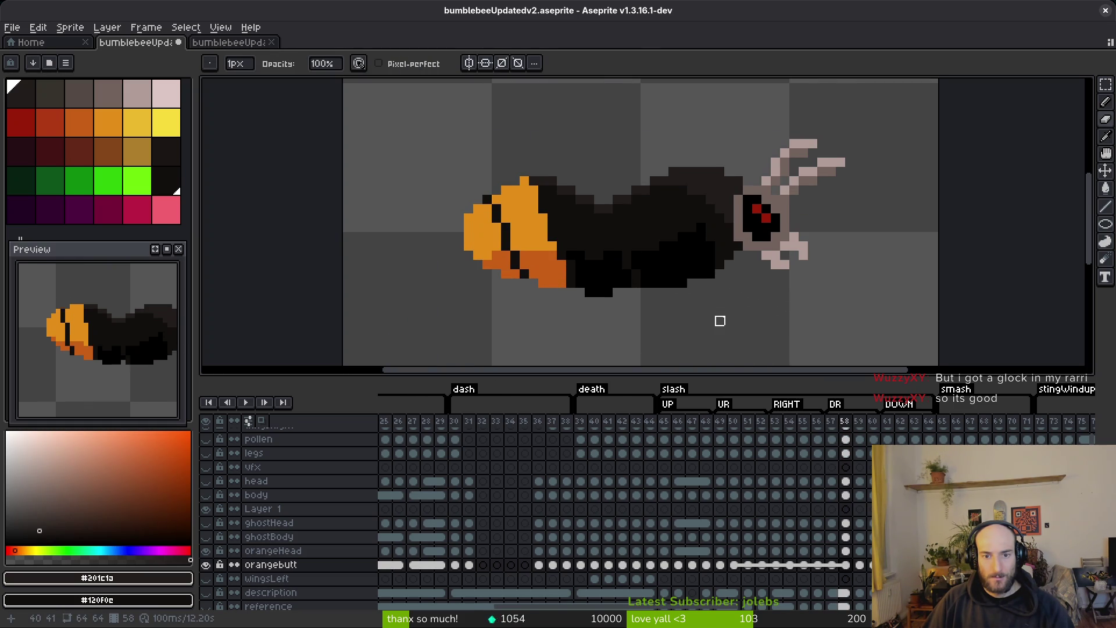
key(comma)
key(comma)
scroll(738, 283, up, 1)
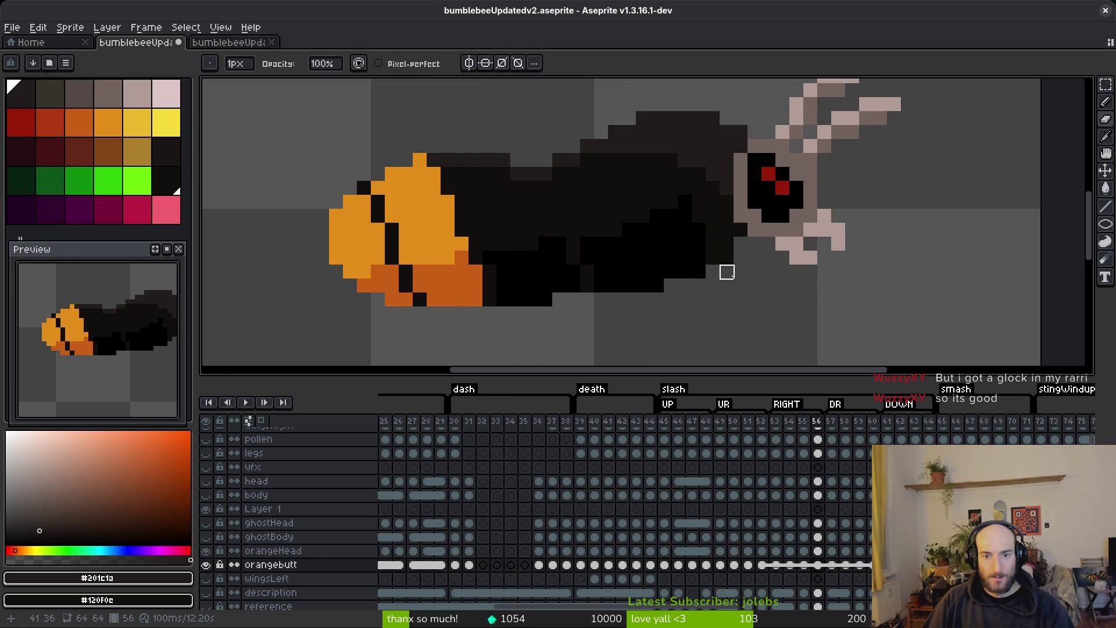
key(comma)
key(period)
key(alt)
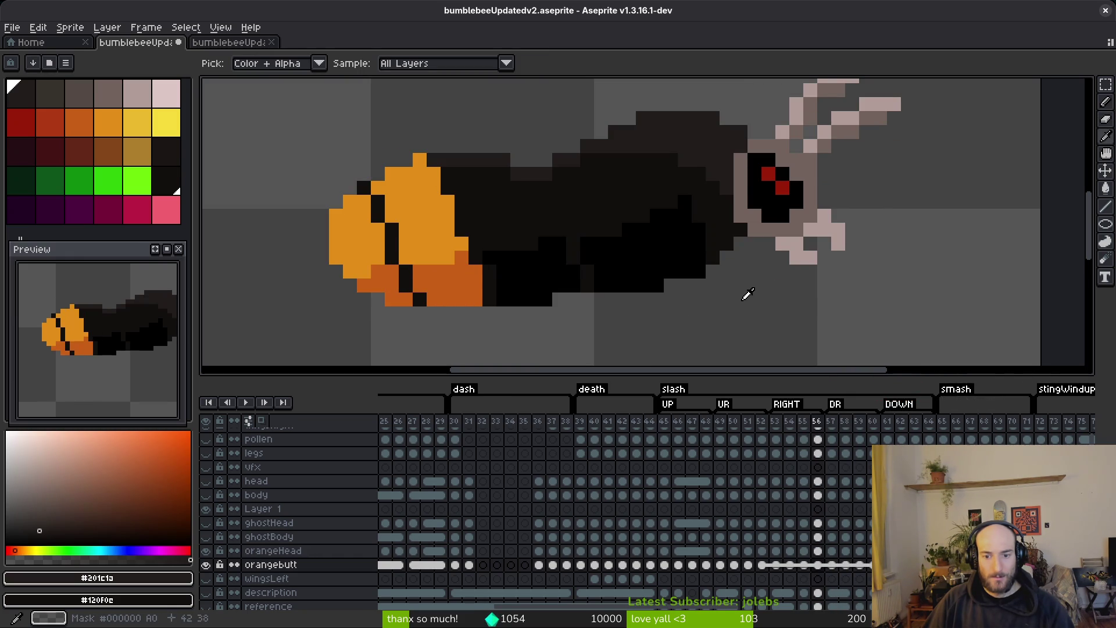
- Show the original yellow body layer and jump to the orangebutt cel at frame 52
click(208, 496)
scroll(766, 280, down, 4)
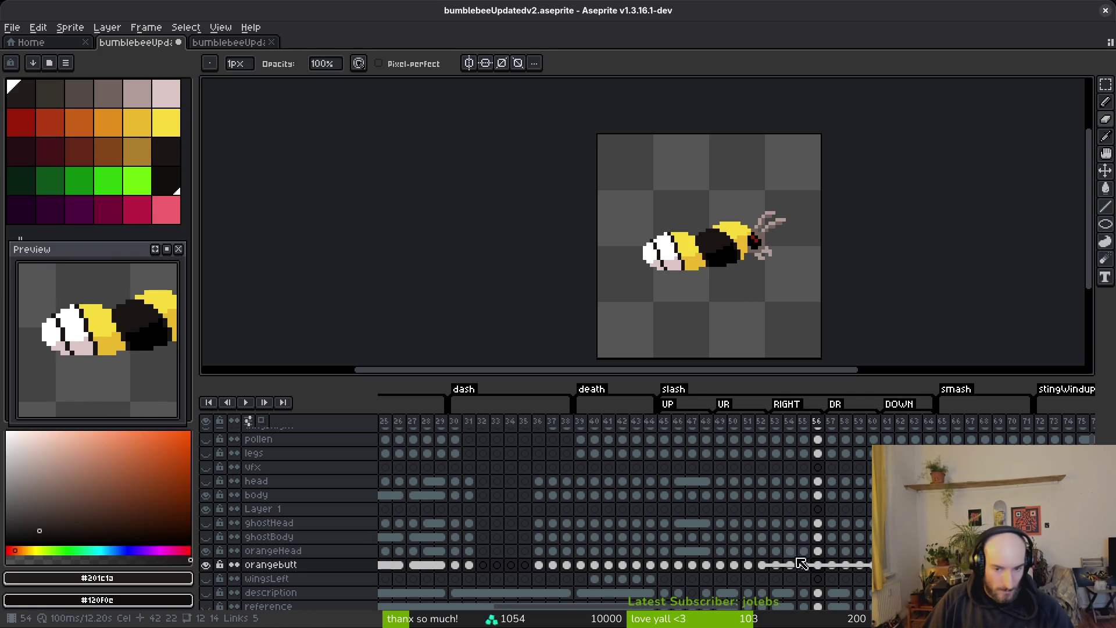
click(764, 564)
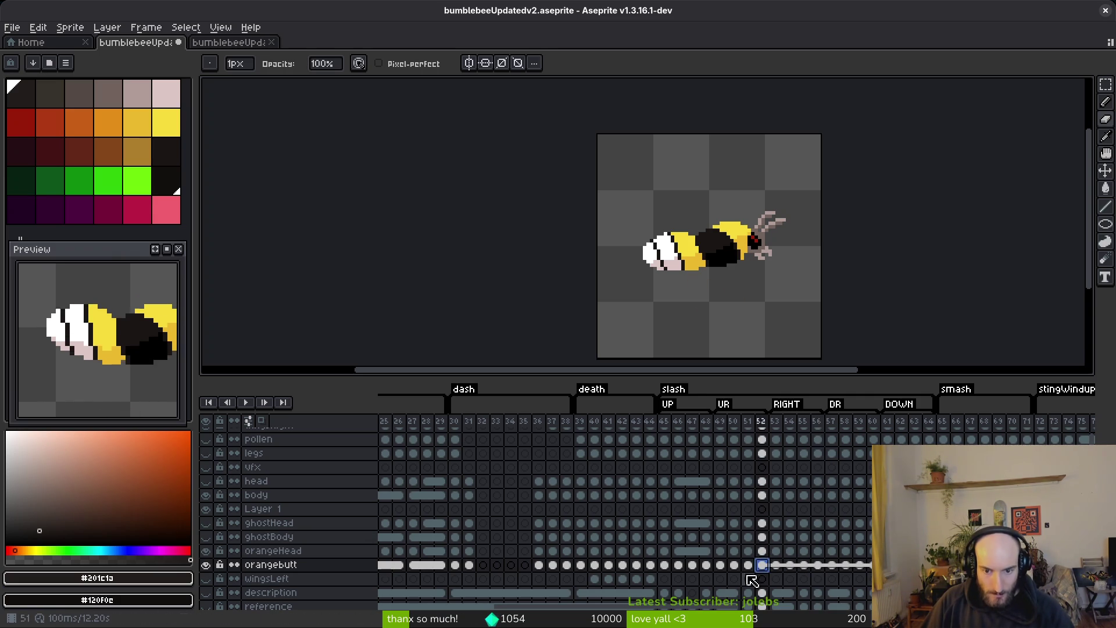
- Step back through neighbouring frames comparing poses, settling on frame 48
key(Left)
key(Left)
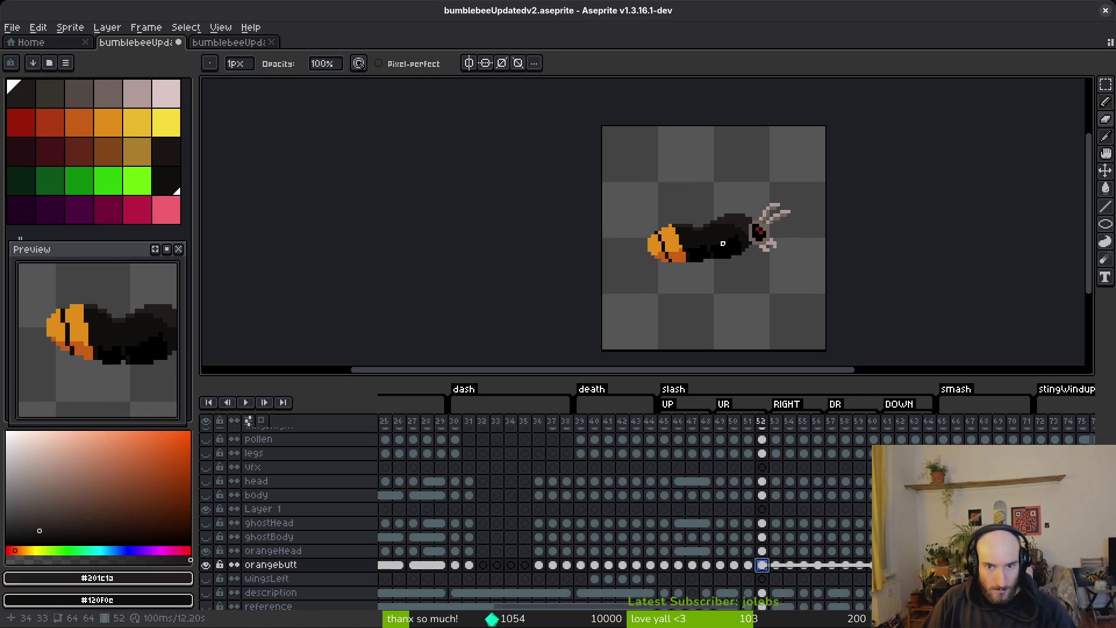
scroll(767, 296, up, 2)
key(Left)
key(Left)
key(Left)
key(Right)
key(Right)
key(Left)
key(b)
scroll(769, 227, up, 1)
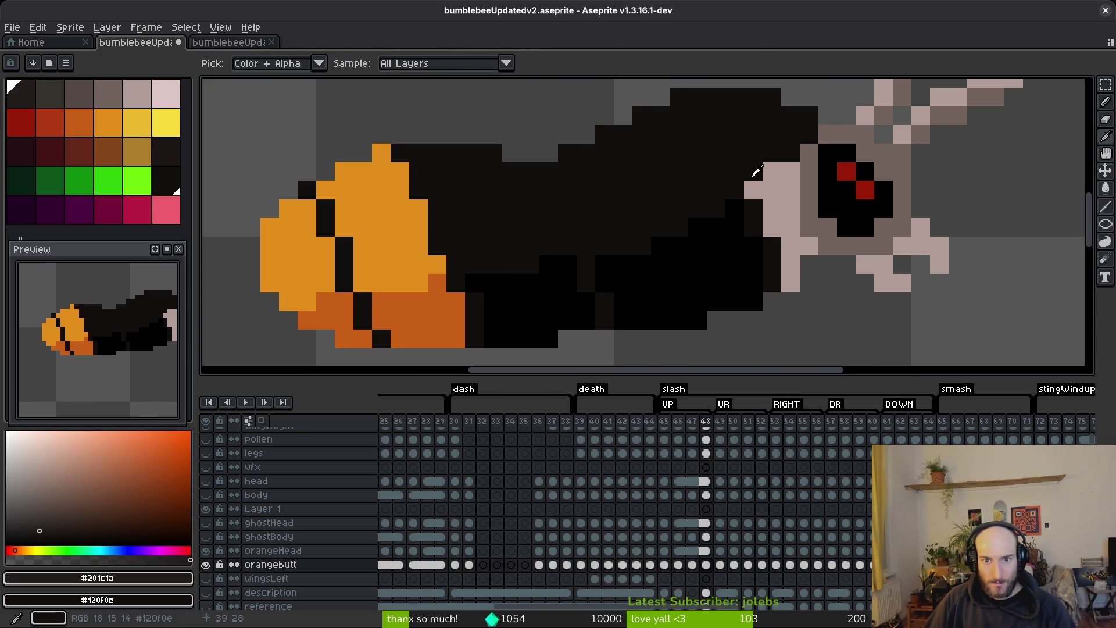
- Sample the body colours black #120f0e and dark grey #201c1a from the canvas
alt+click(770, 186)
scroll(768, 199, up, 1)
key(Right)
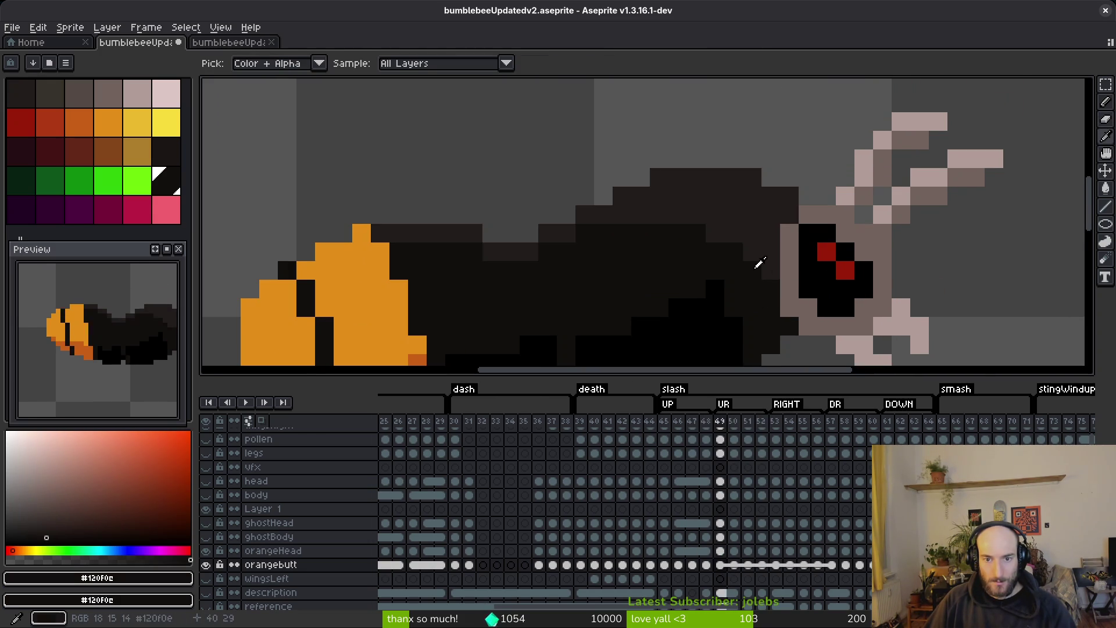
key(Left)
alt+click(770, 242)
- Flip between frames 47, 48 and 49 to compare the bee's poses
key(Left)
key(Right)
key(Right)
key(Left)
scroll(779, 261, down, 5)
key(Right)
key(Left)
key(Right)
key(Left)
key(Right)
key(Left)
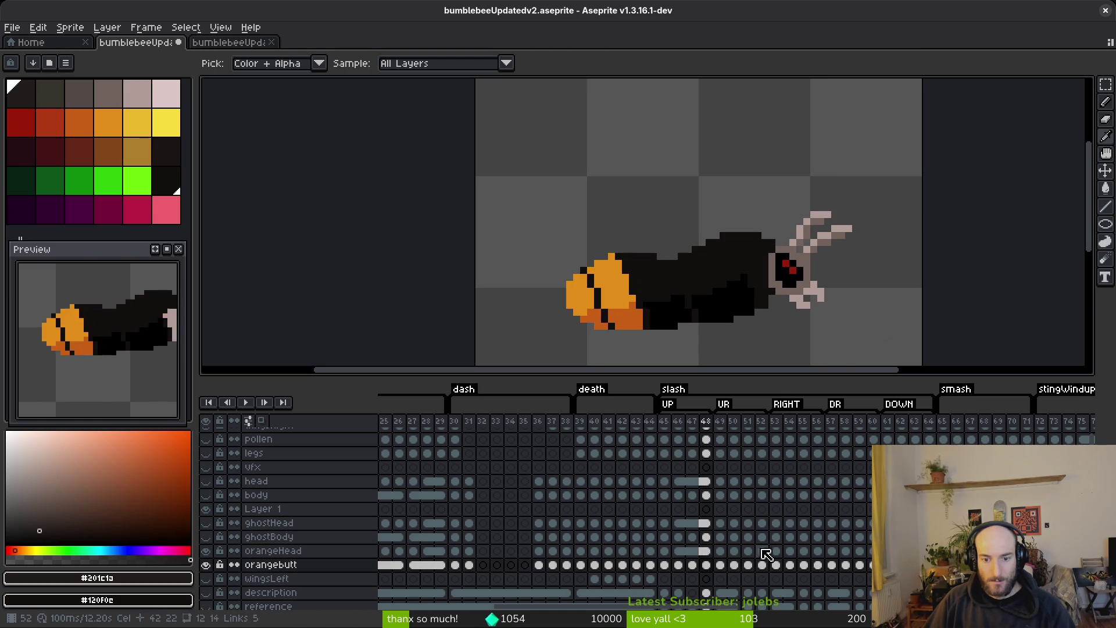
- Select the orangebutt cels at frames 48–49 and change their linking with Link/Unlink Cels
click(724, 564)
key(Left)
key(Right)
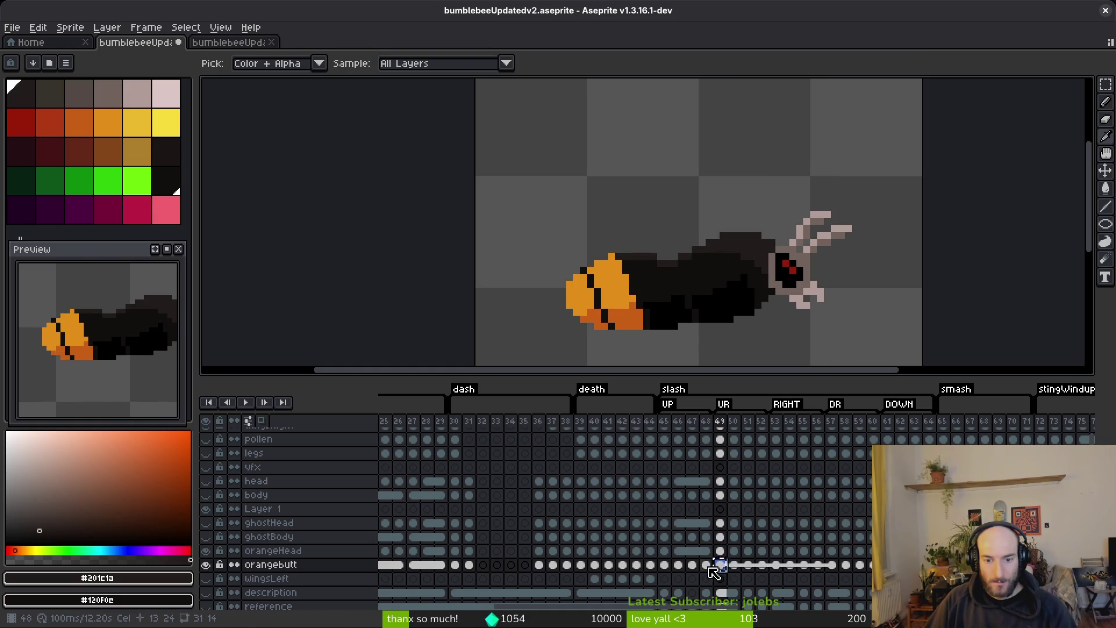
shift+click(706, 565)
right_click(715, 567)
click(733, 582)
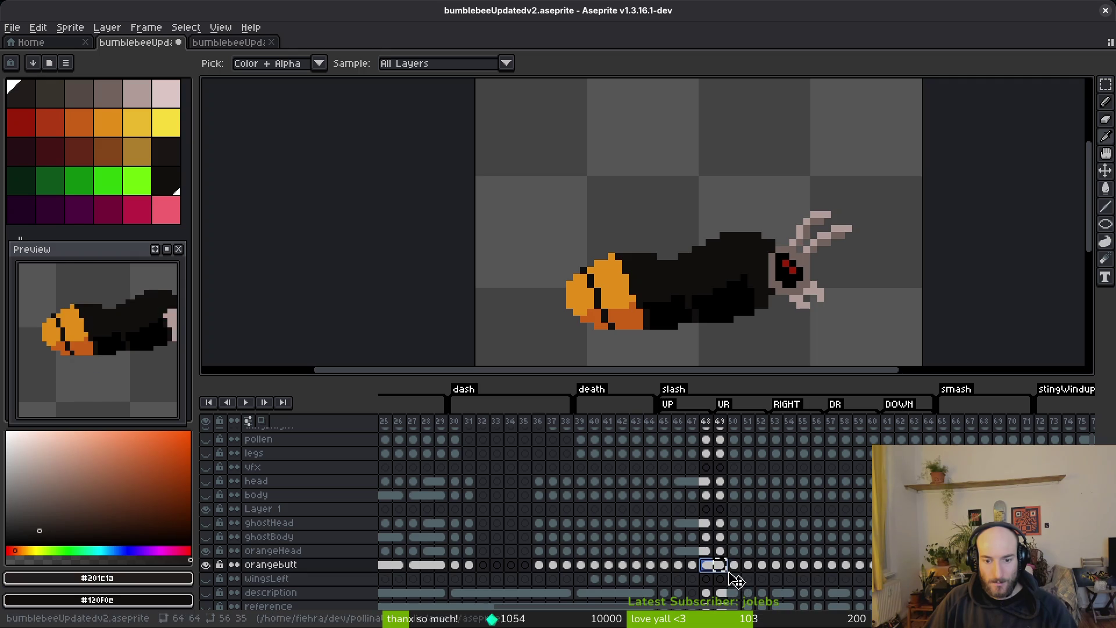
key(Escape)
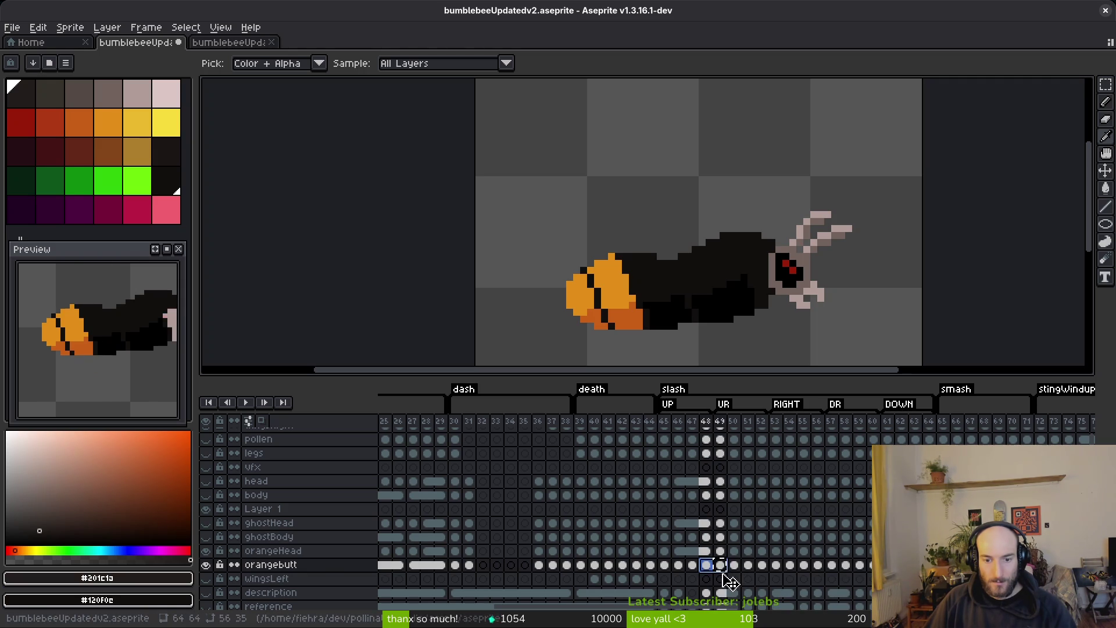
- Check the orangebutt cels at frames 49 and 48, then go to frame 47
click(719, 567)
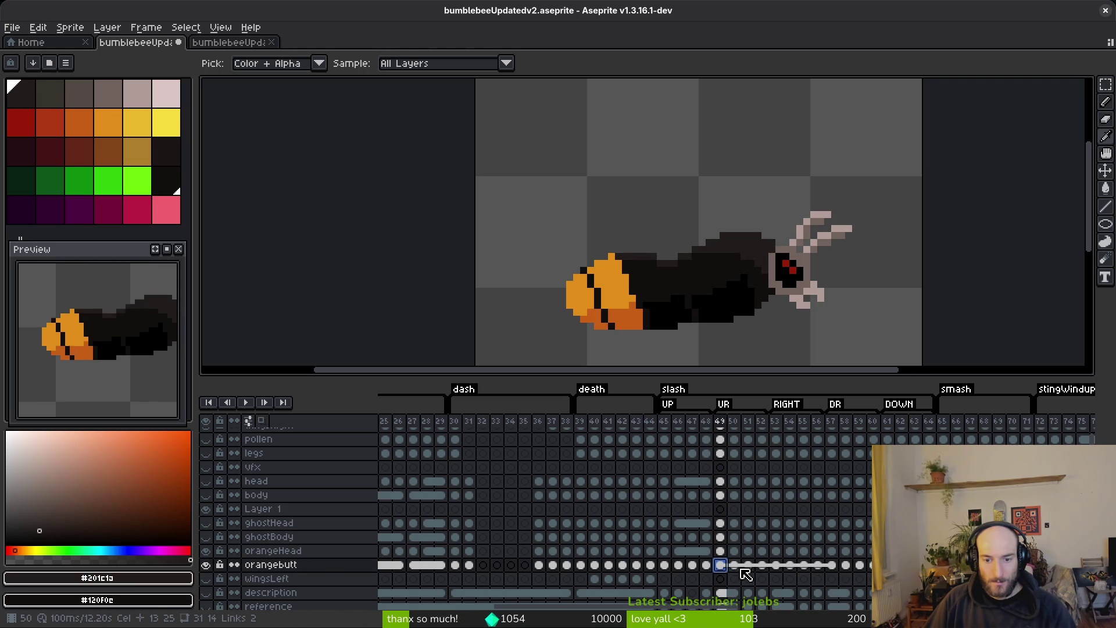
click(707, 565)
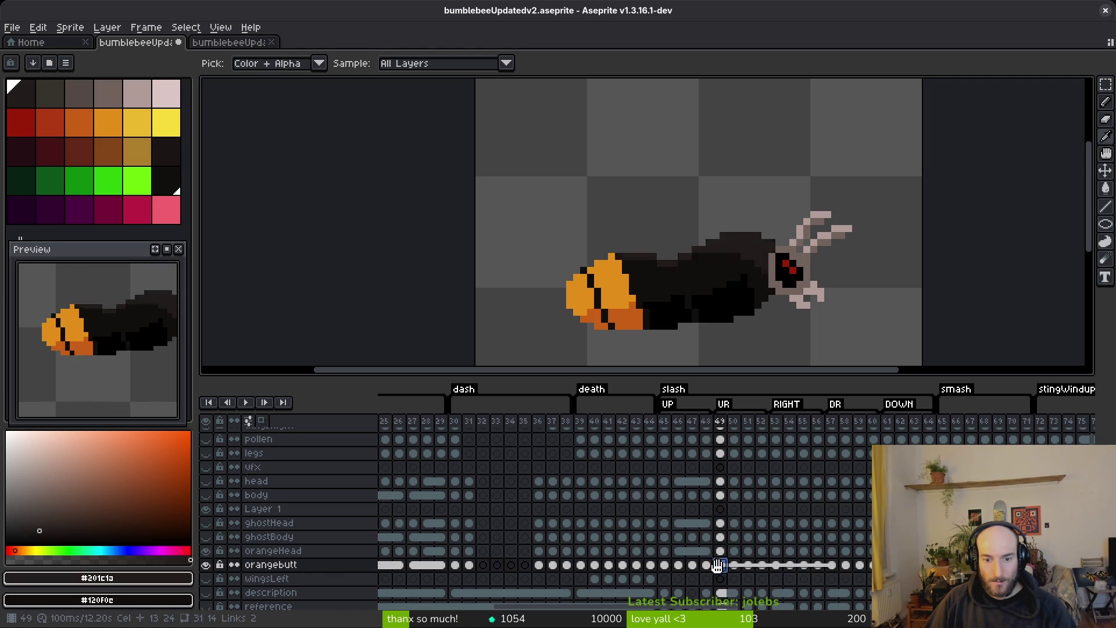
key(Left)
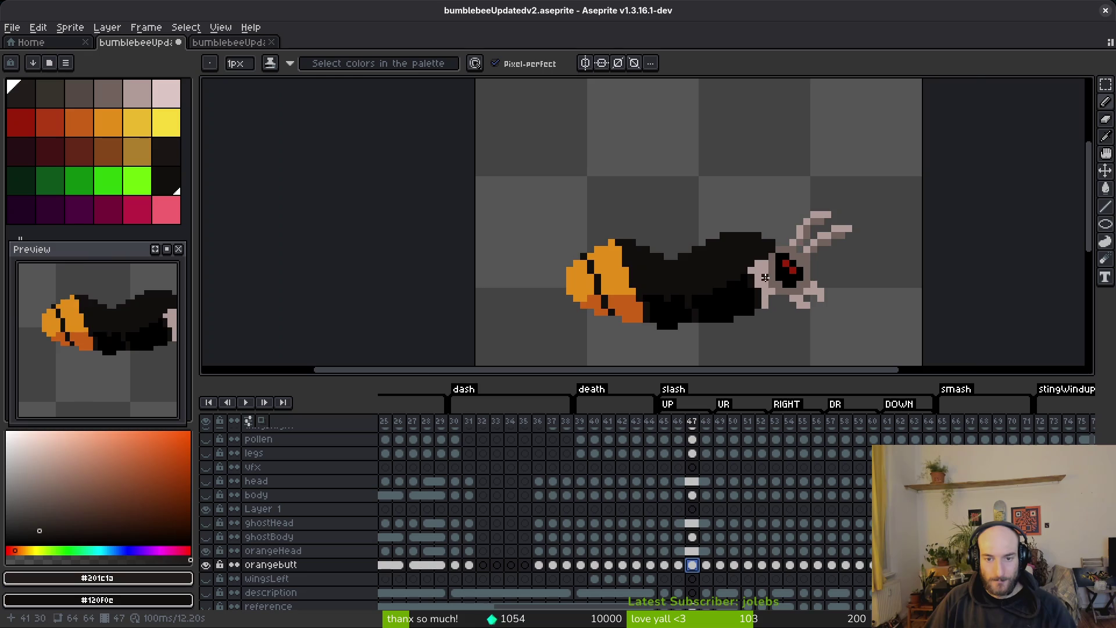
- Paint Bucket fill the light and yellow head pixels with the dark body colour in frames 46 to 44
scroll(760, 281, up, 2)
key(g)
click(769, 279)
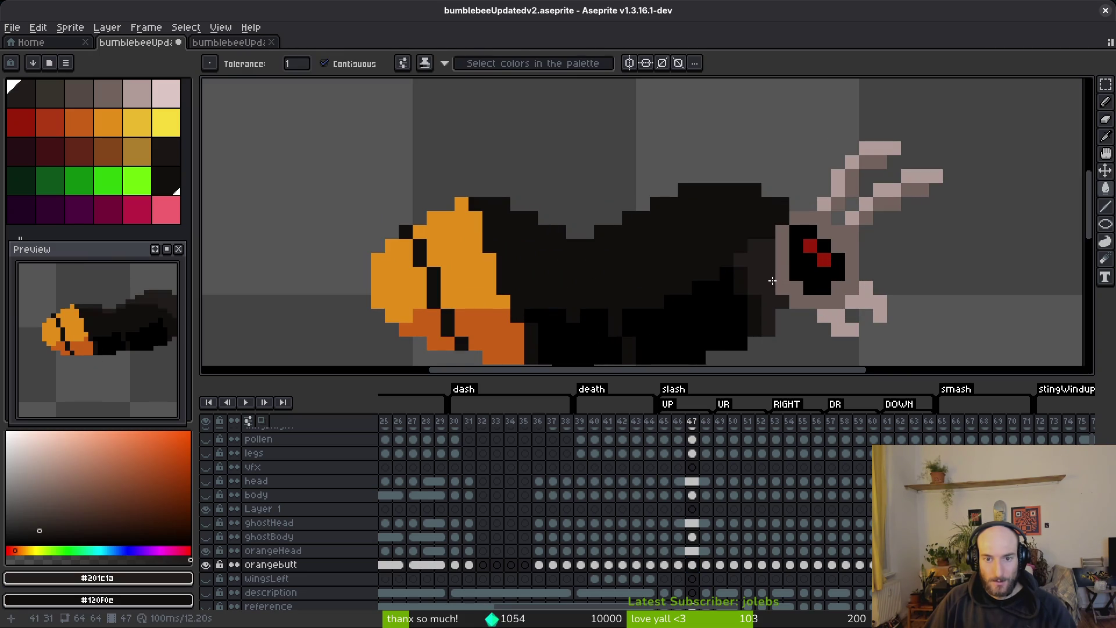
alt+click(715, 250)
click(755, 269)
key(Left)
click(761, 285)
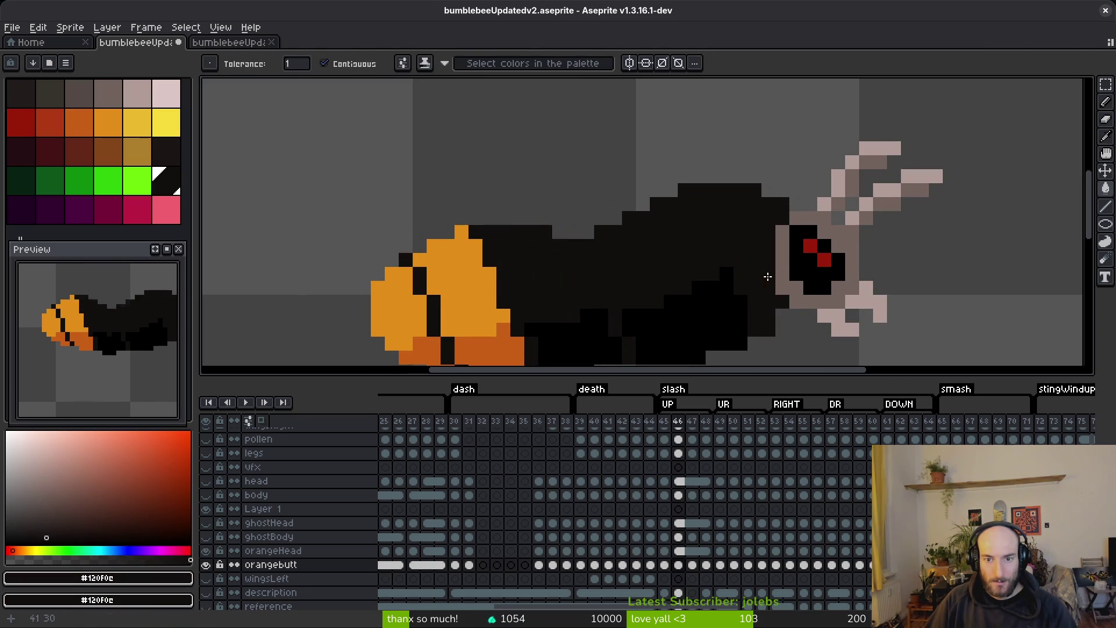
key(Left)
click(755, 274)
click(734, 262)
key(Left)
- Sample dark grey #201c1a at frame 48 and compare frames 47 and 48
scroll(785, 326, down, 1)
scroll(732, 243, down, 1)
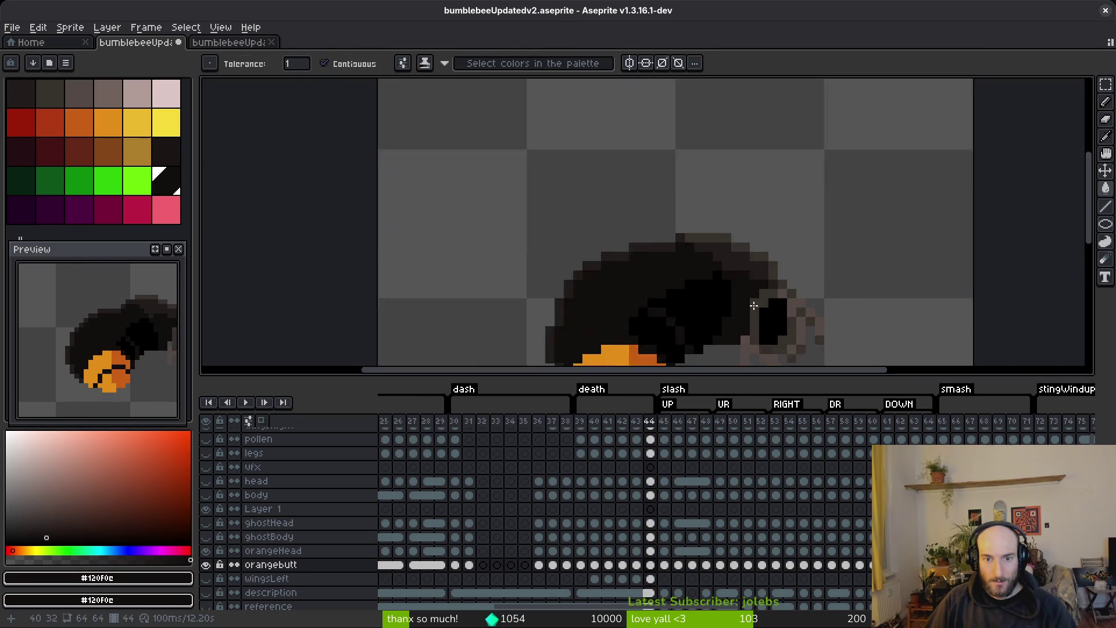
scroll(732, 243, up, 3)
key(Right)
key(Right)
key(Right)
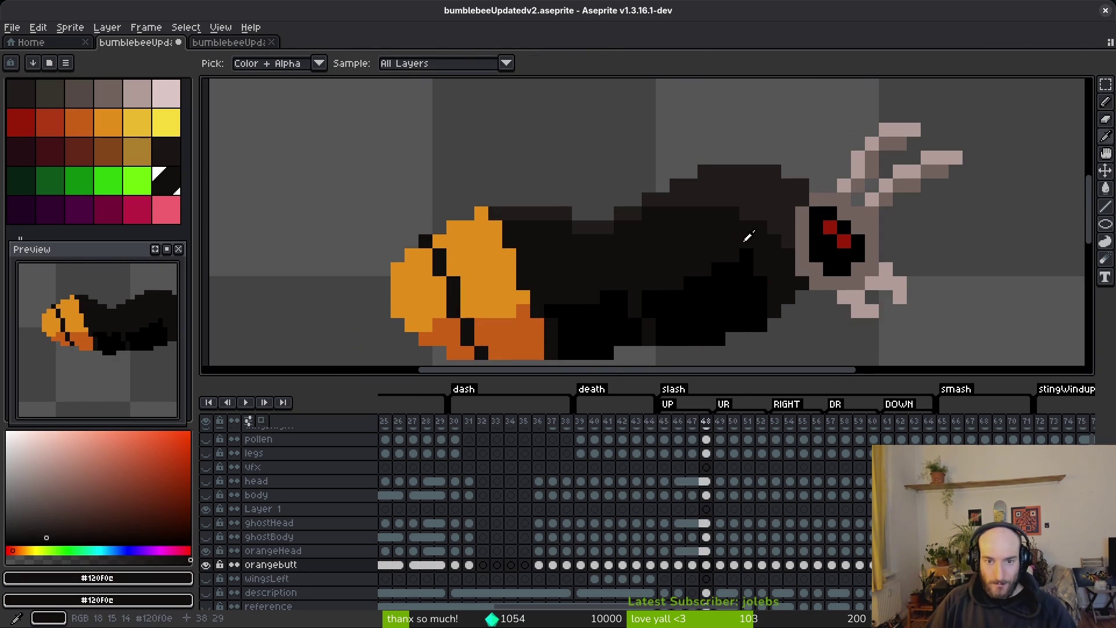
alt+click(775, 211)
key(Left)
key(Right)
key(Left)
key(Right)
key(Left)
key(Right)
key(Left)
key(b)
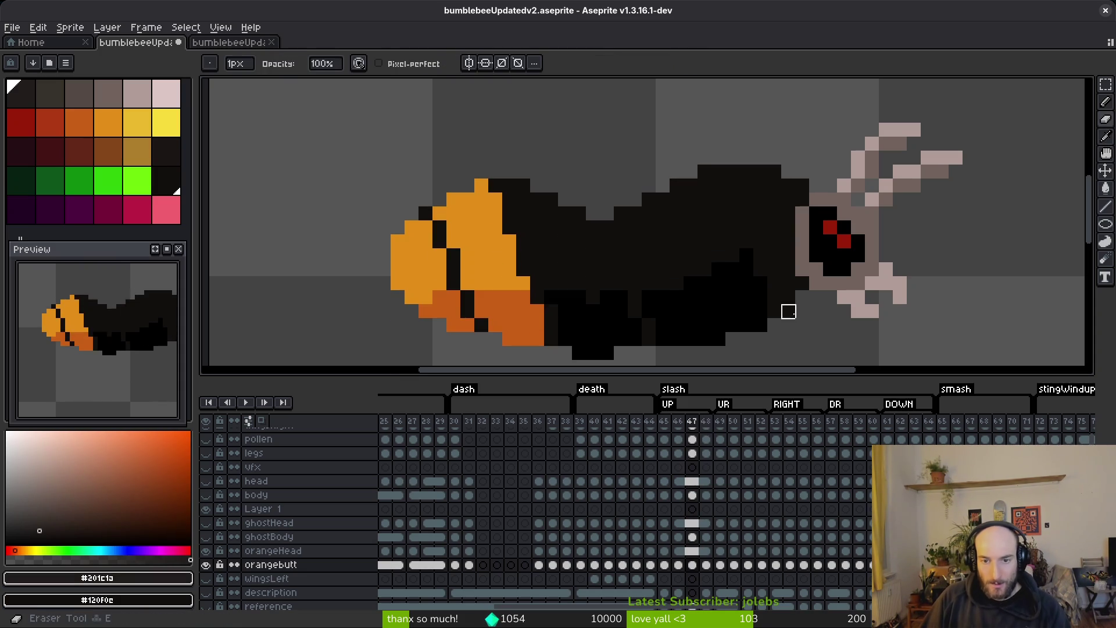
- Add a dark grey pixel to the bee's body in frame 47
scroll(815, 320, down, 4)
key(Right)
scroll(822, 316, up, 2)
key(Left)
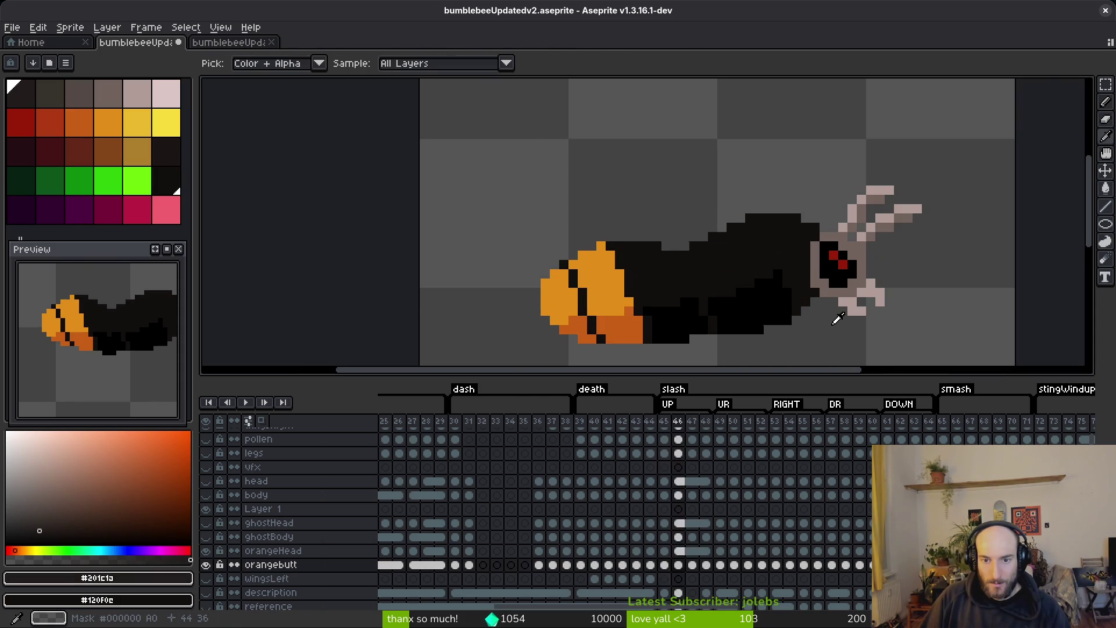
key(Right)
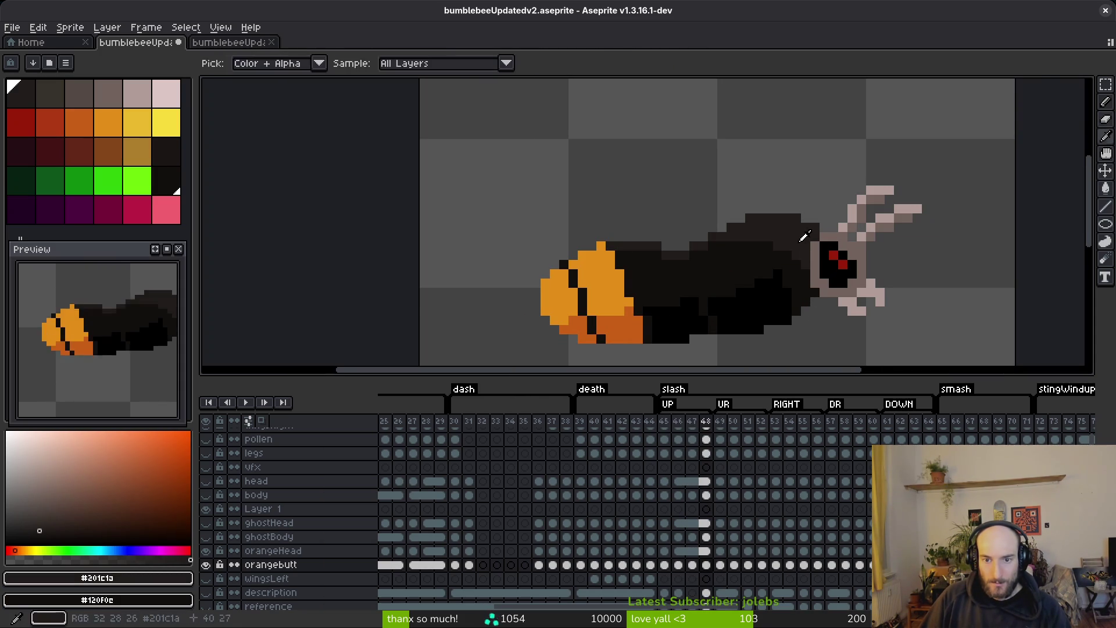
scroll(804, 252, up, 2)
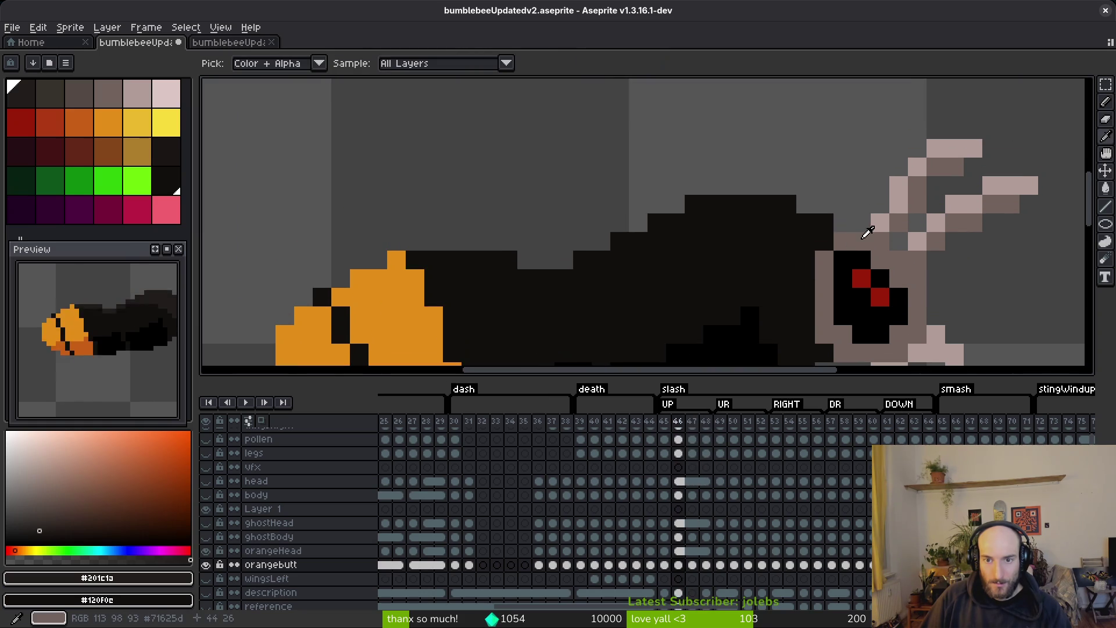
key(Left)
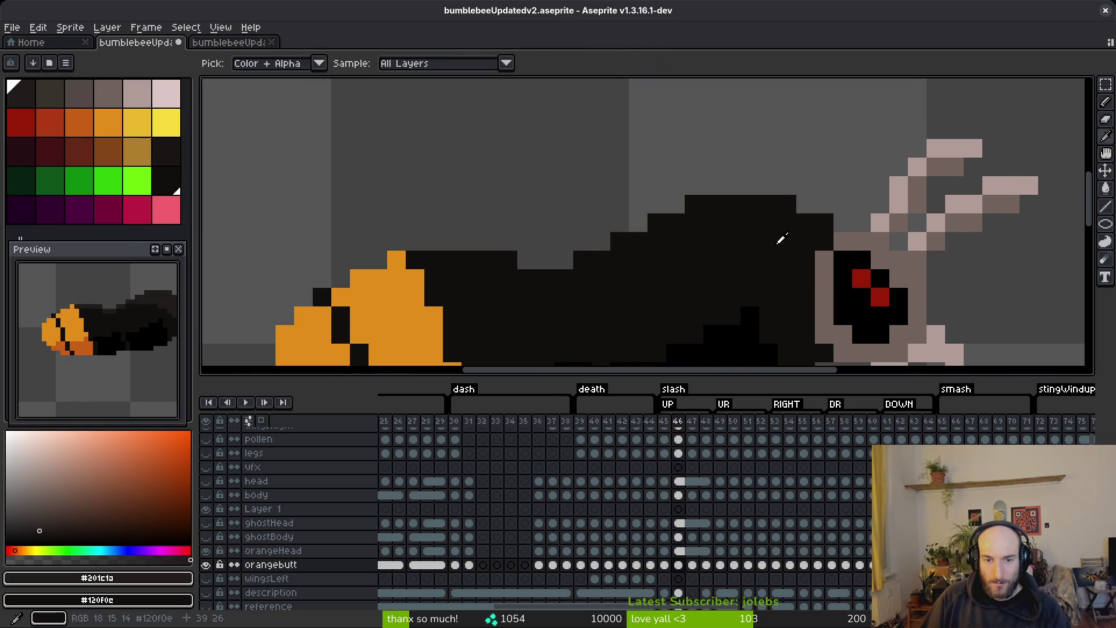
click(669, 251)
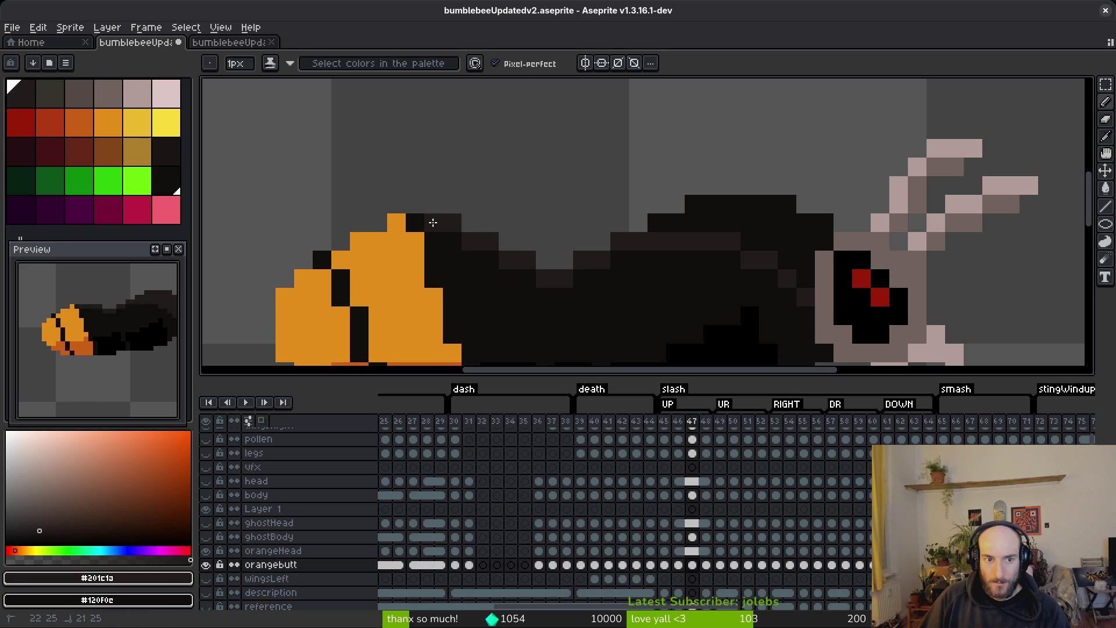
- Step through frames 46 to 51 to check the back shading
scroll(642, 289, down, 4)
key(Right)
scroll(482, 256, up, 5)
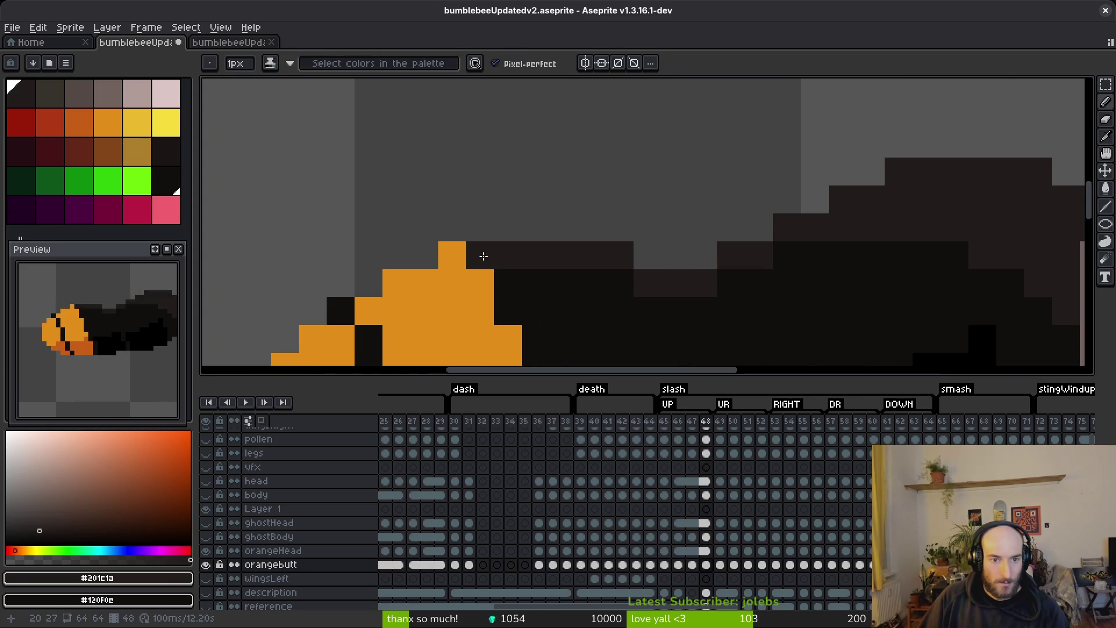
scroll(593, 316, down, 4)
key(Right)
key(Right)
scroll(613, 270, up, 4)
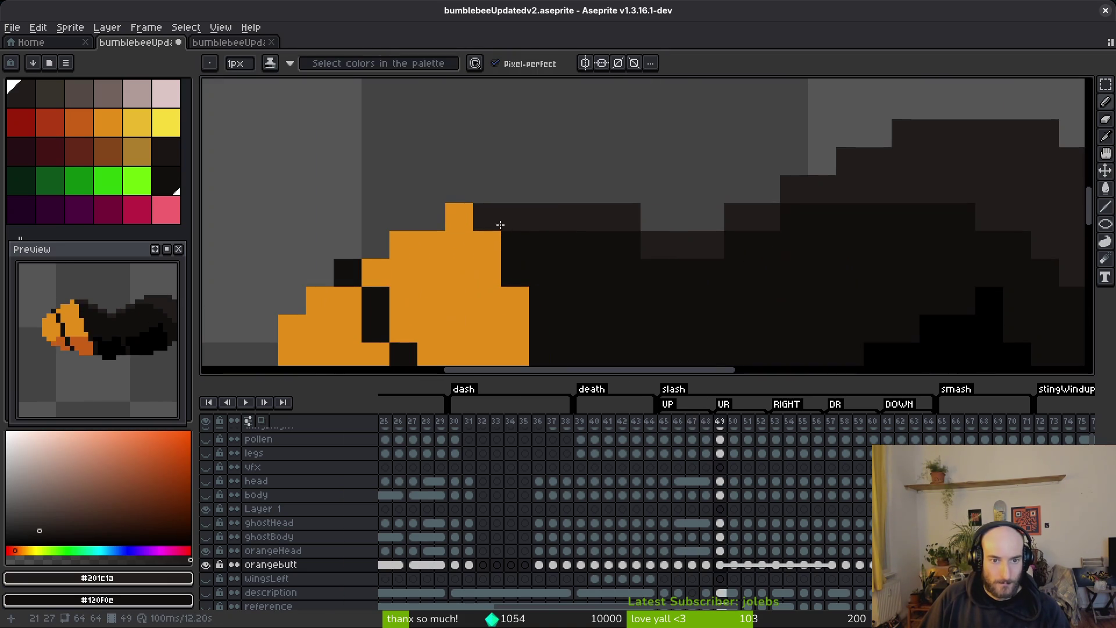
scroll(605, 268, down, 4)
key(Left)
key(Right)
key(Right)
key(Left)
key(Left)
key(Left)
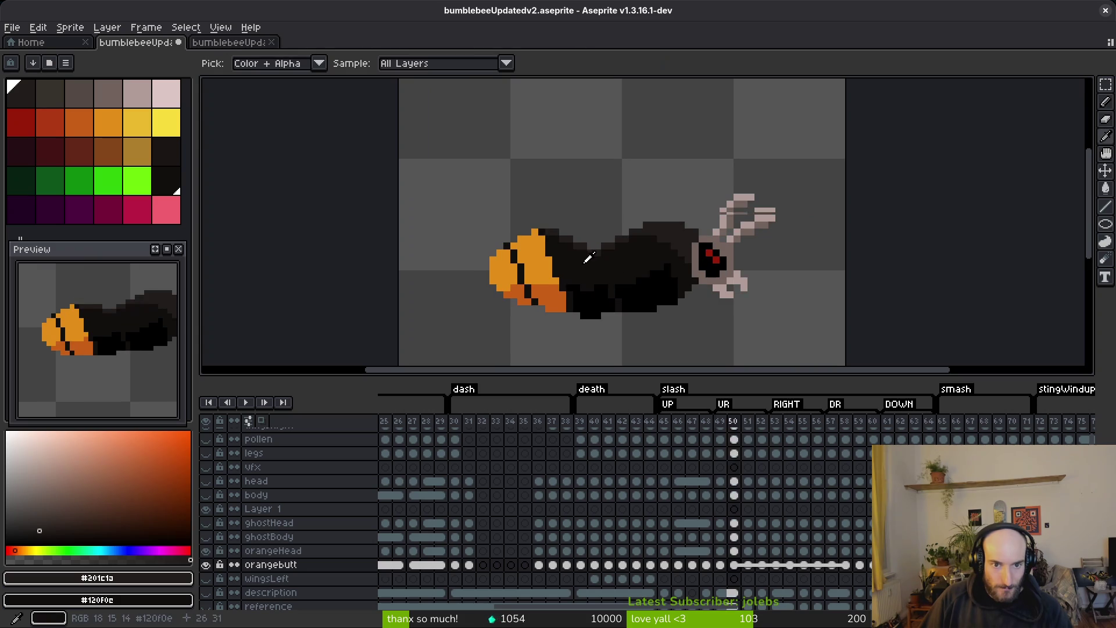
key(Right)
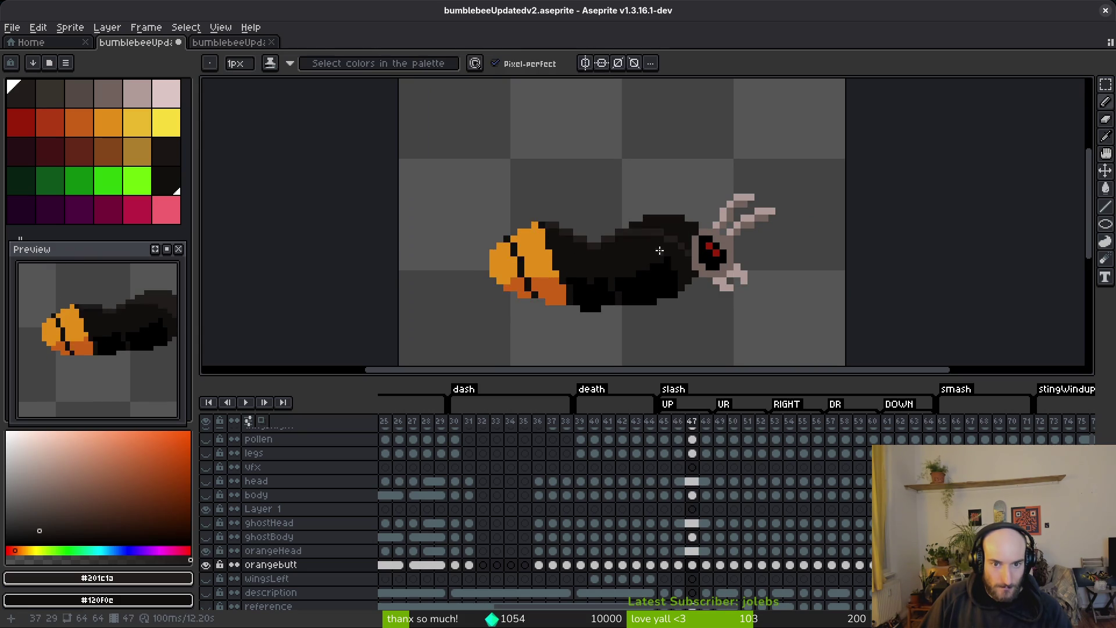
scroll(661, 248, up, 6)
- Compare the shading across frames 46 to 48 with Paint Bucket and eyedropper, then pan to see the whole bee
key(g)
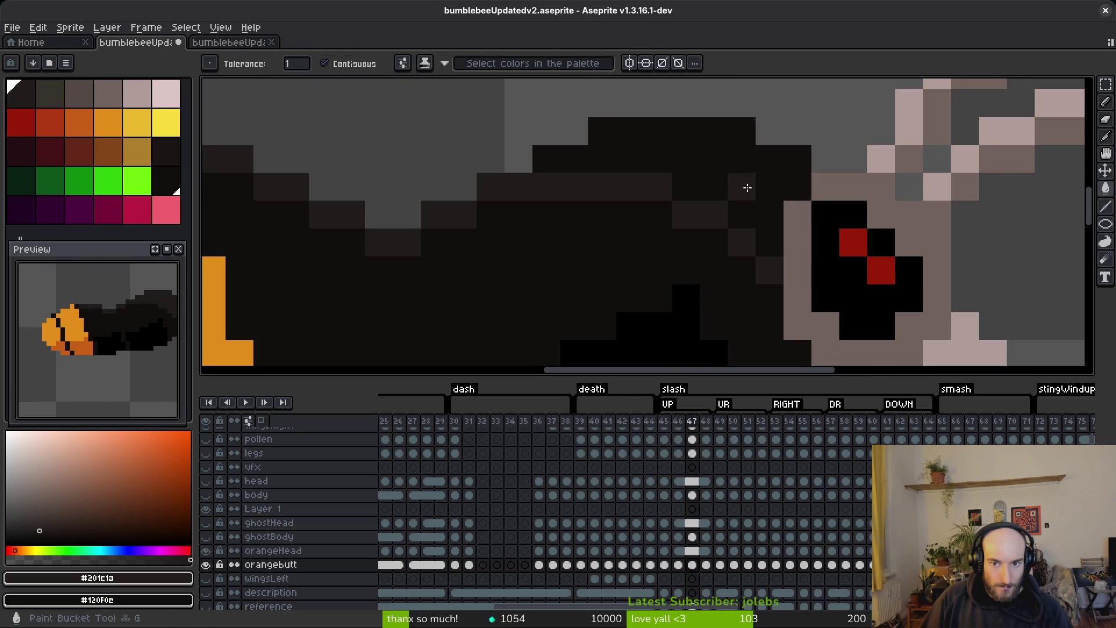
key(Left)
scroll(743, 184, down, 5)
scroll(761, 217, up, 5)
key(Right)
key(i)
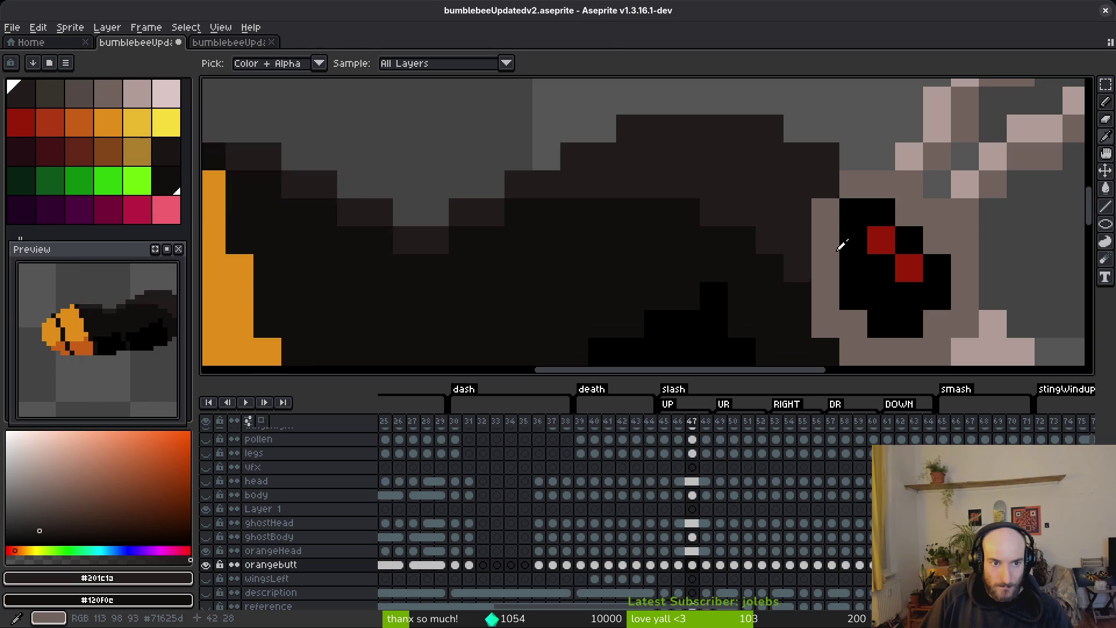
key(Left)
key(g)
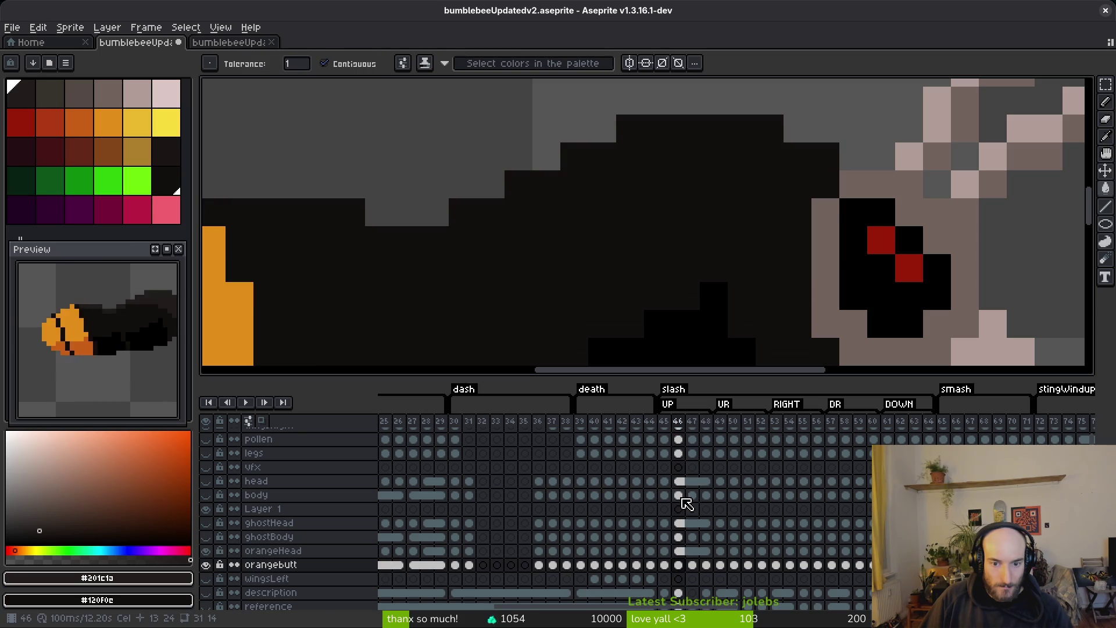
key(i)
key(Right)
key(Right)
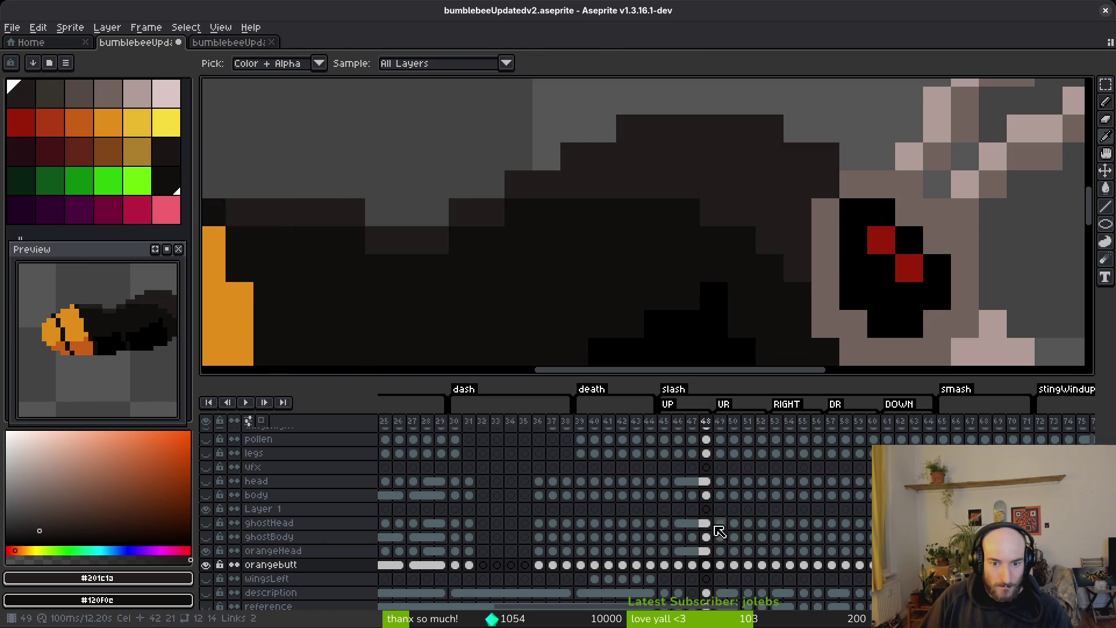
scroll(634, 291, down, 2)
key(g)
drag(634, 291, 688, 225)
- Compare the orangebutt cels at frames 46, 47 and 48
click(706, 495)
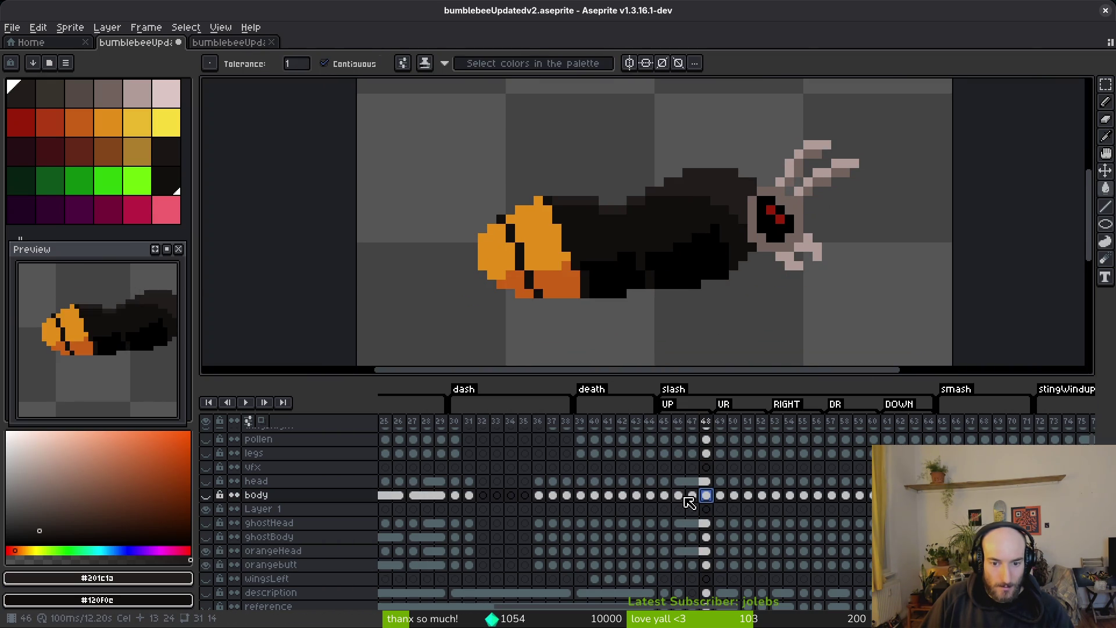
click(707, 565)
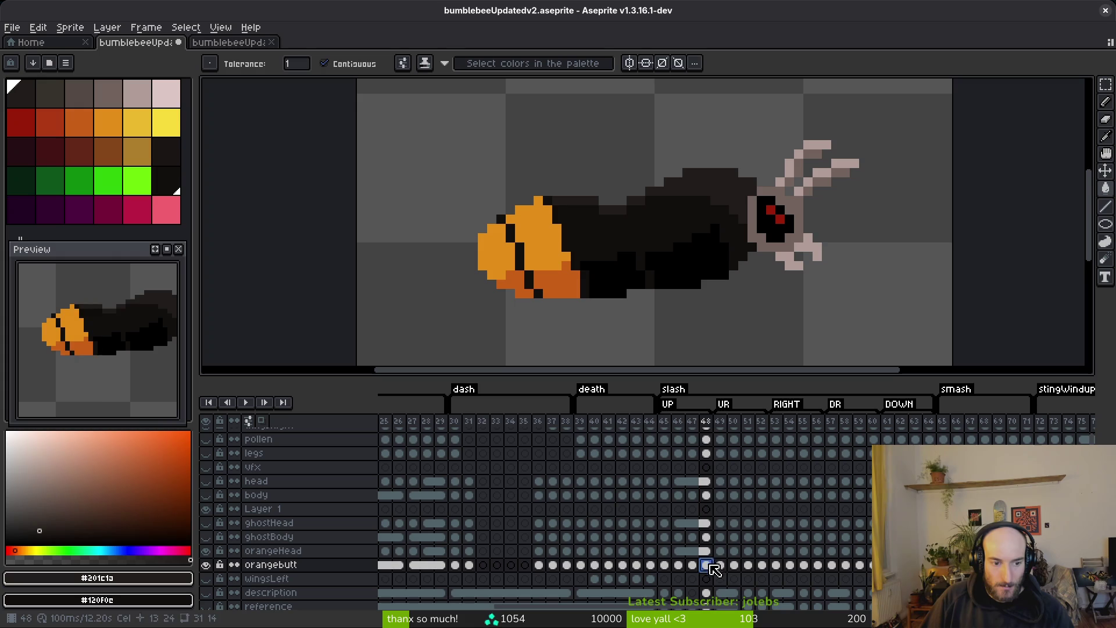
click(679, 565)
click(707, 565)
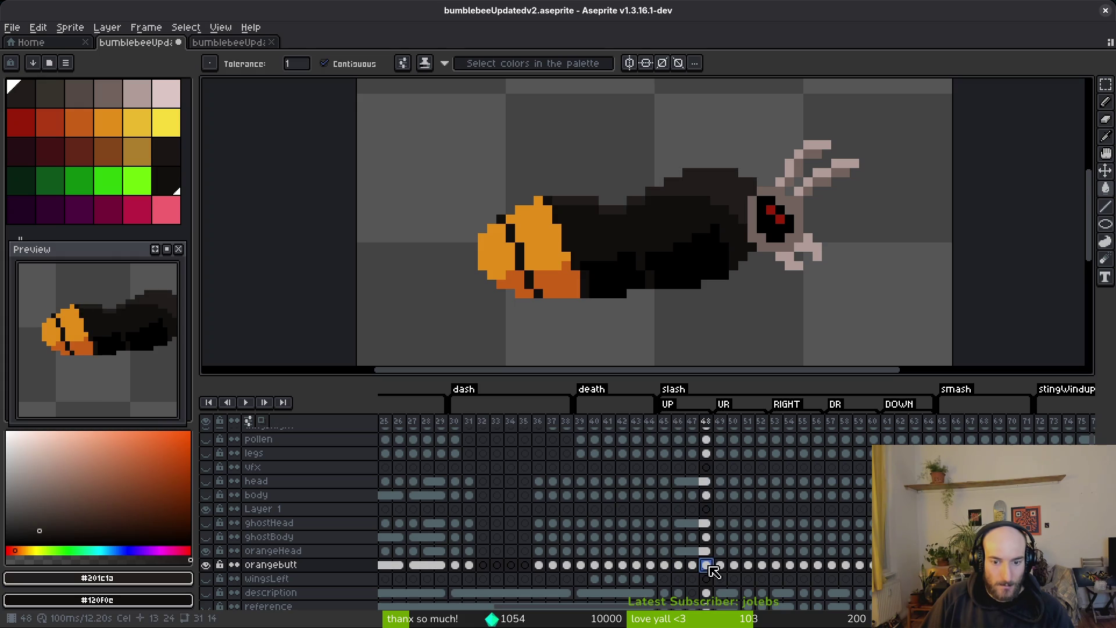
click(680, 565)
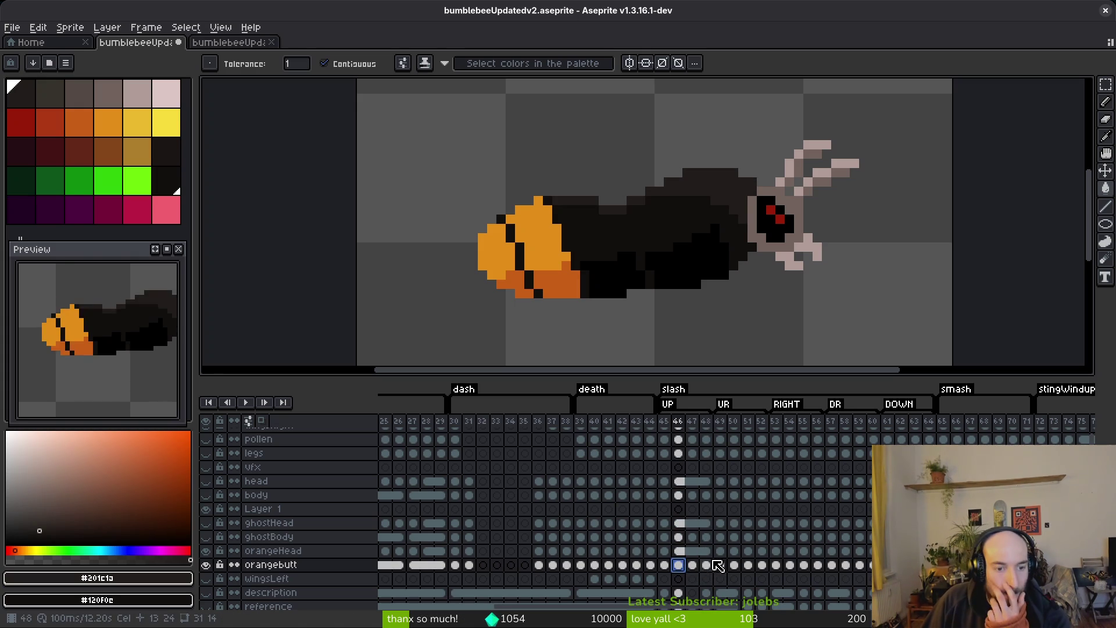
click(706, 565)
click(692, 565)
click(678, 565)
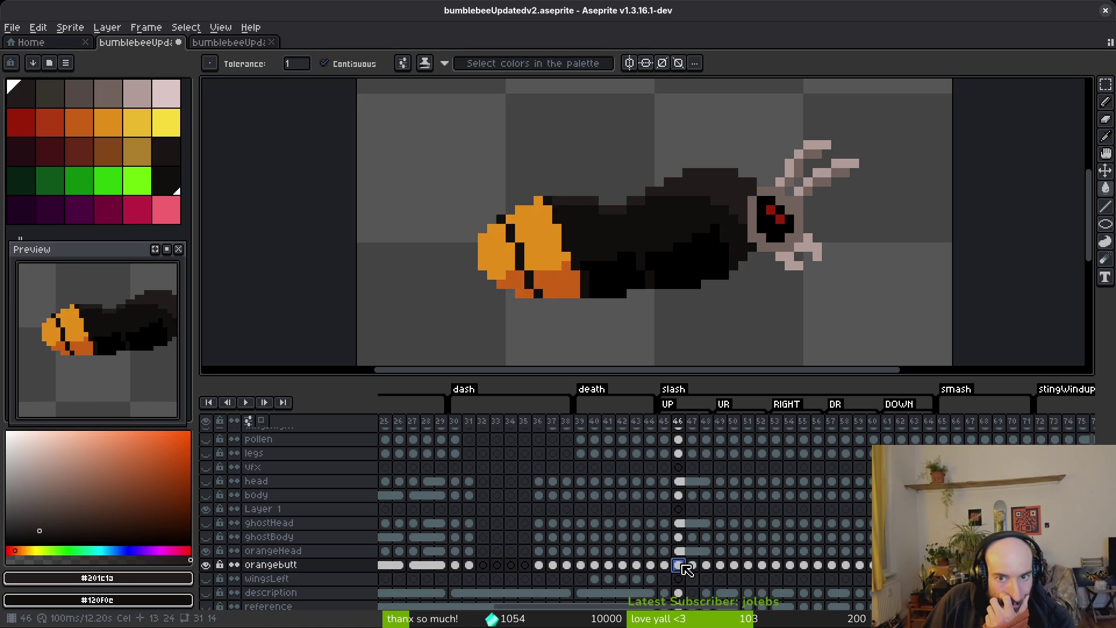
click(706, 566)
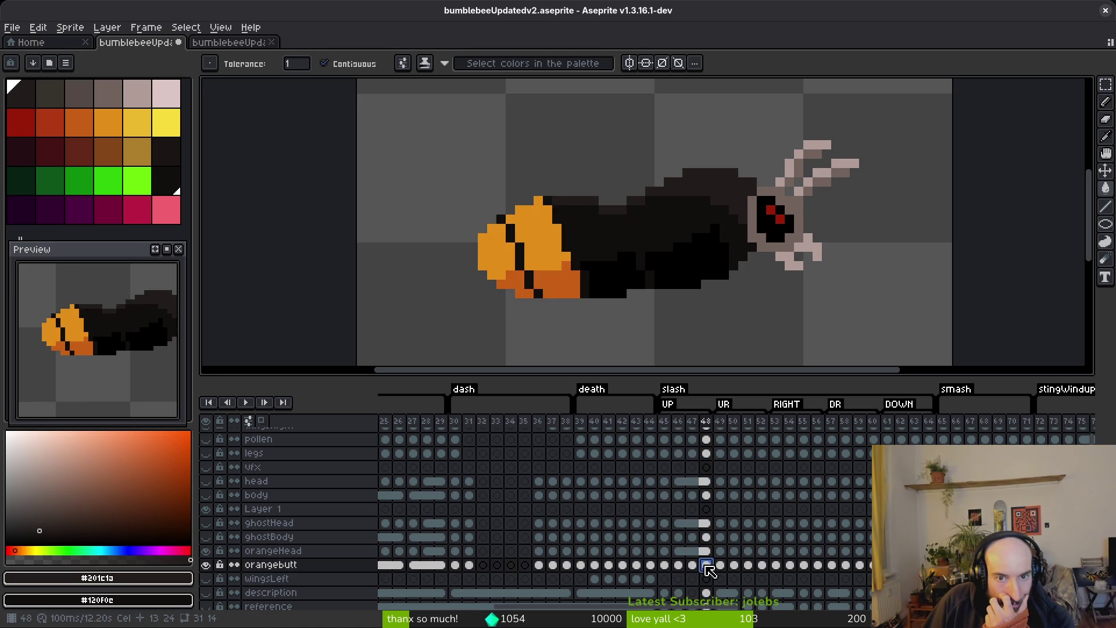
- Show the body layer and link the body-to-orangebutt cels across frames 46–48
click(679, 537)
click(683, 499)
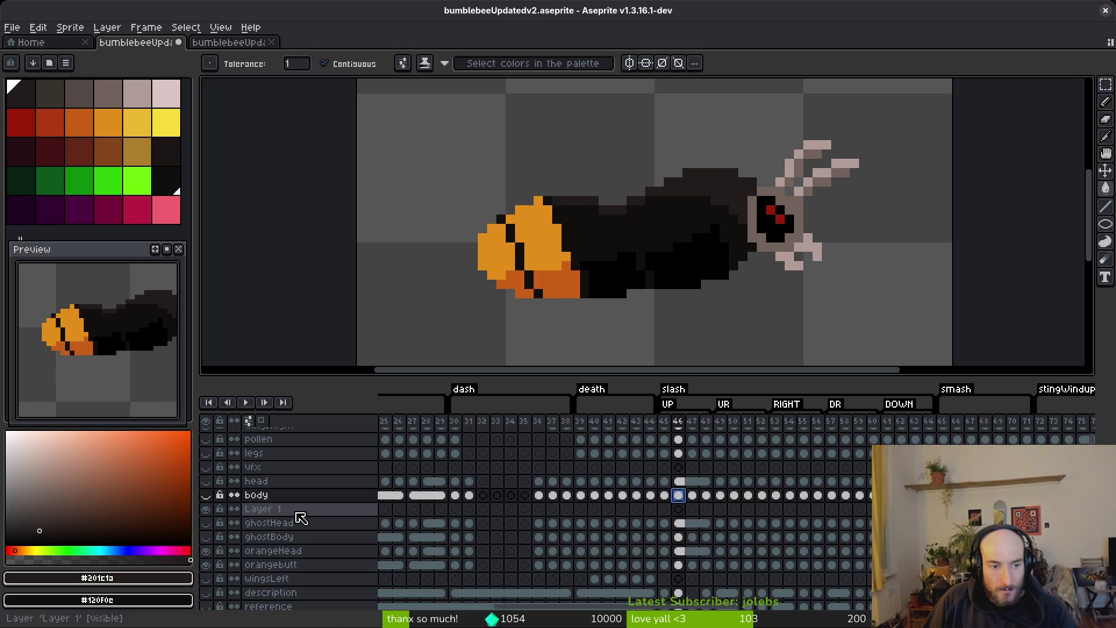
click(206, 495)
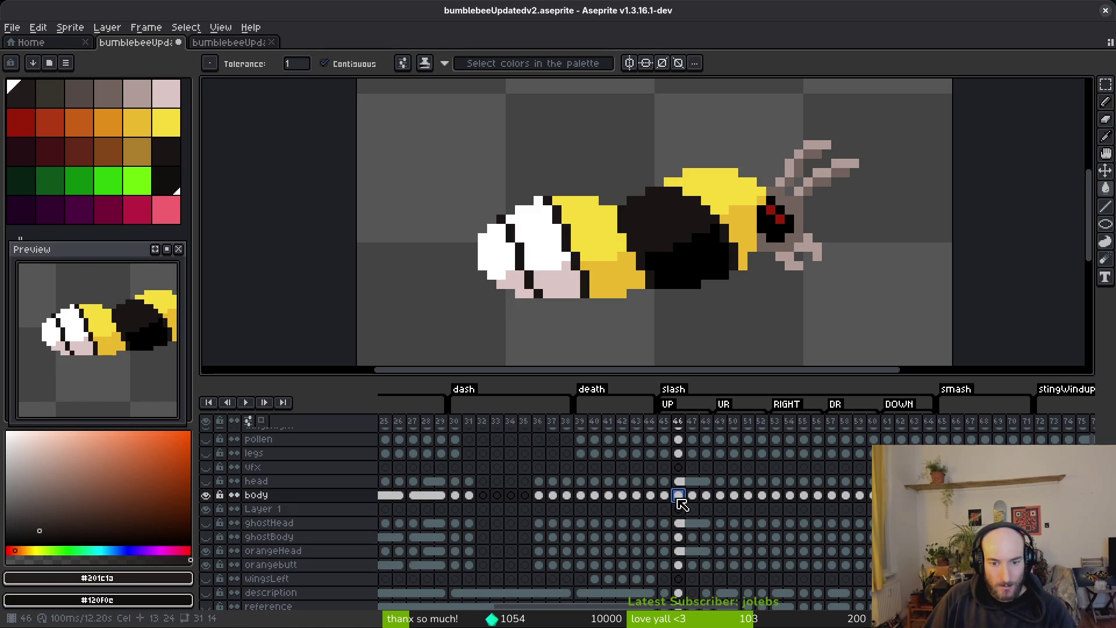
click(709, 497)
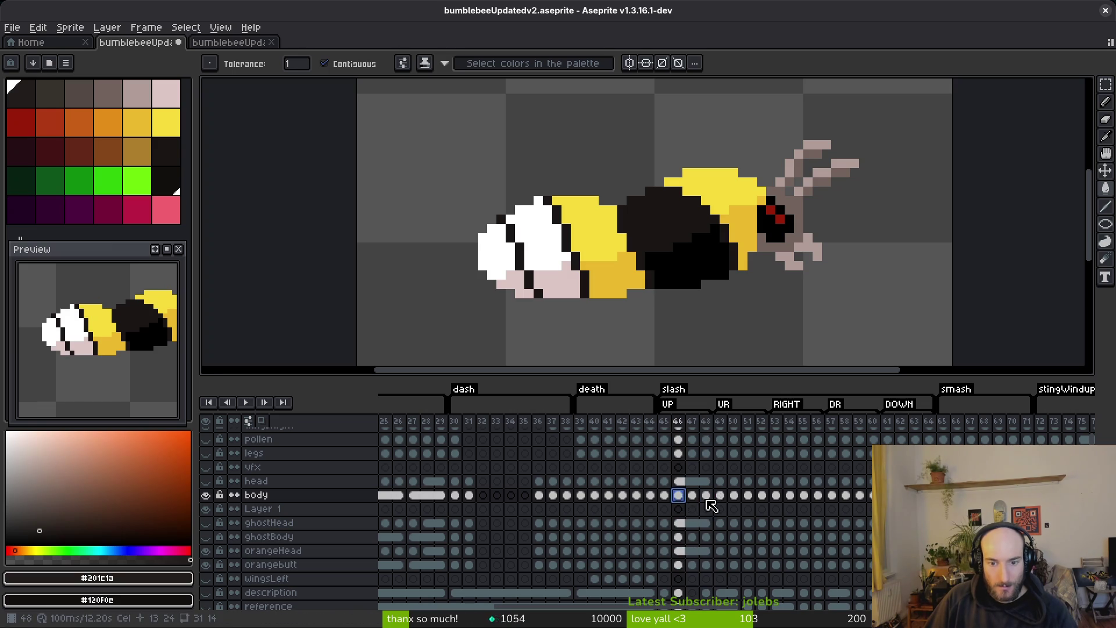
shift+click(680, 537)
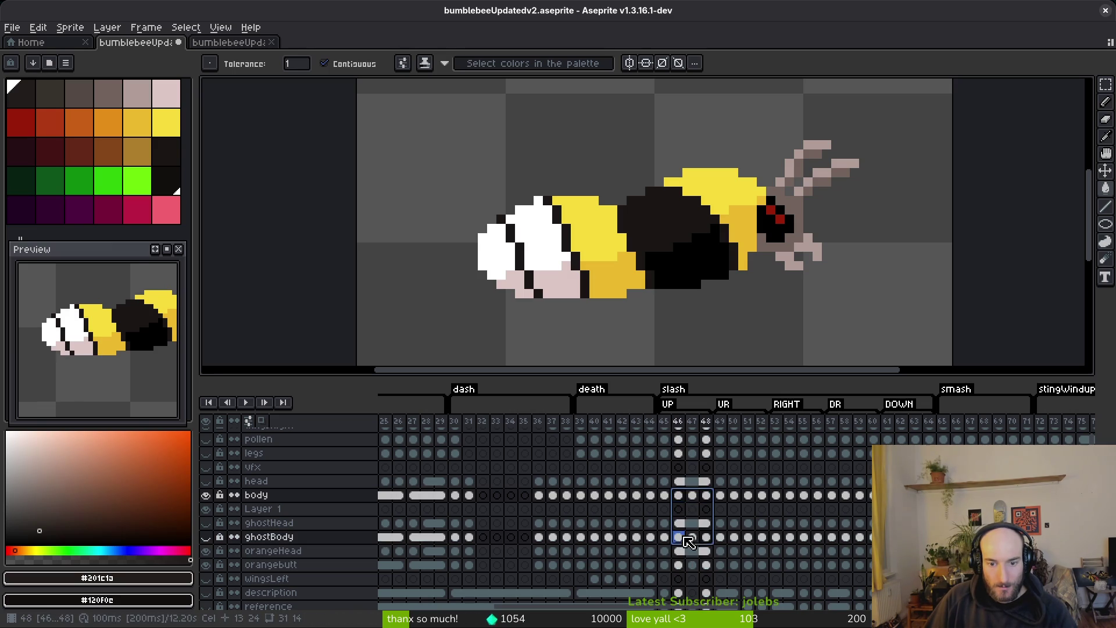
shift+click(679, 565)
right_click(684, 573)
click(721, 587)
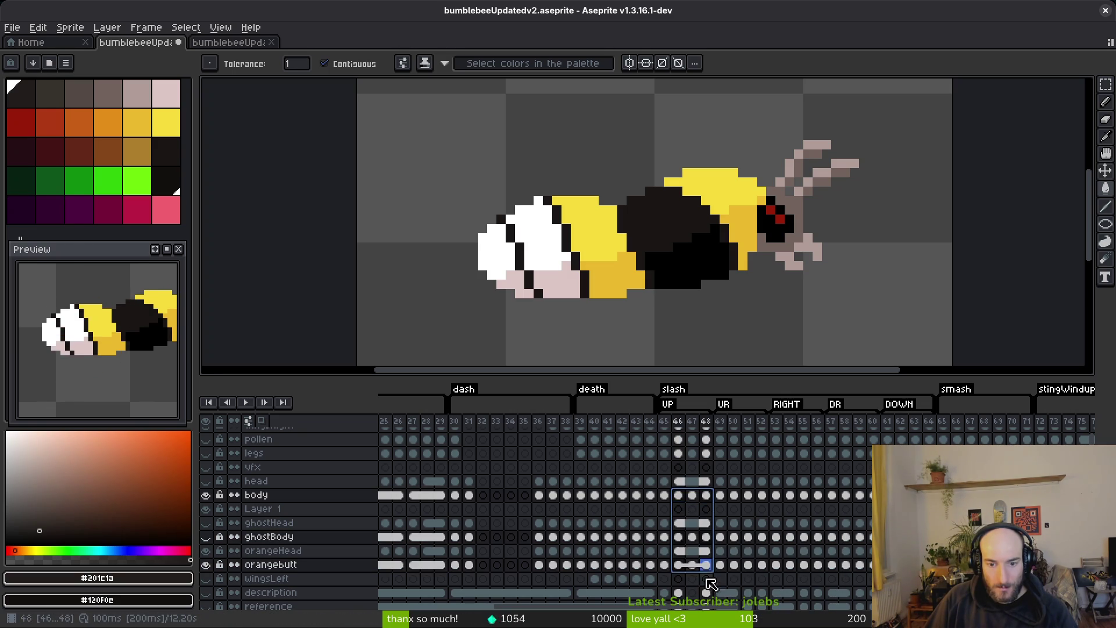
- Show the ghostBody layer and link its cels across frames 46–48
click(678, 537)
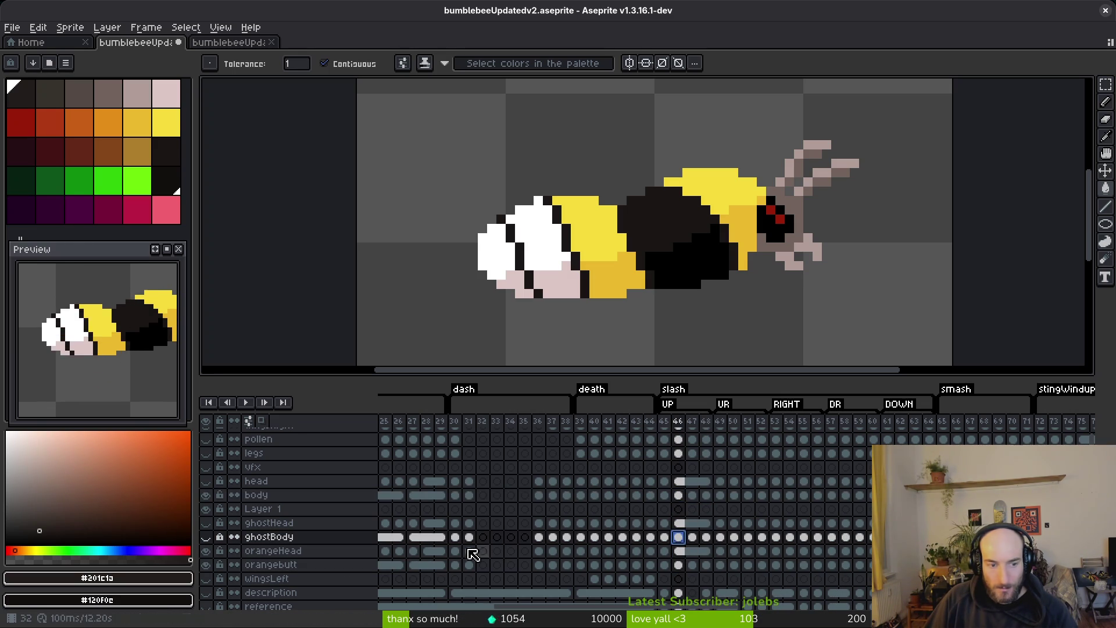
click(208, 538)
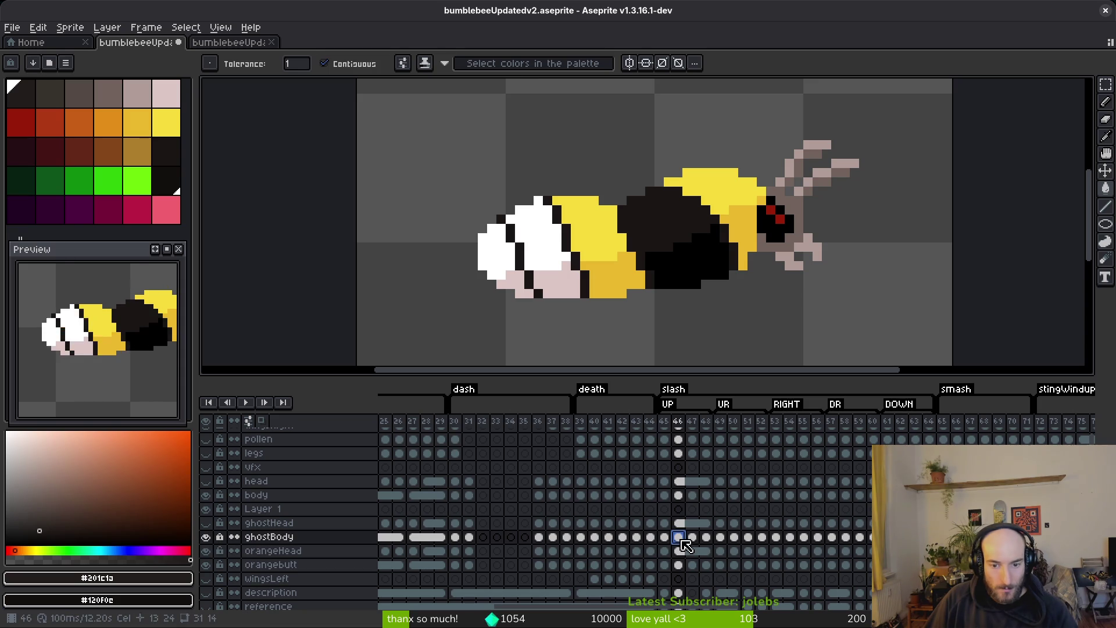
shift+click(707, 536)
right_click(691, 543)
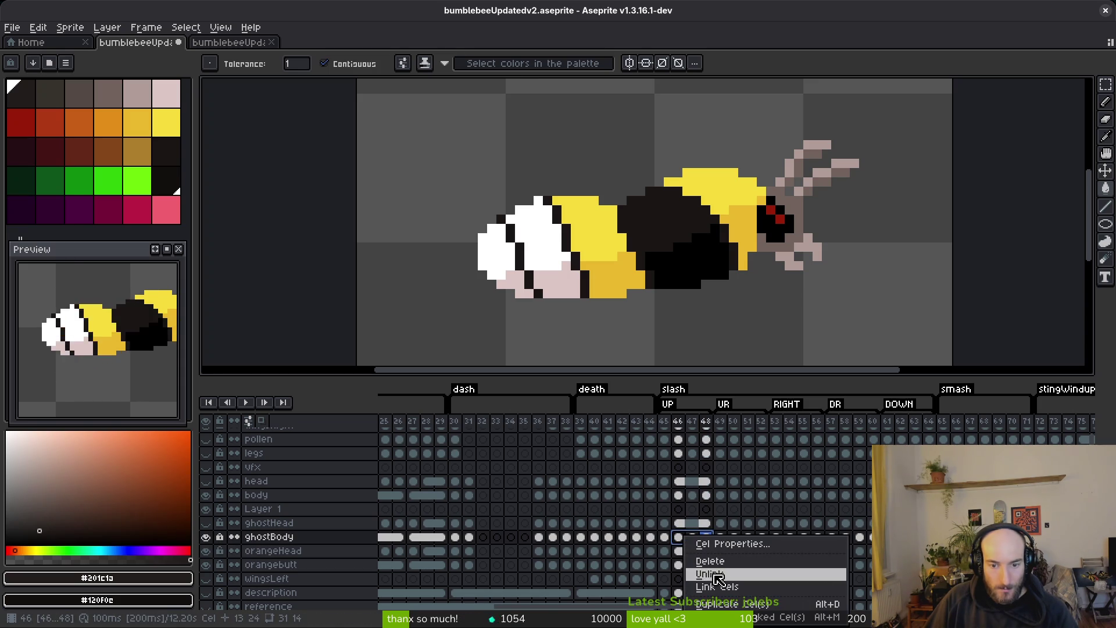
click(721, 589)
click(679, 537)
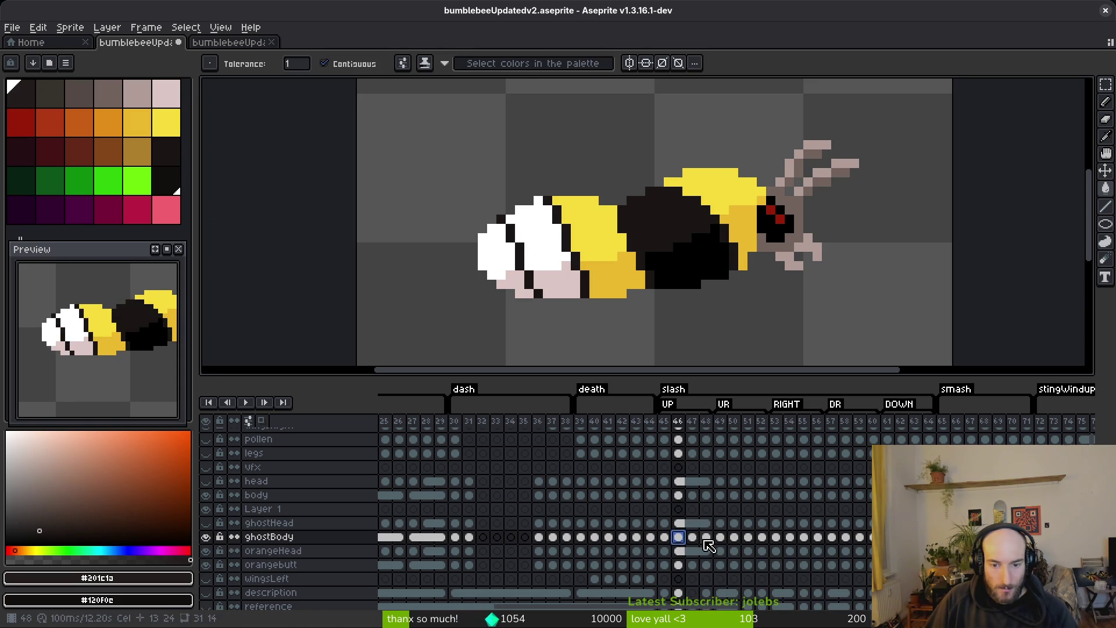
shift+click(707, 537)
right_click(681, 544)
click(713, 589)
- Hide the yellow body and pink ghostBody layers again, then go to frame 45
click(679, 495)
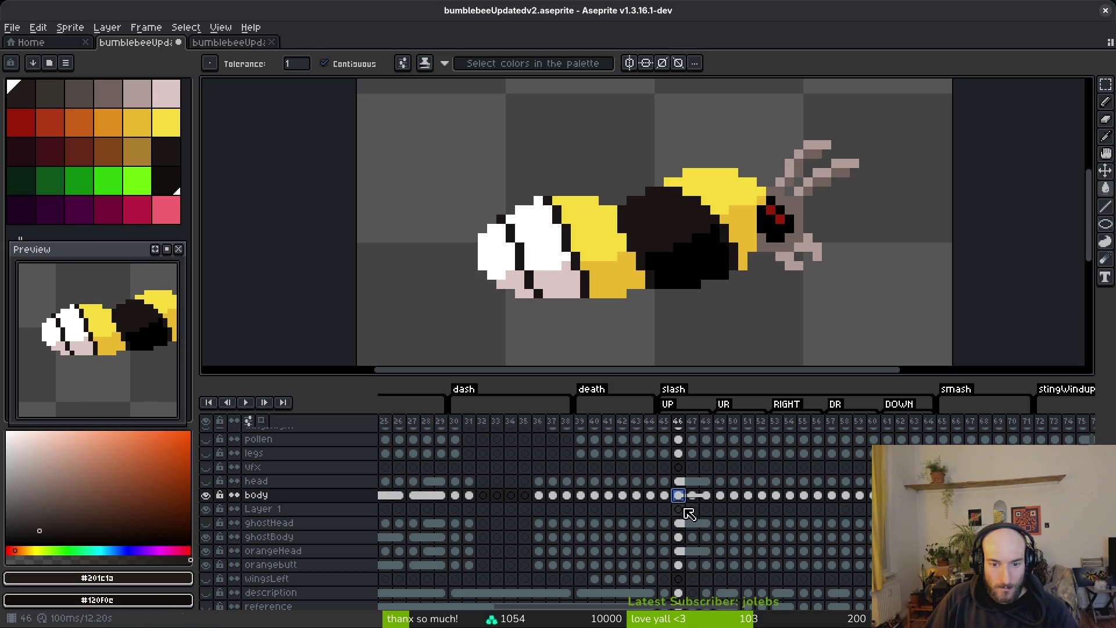
click(206, 495)
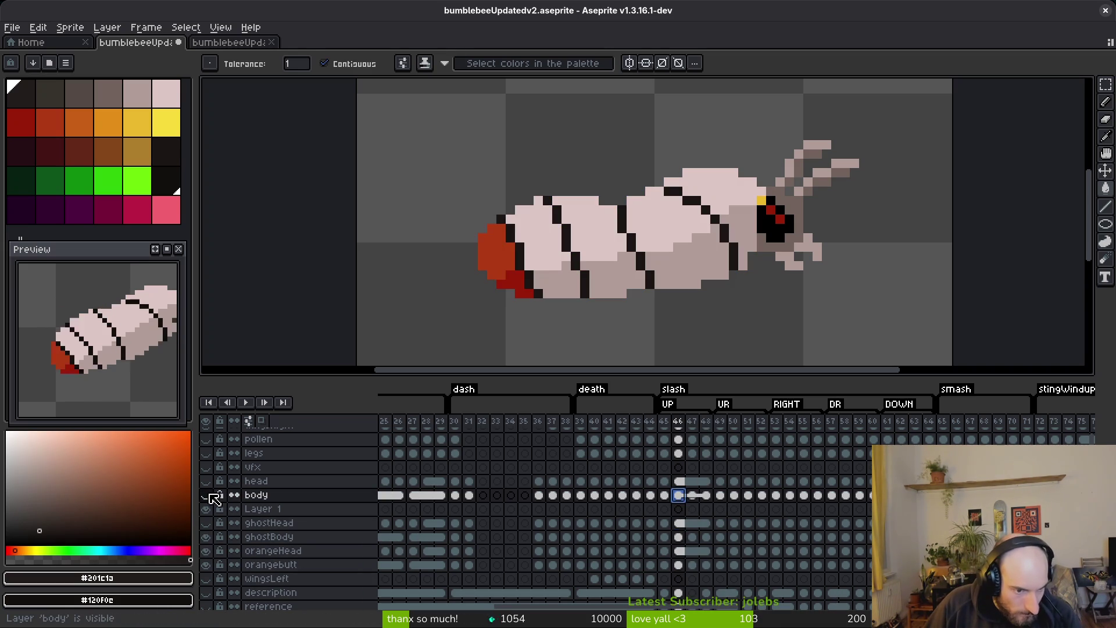
click(206, 537)
key(Left)
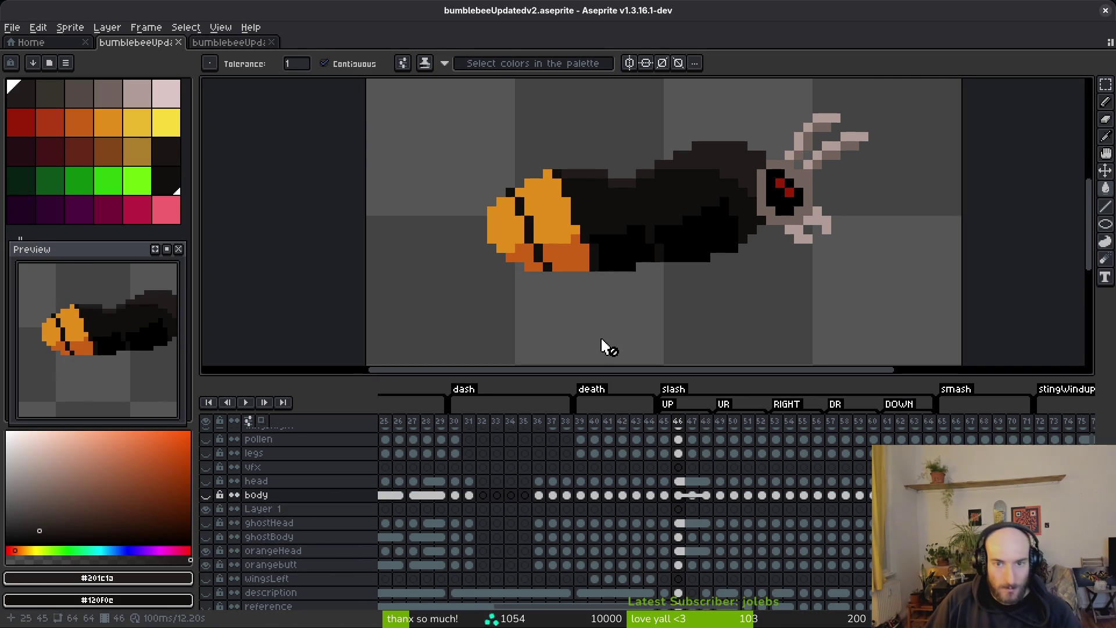
- In frame 45 on orangebutt, outline the back shading with the Pencil and fill it with the lighter dark tone
scroll(699, 230, up, 2)
key(b)
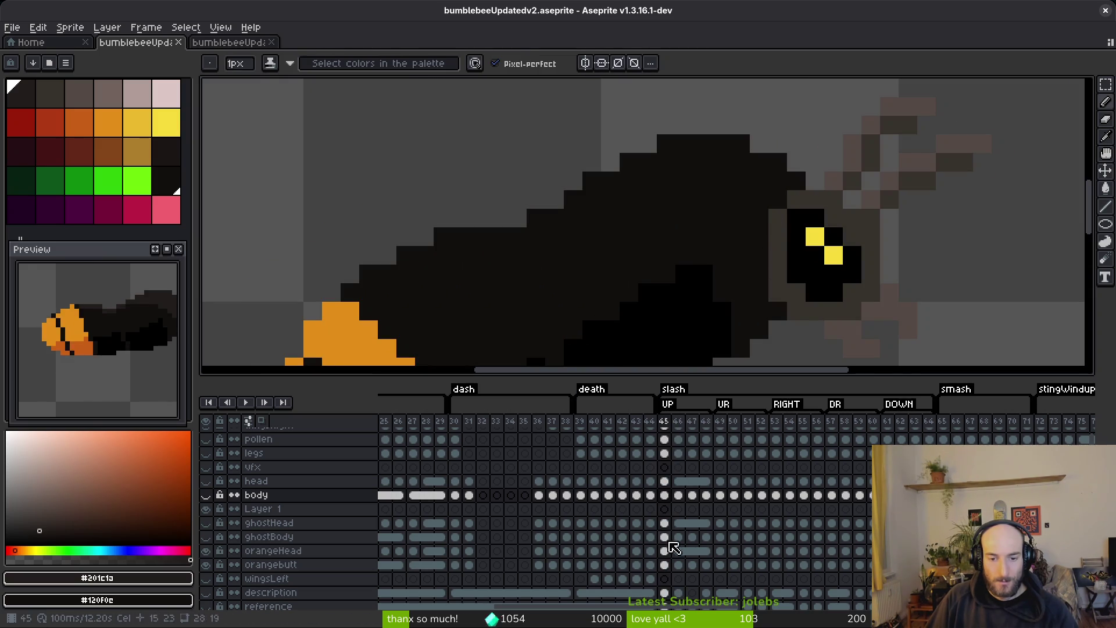
click(664, 565)
mouse_move(731, 215)
mouse_down()
mouse_move(716, 201)
mouse_move(618, 195)
mouse_move(731, 180)
mouse_up()
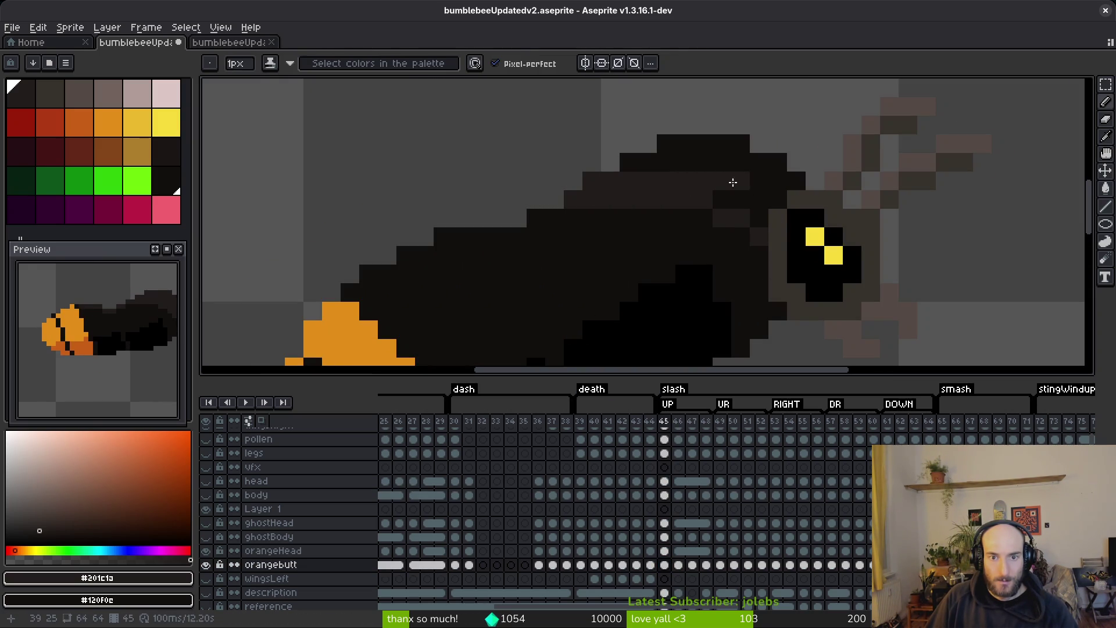
key(g)
click(778, 200)
key(b)
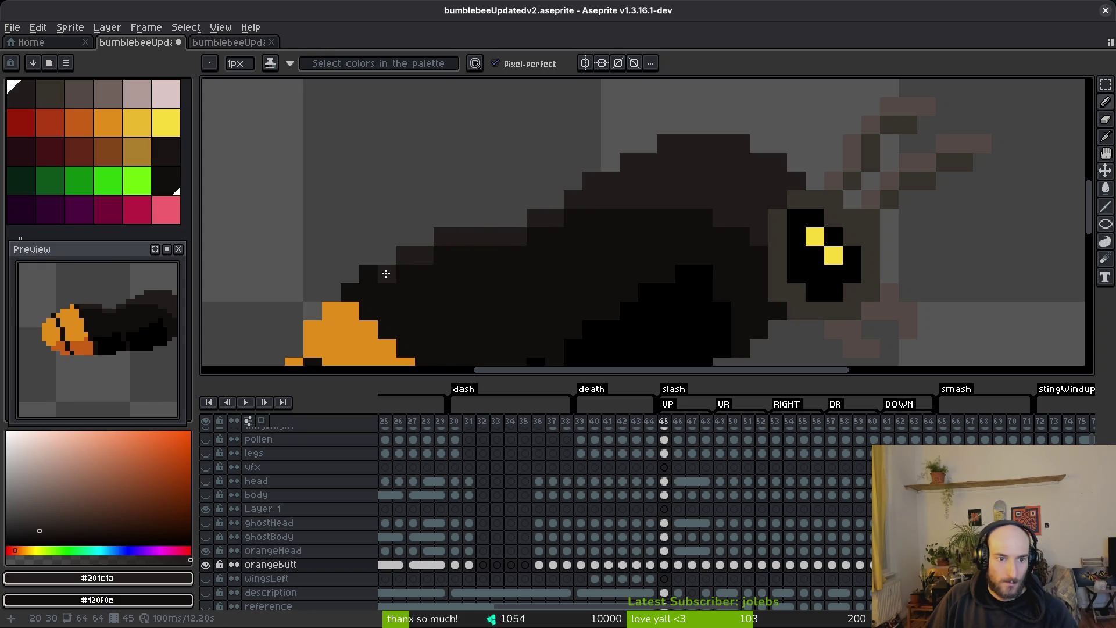
- Play the animation to check the new back shading
scroll(640, 258, up, 1)
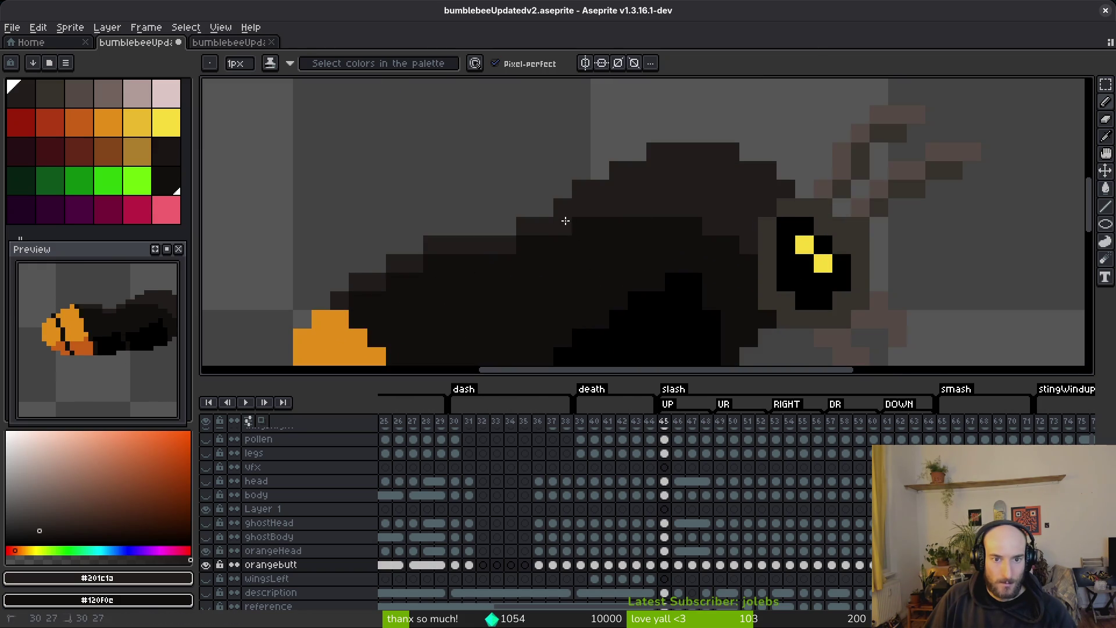
scroll(728, 245, down, 2)
key(i)
key(Return)
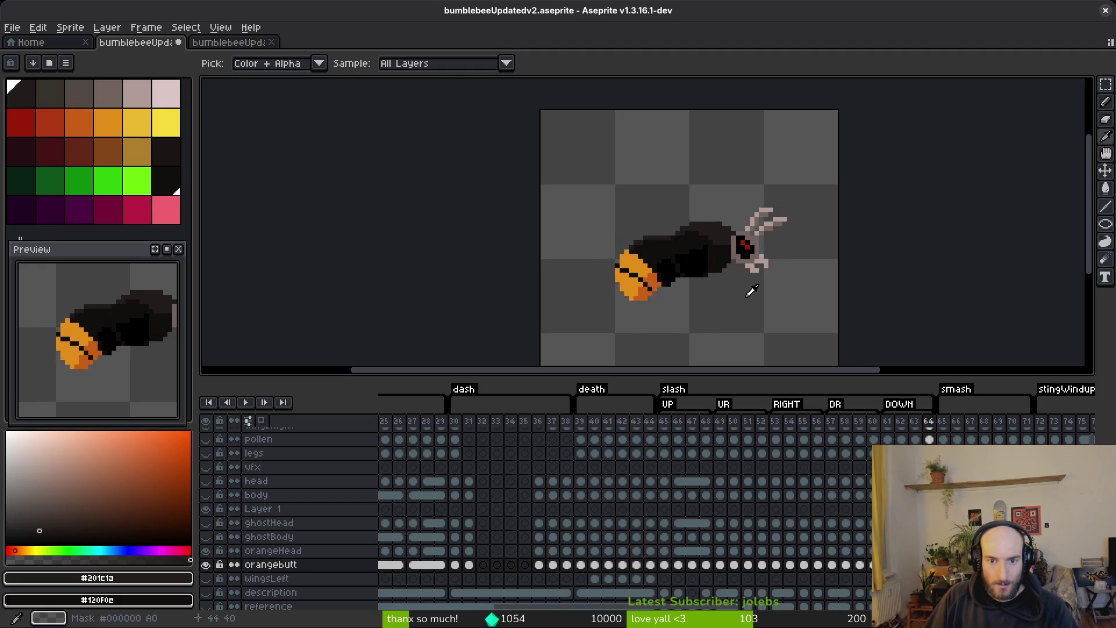
- Pick black from the sprite and paint pixels on the bee's lower-right underside
alt+click(705, 253)
click(733, 274)
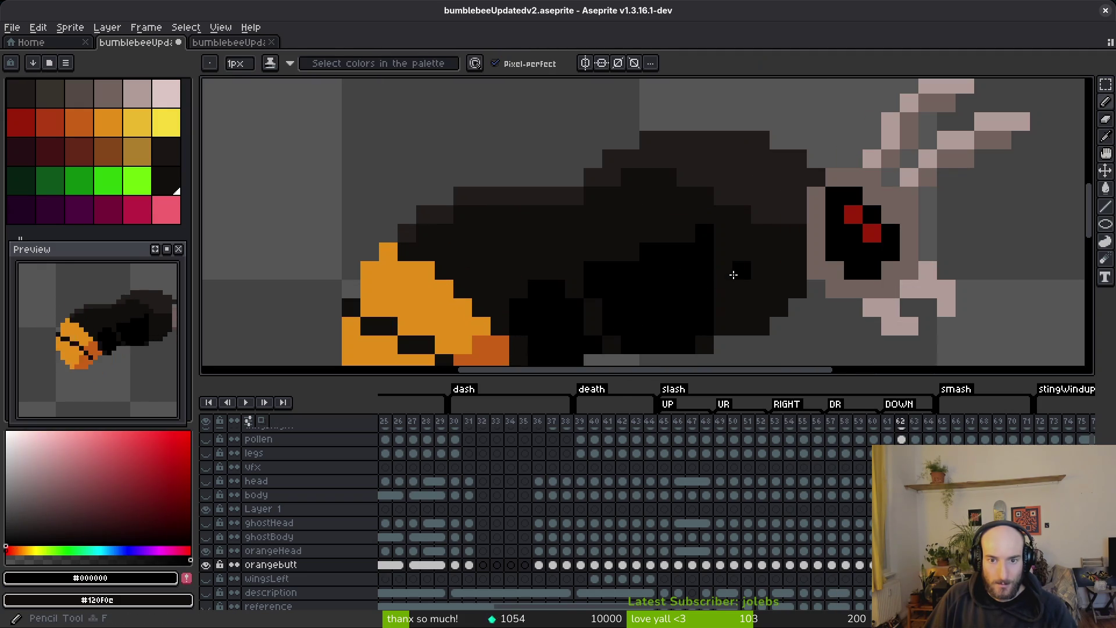
click(723, 270)
click(742, 289)
click(761, 317)
key(g)
scroll(749, 317, down, 3)
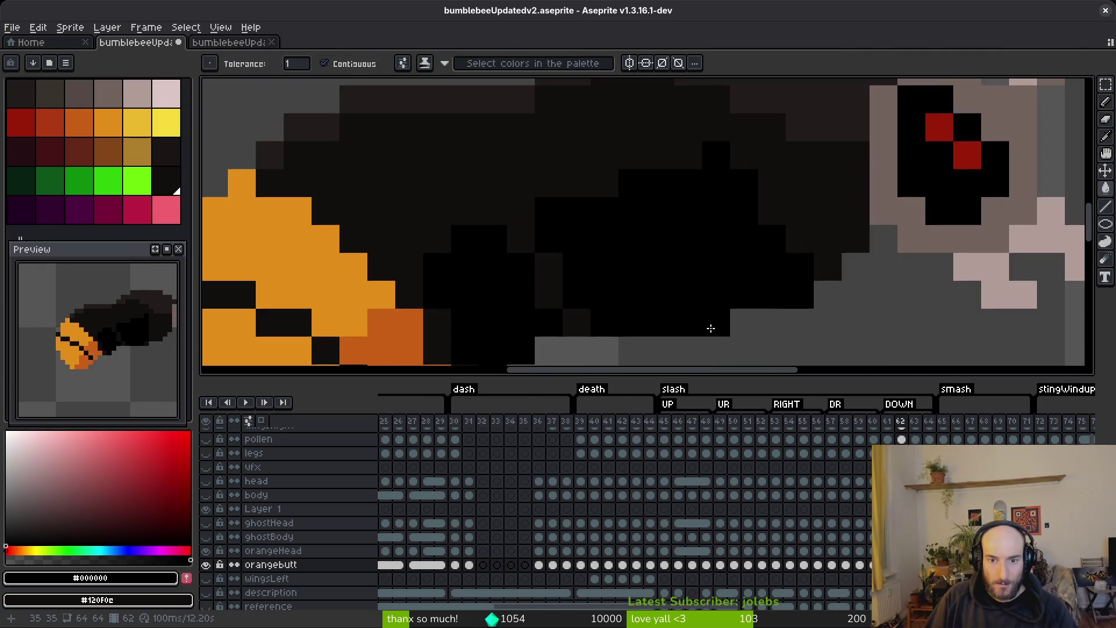
key(alt)
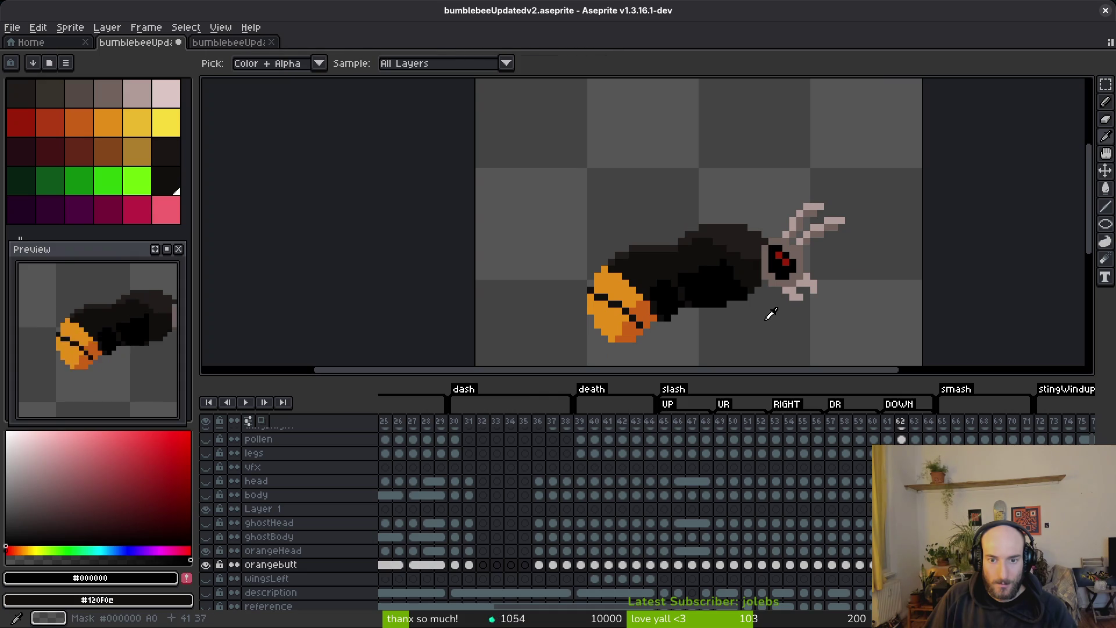
- Flip back and forth through frames 62–65 to compare the bee's poses
key(period)
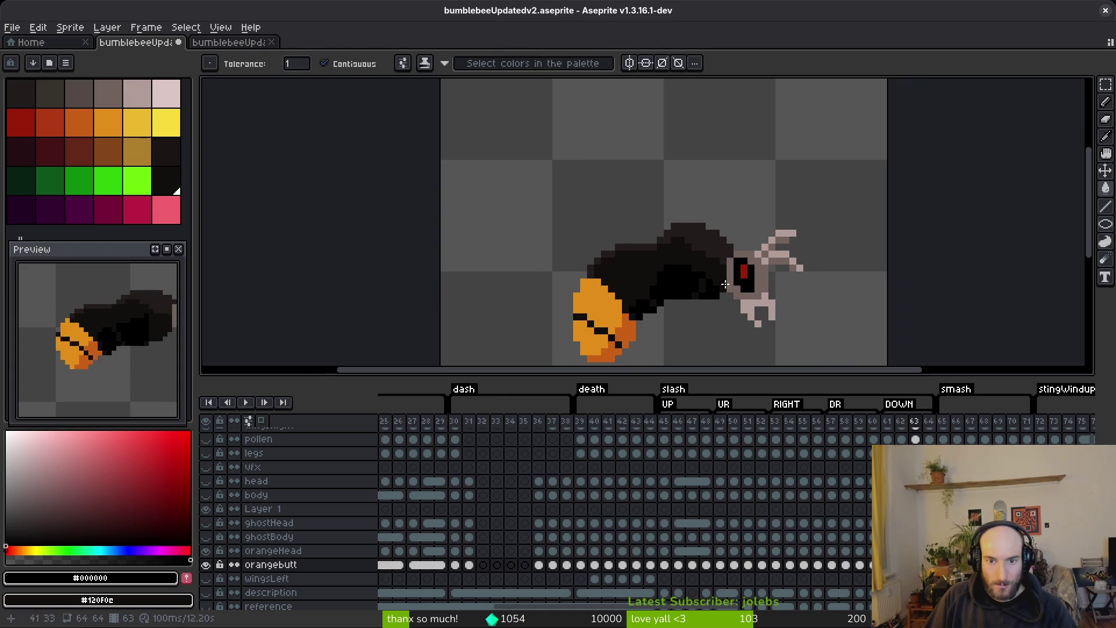
scroll(734, 285, up, 3)
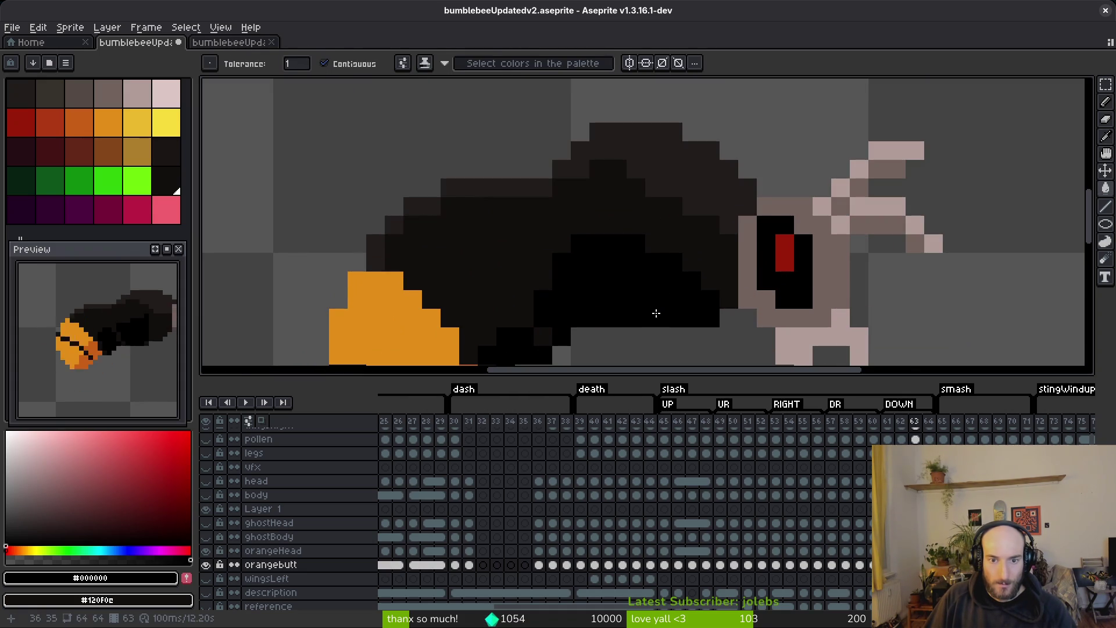
key(comma)
key(alt)
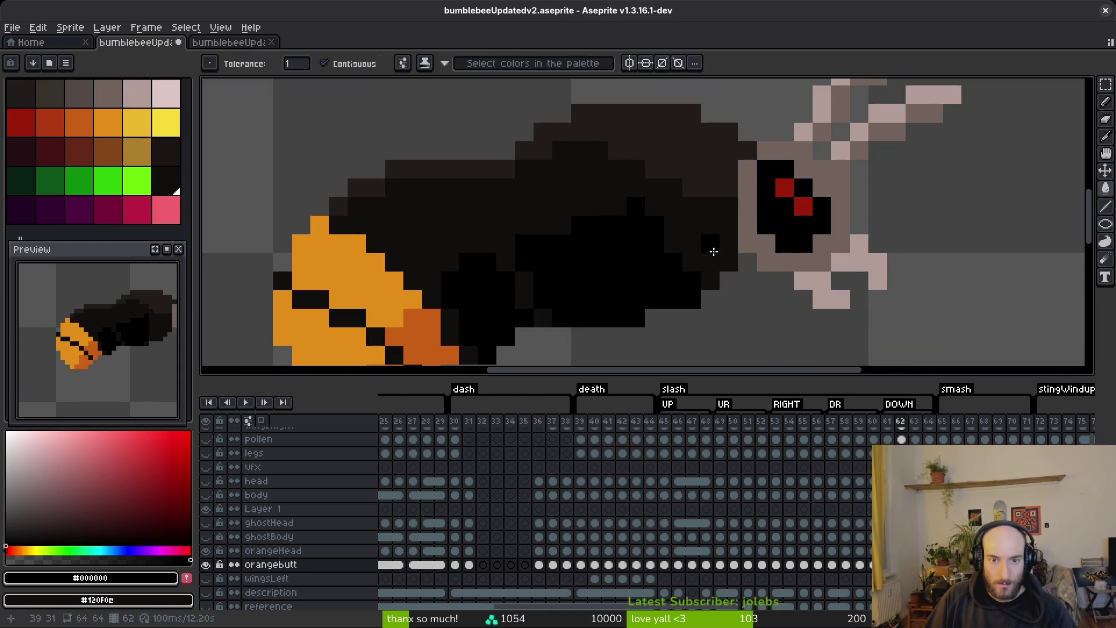
scroll(756, 291, down, 3)
key(period)
key(period)
scroll(762, 294, up, 3)
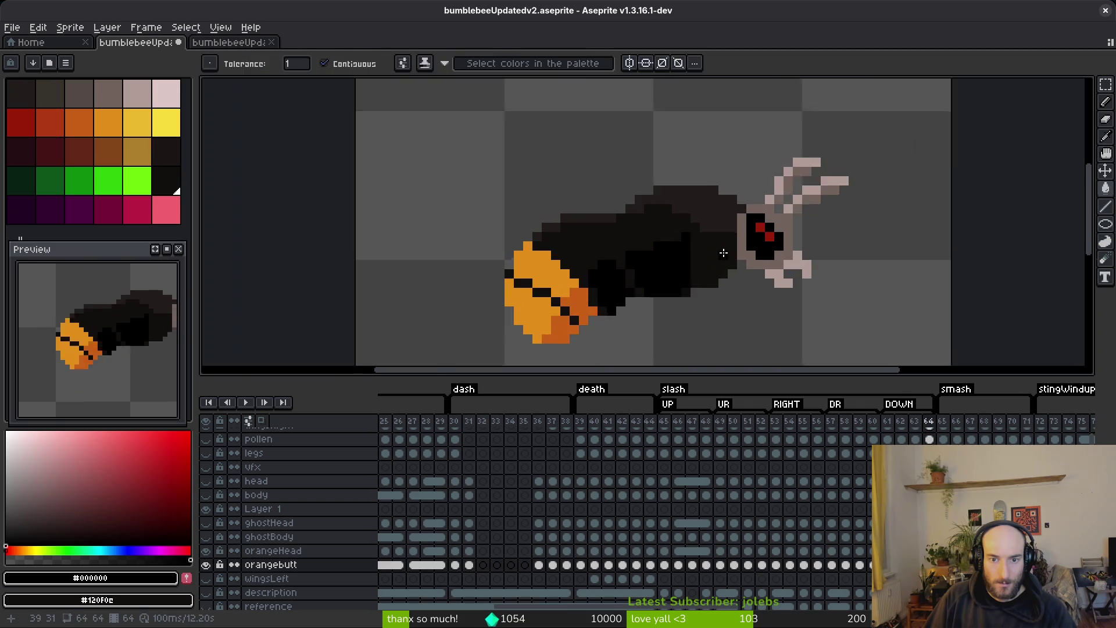
key(comma)
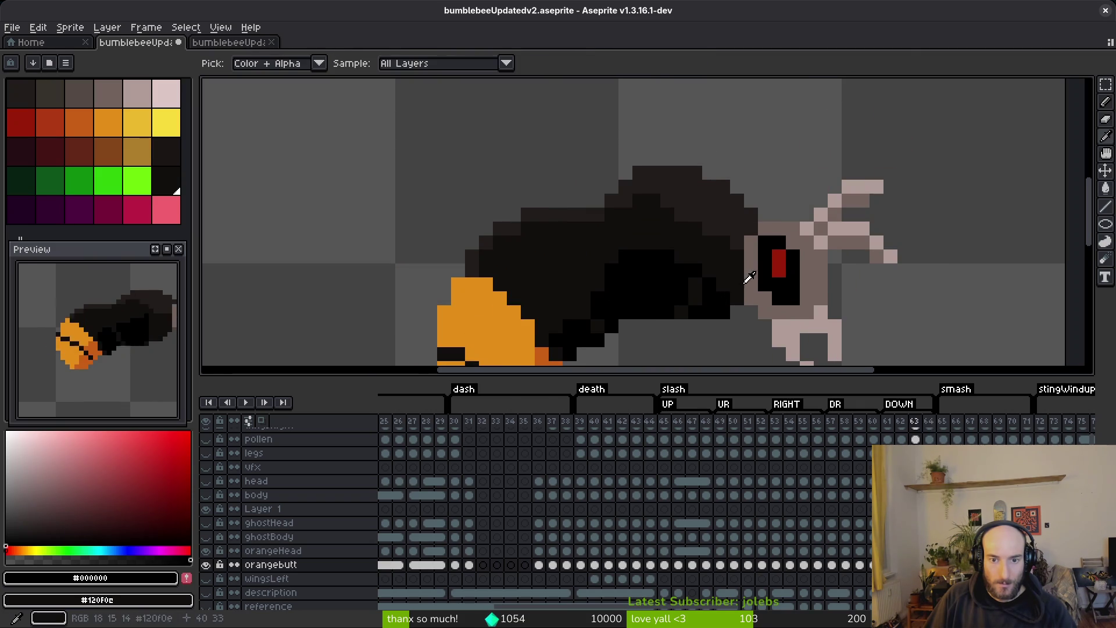
key(comma)
key(period)
key(comma)
key(period)
key(period)
key(period)
key(comma)
key(period)
key(comma)
key(period)
key(comma)
key(comma)
key(period)
key(period)
key(comma)
key(period)
key(comma)
key(period)
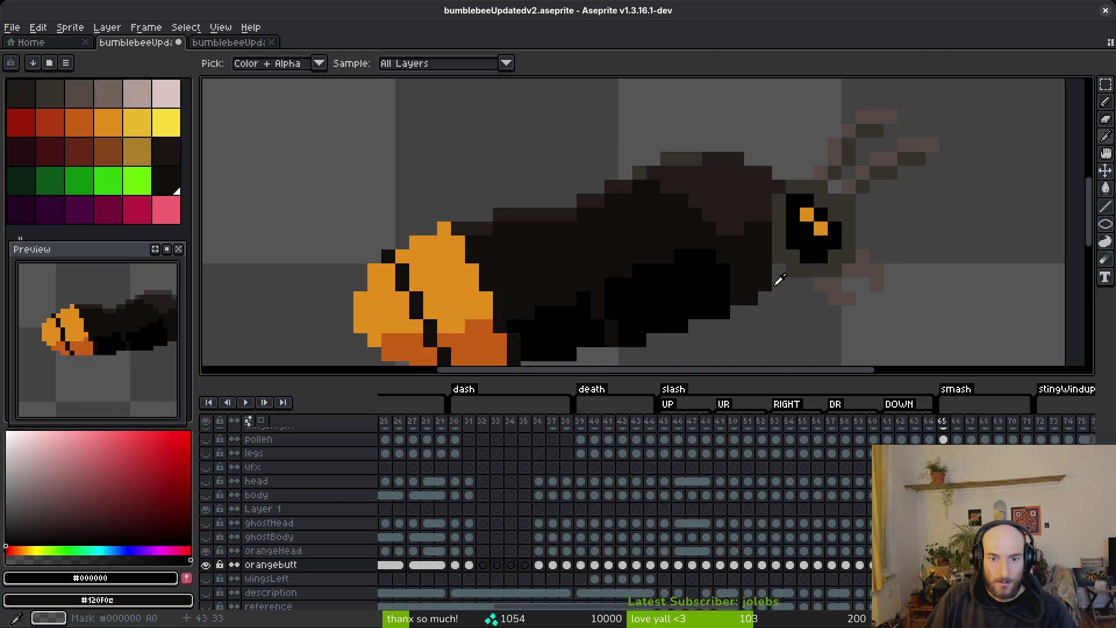
key(comma)
scroll(656, 246, up, 2)
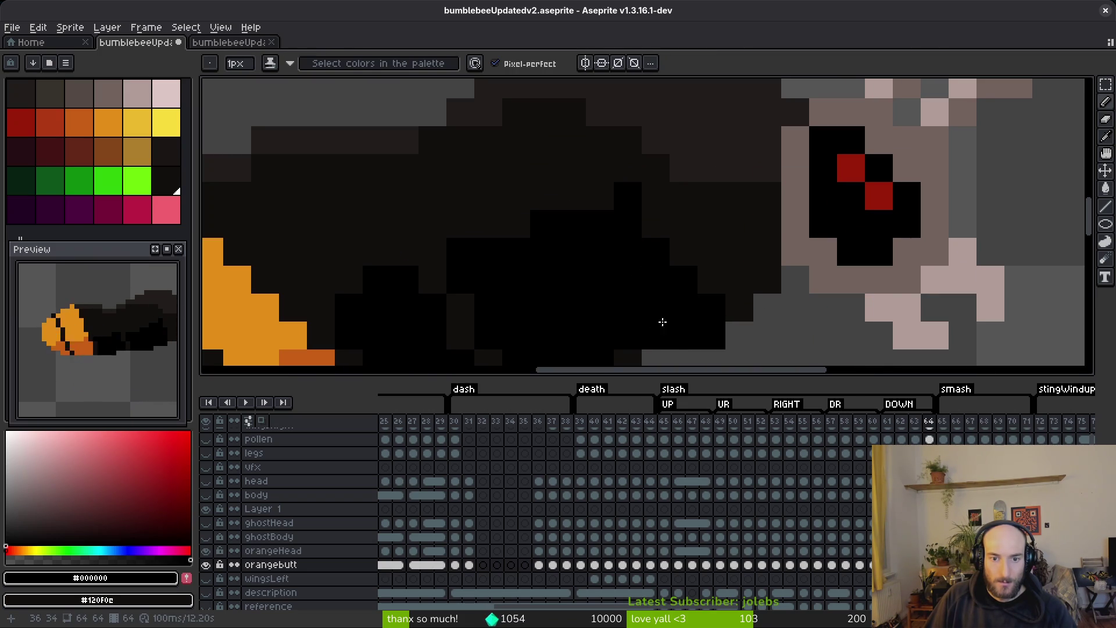
scroll(657, 329, up, 1)
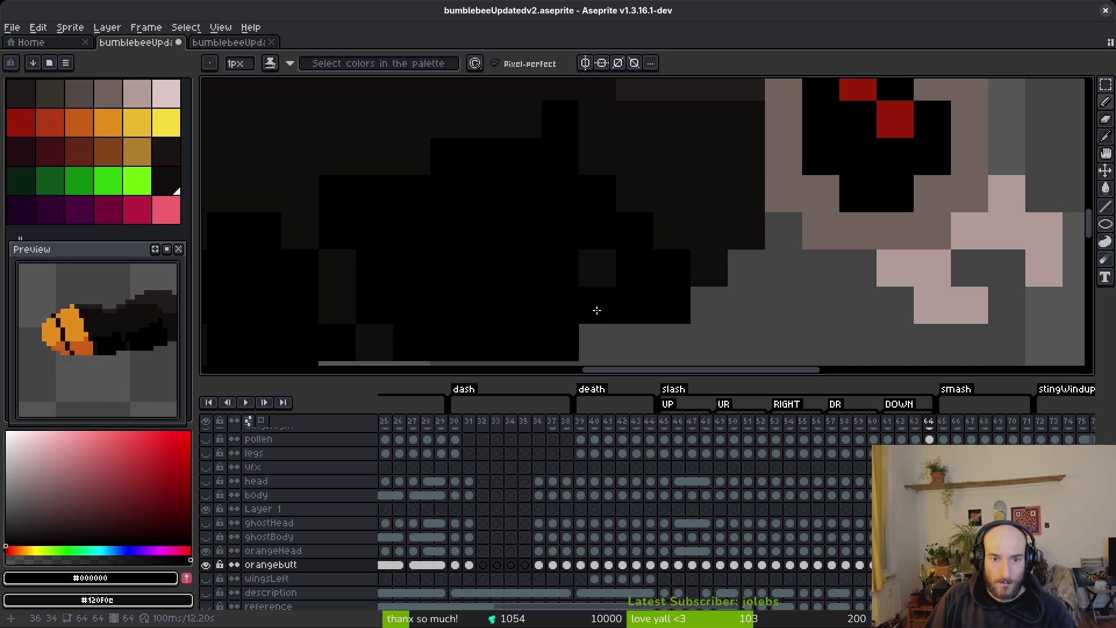
- On frame 64, retouch the body pixels under the head in dark grey and black
right_click(625, 270)
right_click(631, 232)
click(603, 267)
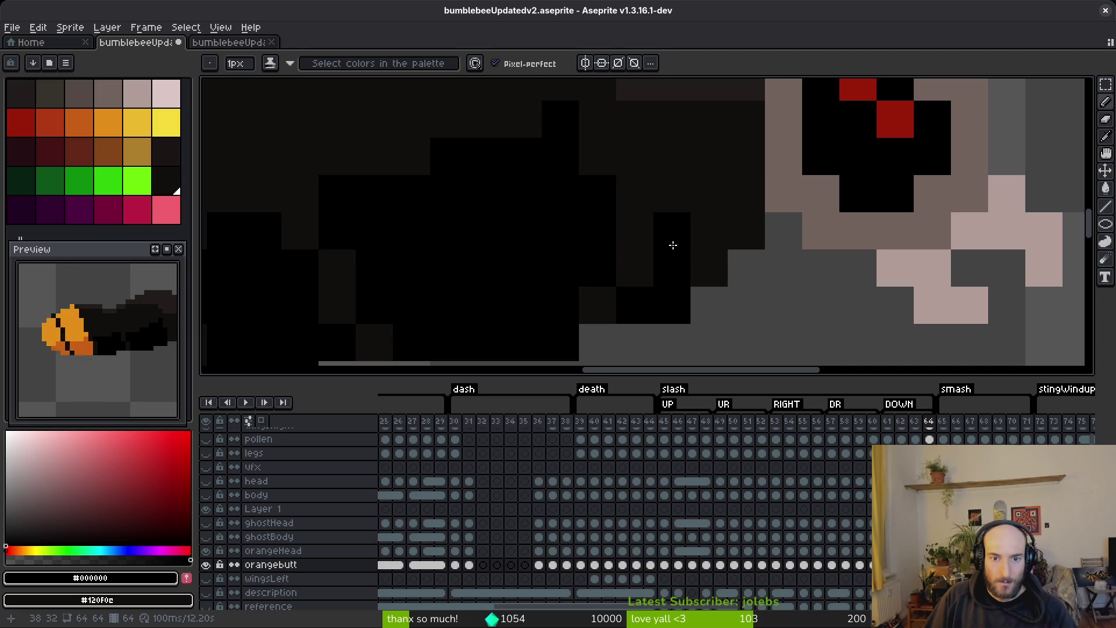
key(ctrl+z)
key(ctrl+z)
key(ctrl+z)
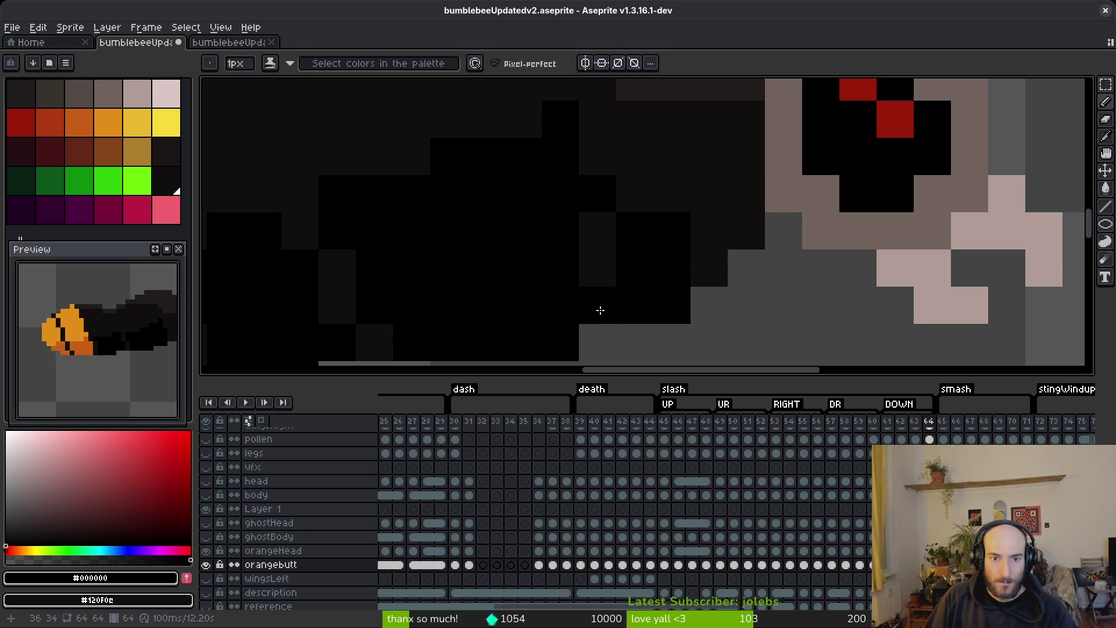
right_click(631, 233)
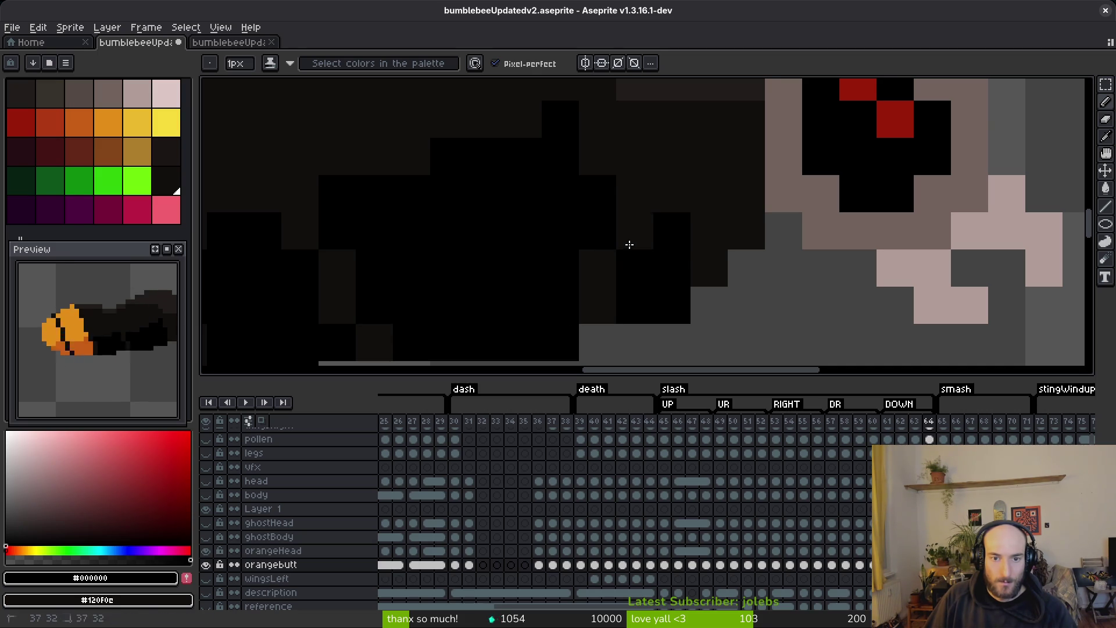
right_click(628, 268)
click(601, 266)
click(634, 268)
key(ctrl+z)
click(709, 268)
scroll(746, 321, down, 4)
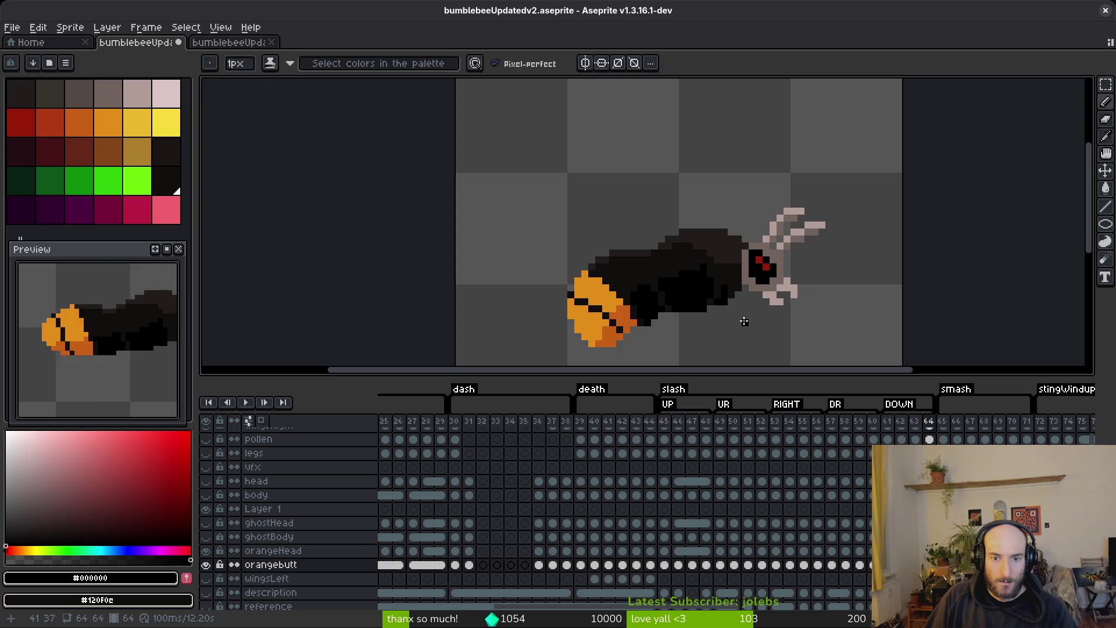
key(ctrl+z)
key(ctrl+y)
- On frame 65, paint a black pixel under the head, then continue to frame 66
key(Right)
scroll(751, 293, up, 4)
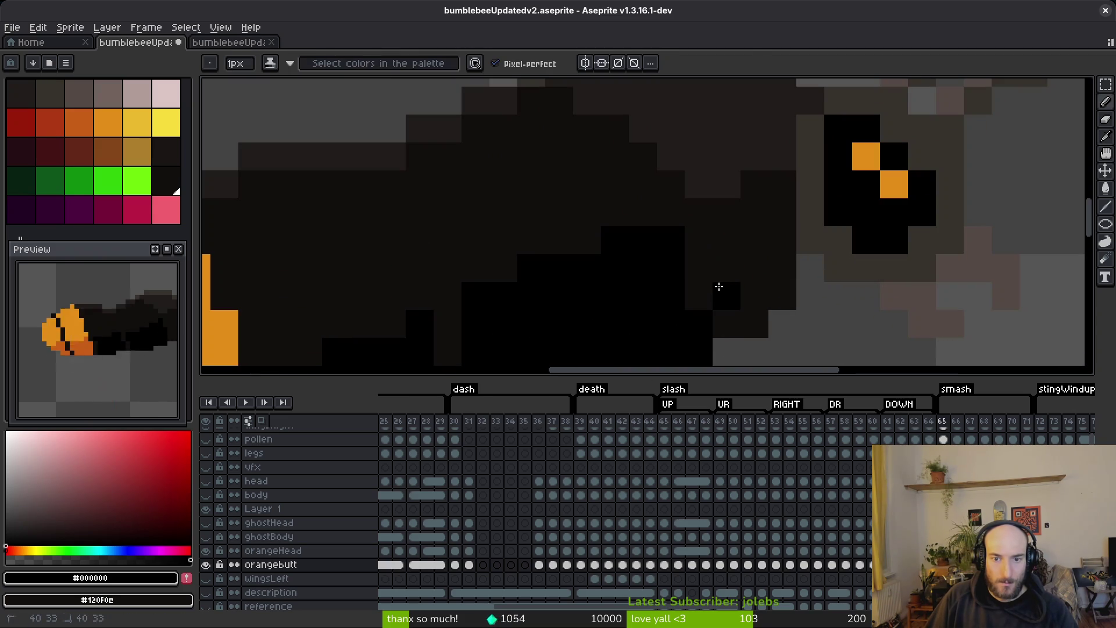
scroll(688, 342, down, 3)
click(681, 255)
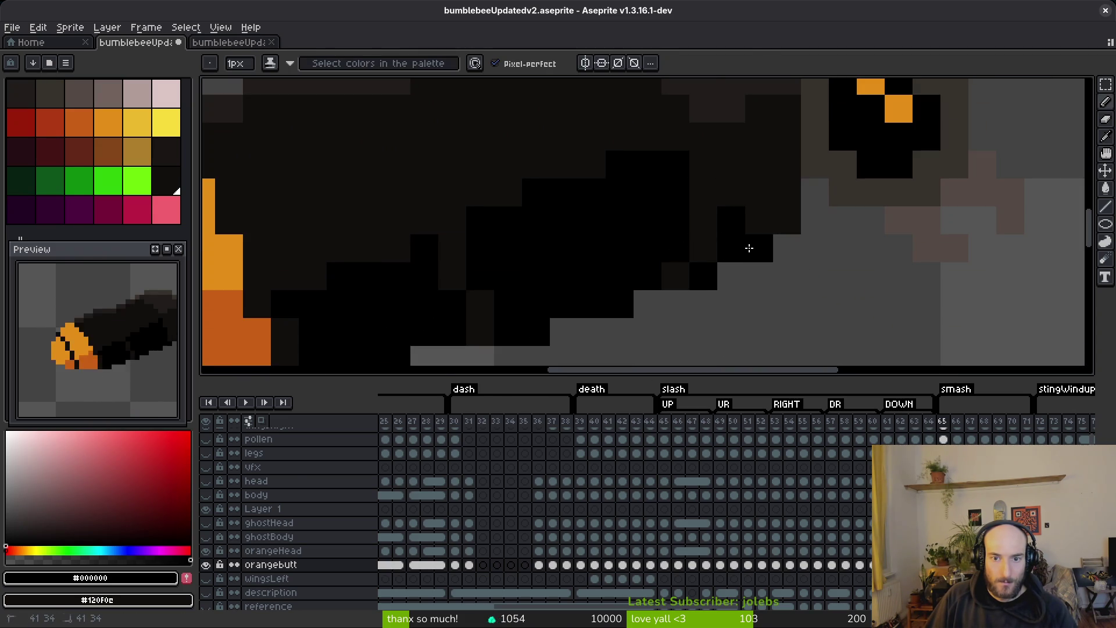
scroll(756, 262, down, 4)
scroll(762, 275, up, 2)
scroll(762, 274, up, 1)
scroll(750, 238, down, 3)
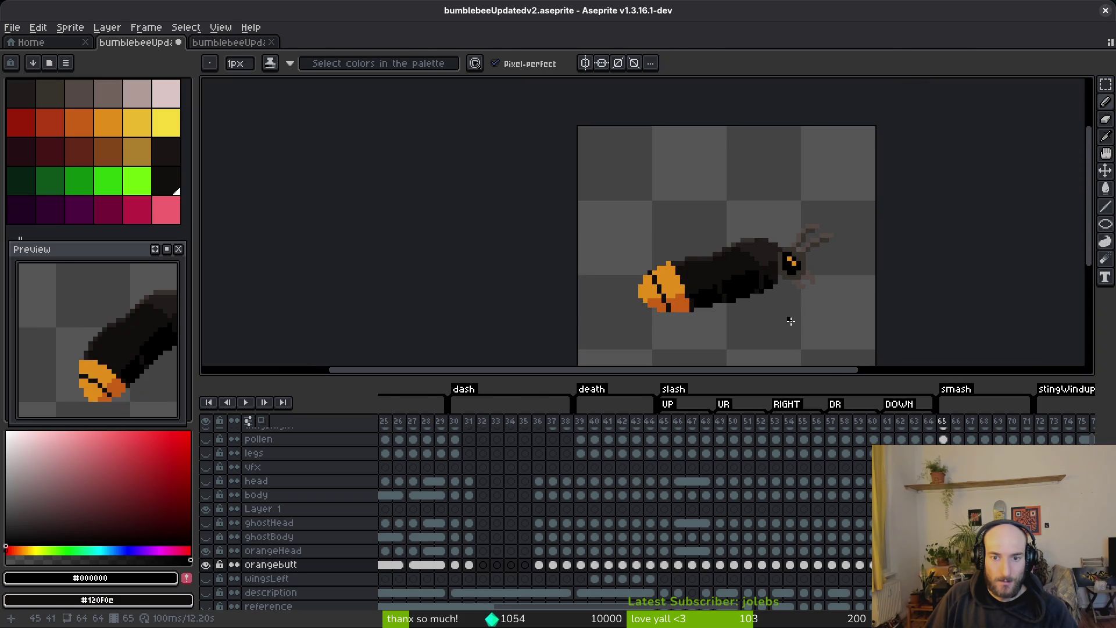
key(.)
scroll(791, 314, up, 3)
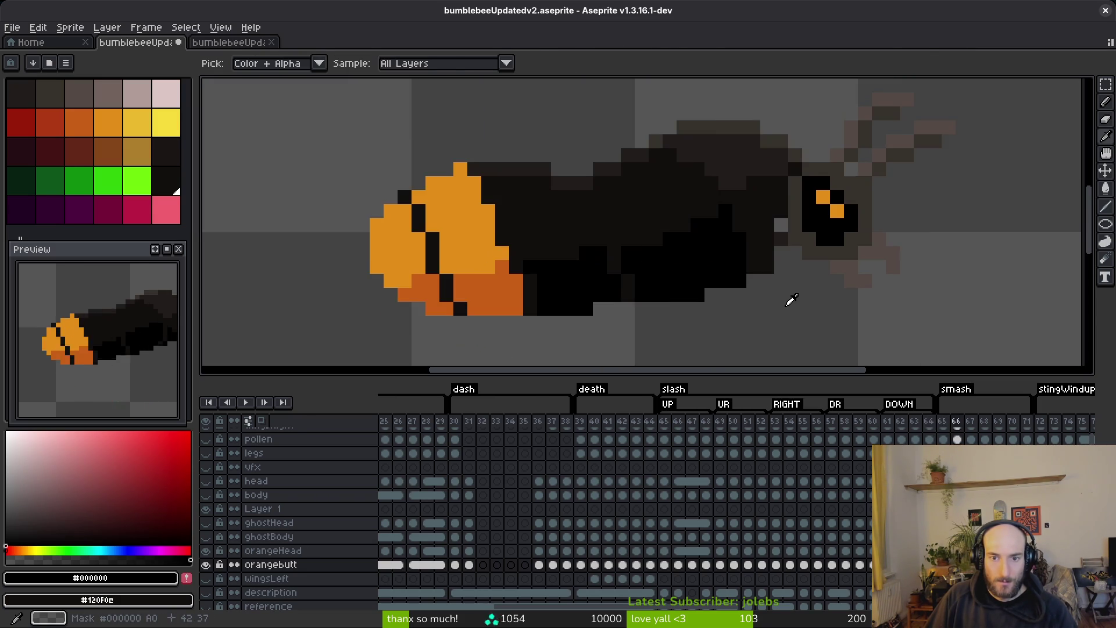
scroll(774, 273, up, 3)
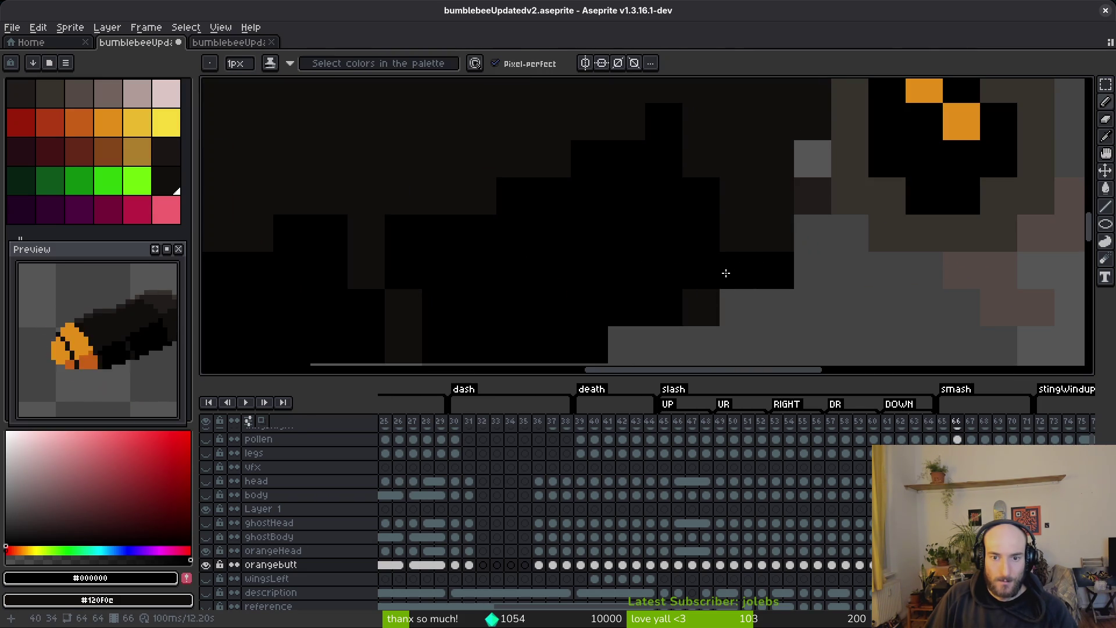
click(768, 237)
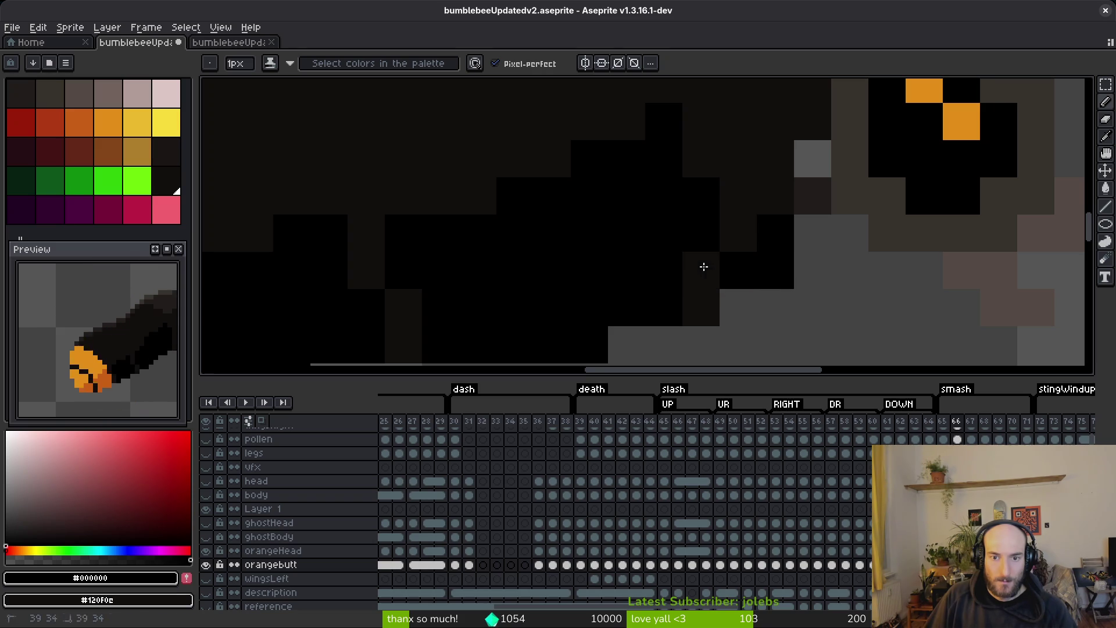
scroll(798, 311, down, 5)
scroll(798, 311, up, 2)
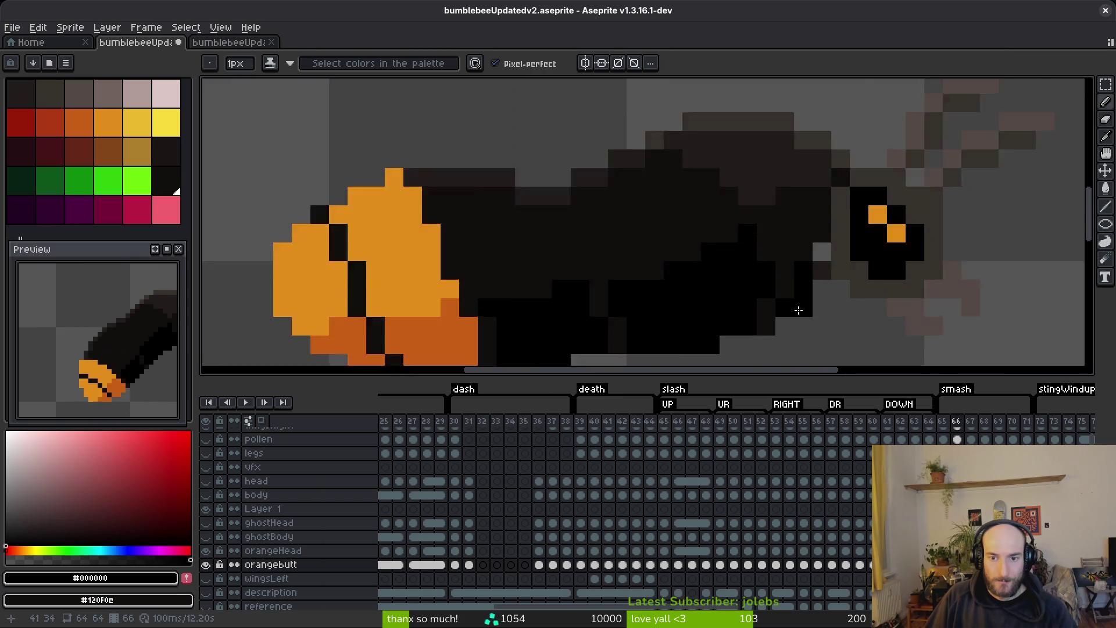
scroll(798, 312, down, 2)
scroll(859, 326, down, 1)
click(852, 335)
scroll(849, 334, up, 4)
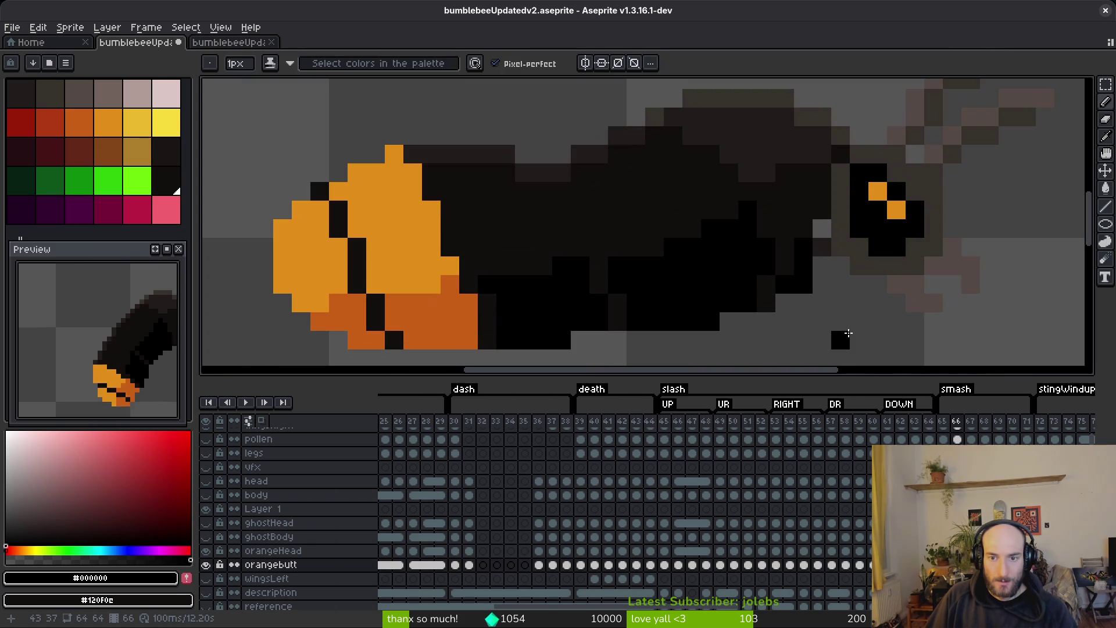
click(815, 238)
click(893, 298)
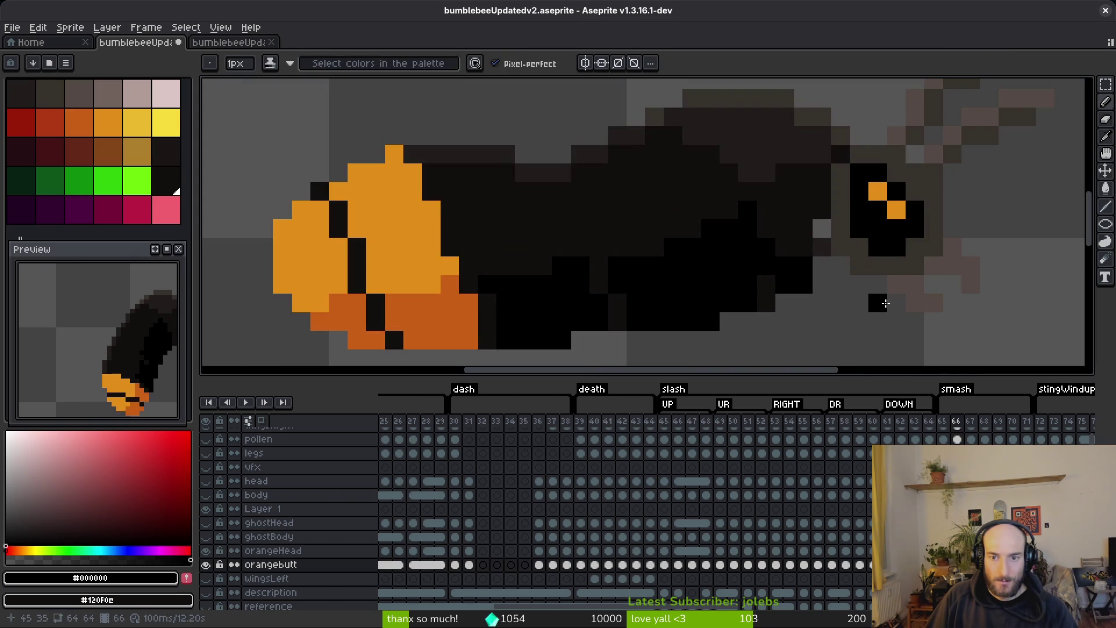
key(ctrl+y)
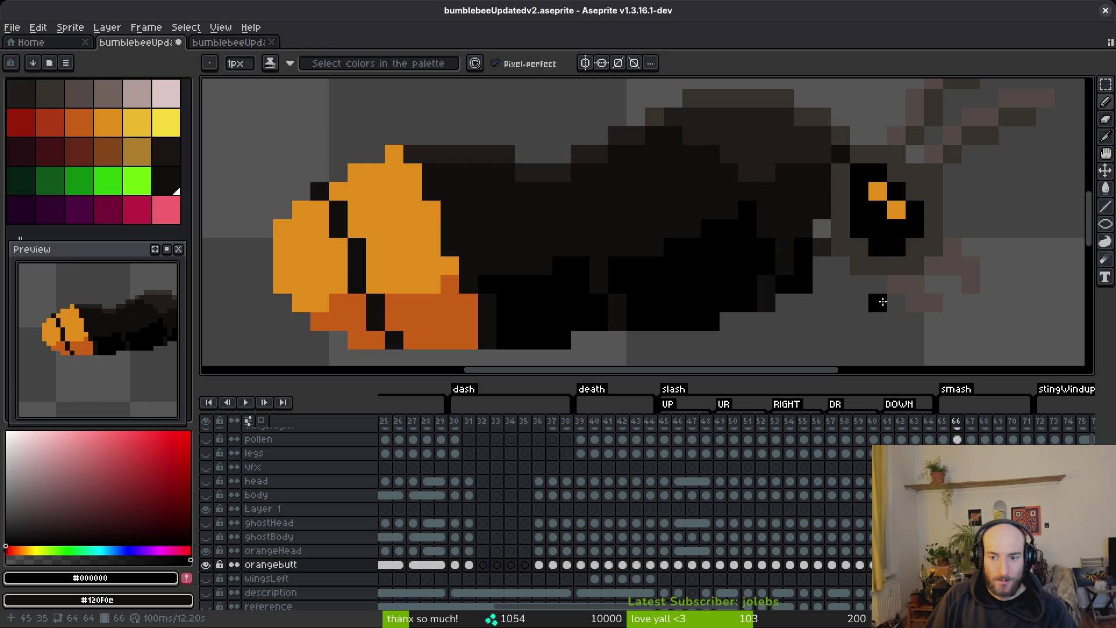
alt+click(819, 224)
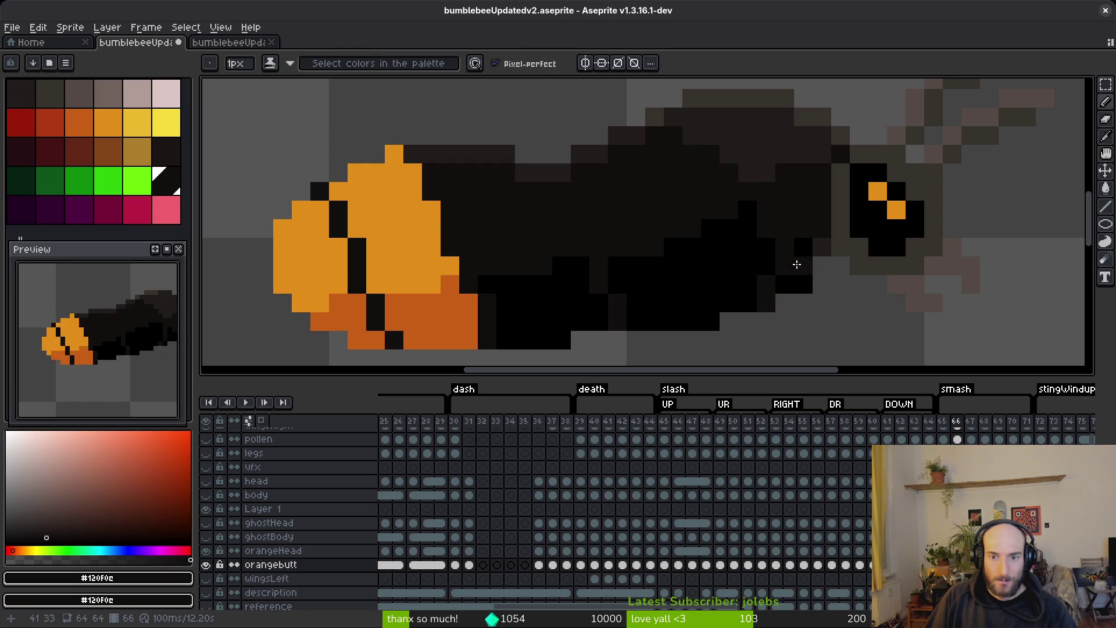
key(e)
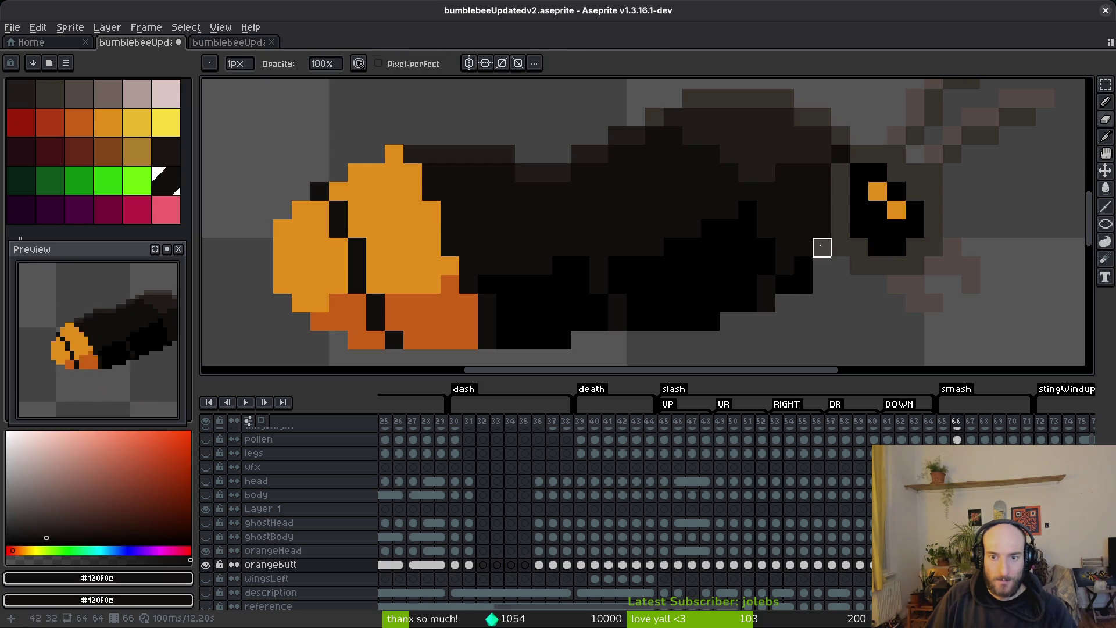
key(b)
scroll(814, 262, down, 4)
key(ctrl+s)
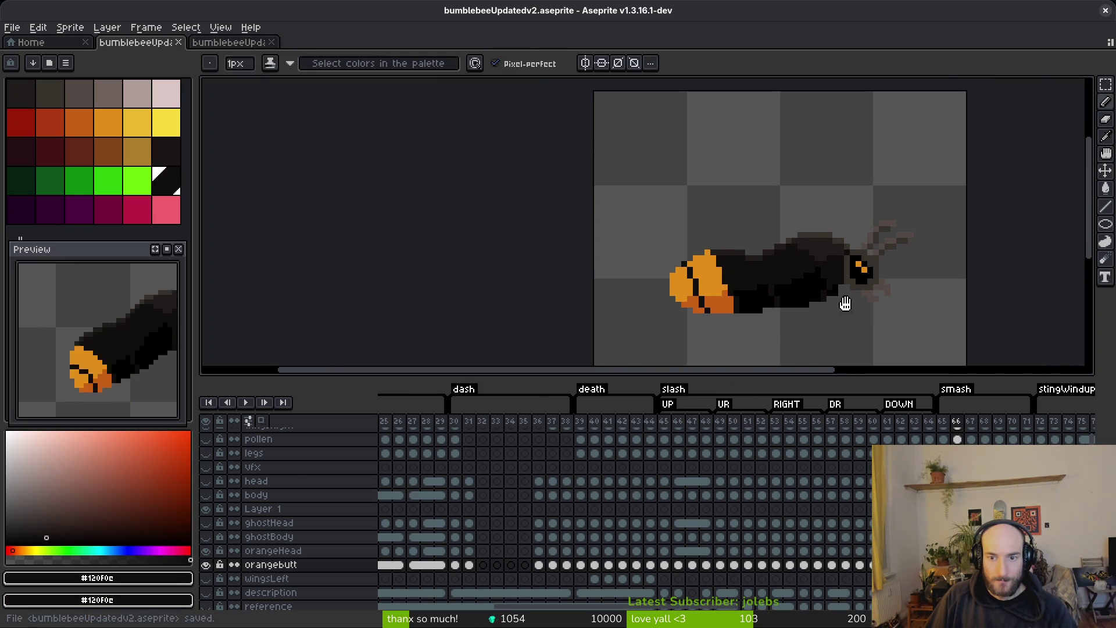
scroll(764, 254, up, 3)
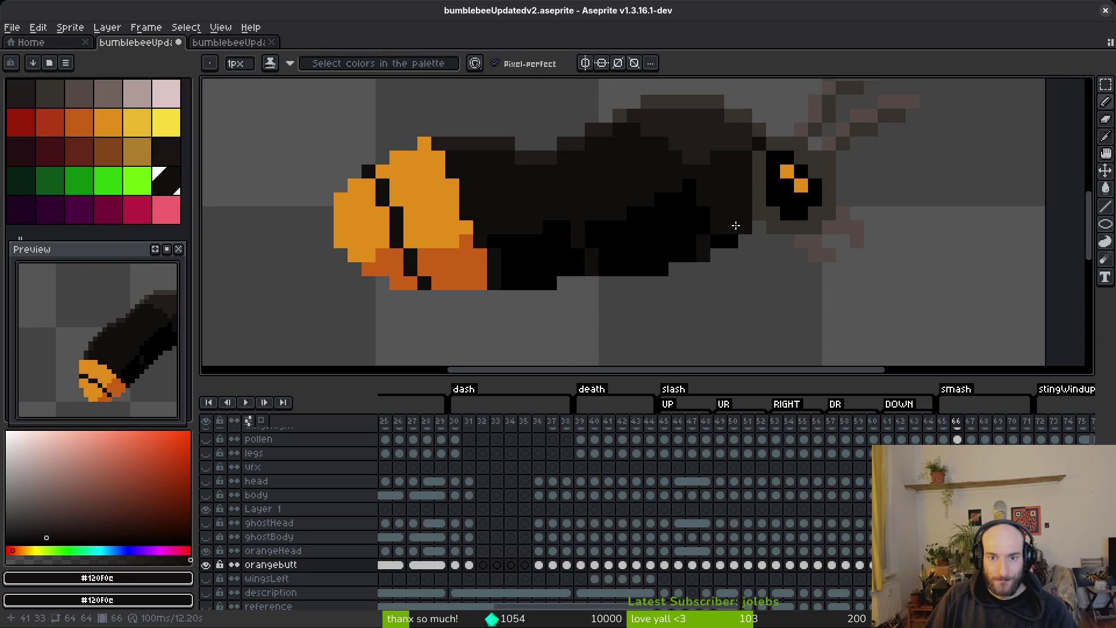
scroll(779, 227, down, 3)
key(i)
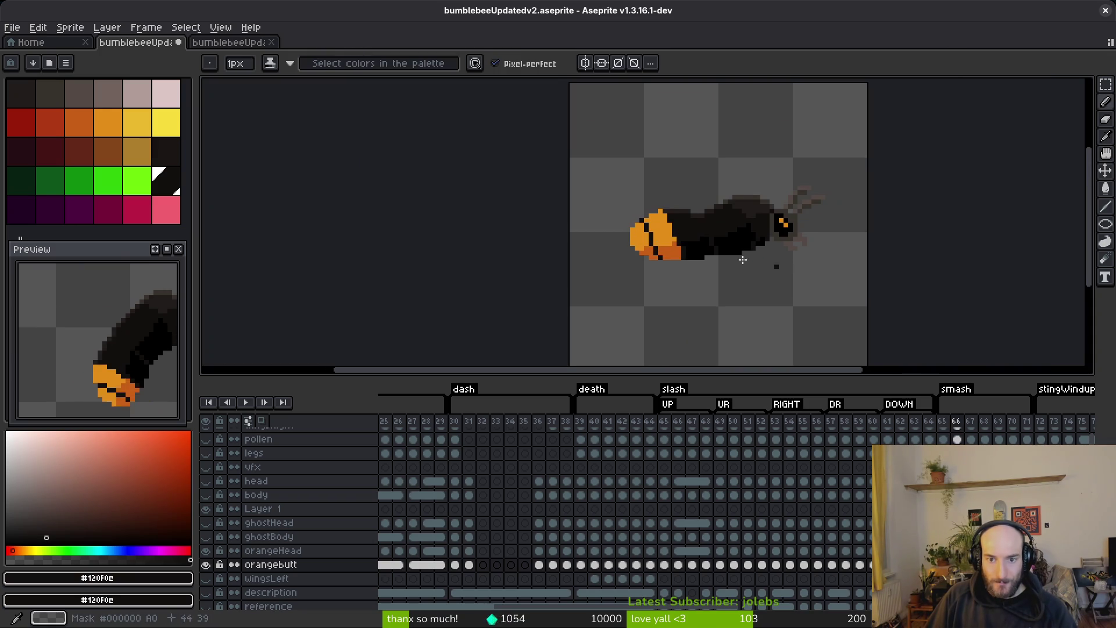
key(b)
scroll(814, 256, up, 3)
key(comma)
scroll(826, 235, down, 1)
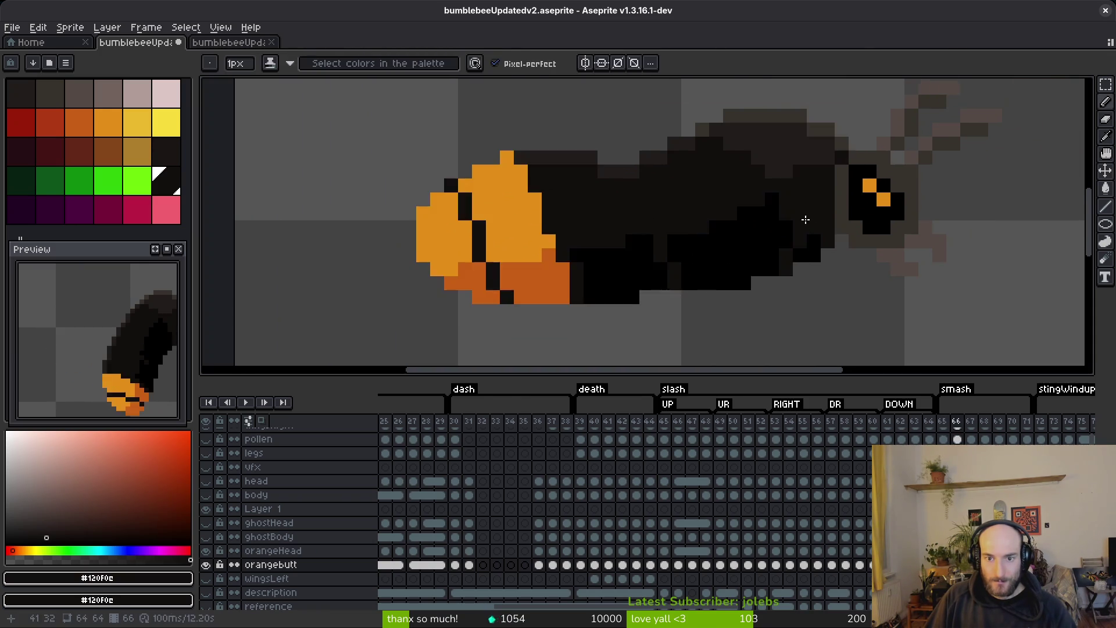
scroll(802, 204, up, 4)
key(i)
scroll(838, 227, down, 4)
key(period)
key(comma)
key(period)
key(b)
scroll(824, 283, up, 5)
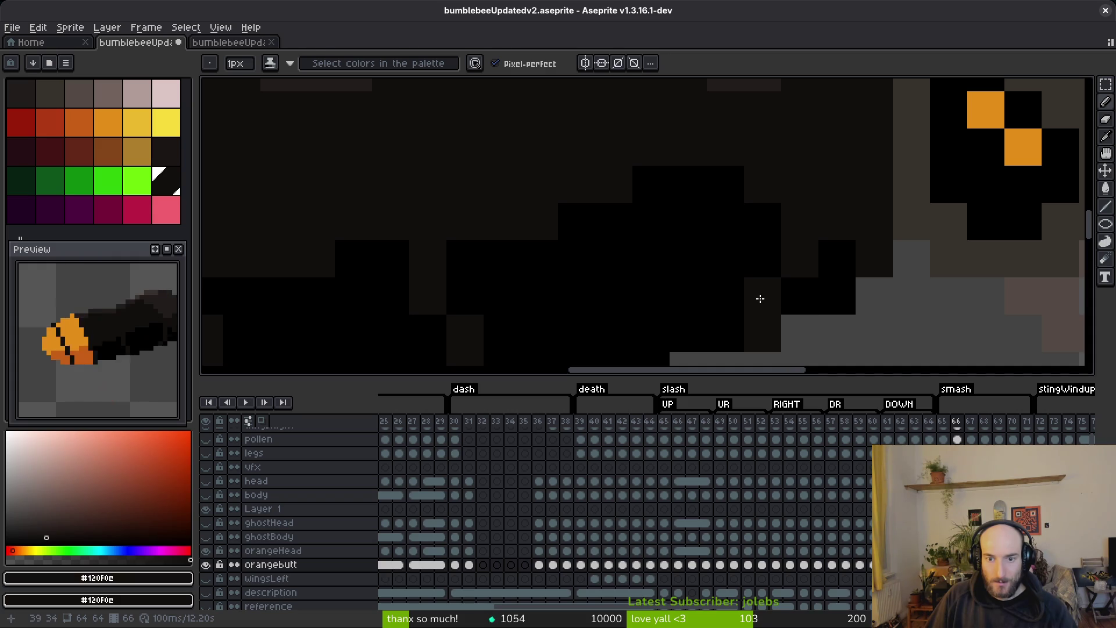
click(791, 288)
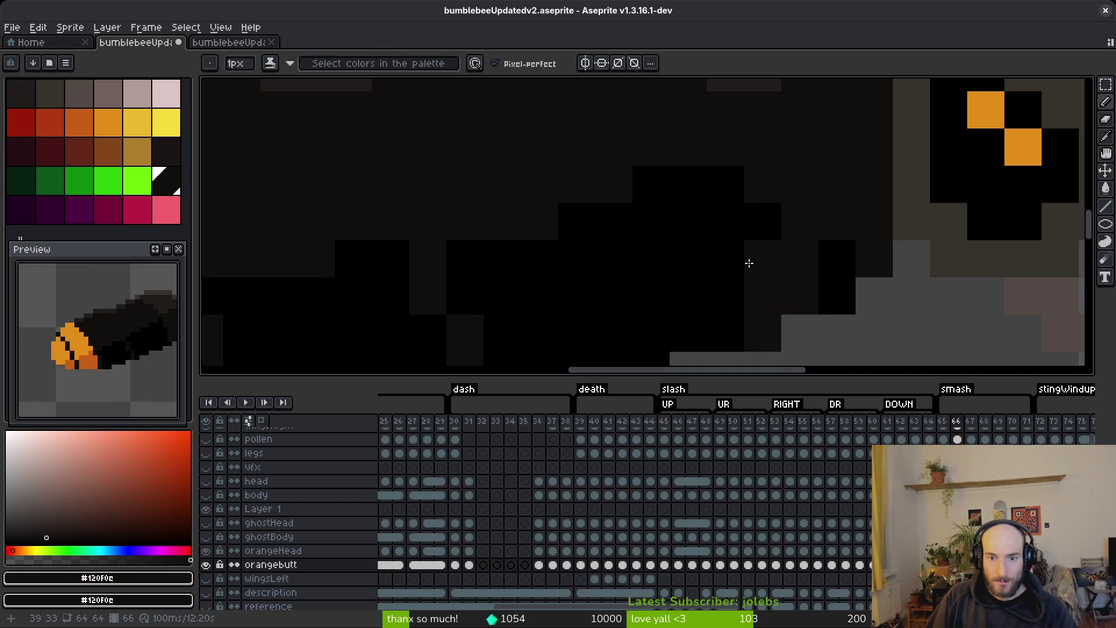
alt+click(754, 265)
click(750, 256)
click(762, 290)
key(comma)
scroll(861, 250, down, 4)
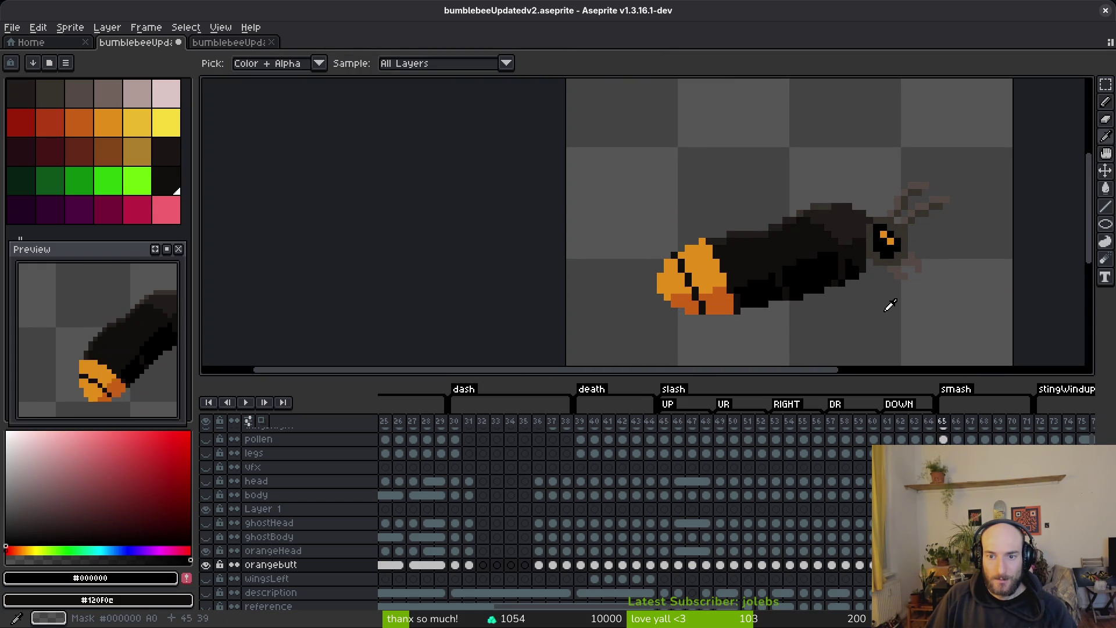
key(period)
key(comma)
key(period)
key(comma)
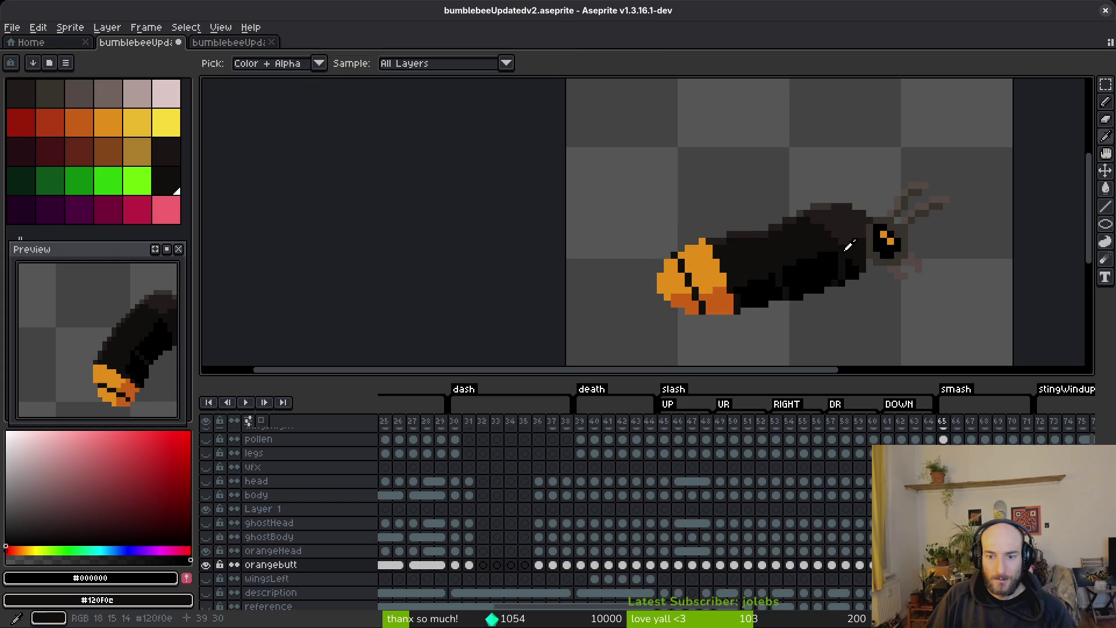
key(period)
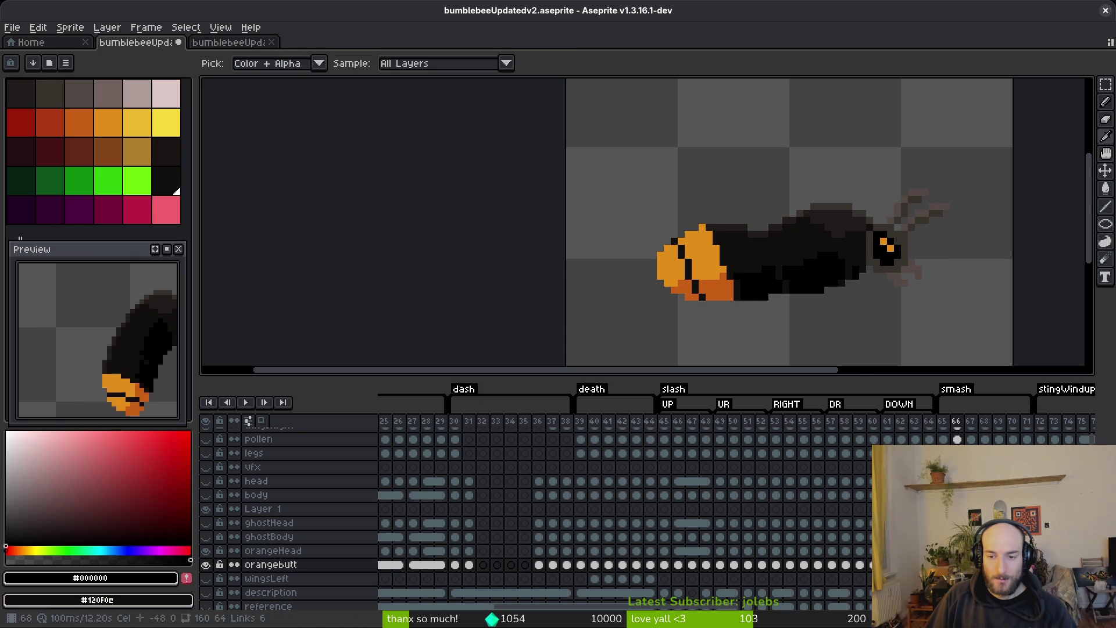
key(comma)
key(comma)
key(comma)
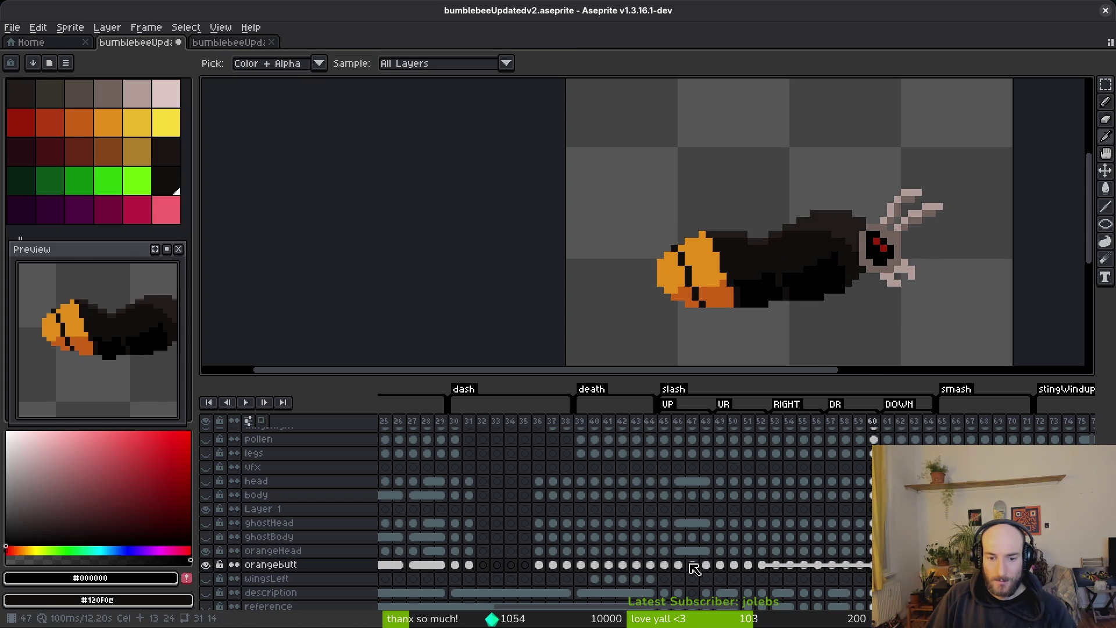
- On the orangeHead cel at frame 45, select the head and shift it two pixels left
click(668, 552)
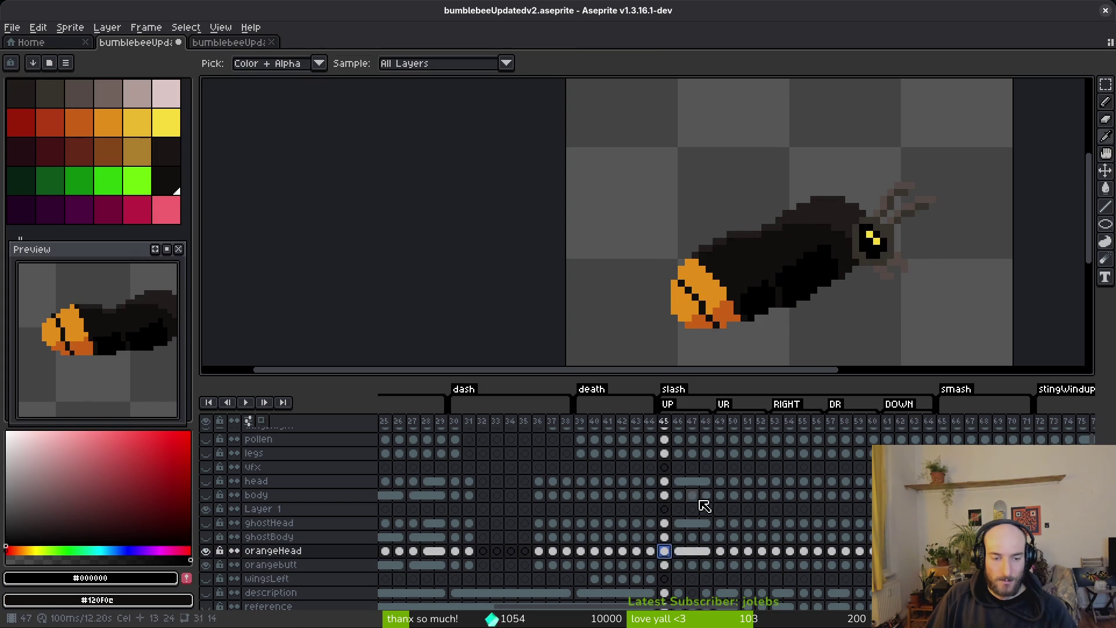
click(654, 551)
key(b)
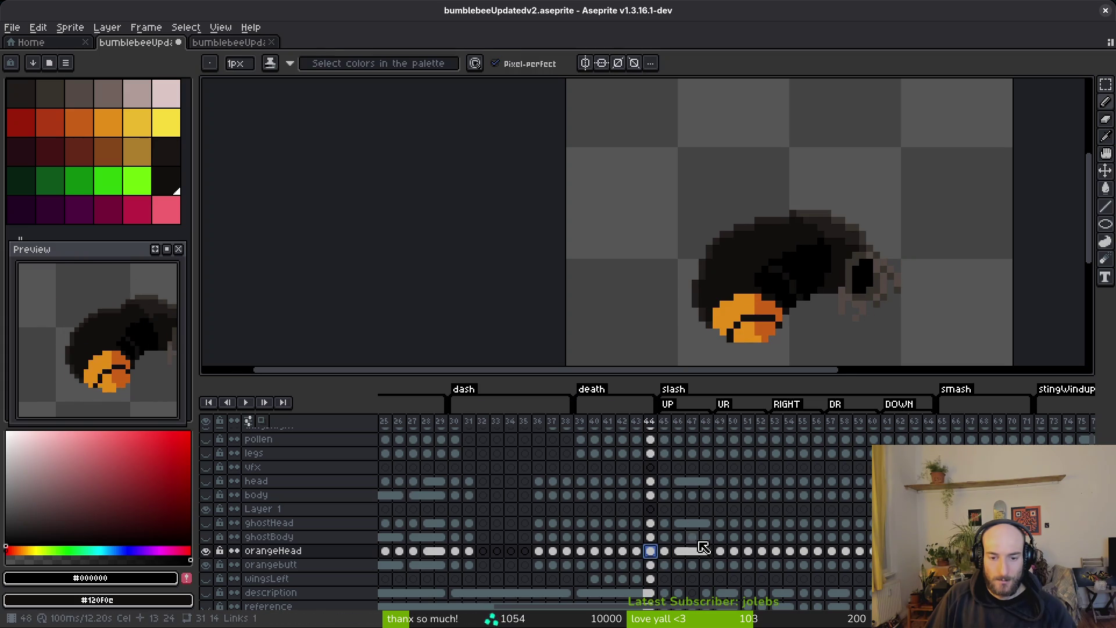
click(669, 552)
key(Right)
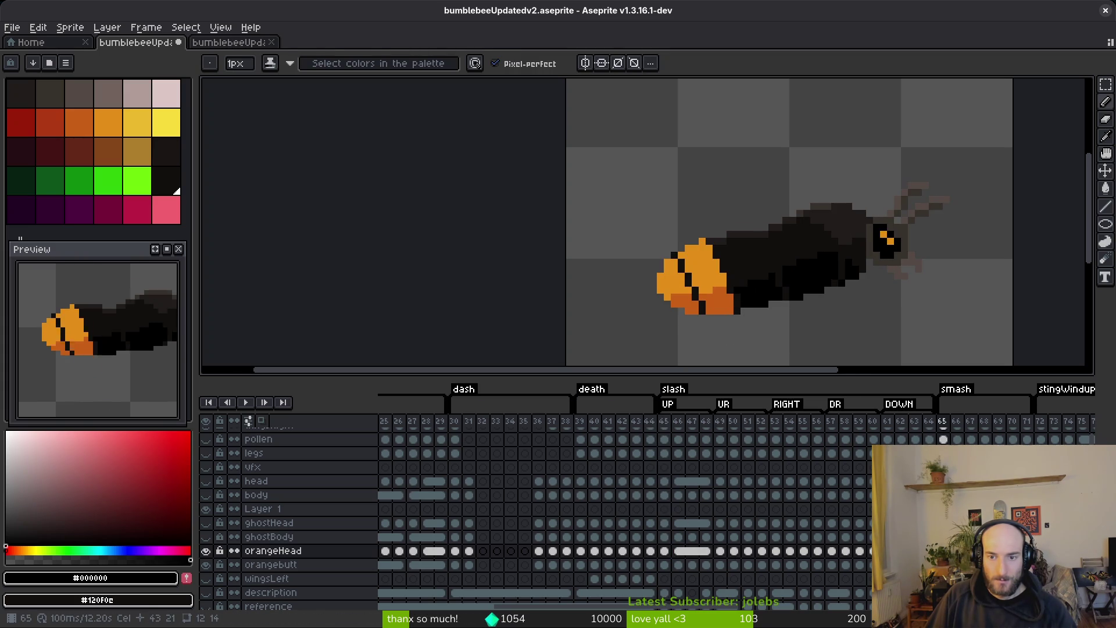
key(m)
drag(823, 145, 993, 317)
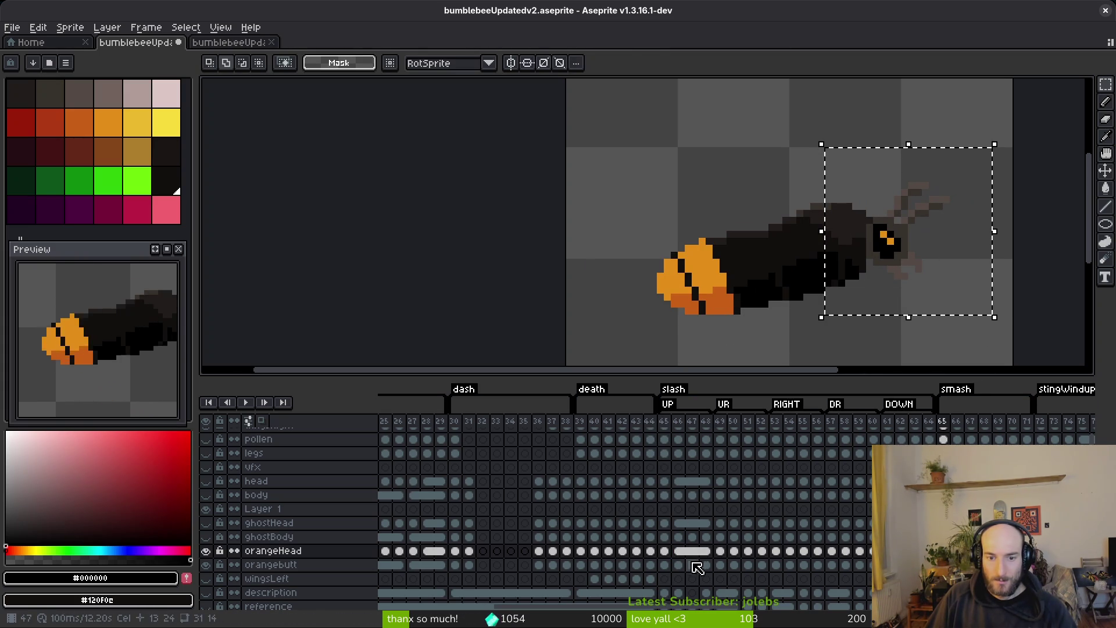
click(665, 552)
click(899, 304)
key(Left)
key(Left)
key(Return)
- On frames 46–49, reselect the head and nudge it one pixel left where needed
scroll(678, 225, right, 3)
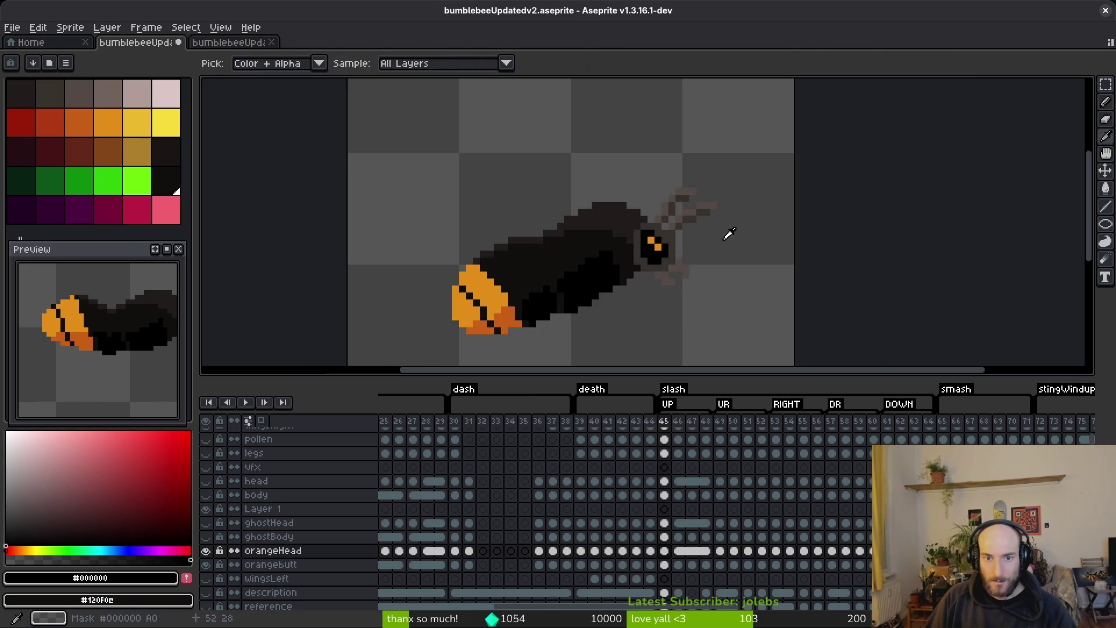
key(Right)
scroll(678, 225, right, 1)
key(ctrl+shift+d)
key(ctrl+d)
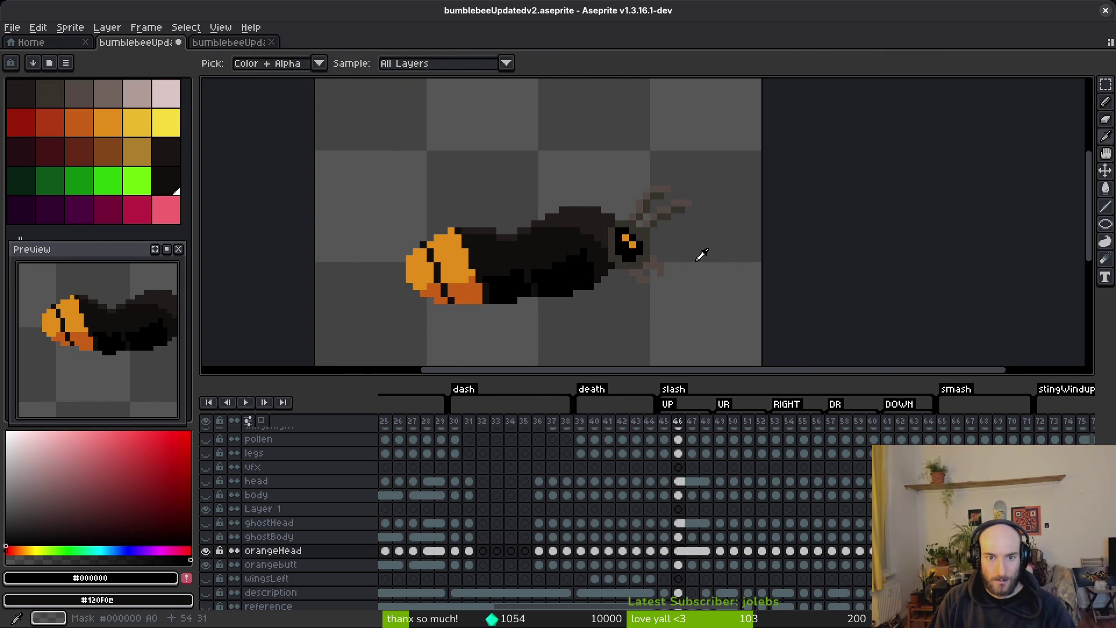
key(Right)
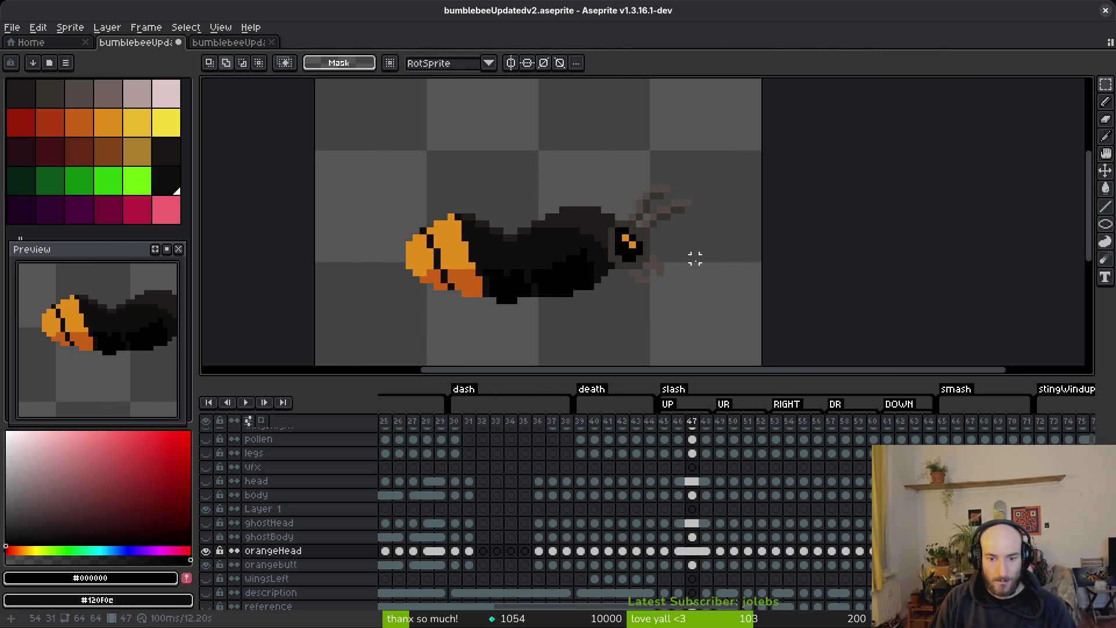
key(ctrl+shift+d)
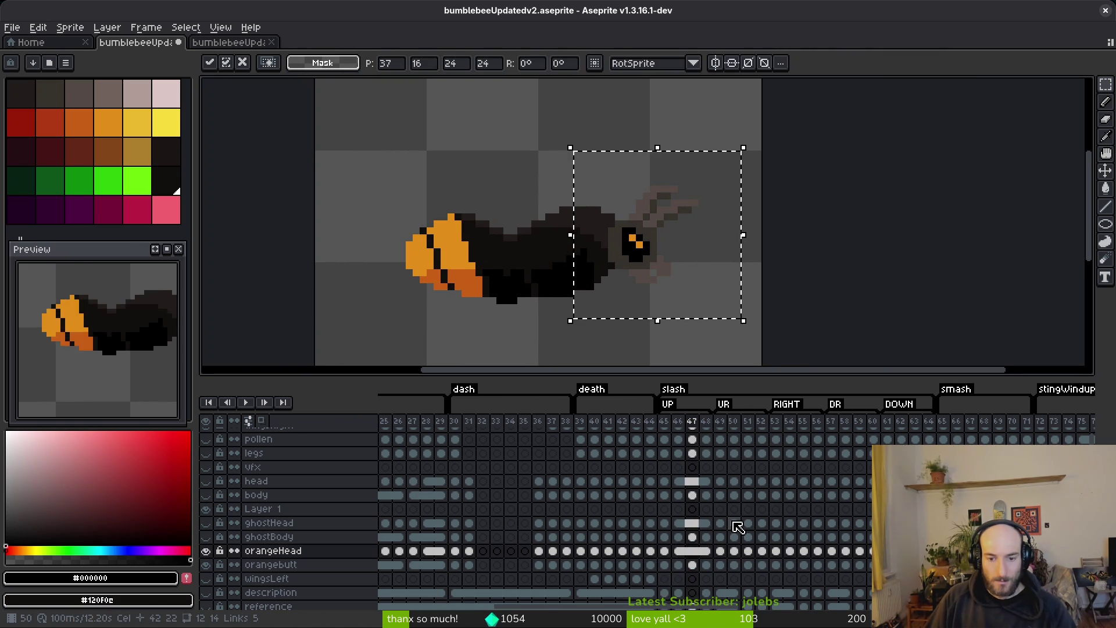
key(Left)
key(ctrl+d)
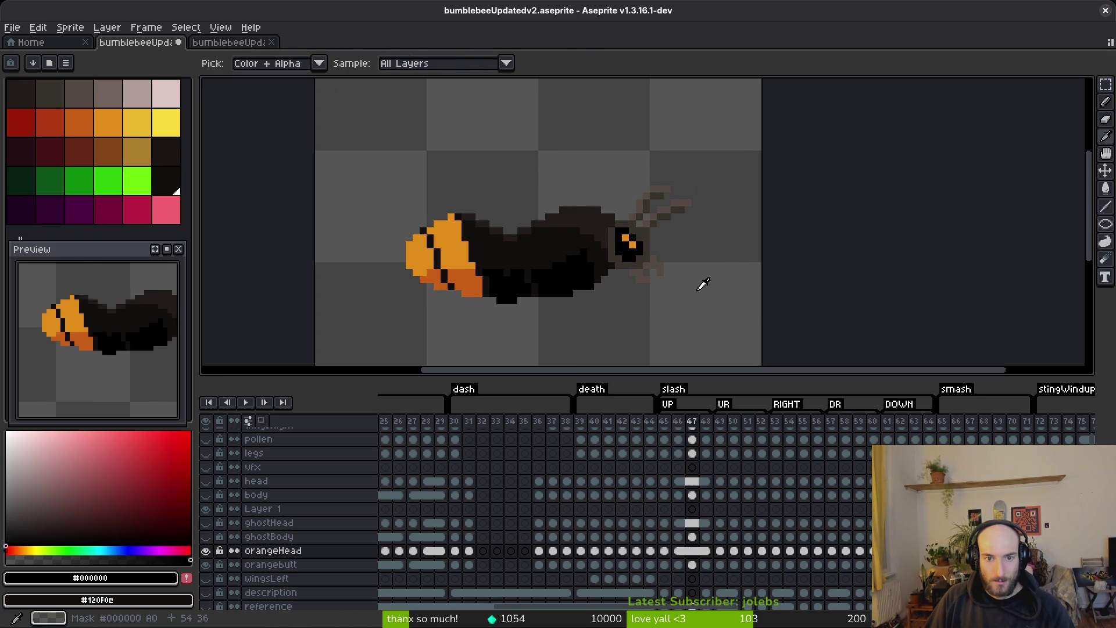
key(Right)
key(Right)
key(ctrl+shift+d)
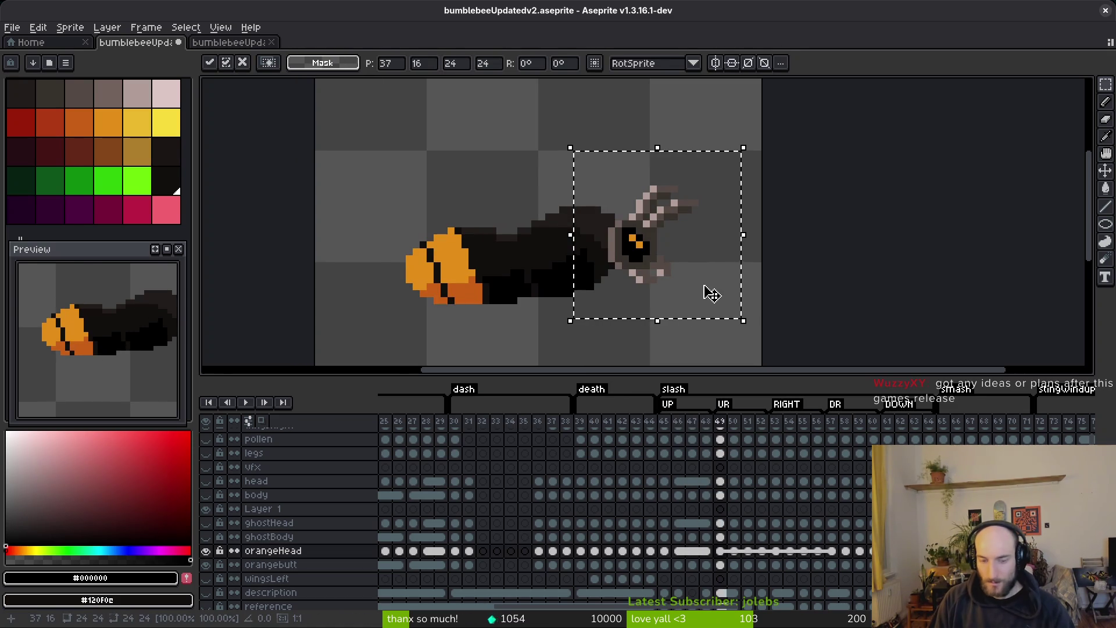
key(Left)
key(ctrl+d)
- Check frames 50–52, nudging the head two pixels down on frame 51
key(Right)
key(ctrl+shift+d)
scroll(603, 218, right, 2)
key(ctrl+d)
key(Right)
key(ctrl+shift+d)
key(Down)
key(Down)
key(ctrl+d)
key(Right)
key(ctrl+shift+d)
key(ctrl+d)
- Play the animation to check the head, then inspect the head selection on frames 61–63
key(Return)
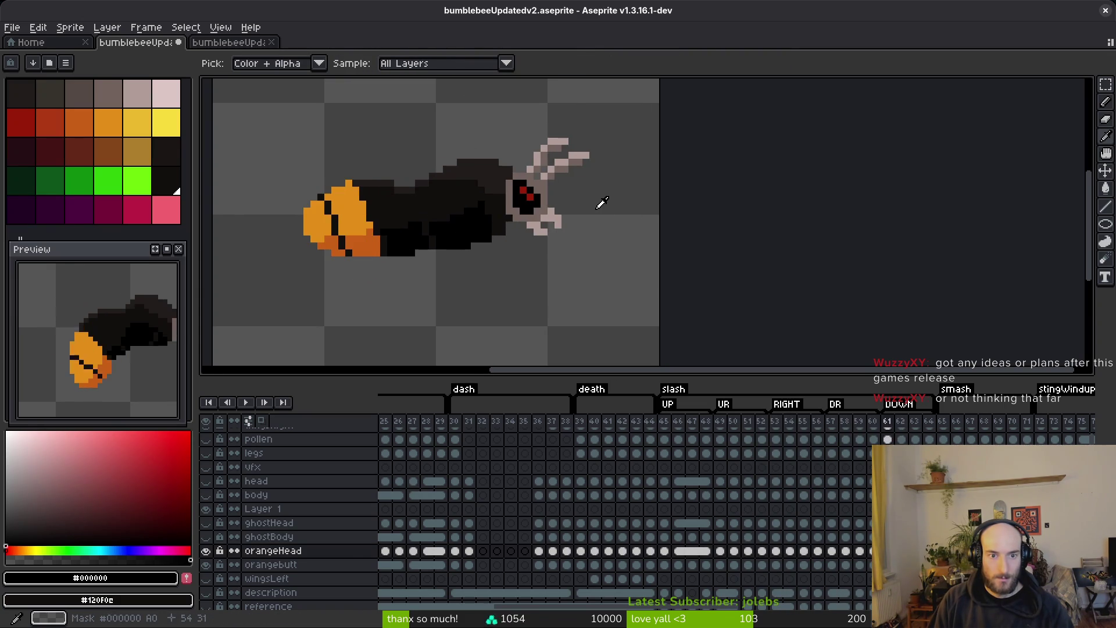
key(Return)
key(ctrl+shift+d)
key(ctrl+d)
key(Right)
key(ctrl+shift+d)
key(ctrl+d)
key(Right)
key(ctrl+shift+d)
key(ctrl+d)
scroll(600, 204, up, 3)
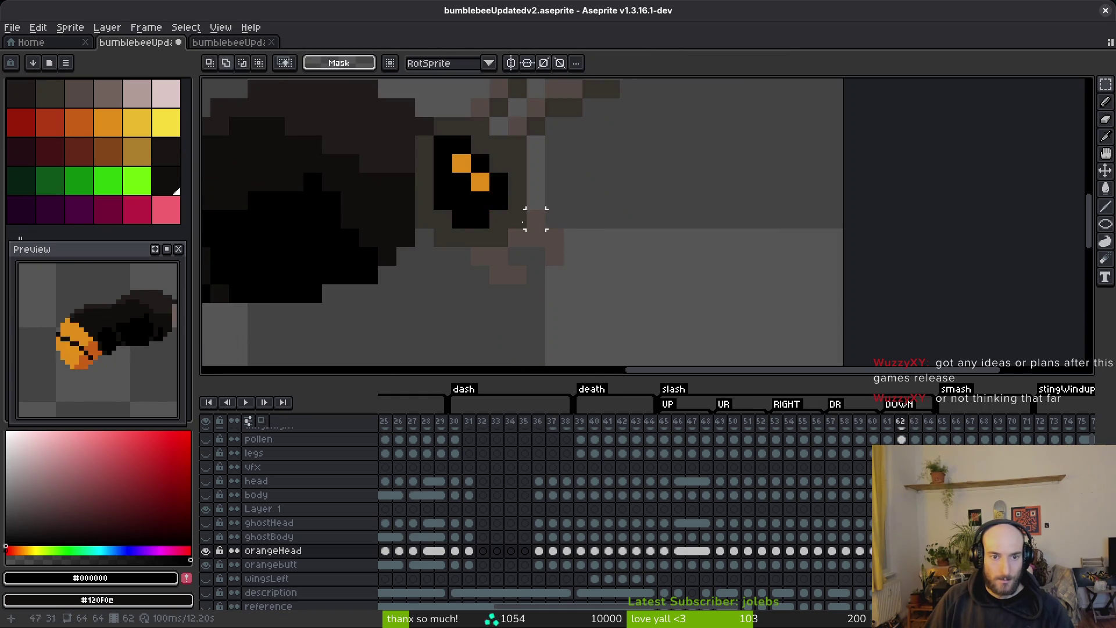
- Fill the pale antenna blocks and the block below the head with dark #36312c
key(i)
click(510, 223)
key(g)
click(534, 200)
click(561, 201)
click(524, 189)
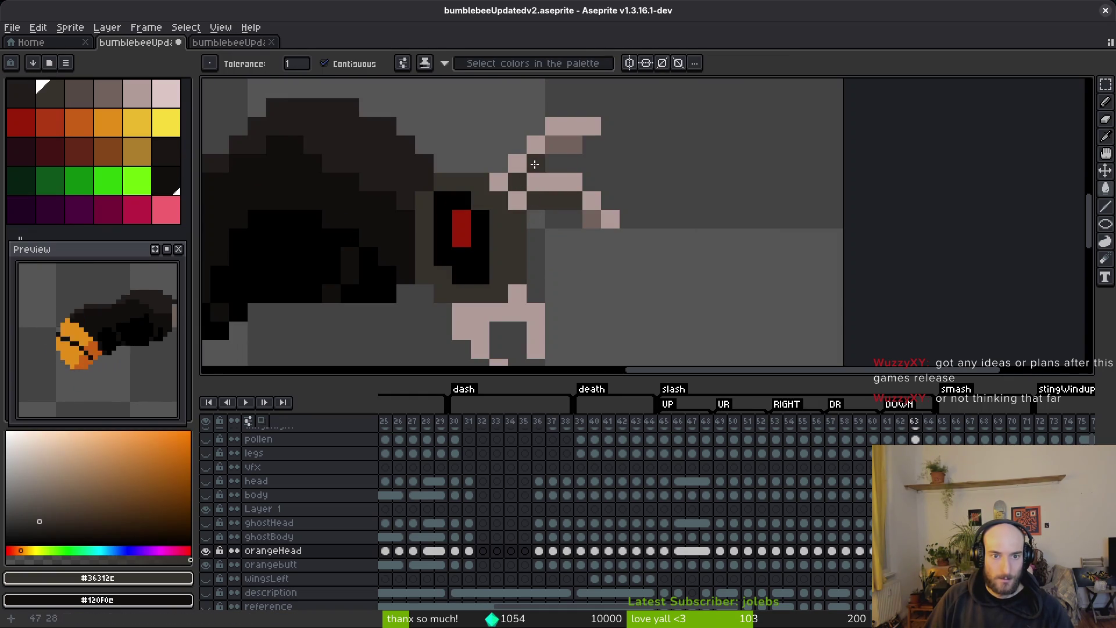
click(561, 145)
click(598, 230)
- Fill the light pink block with #544d45 and turn frame 63's red eye orange
key(i)
click(529, 219)
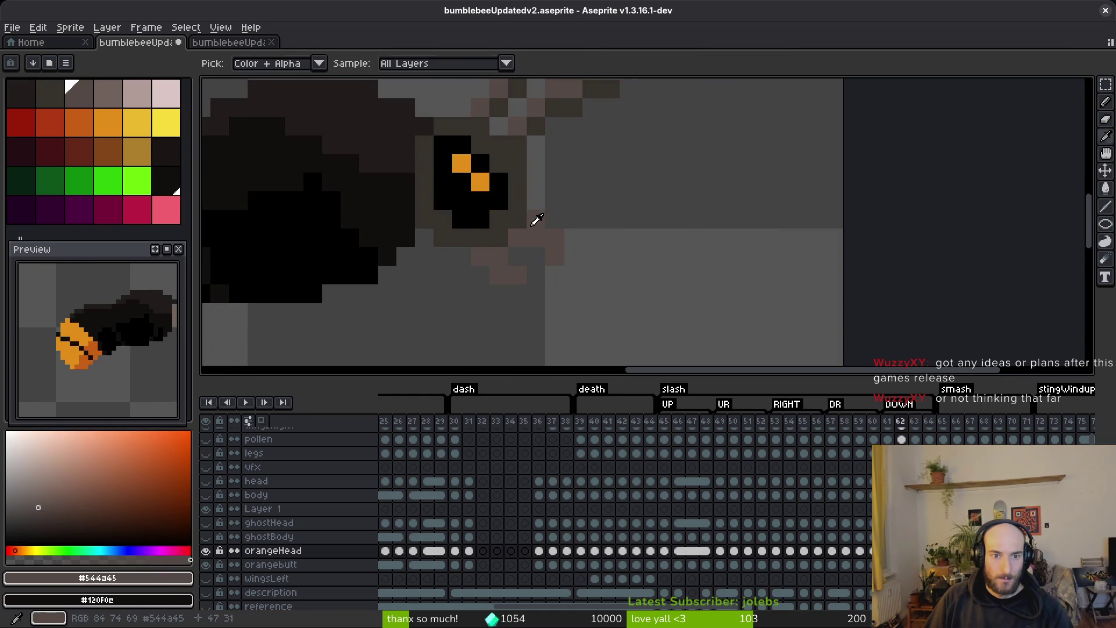
key(g)
click(478, 337)
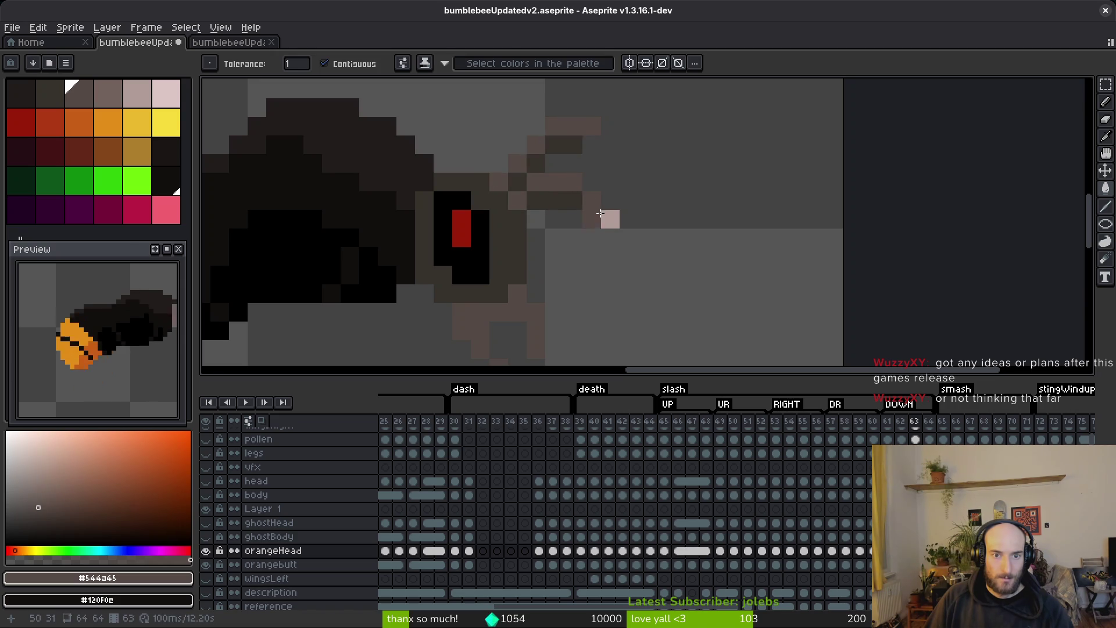
key(Left)
key(i)
click(461, 170)
key(Right)
key(g)
click(462, 229)
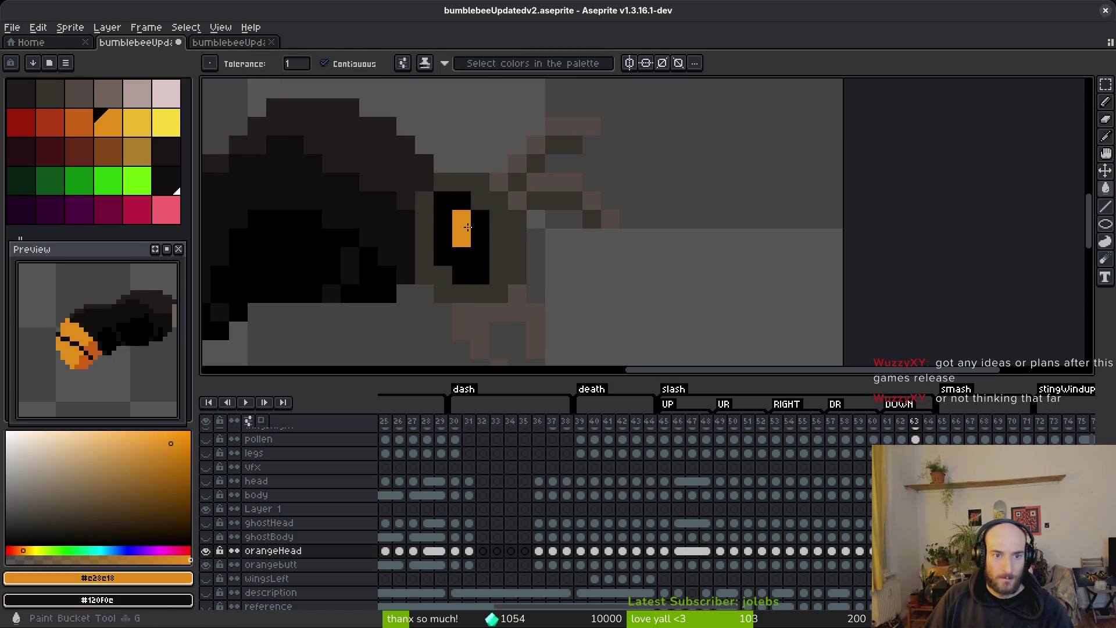
- On frame 64, turn the two red eye pixels orange
scroll(538, 272, down, 2)
key(Right)
key(i)
key(Left)
key(Right)
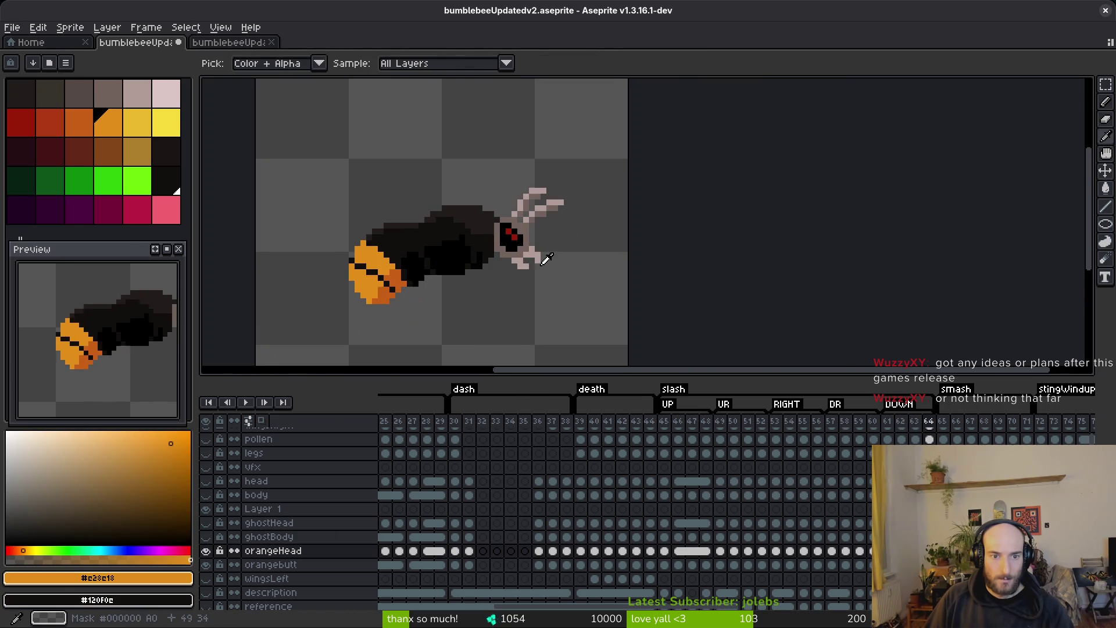
key(g)
scroll(493, 240, up, 3)
click(493, 239)
click(466, 212)
- Darken the brown outline around frame 64's eye with #36312c
key(i)
key(Left)
click(522, 250)
key(Right)
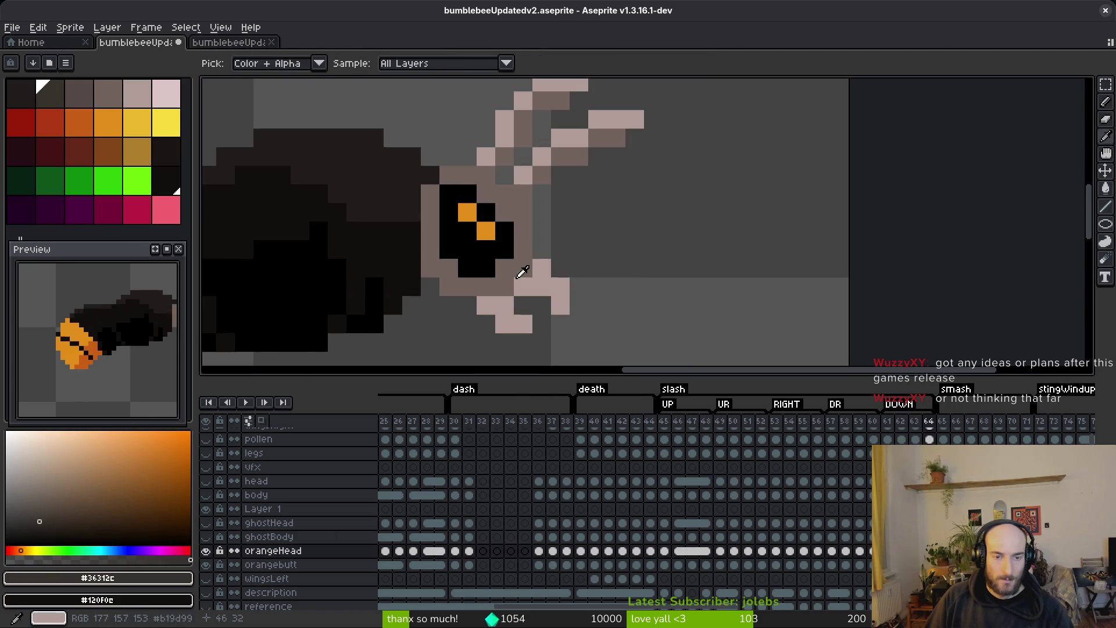
key(g)
click(523, 235)
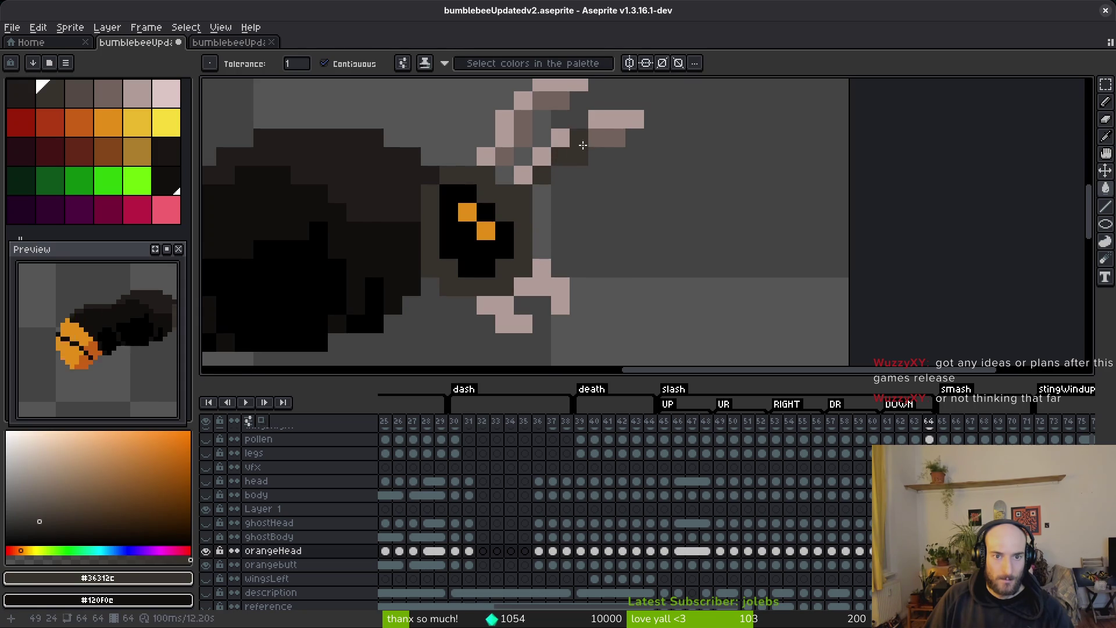
- Darken the pink pixel groups near the eye with #544d45, then save the sprite
key(i)
key(Left)
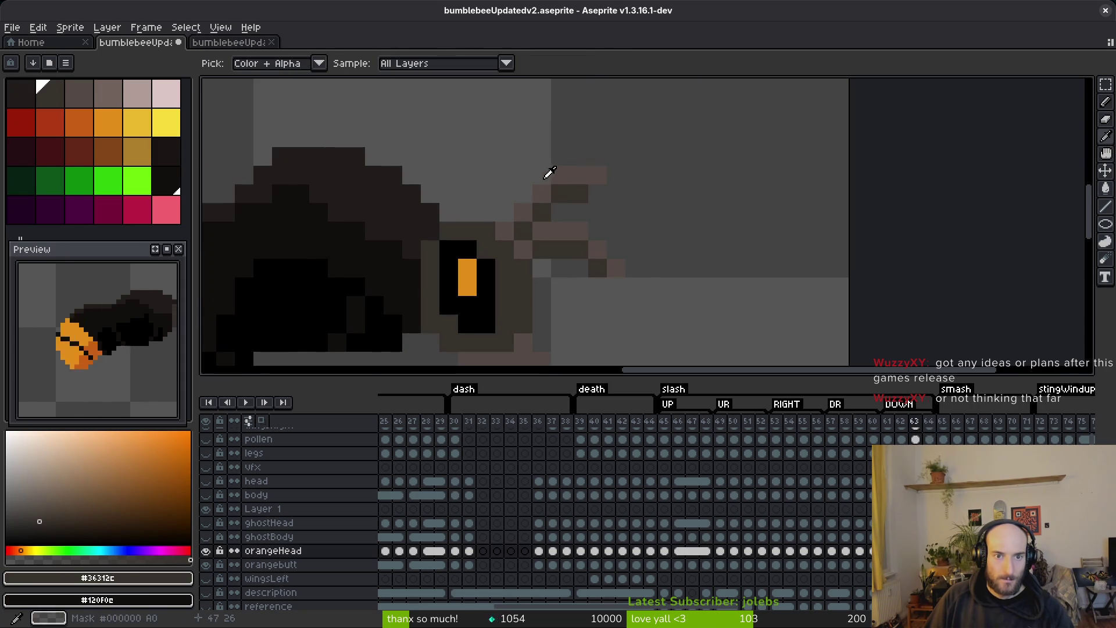
right_click(546, 172)
key(Right)
key(g)
right_click(524, 180)
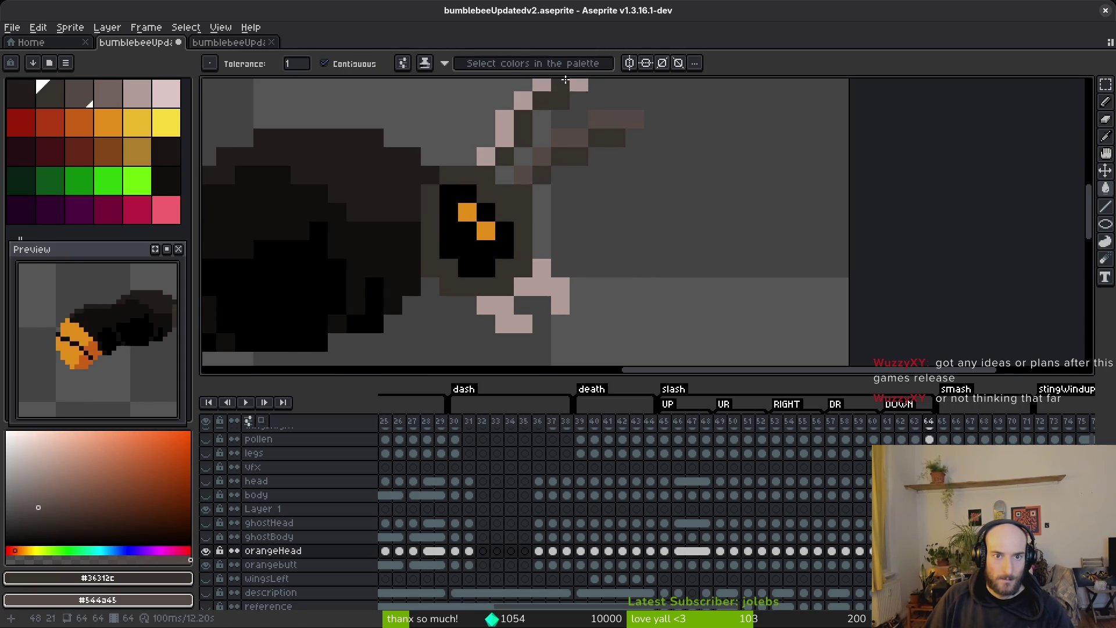
right_click(486, 156)
right_click(560, 305)
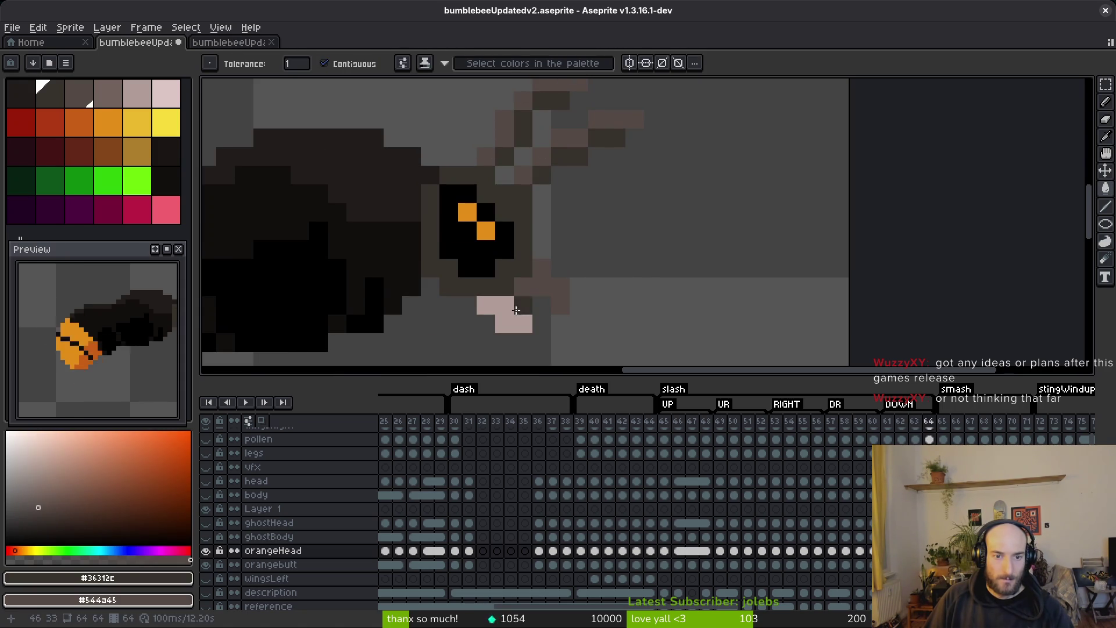
right_click(506, 308)
key(Right)
key(Left)
key(ctrl+s)
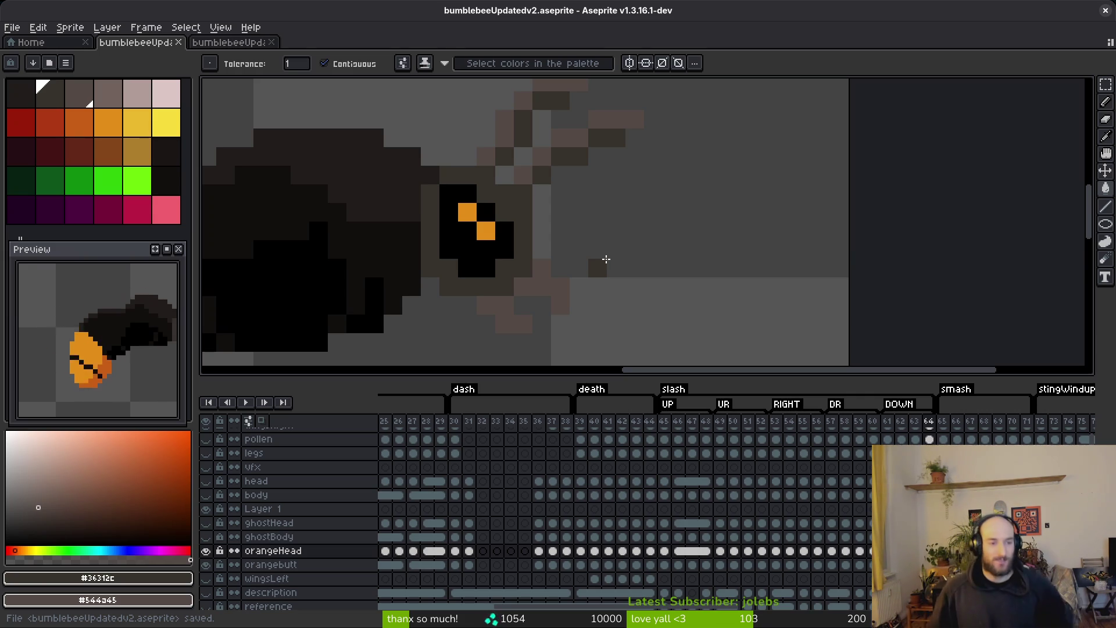
- Sample the near-black #120f0c colour from the bee's body
scroll(607, 259, down, 3)
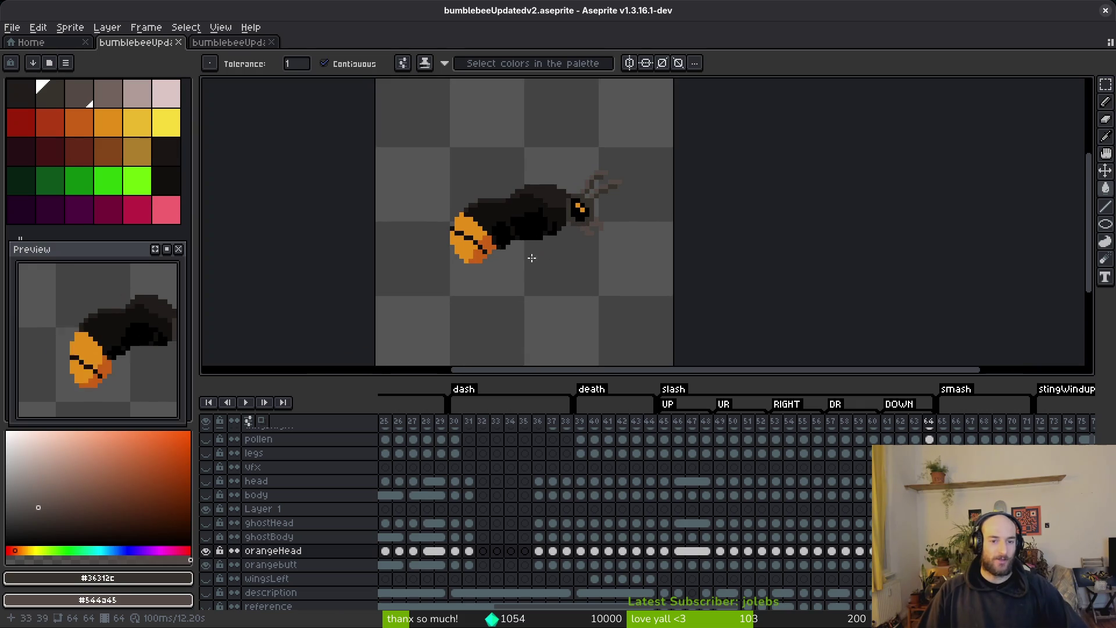
scroll(567, 233, up, 3)
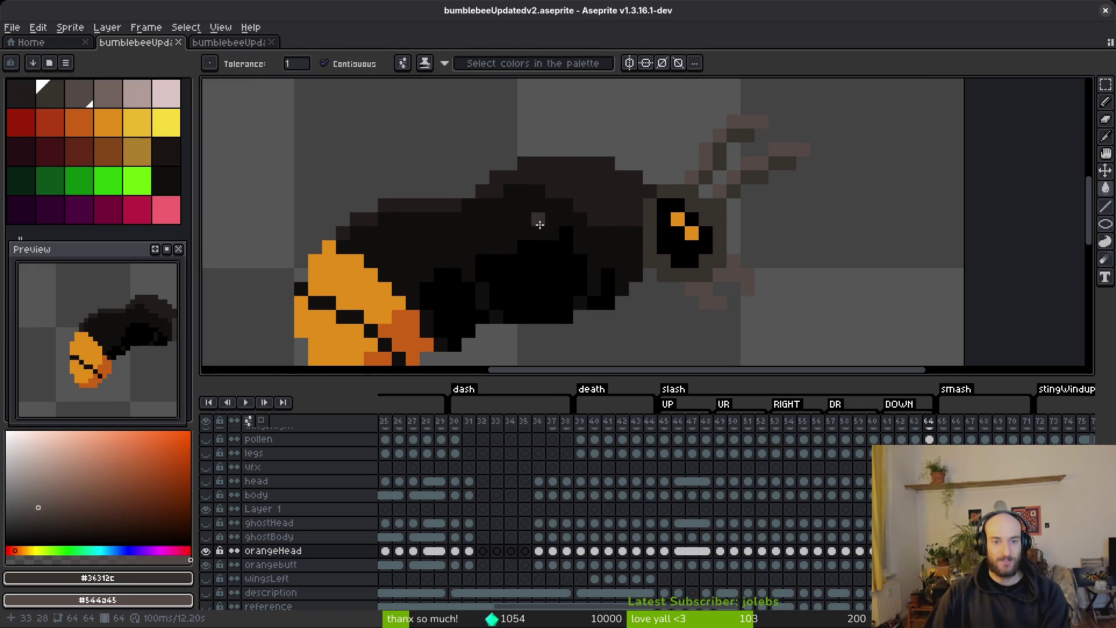
key(Return)
key(i)
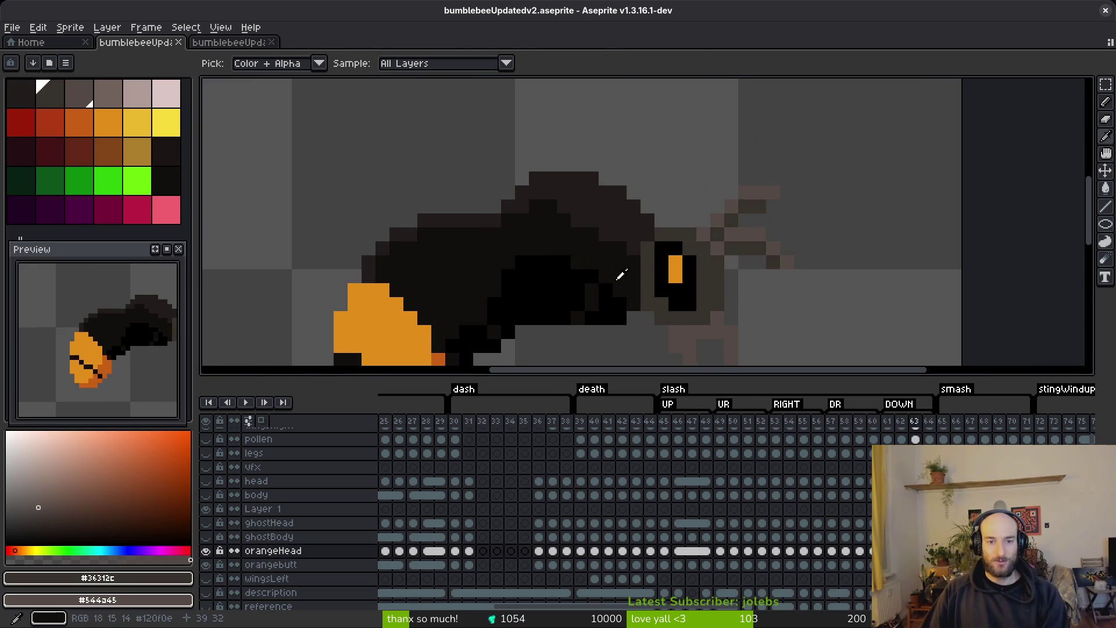
click(611, 266)
key(f)
alt+click(634, 238)
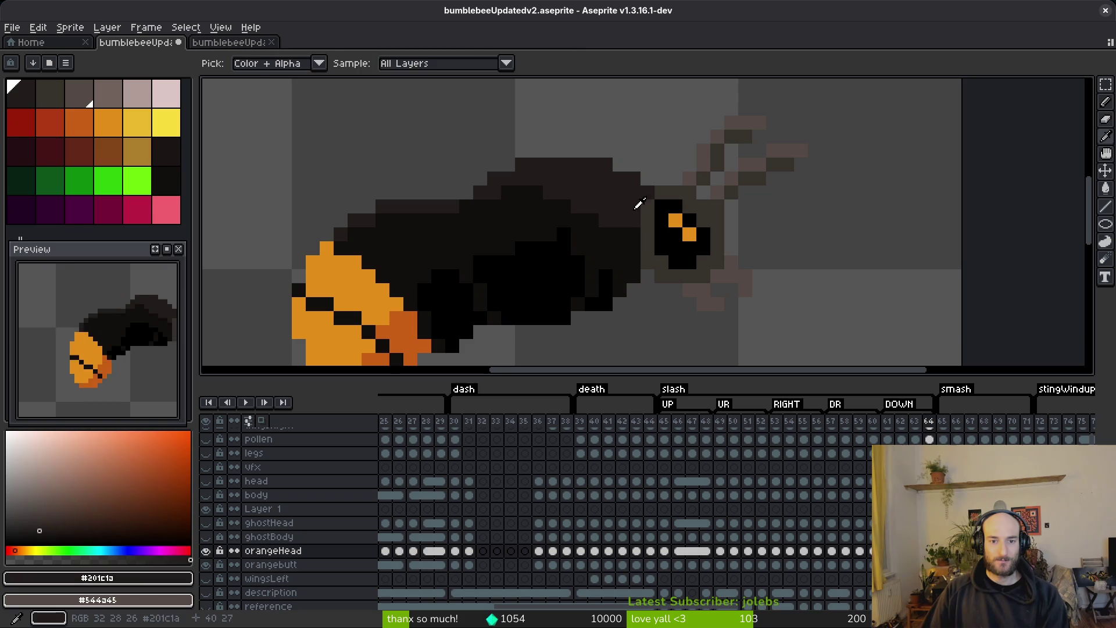
scroll(637, 238, down, 3)
key(i)
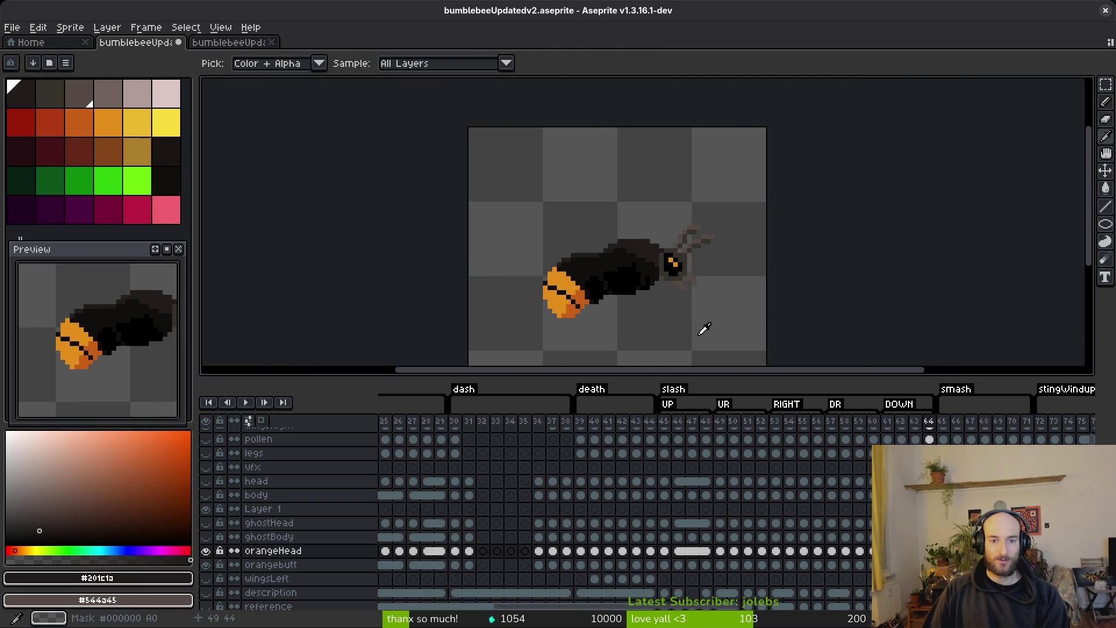
key(period)
scroll(660, 264, up, 5)
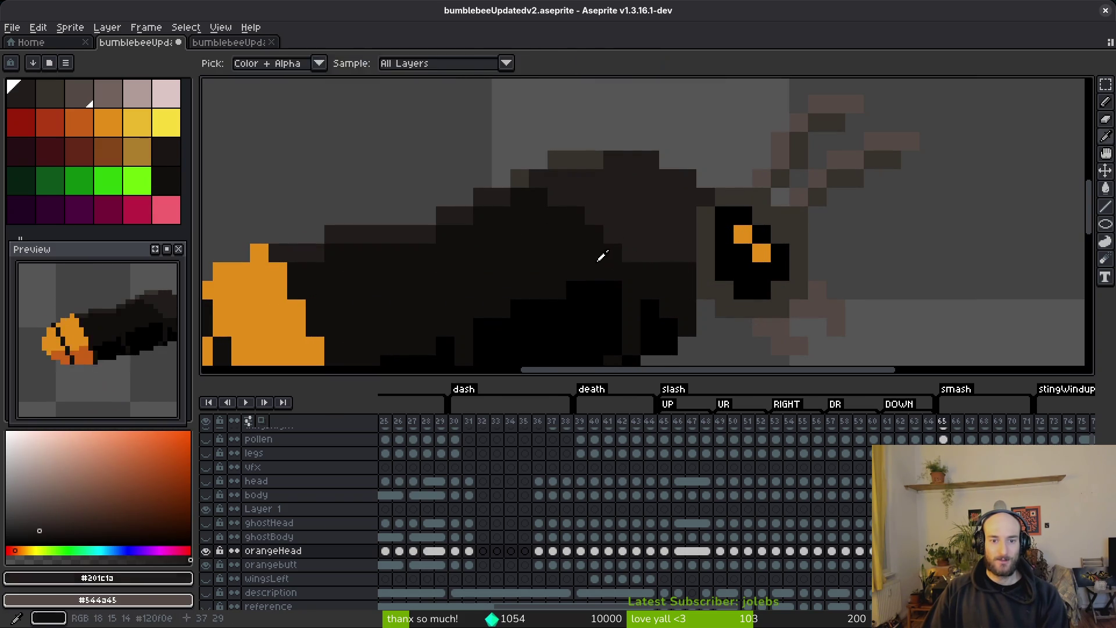
alt+click(598, 250)
- Step through nearby frames, switch to the Pencil, and play the orange-headed animation
scroll(648, 282, down, 5)
key(i)
key(comma)
key(comma)
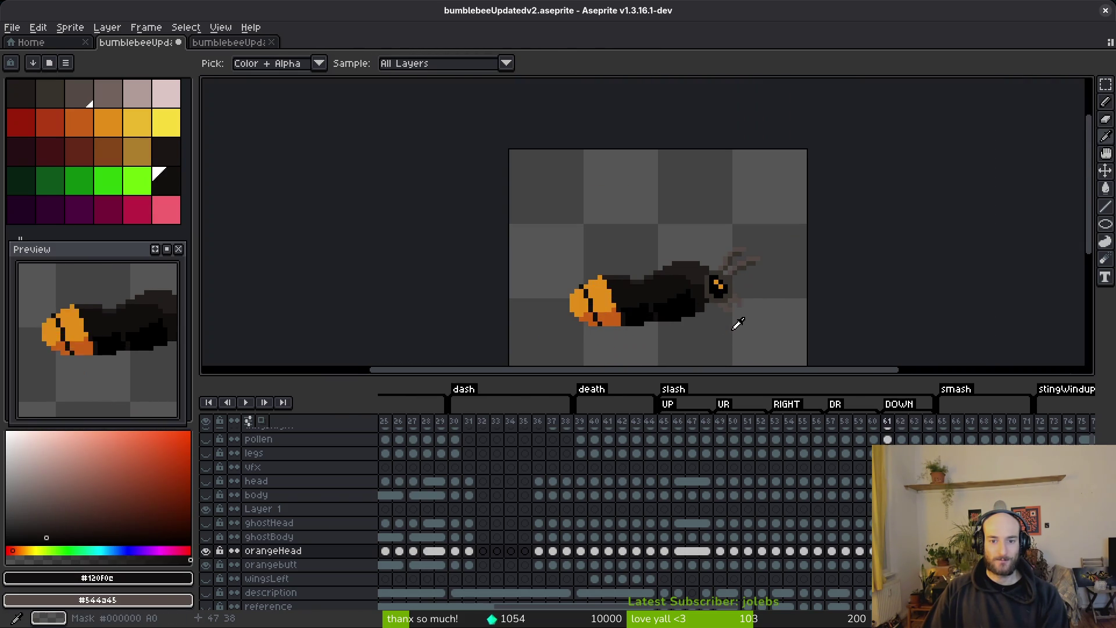
key(comma)
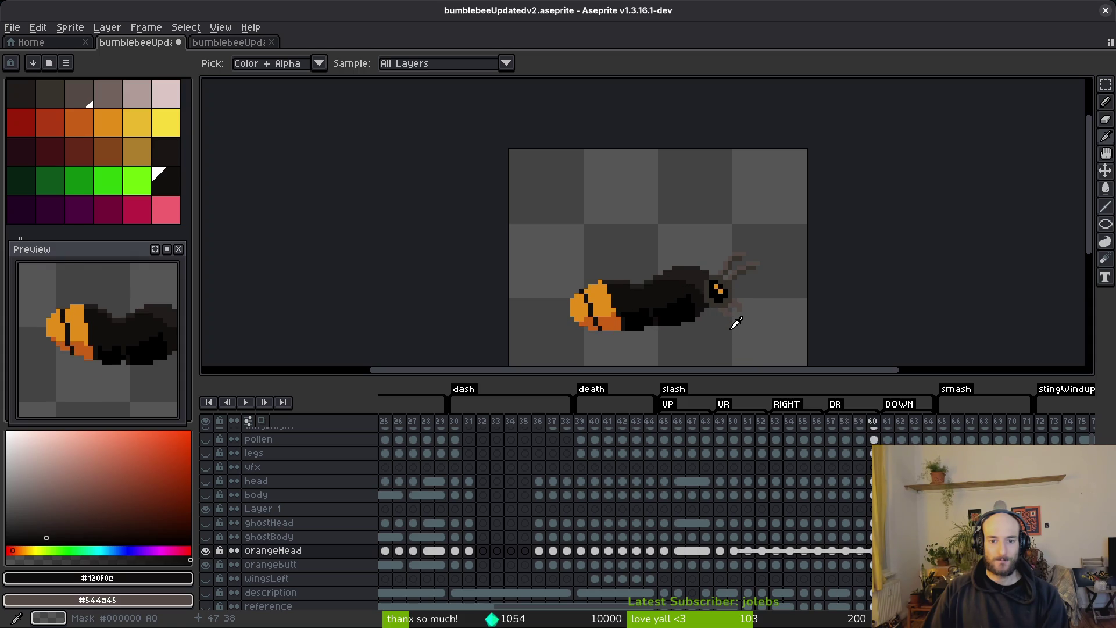
key(period)
key(b)
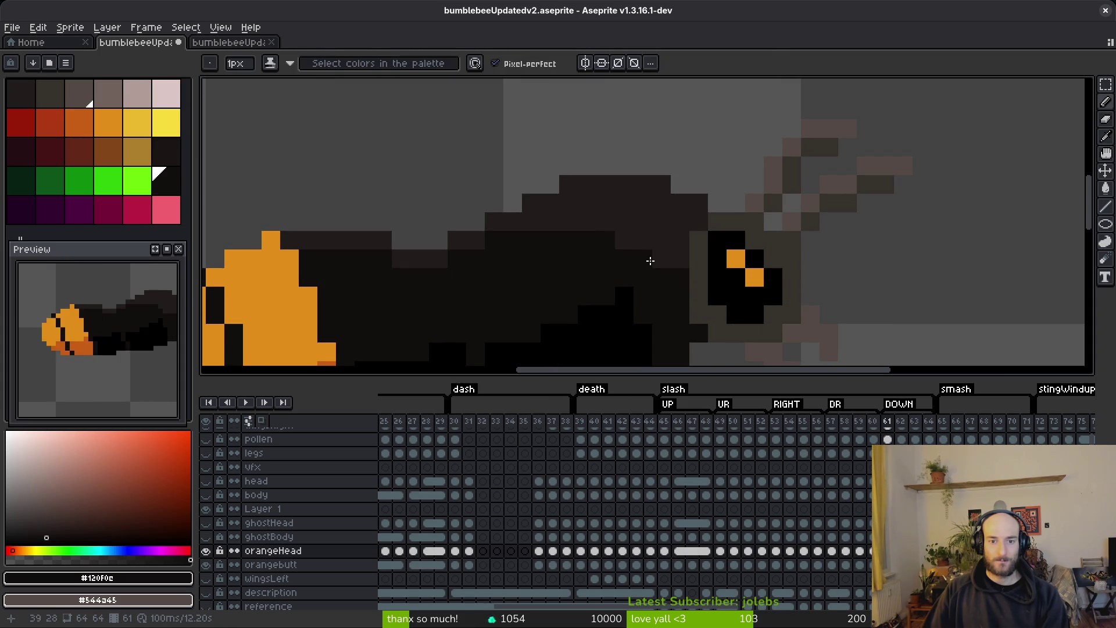
scroll(697, 339, down, 5)
key(Left)
key(Left)
key(Left)
key(Return)
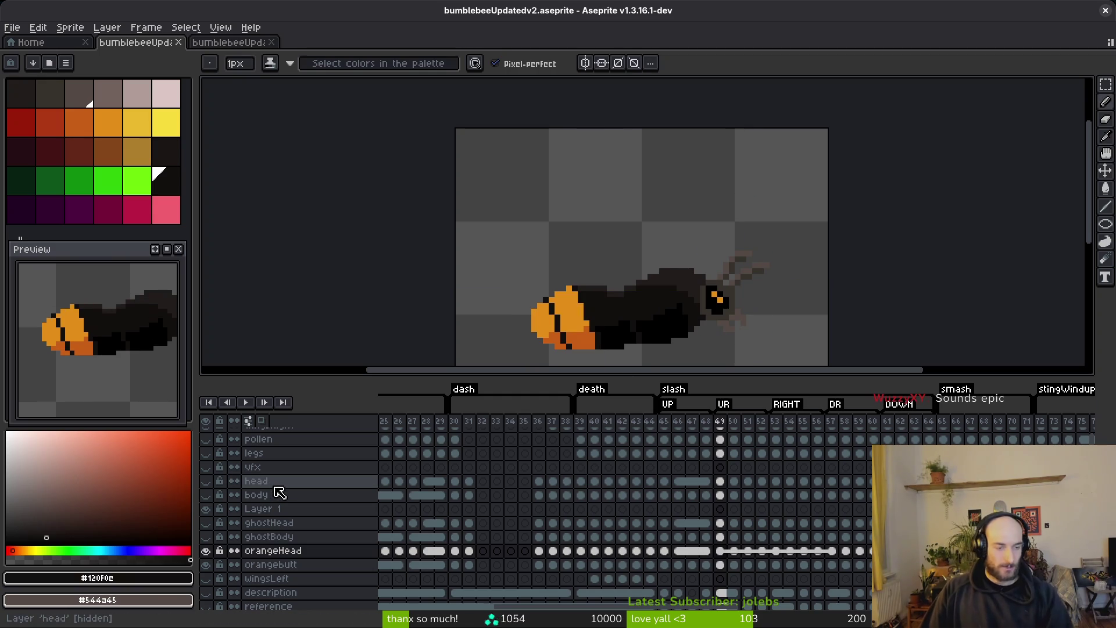
- Show the legs and wingsRight layers and open Export Sprite Sheet with visible layers, all frames, split tags
scroll(760, 536, right, 2)
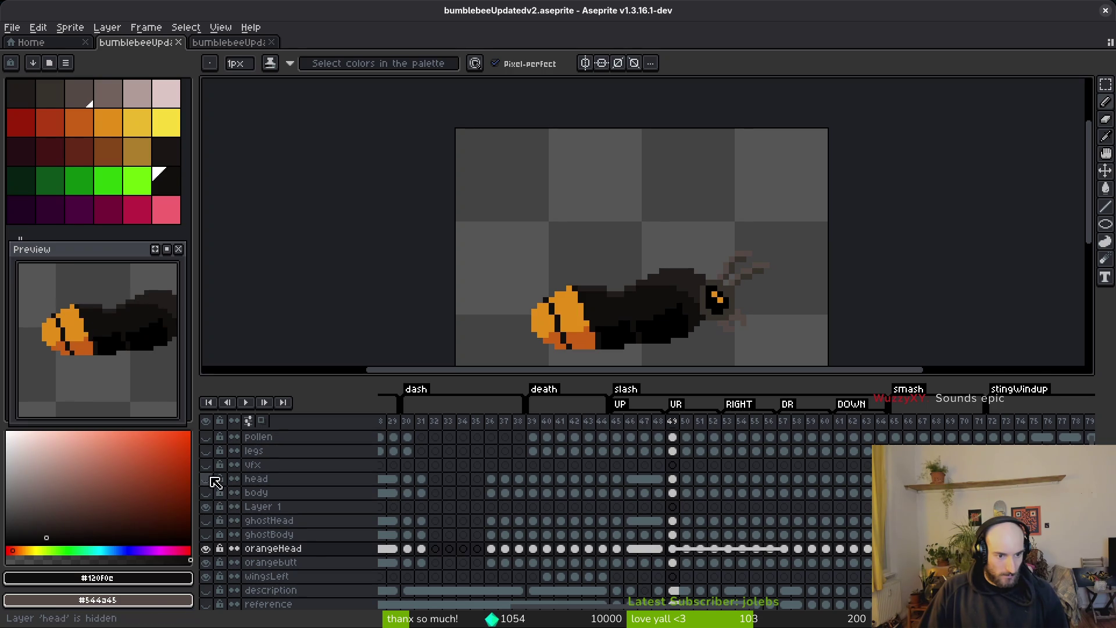
click(207, 451)
scroll(314, 493, up, 1)
click(207, 435)
scroll(430, 291, down, 1)
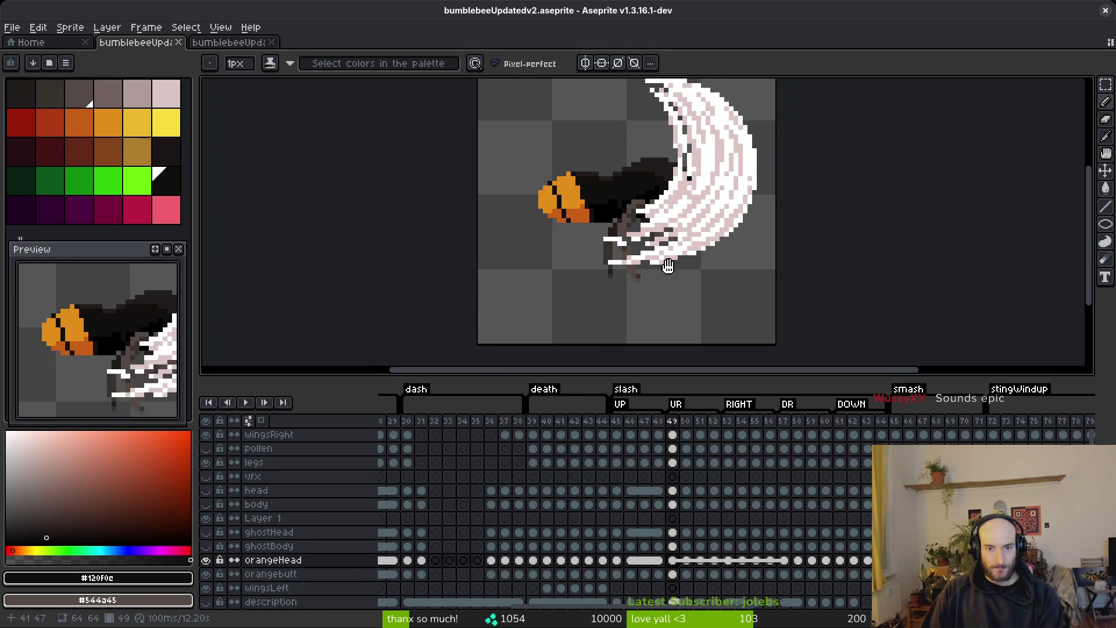
key(ctrl+e)
scroll(655, 201, down, 10)
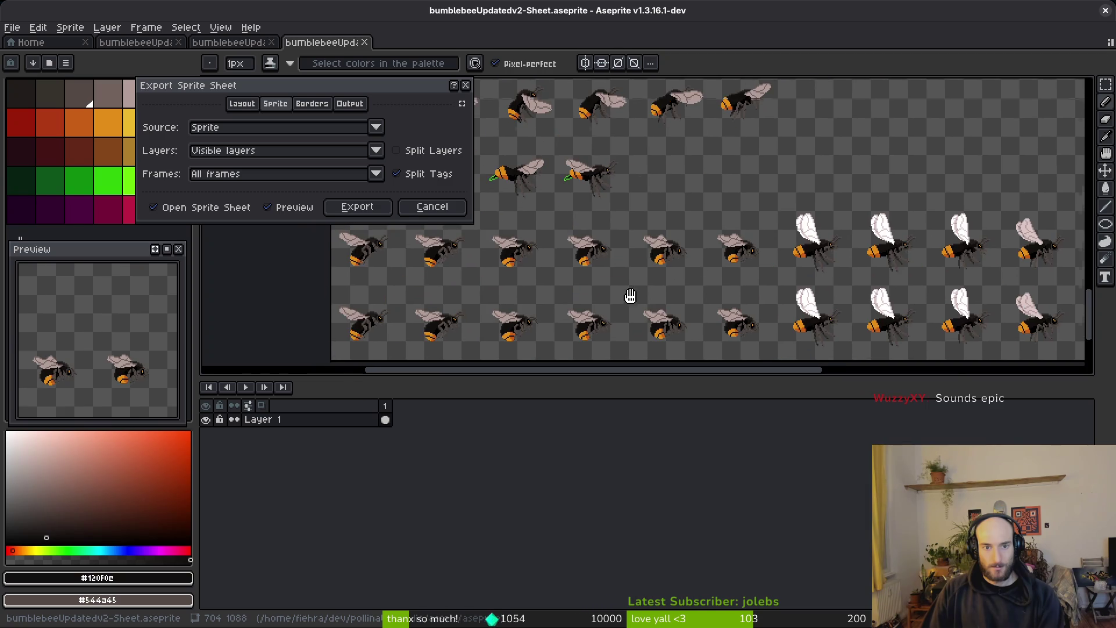
- Pan around the sheet preview to inspect the bee rows, then generate the sprite sheet
drag(630, 297, 726, 227)
scroll(713, 271, right, 5)
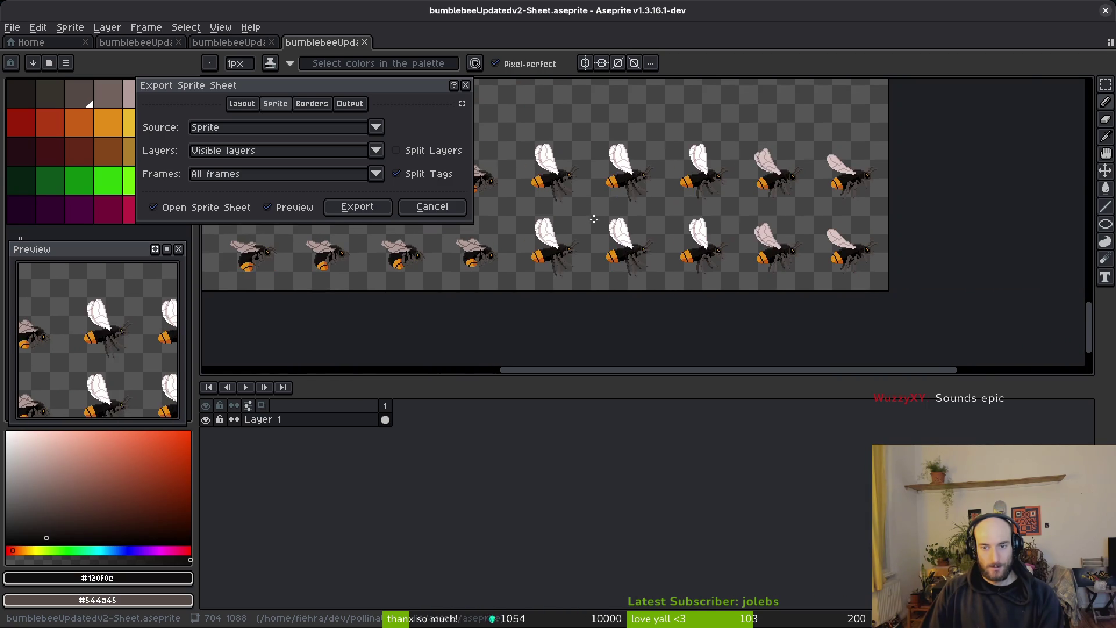
scroll(698, 262, left, 7)
scroll(663, 349, up, 8)
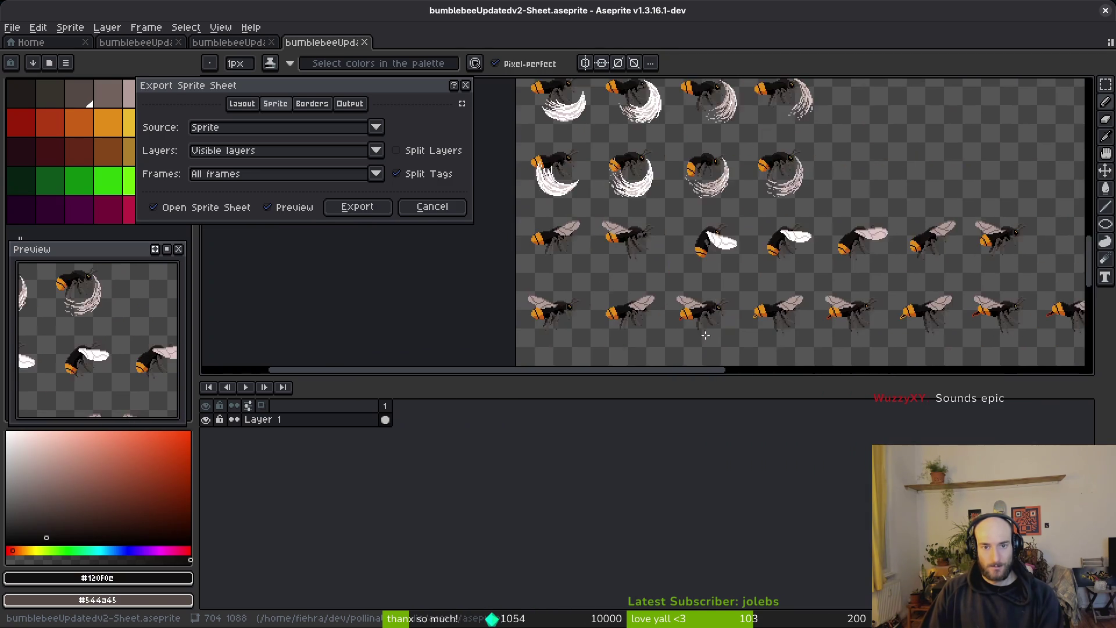
scroll(664, 359, down, 4)
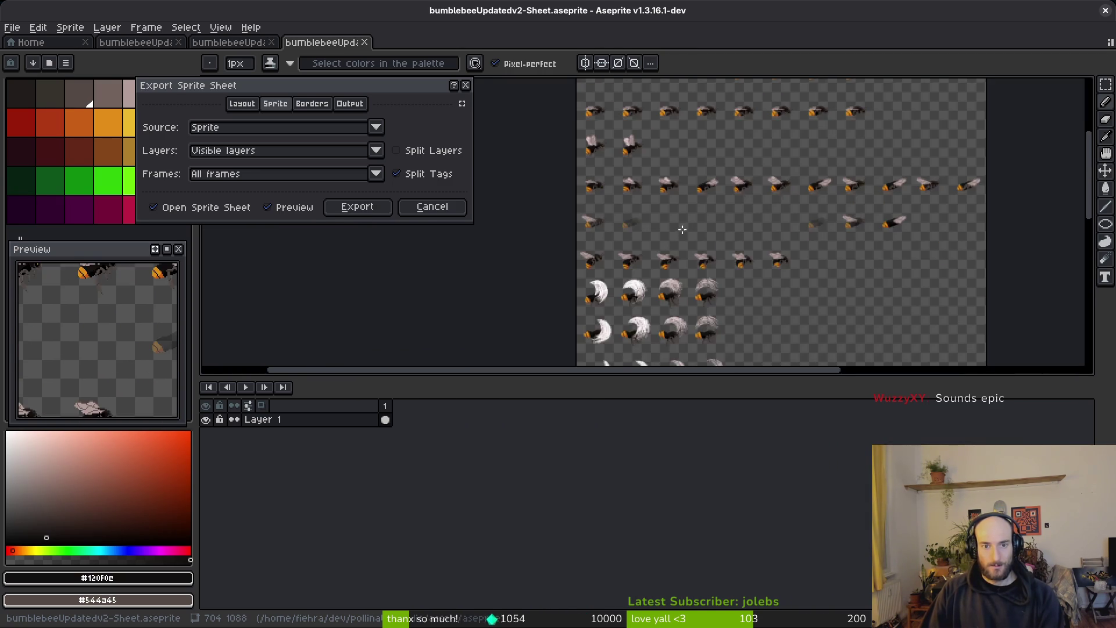
scroll(589, 236, up, 1)
click(357, 206)
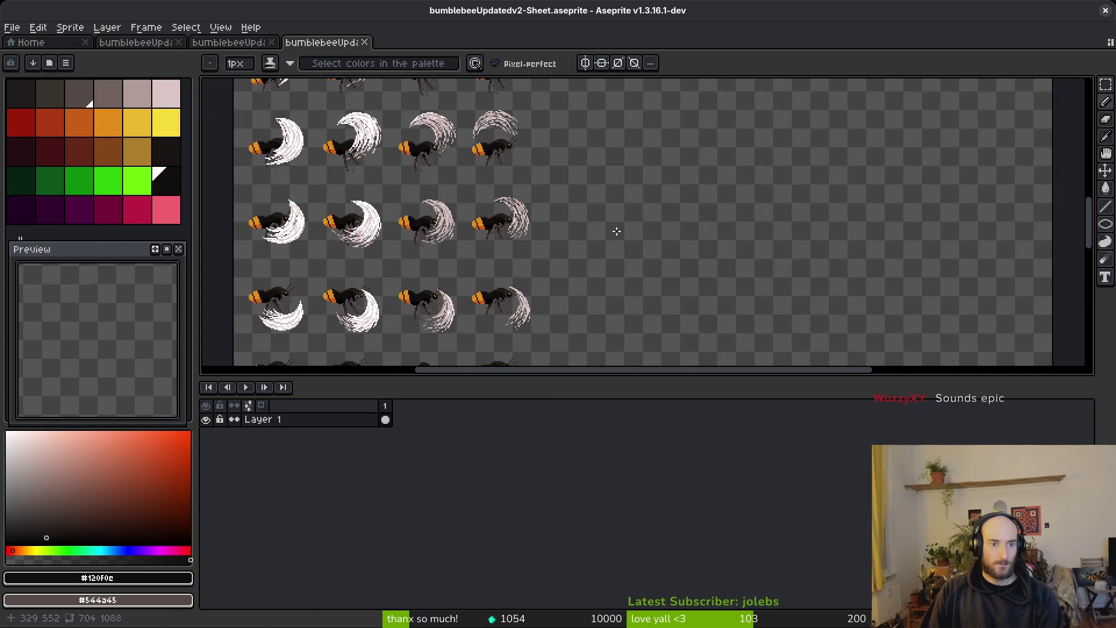
- Cancel the Export File dialog without exporting and return to bumblebeeUpdatedv2.aseprite
key(ctrl+alt+shift+s)
click(282, 52)
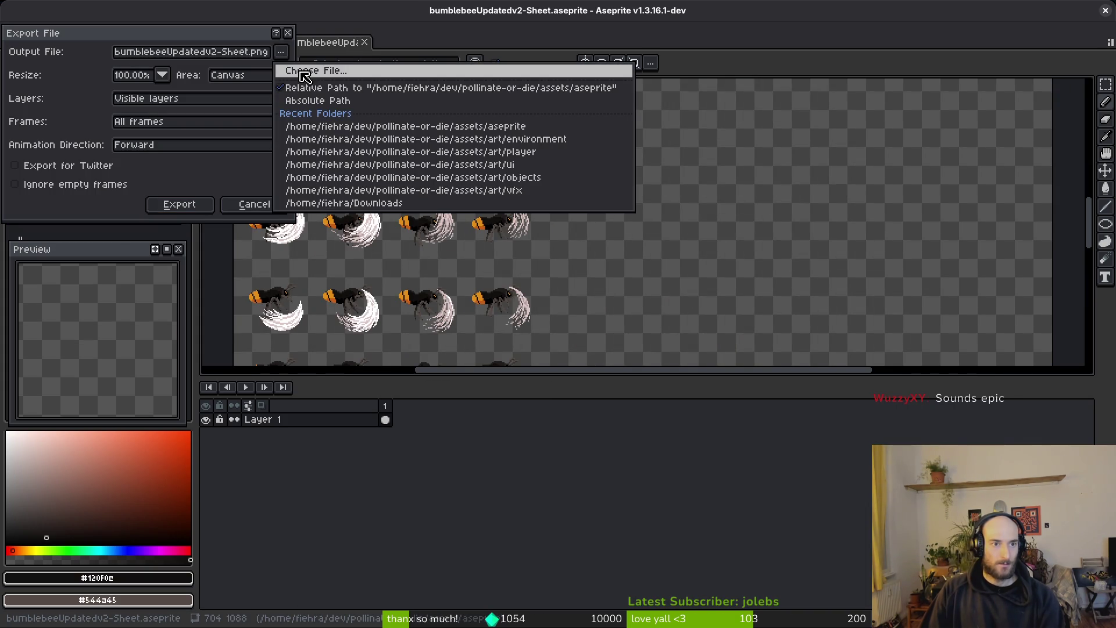
click(292, 37)
click(289, 34)
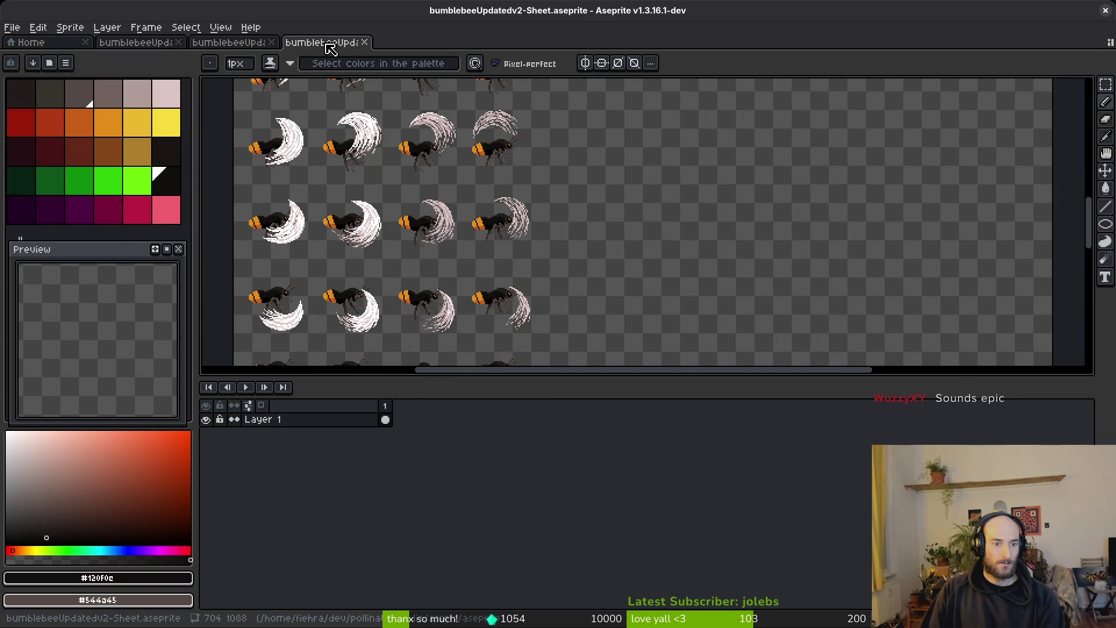
click(365, 42)
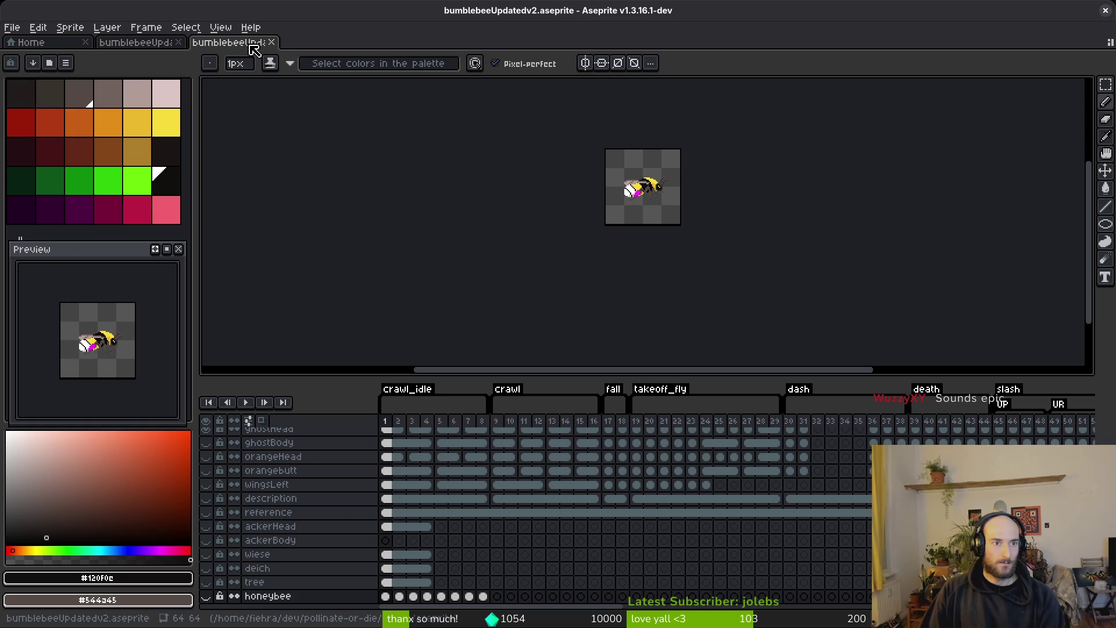
- Save the bee sprite as bumblebeeUpdated.aseprite, confirming the overwrite
click(162, 42)
click(214, 40)
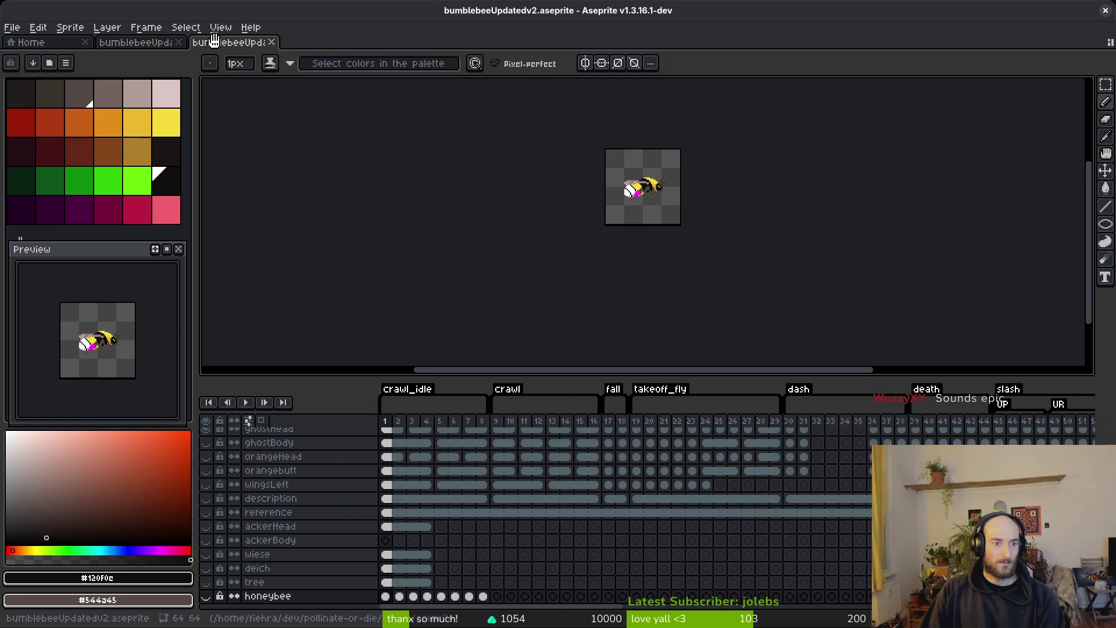
click(7, 29)
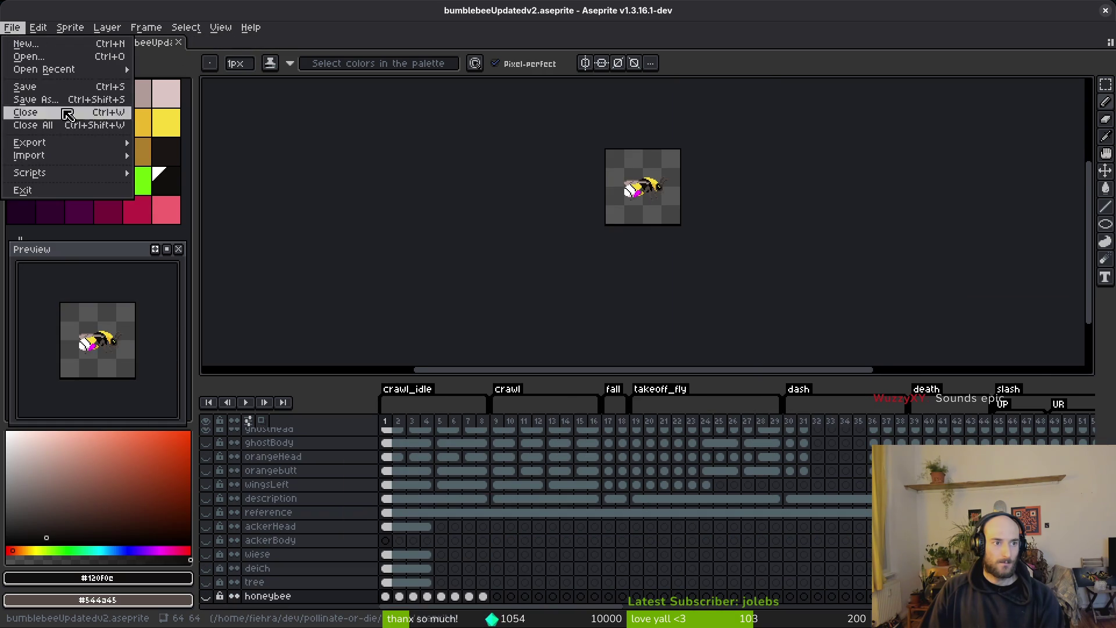
click(35, 104)
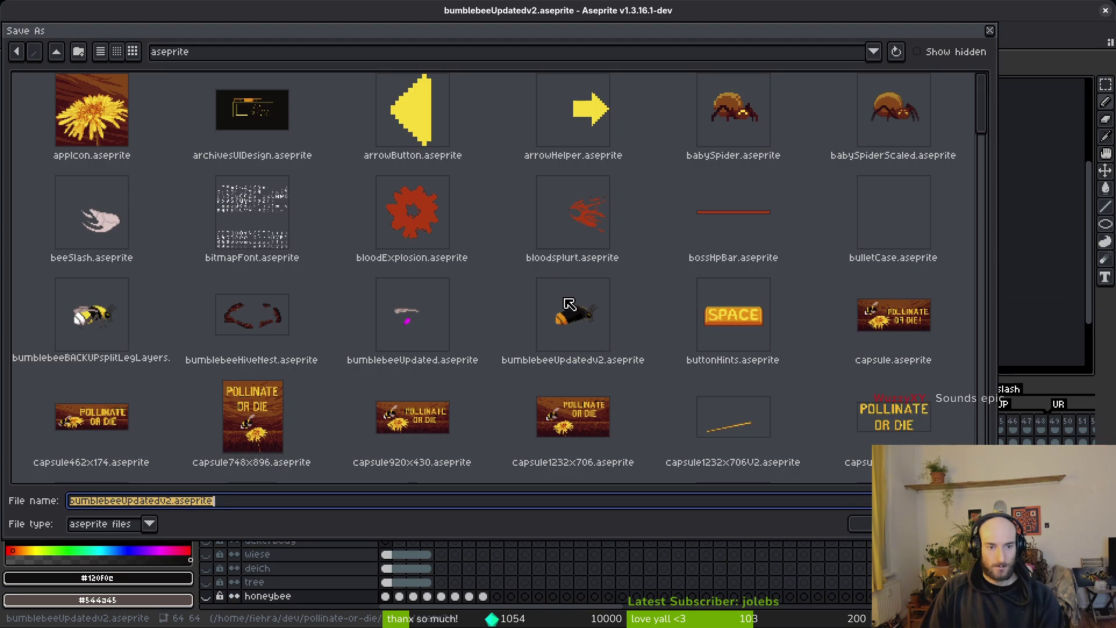
click(419, 324)
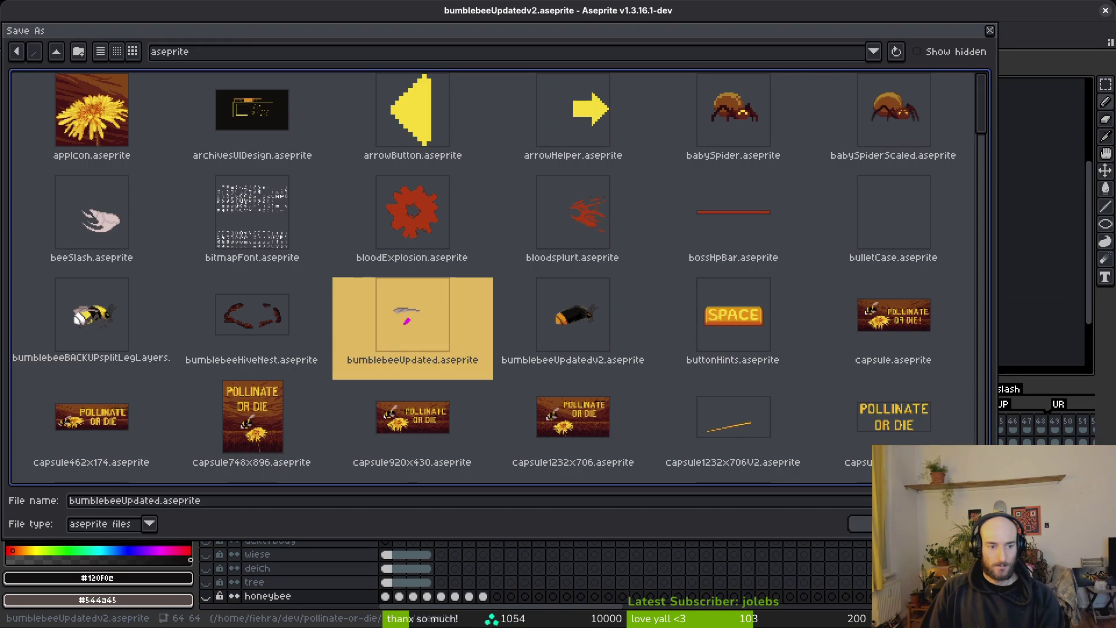
key(Return)
click(482, 351)
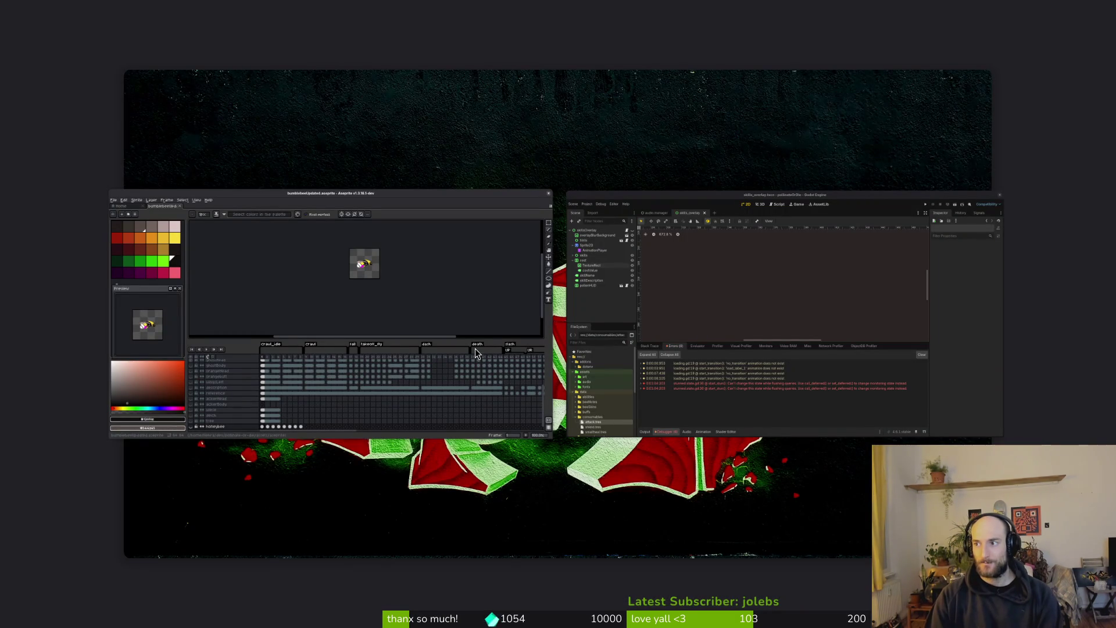
- Trash bumblebeeUpdatedv2.aseprite from pollinate-or-die/assets/aseprite and close Files
key(super+e)
click(256, 312)
double_click(471, 198)
double_click(486, 194)
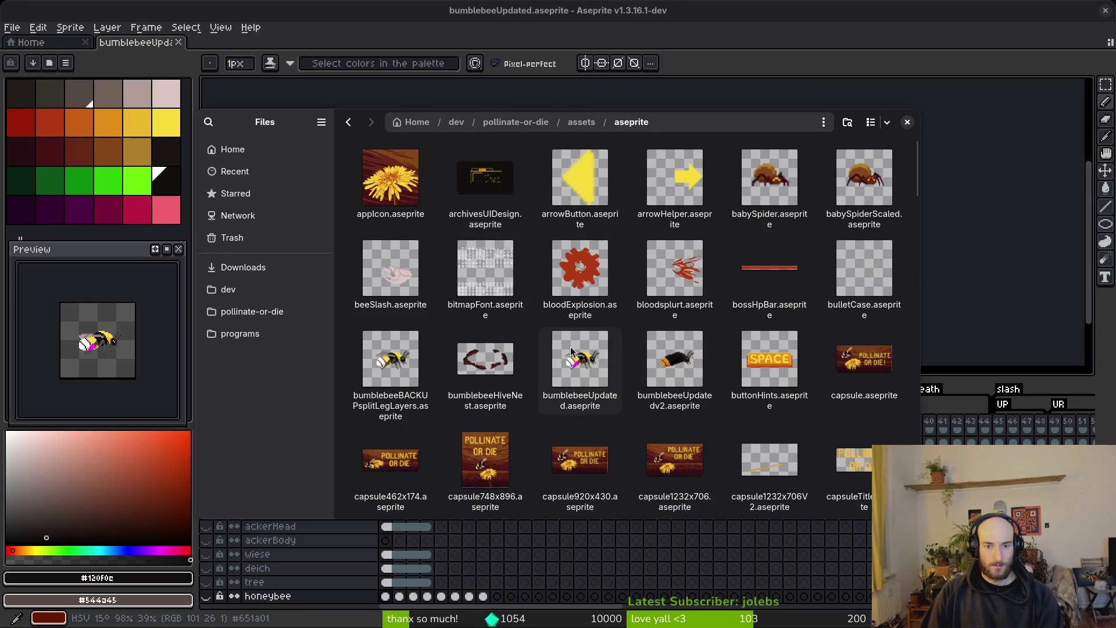
click(675, 361)
key(Delete)
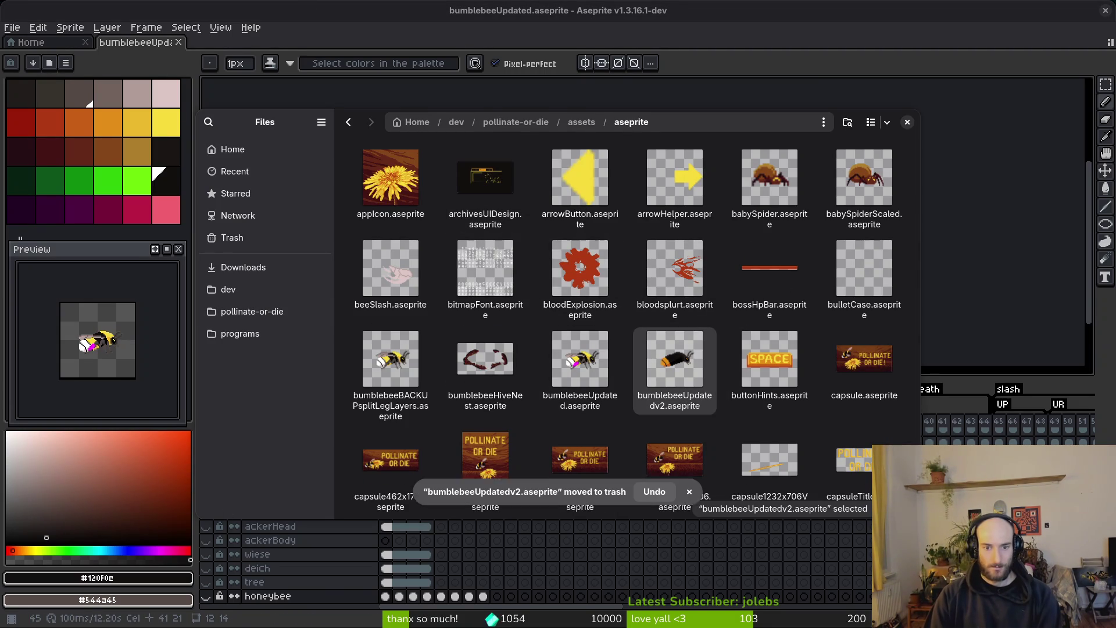
click(908, 122)
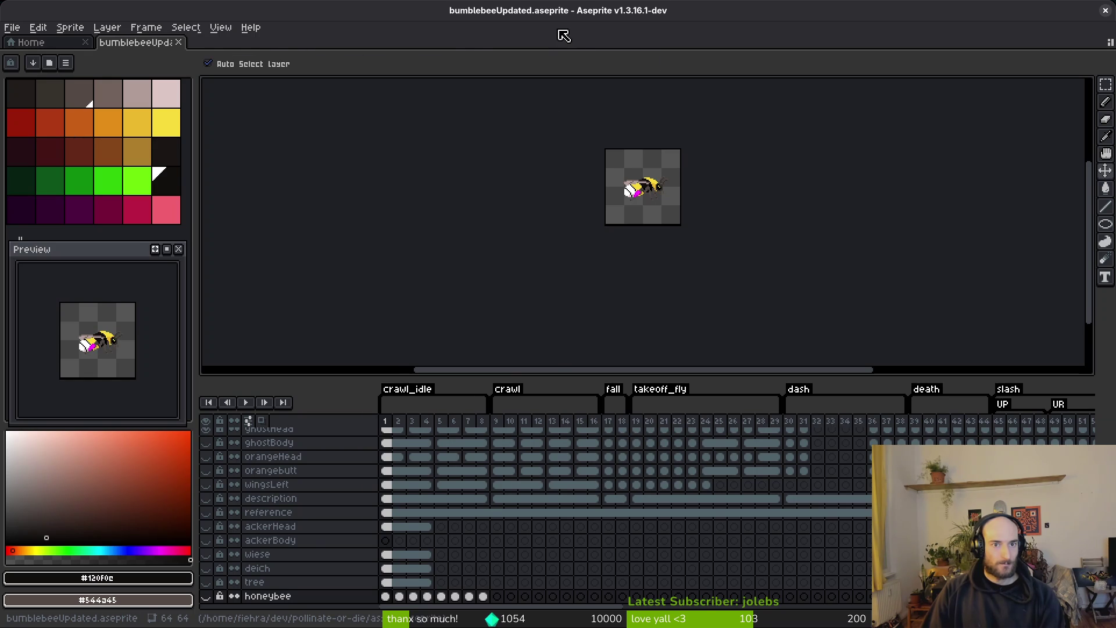
key(b)
scroll(645, 502, right, 10)
scroll(528, 474, up, 2)
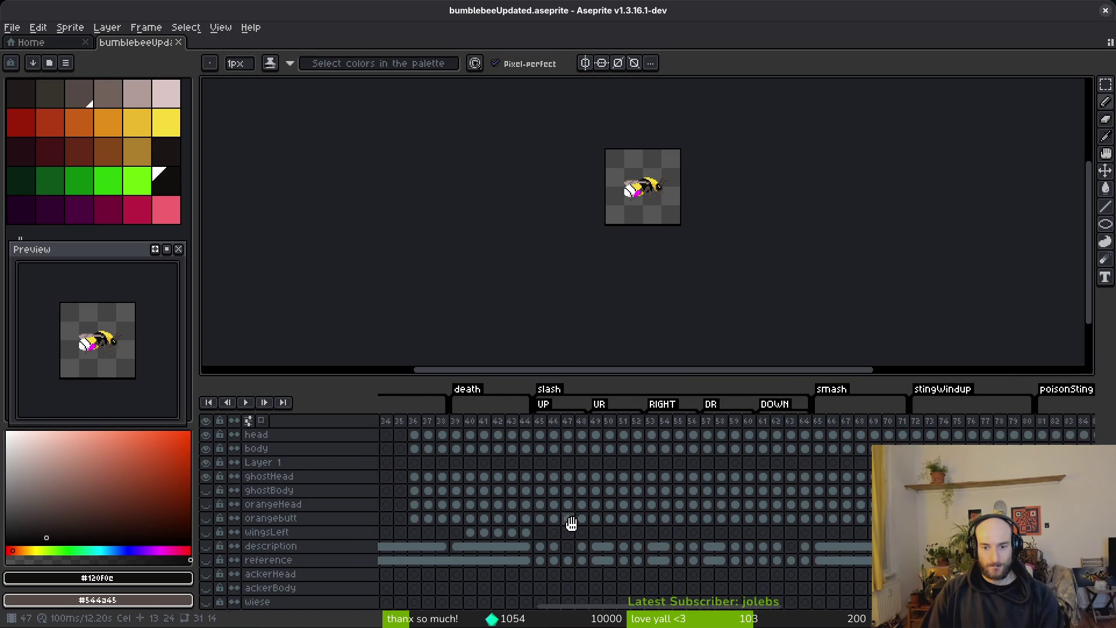
scroll(608, 507, right, 10)
scroll(643, 491, up, 2)
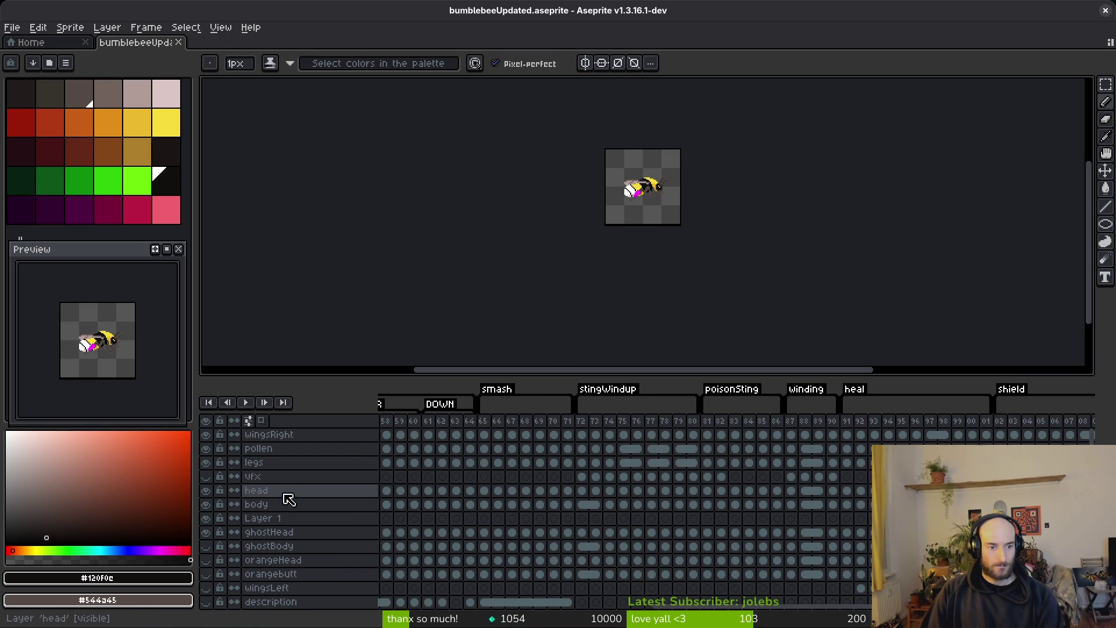
scroll(734, 510, left, 6)
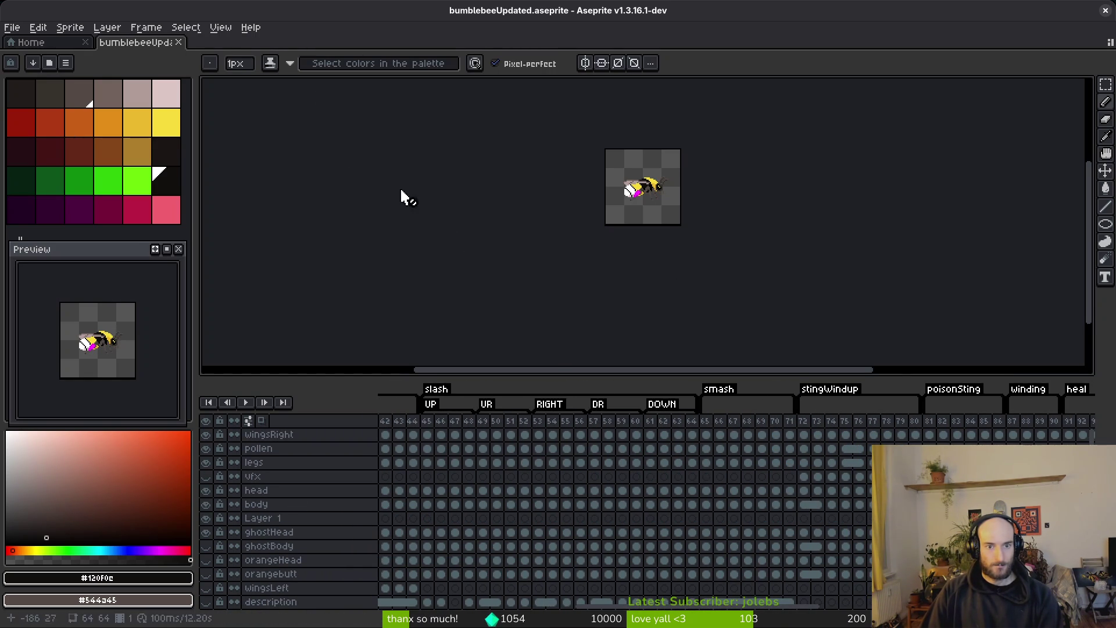
scroll(518, 528, right, 10)
scroll(506, 533, left, 10)
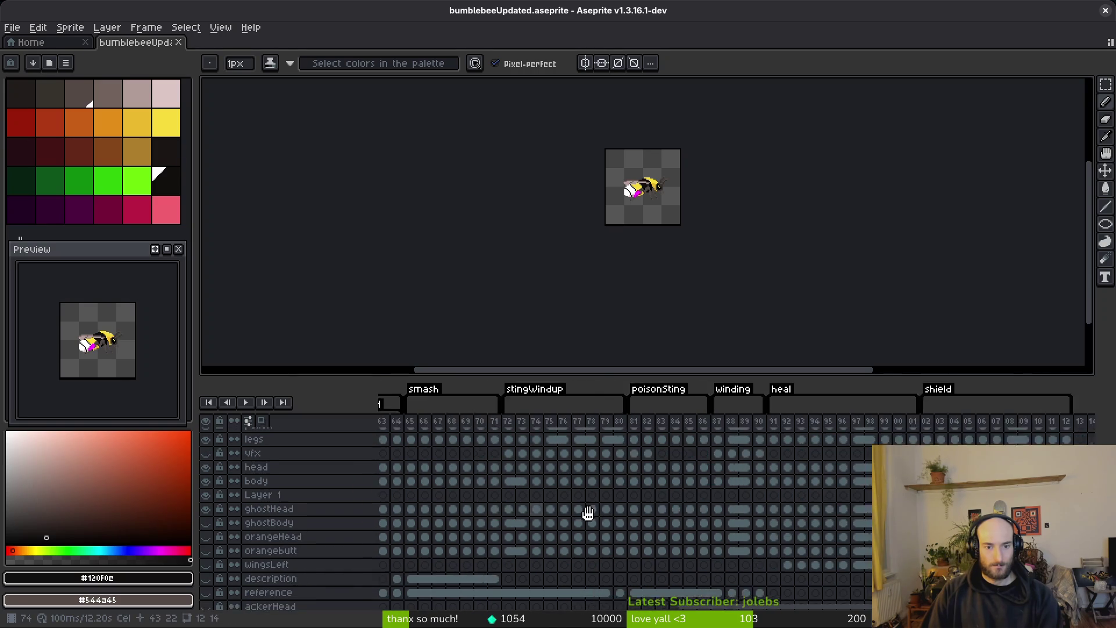
scroll(622, 524, left, 3)
click(552, 463)
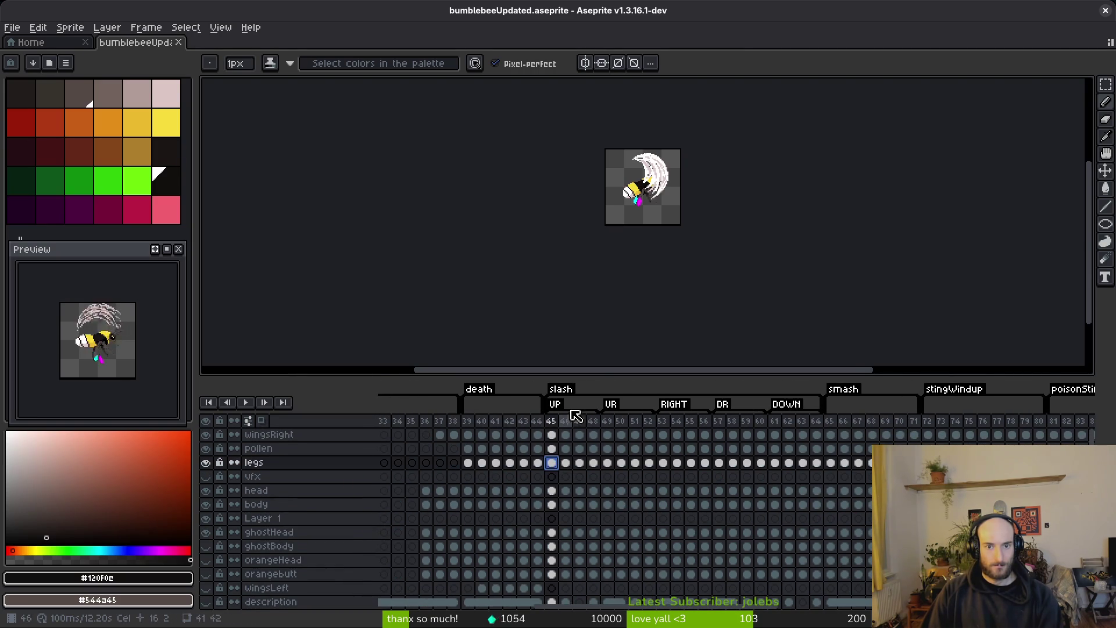
key(plus)
key(plus)
key(plus)
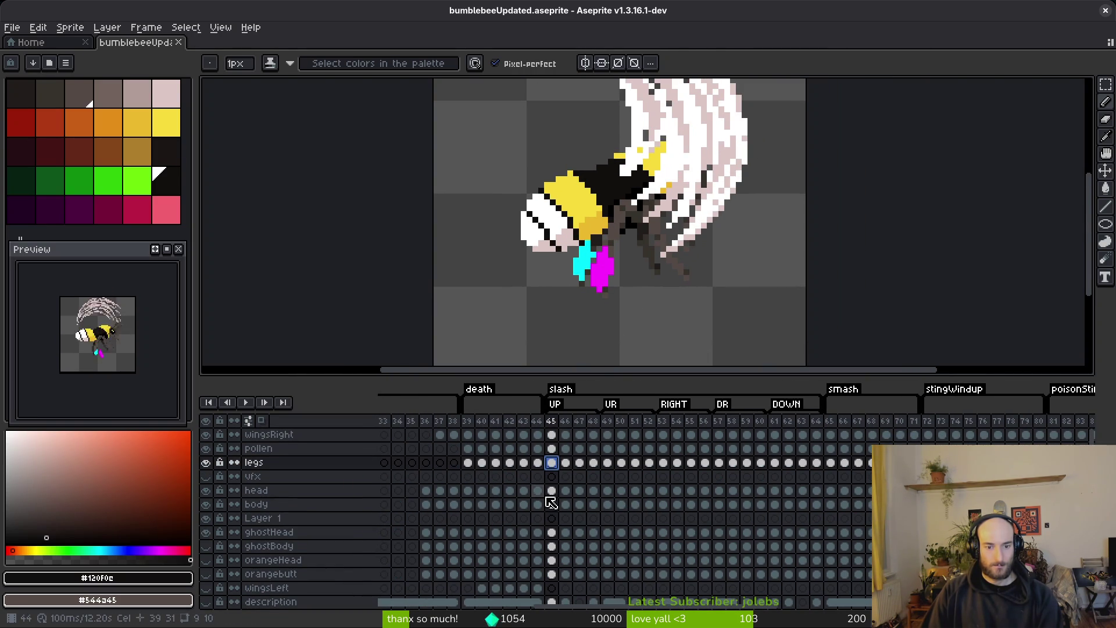
click(552, 504)
click(650, 504)
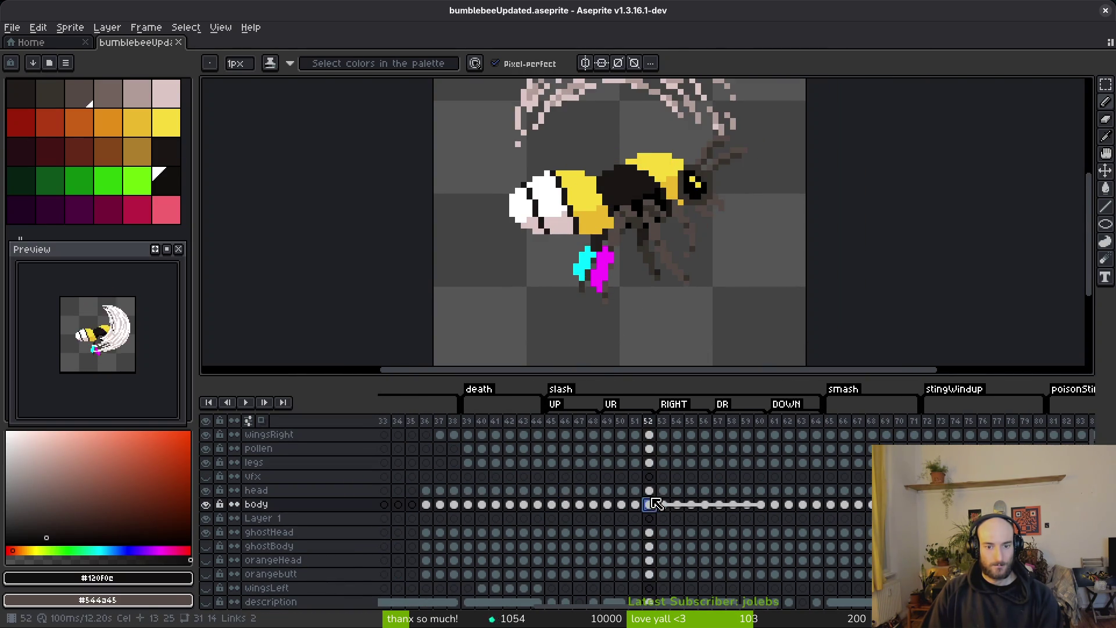
click(622, 505)
click(607, 504)
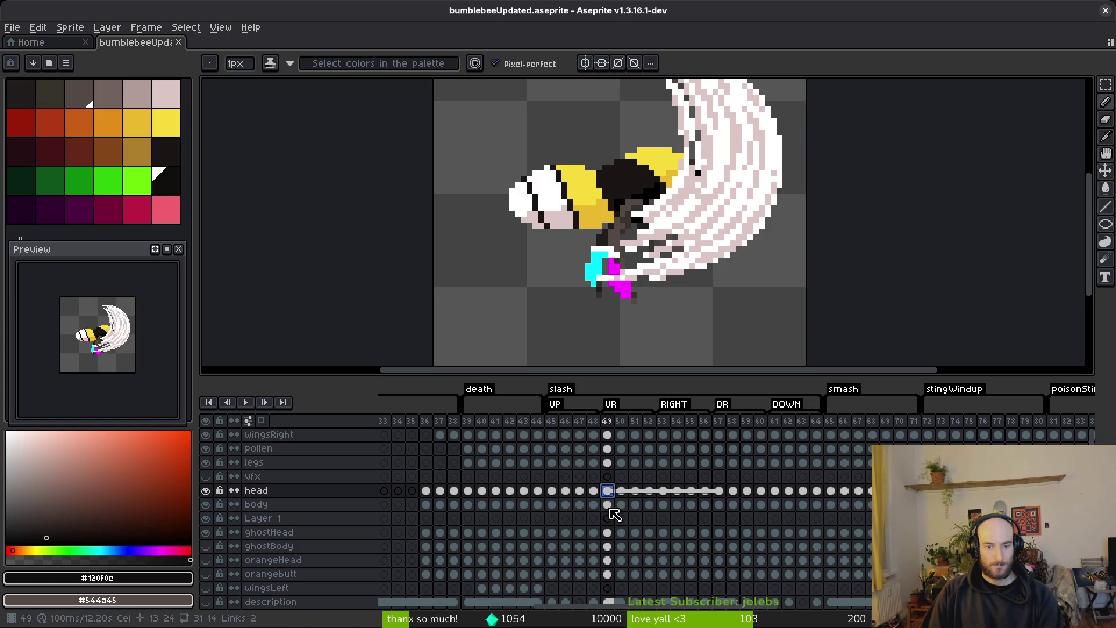
click(719, 504)
click(607, 532)
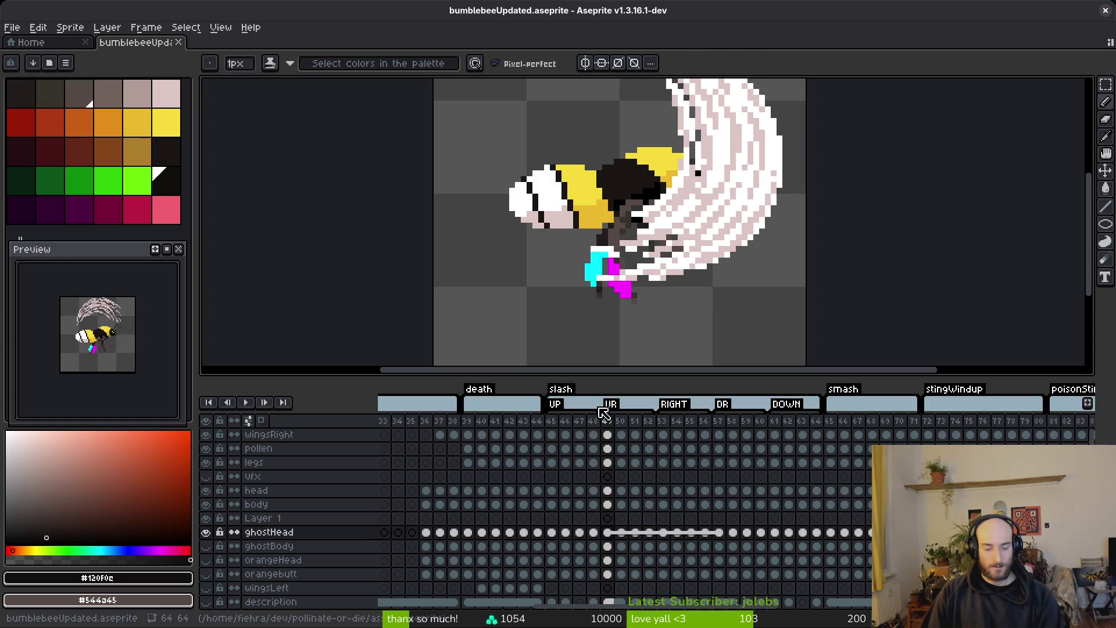
key(ctrl+e)
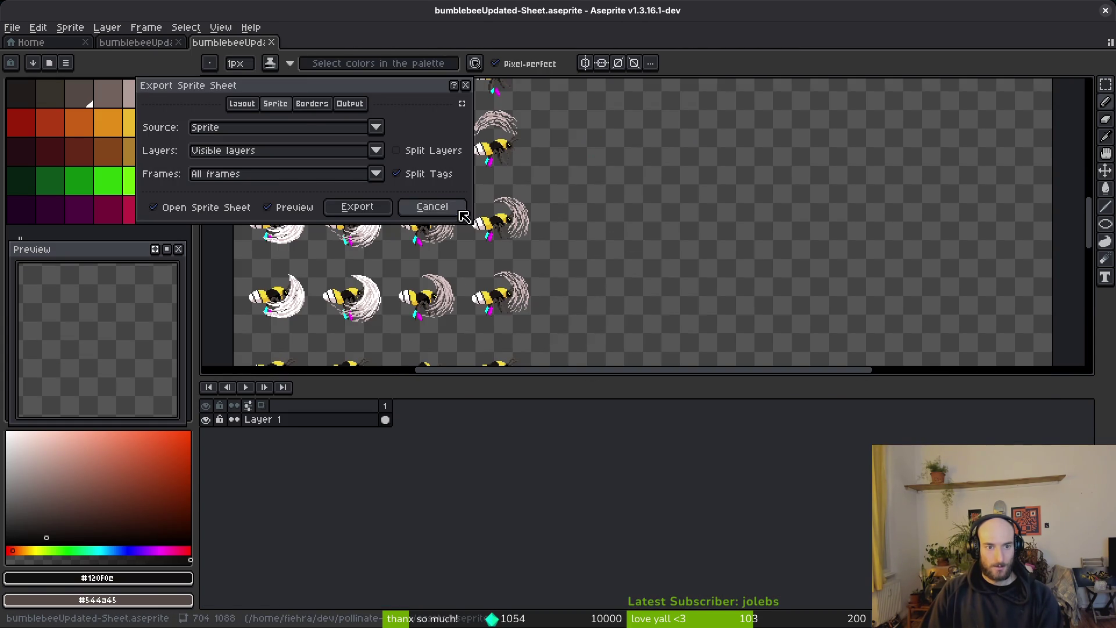
- Cancel the sprite sheet export, reopen it, and pan the preview to other bee rows
click(463, 213)
scroll(582, 244, down, 1)
key(ctrl+e)
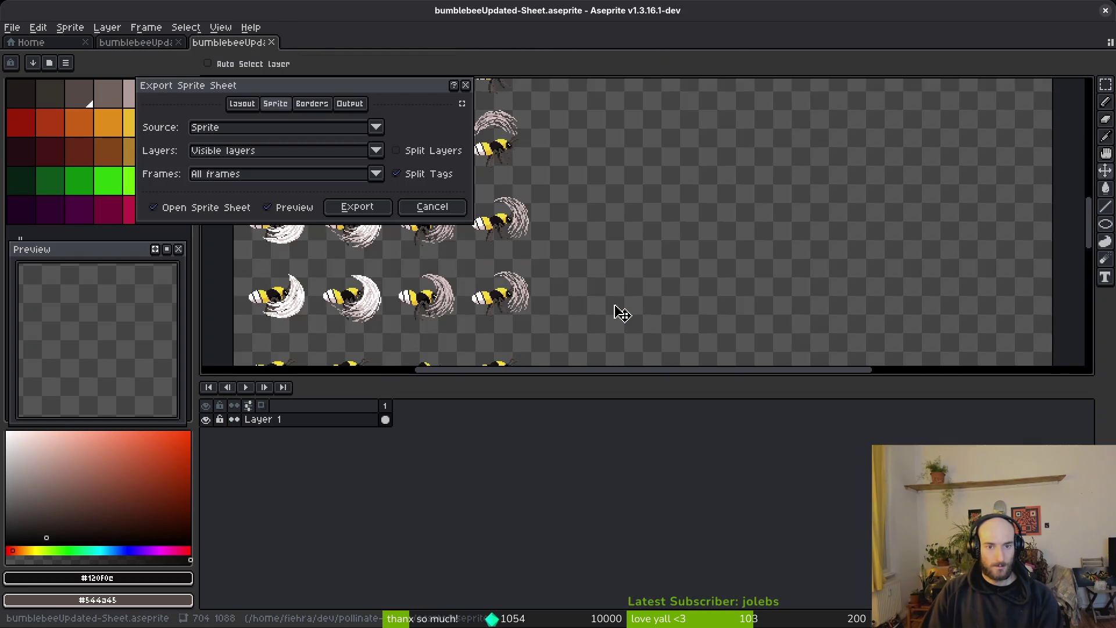
scroll(596, 196, up, 2)
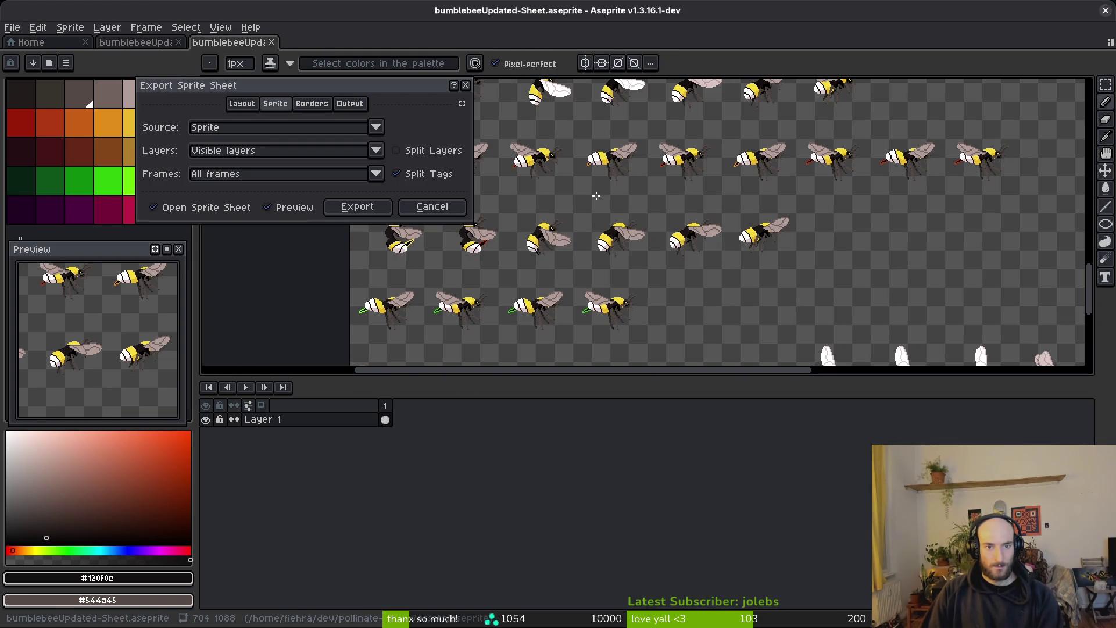
mouse_move(538, 309)
mouse_down()
mouse_move(742, 309)
mouse_move(619, 309)
mouse_move(643, 229)
mouse_up()
- Reopen bumblebeeUpdated.aseprite from recent files and make the orangebutt layer visible
click(432, 206)
click(29, 42)
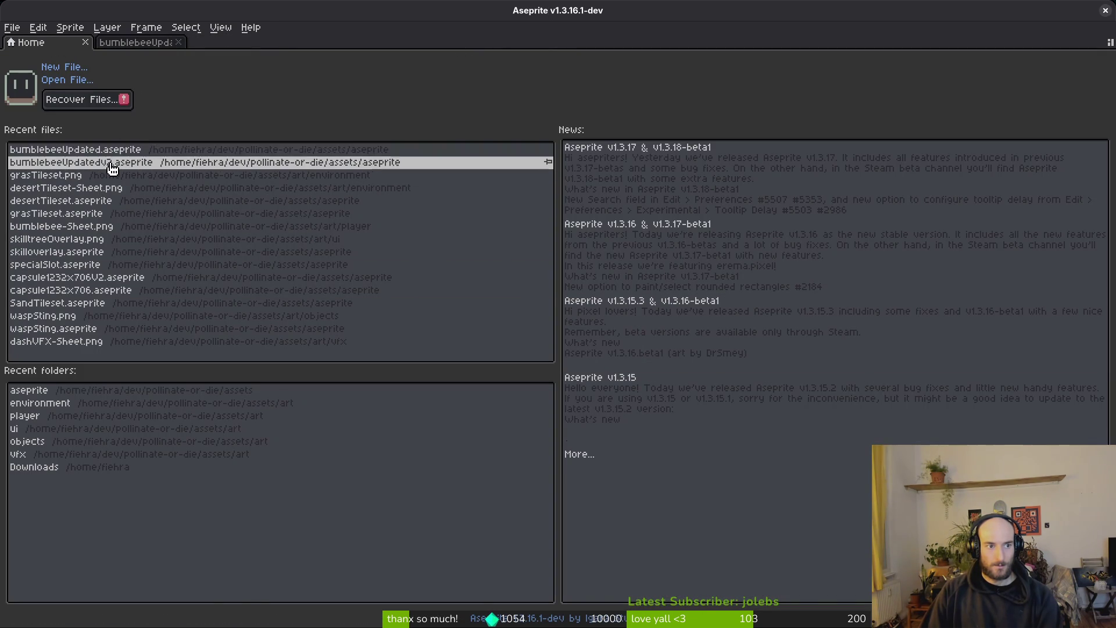
click(122, 150)
scroll(561, 553, right, 8)
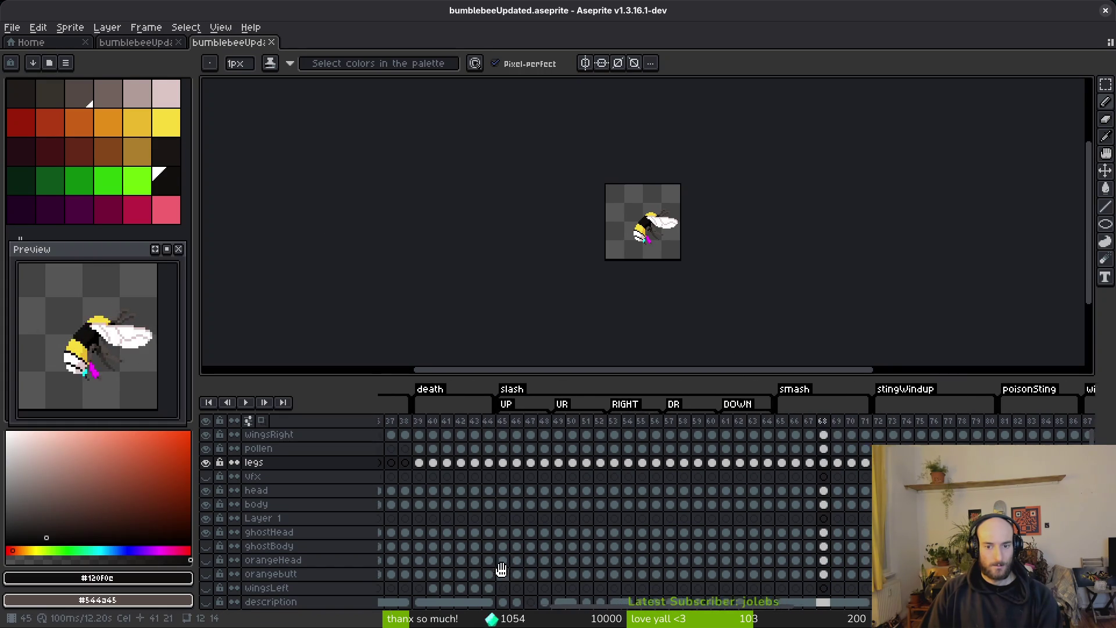
click(625, 548)
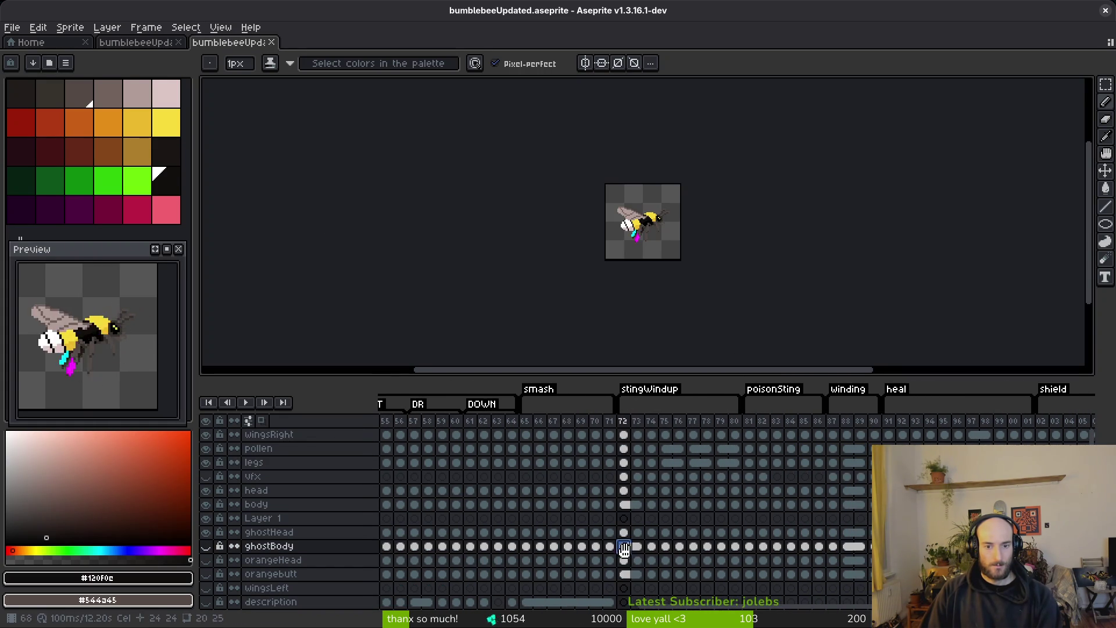
click(626, 575)
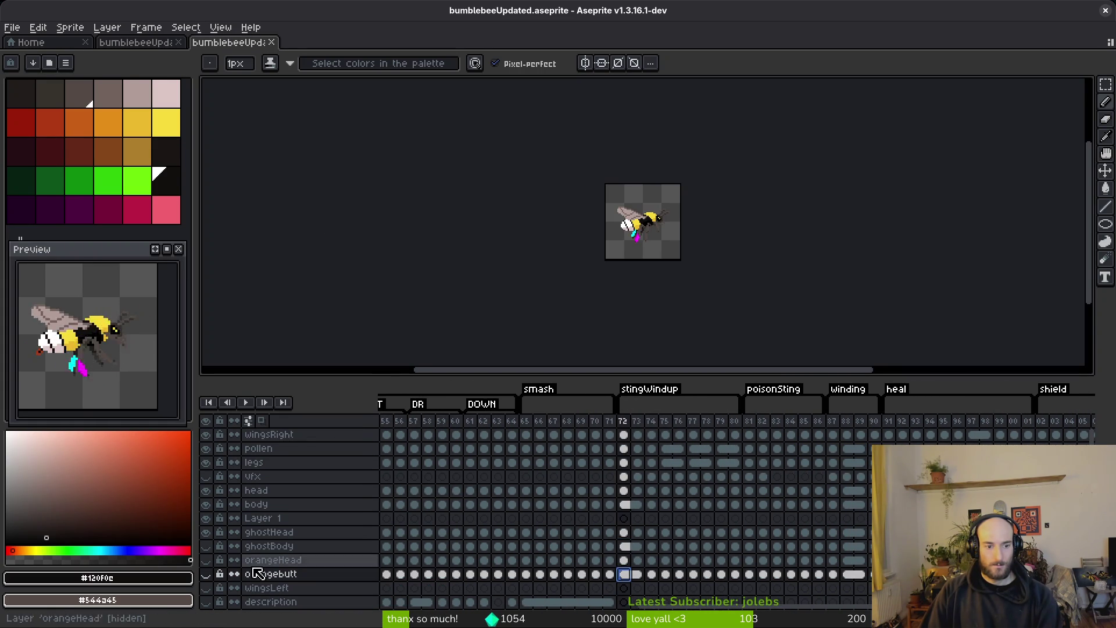
click(206, 490)
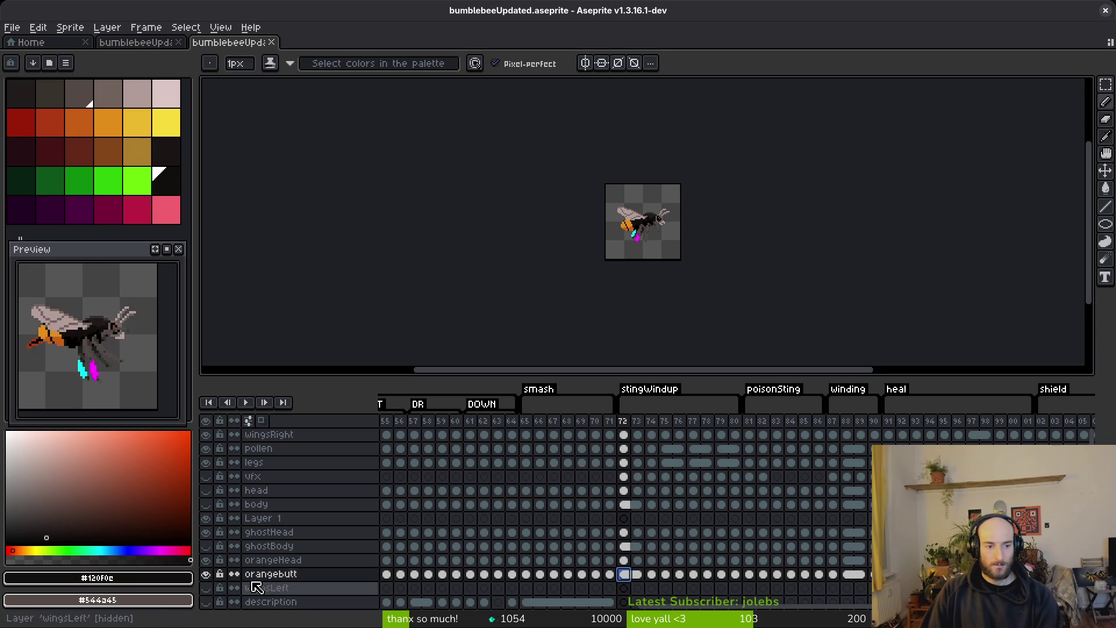
- Step through the animation frames to check the orange tail, then preview the sprite sheet export
scroll(634, 244, up, 4)
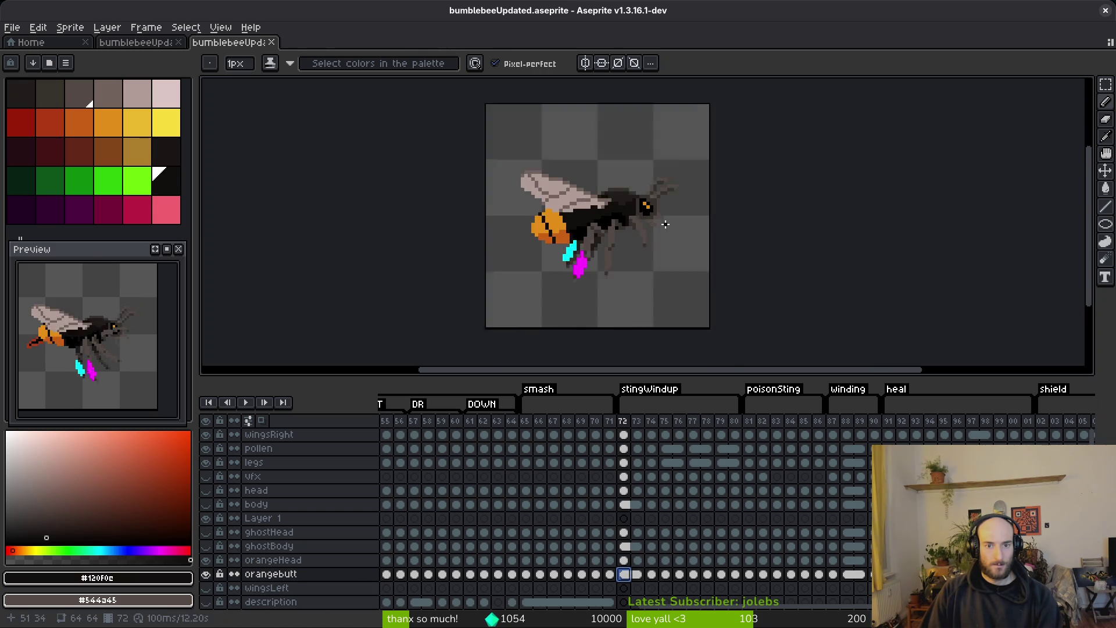
key(Right)
key(Right)
key(Right)
key(Right)
key(Right)
key(Right)
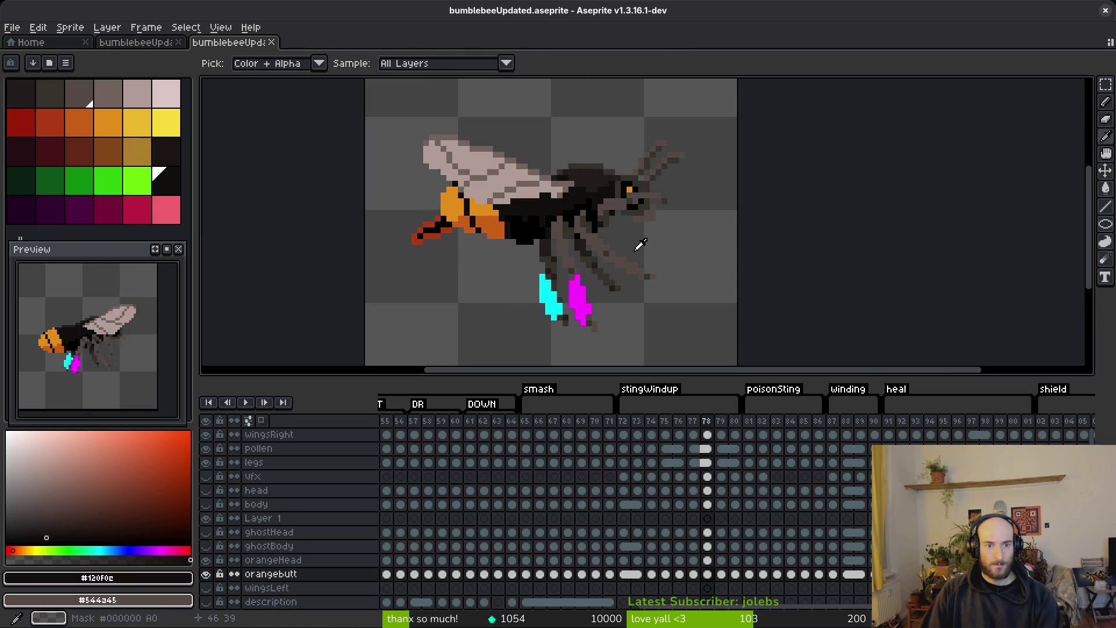
key(Right)
key(Right)
key(Right)
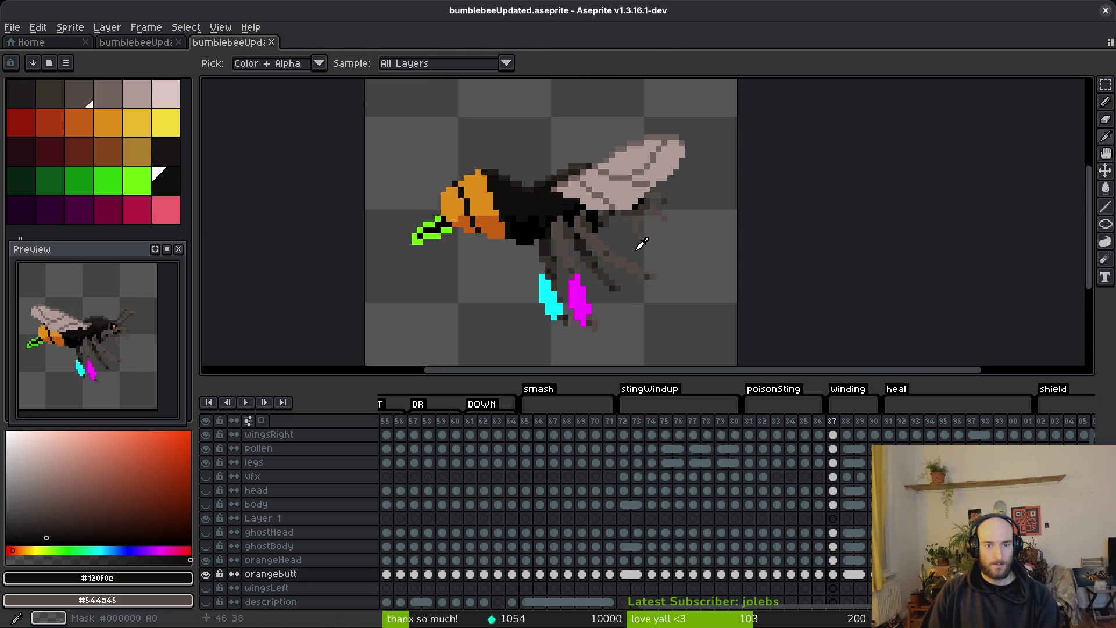
key(Left)
key(Left)
key(Left)
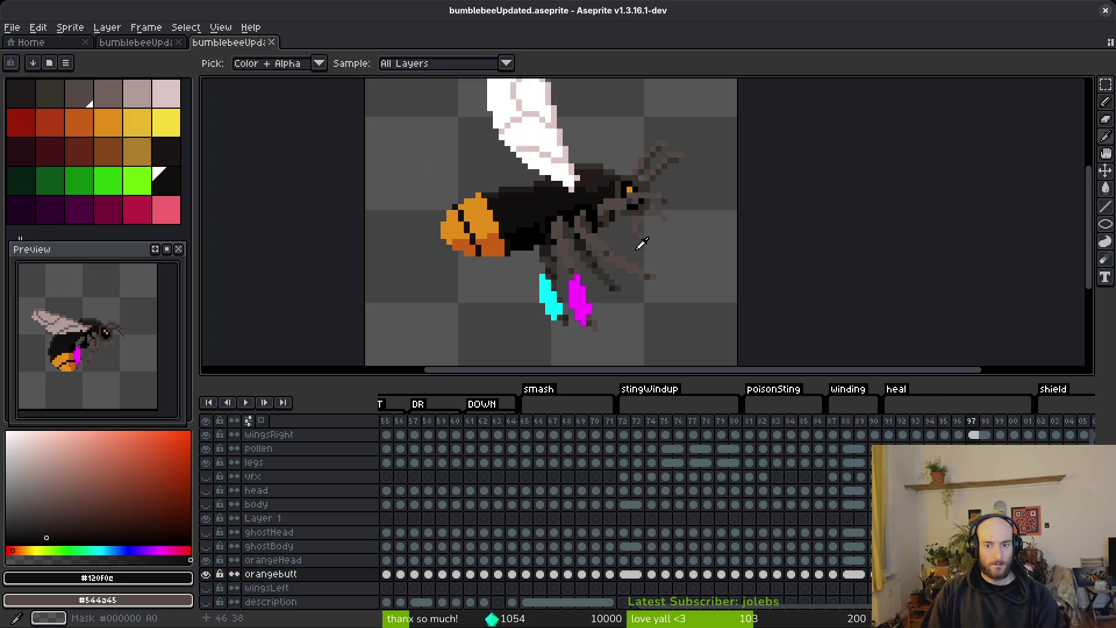
key(Right)
key(Right)
key(Right)
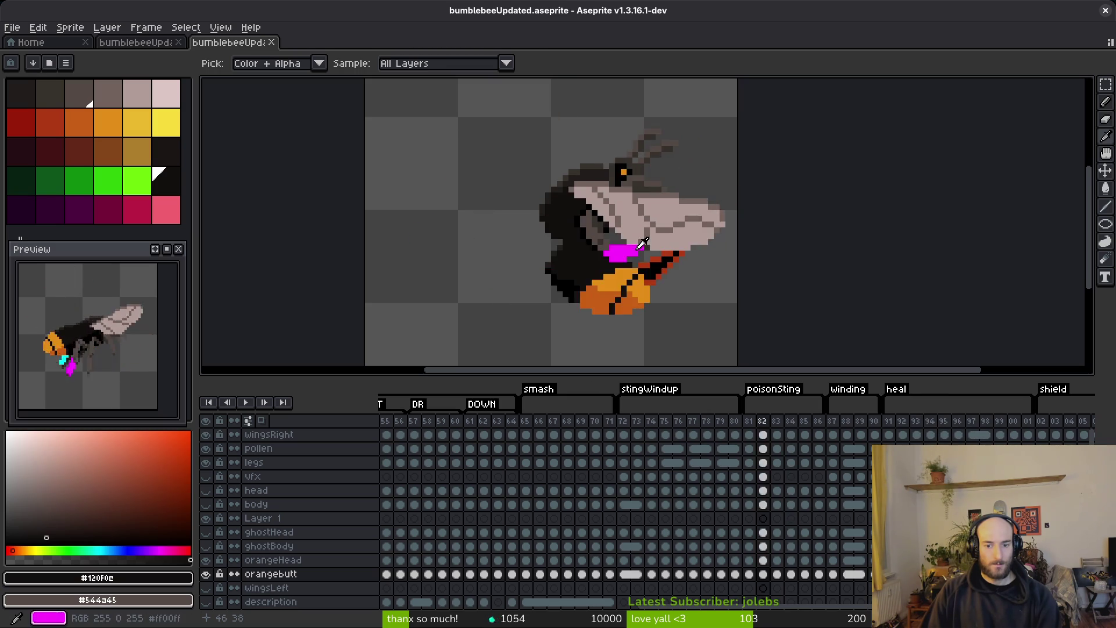
key(ctrl+e)
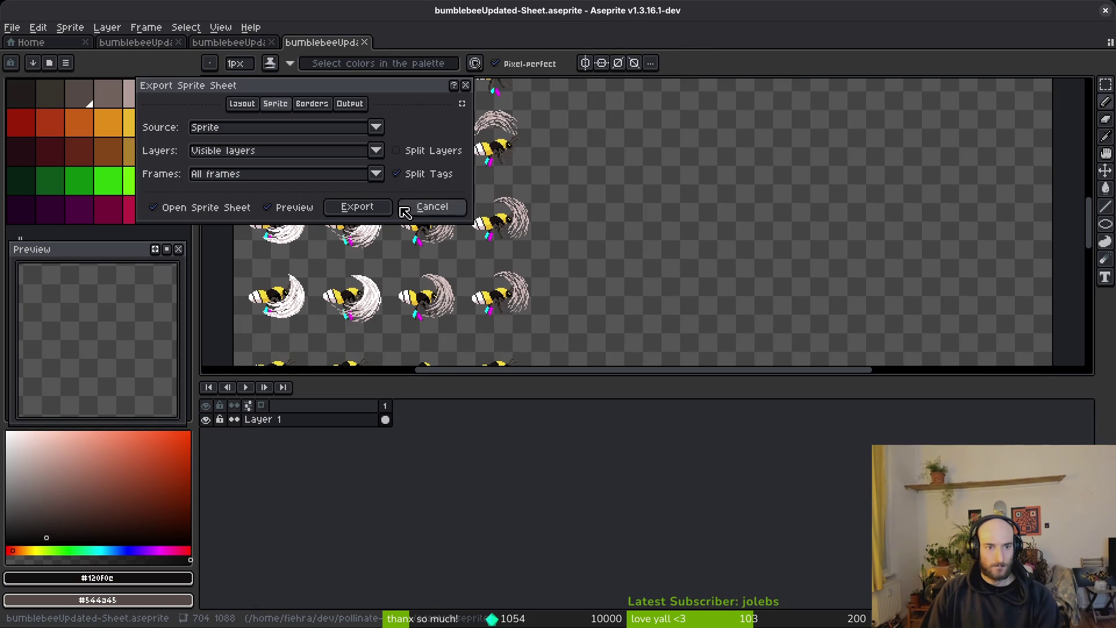
click(402, 208)
- Hide the vfx layer and recheck the sprite sheet export preview
click(206, 476)
key(ctrl+e)
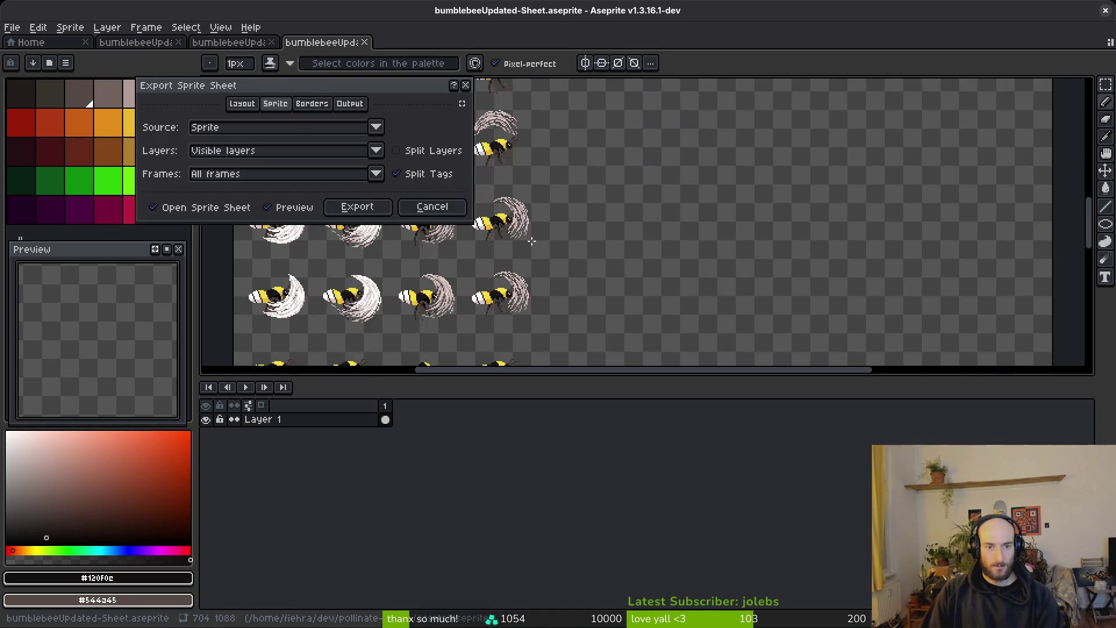
key(Escape)
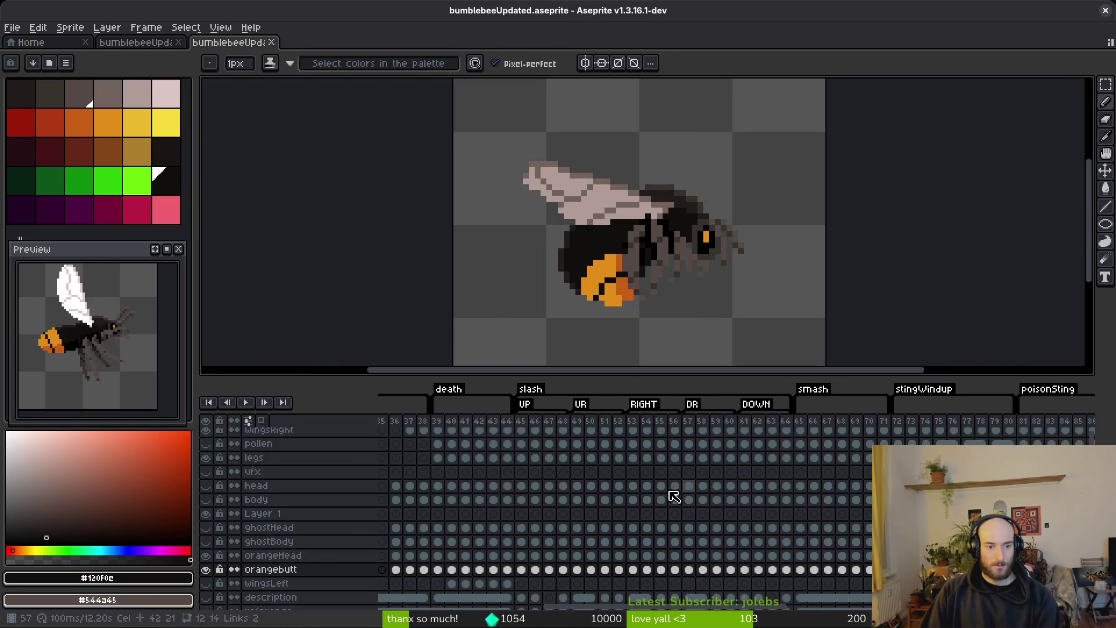
key(ctrl+e)
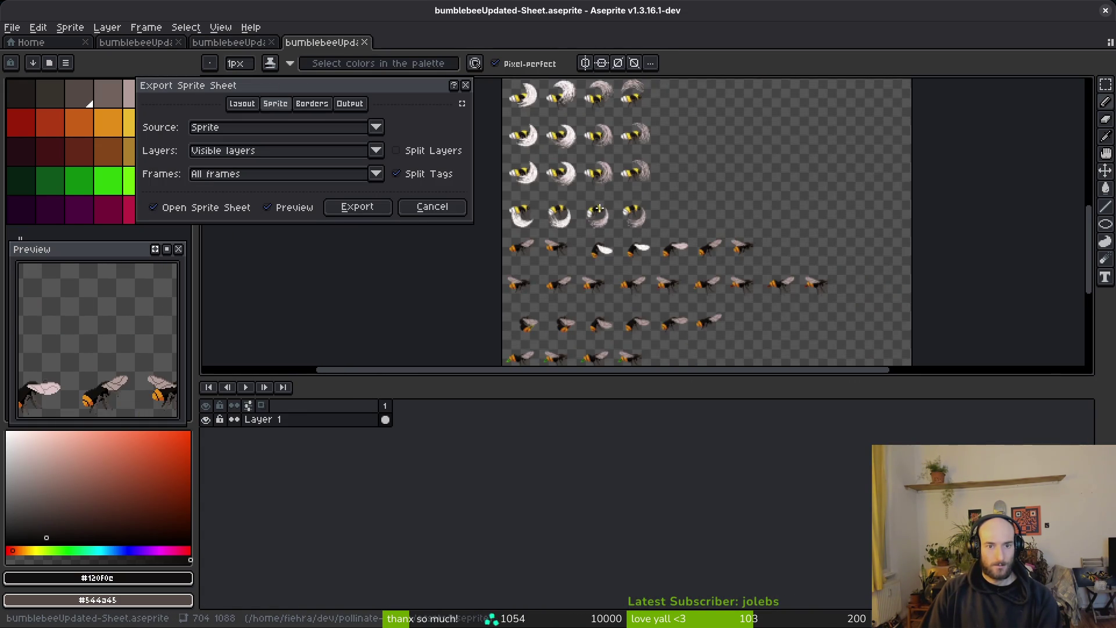
key(Escape)
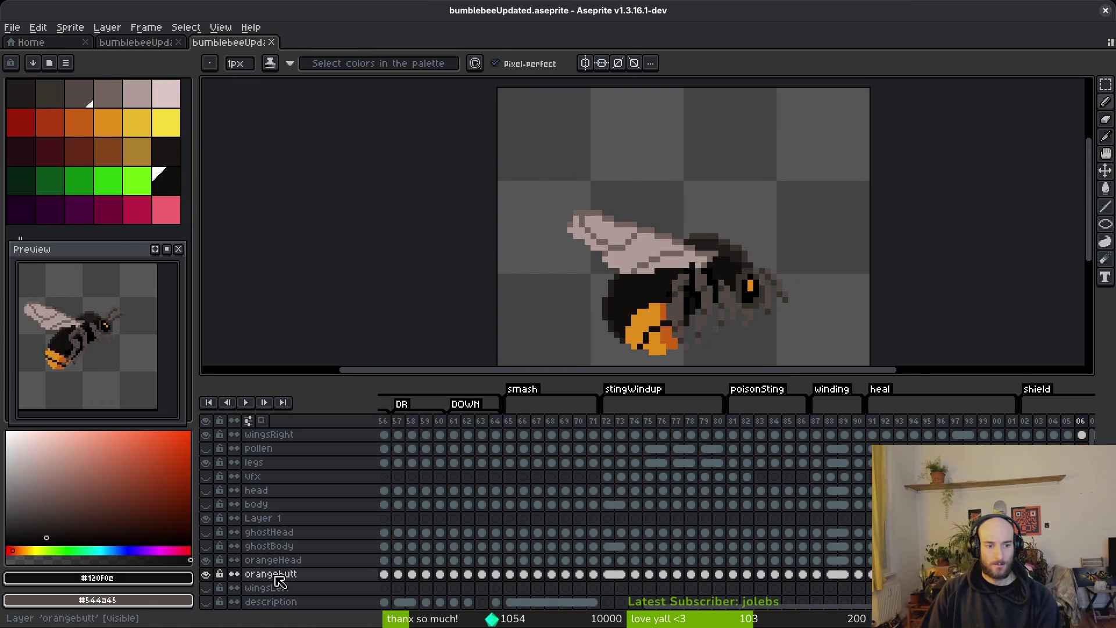
- Go to frame 47 of the slash animation and show the window overview with Godot
scroll(867, 553, left, 5)
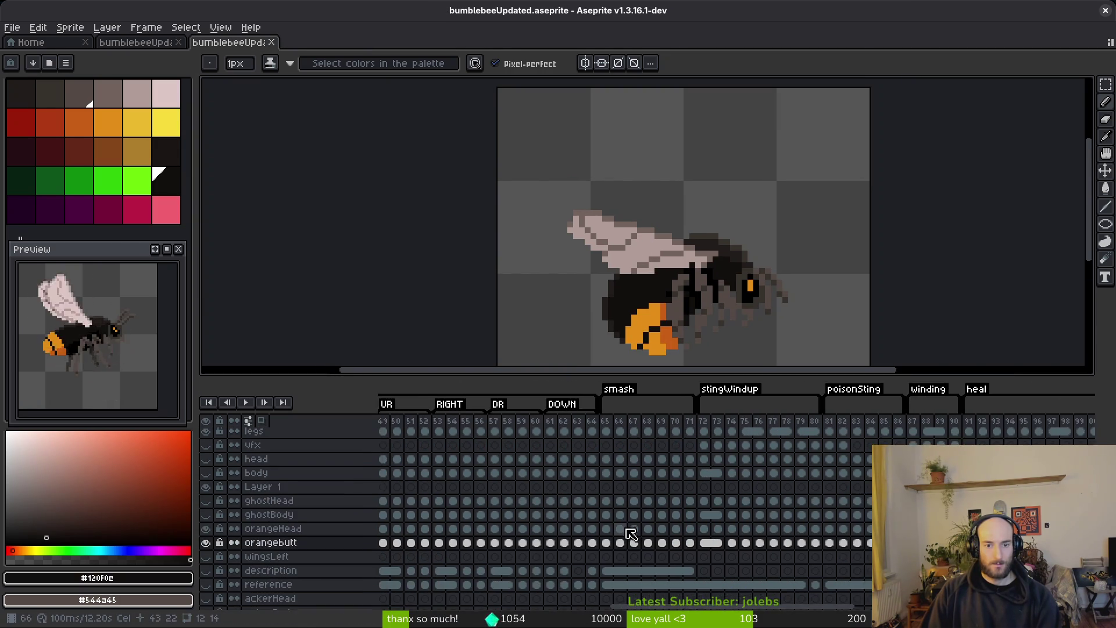
click(497, 584)
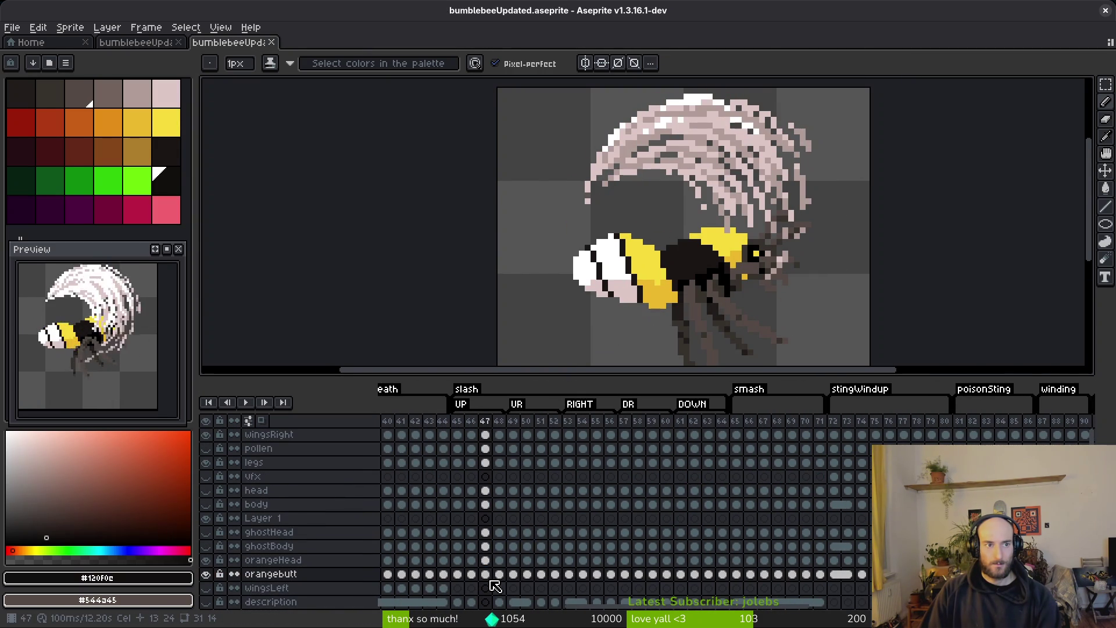
key(i)
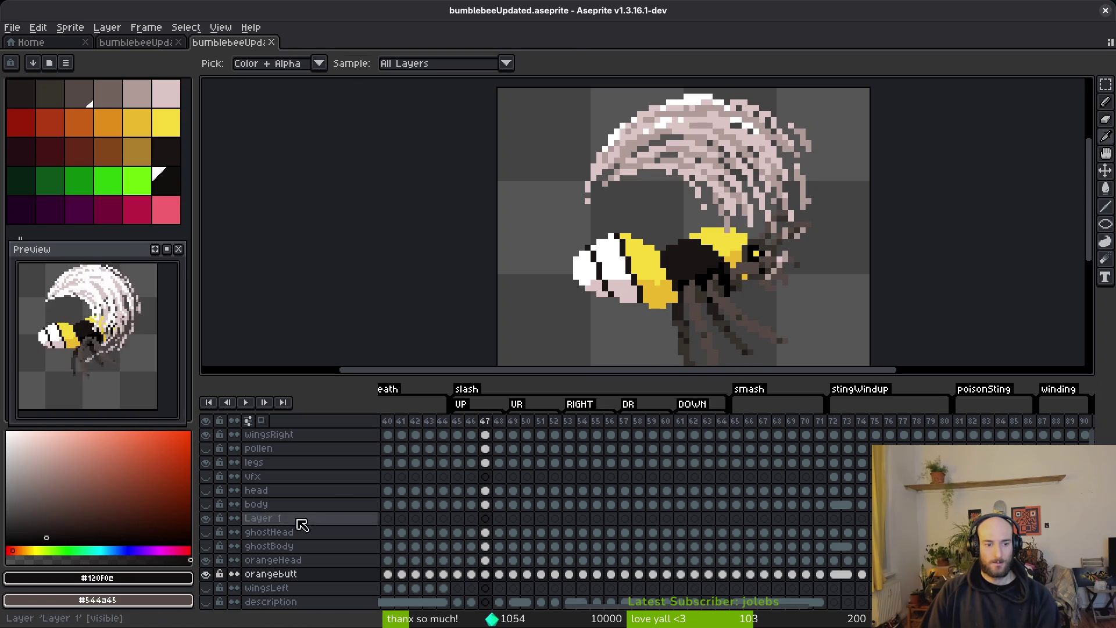
key(b)
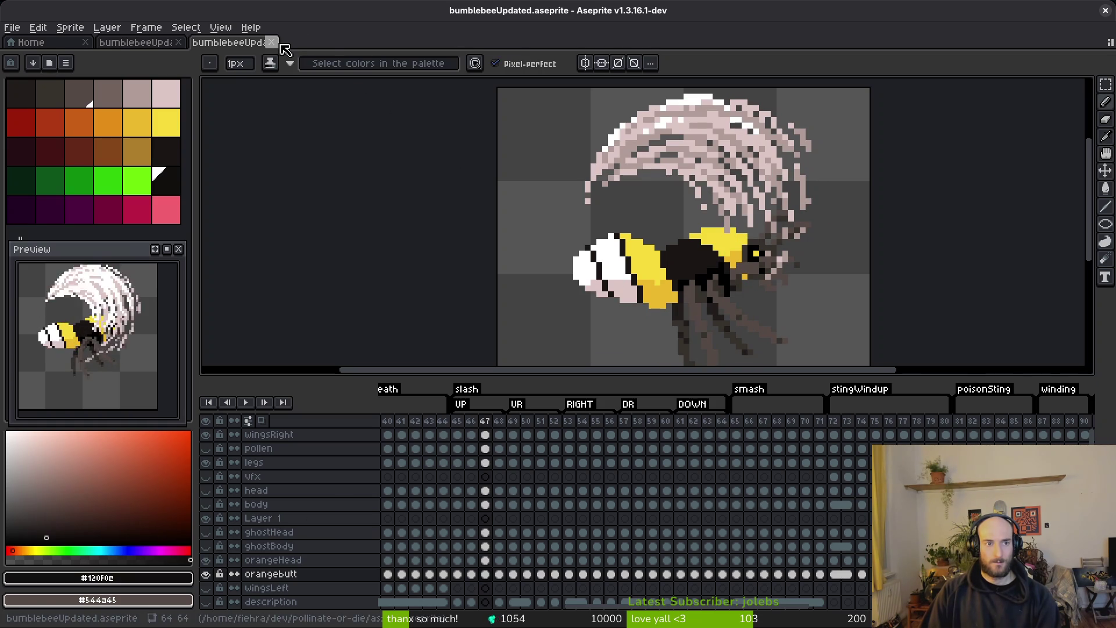
key(super)
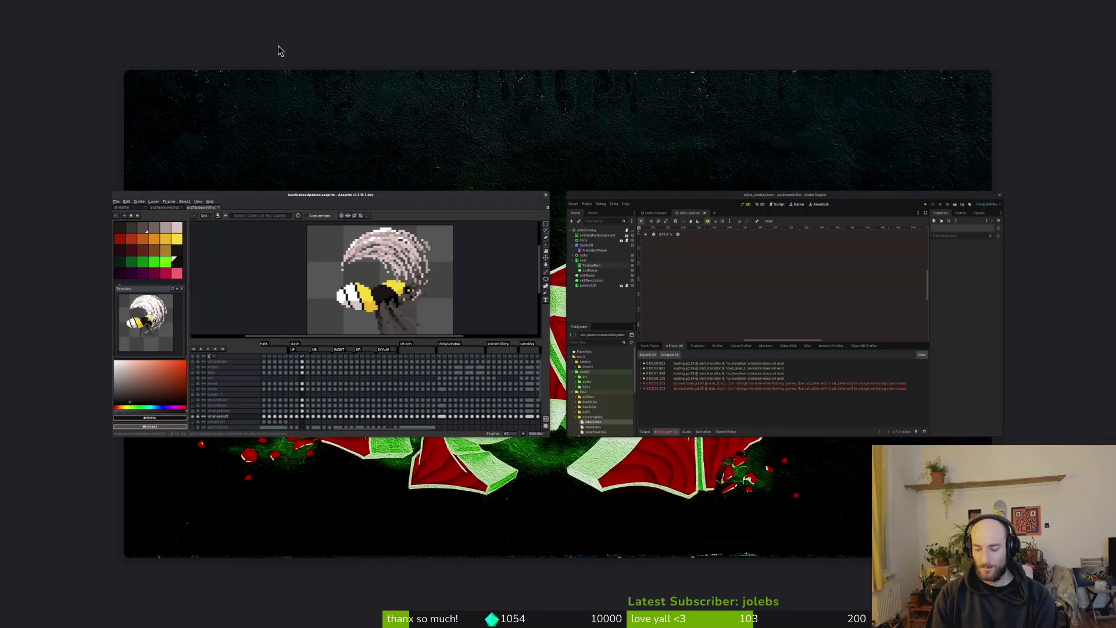
- Restore bumblebeeUpdatedv2.aseprite from the Trash, then close both bumblebee documents in Aseprite
key(super+e)
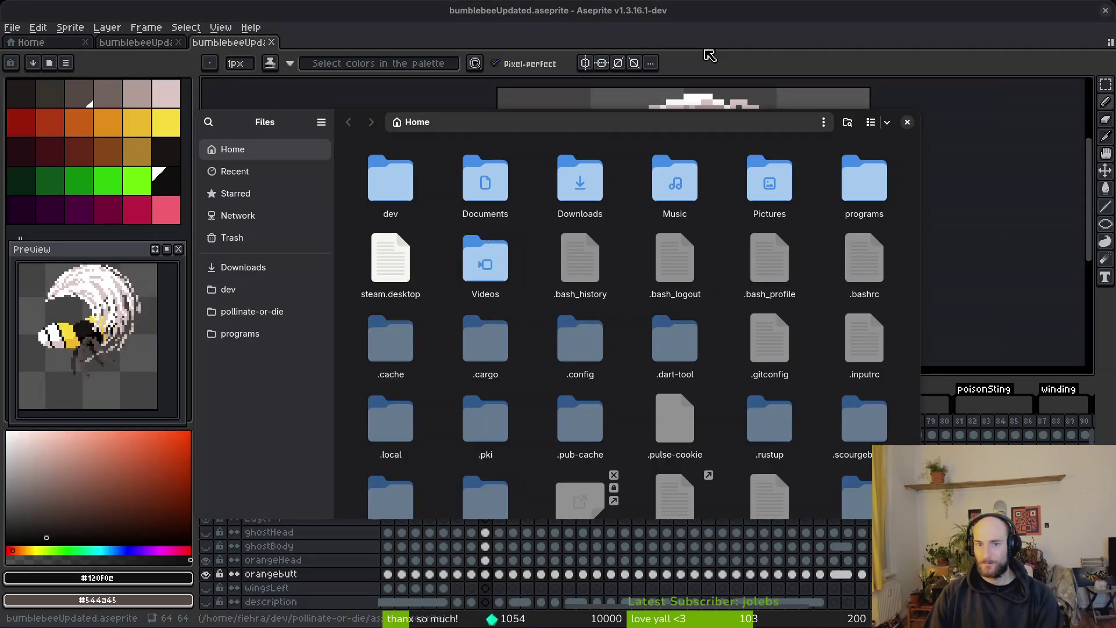
click(248, 238)
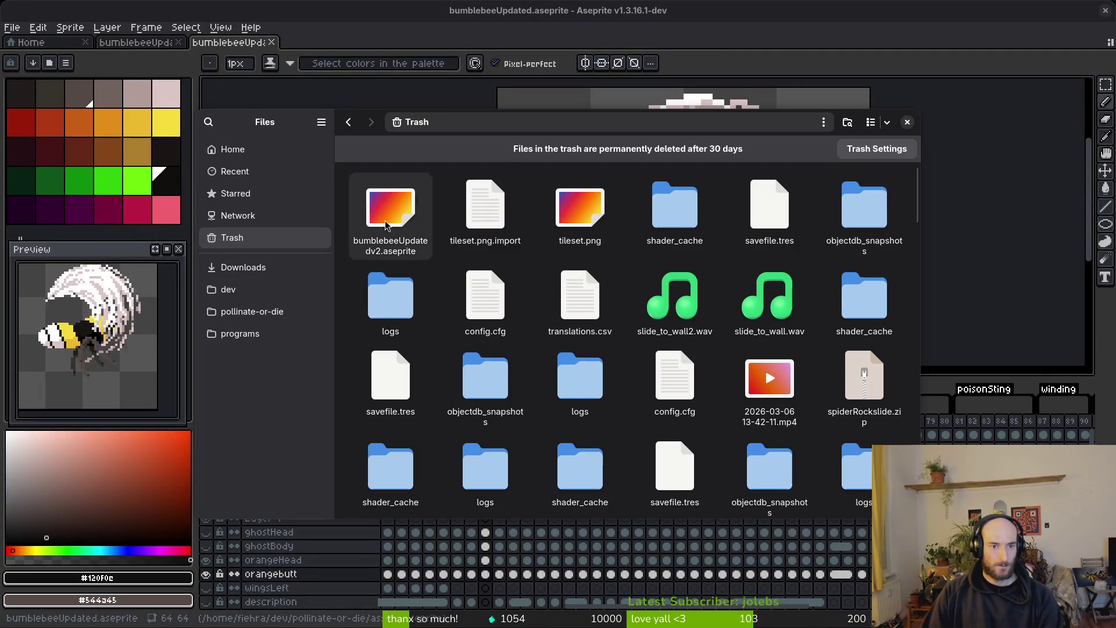
right_click(414, 238)
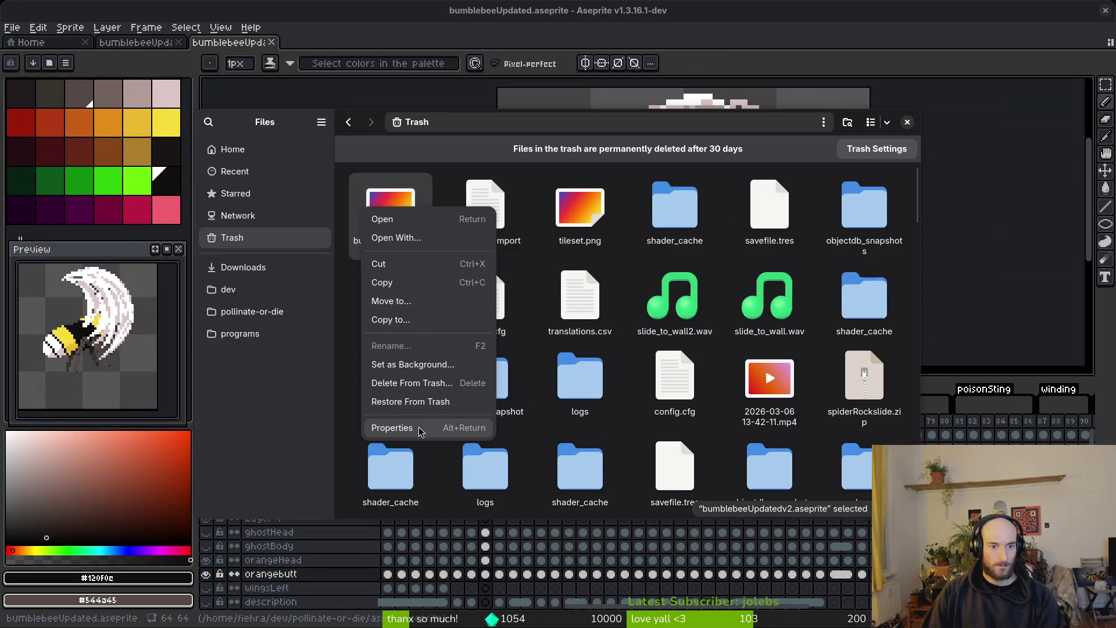
click(437, 401)
click(907, 122)
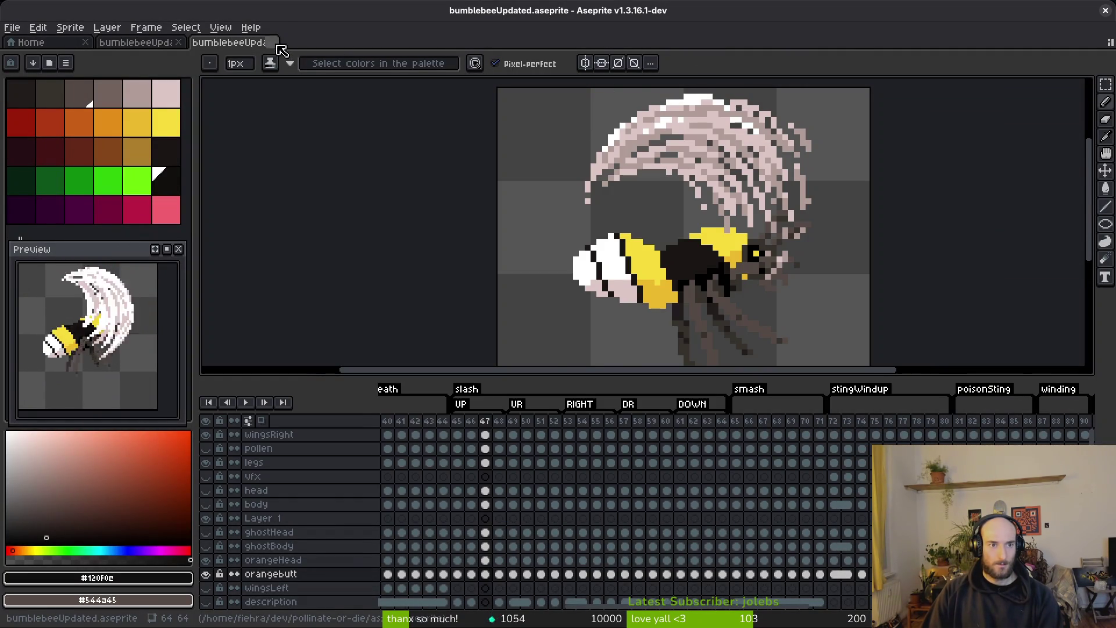
click(272, 43)
click(179, 43)
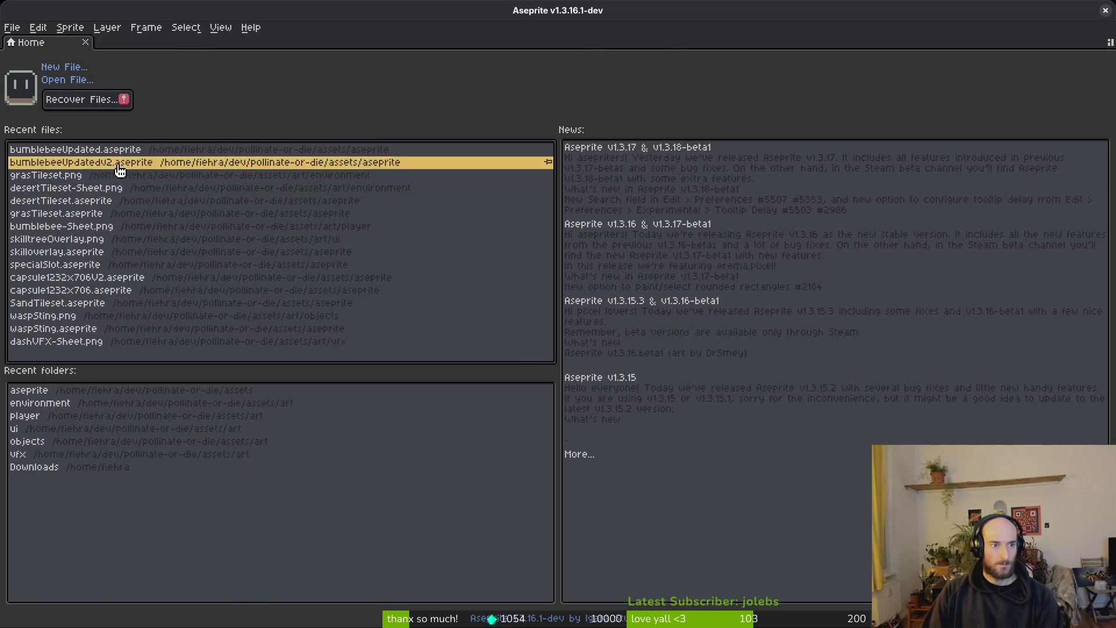
- Open bumblebeeUpdatedv2.aseprite, select the orangebutt layer, play the animation and save it
click(119, 165)
scroll(671, 516, right, 10)
scroll(493, 524, up, 3)
click(602, 547)
key(Return)
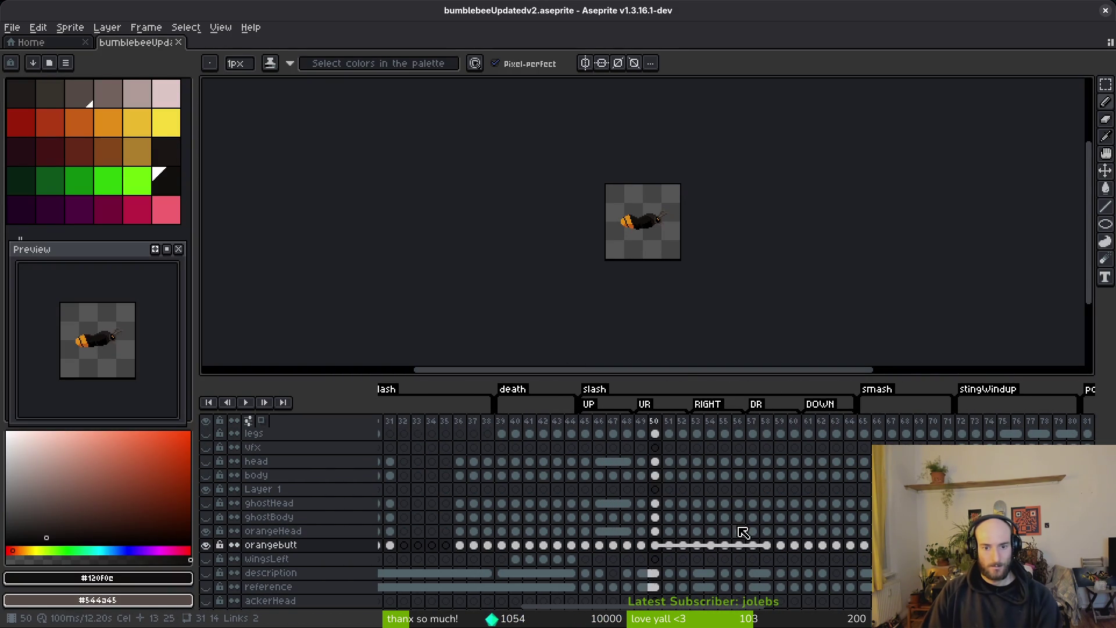
key(ctrl+s)
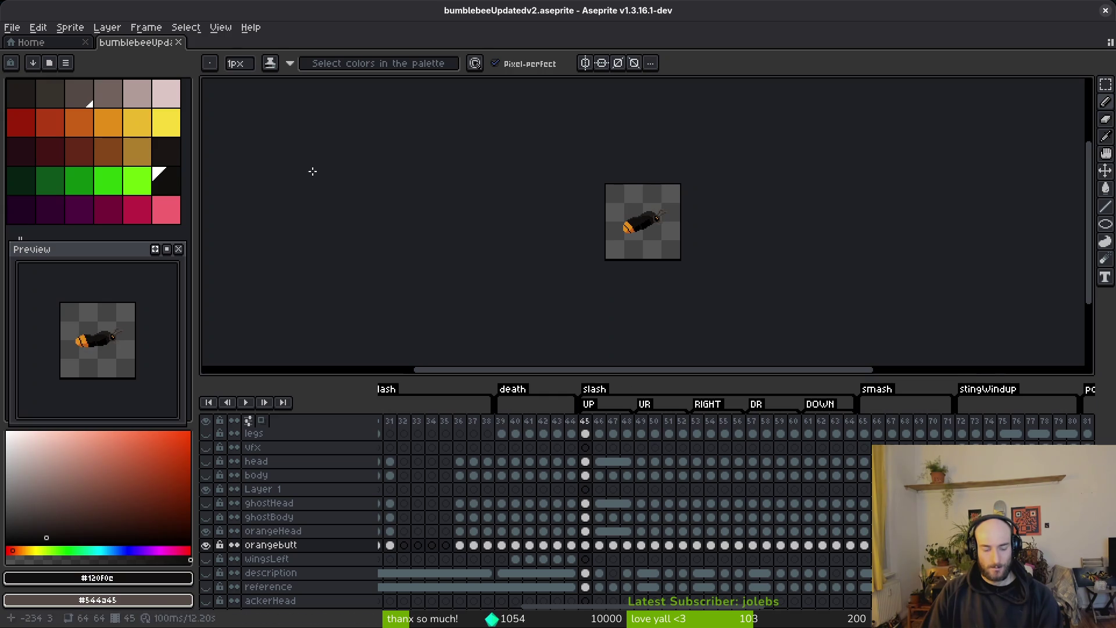
- Save the sprite over bumblebeeUpdated.aseprite, confirm the overwrite, and close the document
click(12, 27)
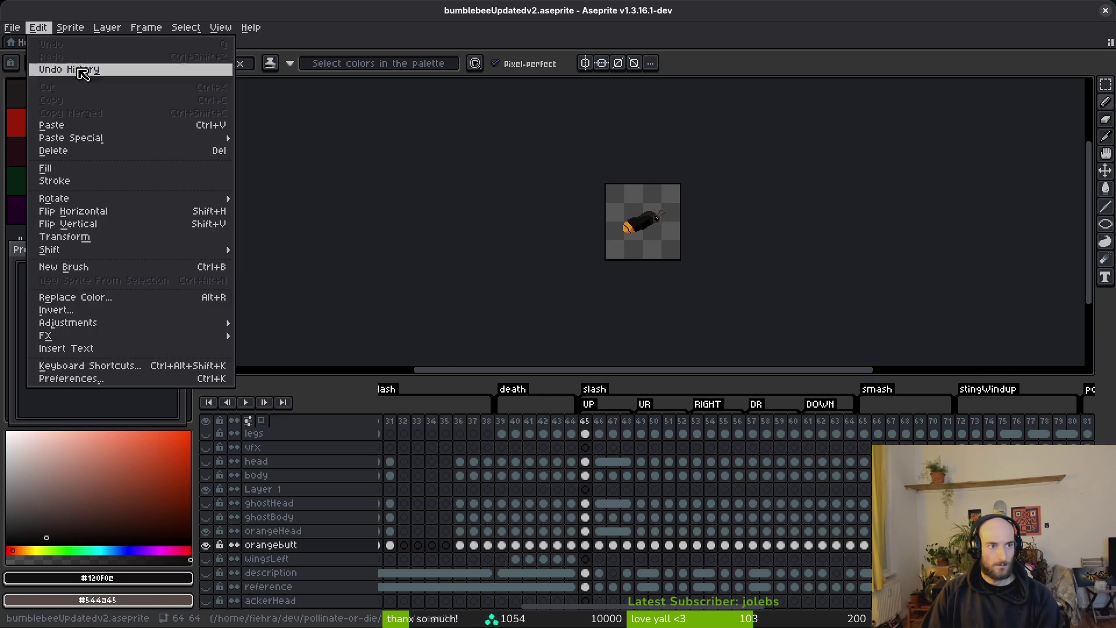
click(34, 100)
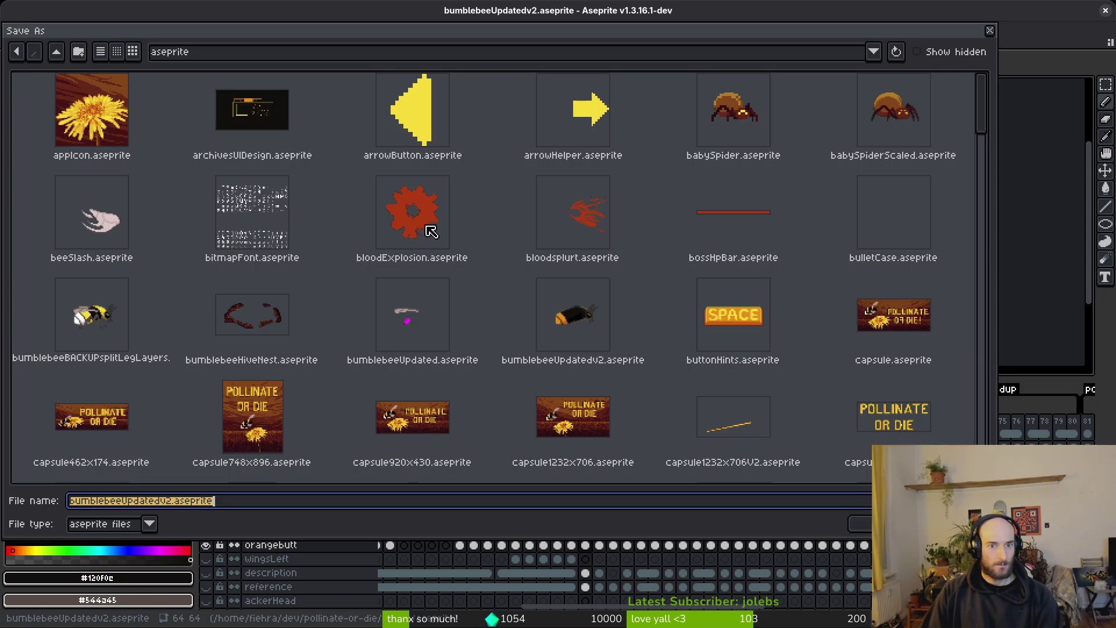
click(417, 308)
click(856, 522)
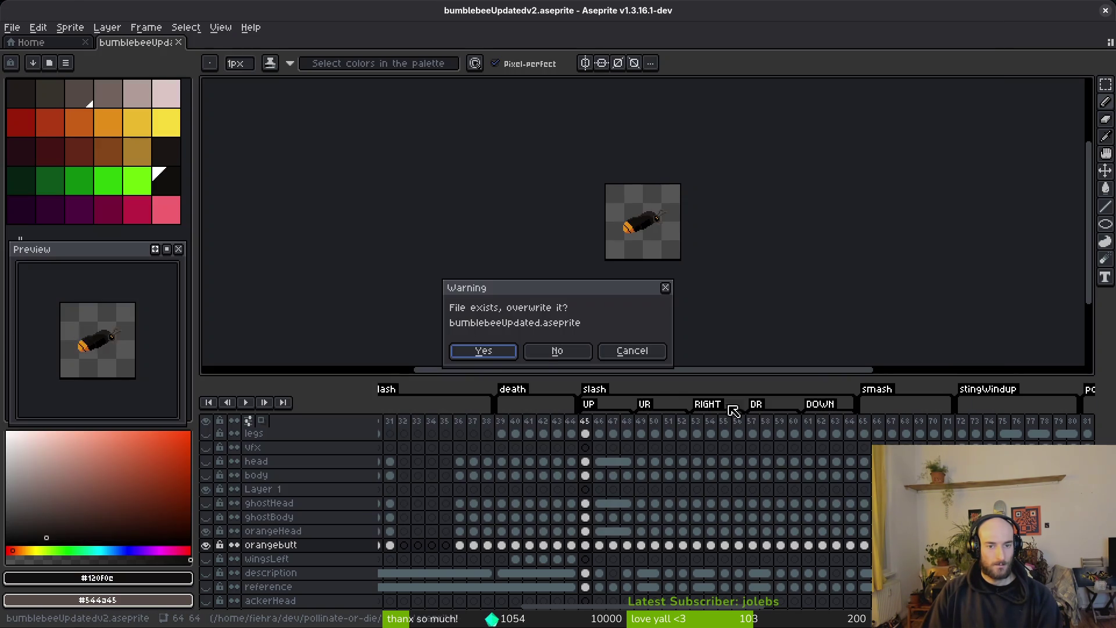
click(485, 352)
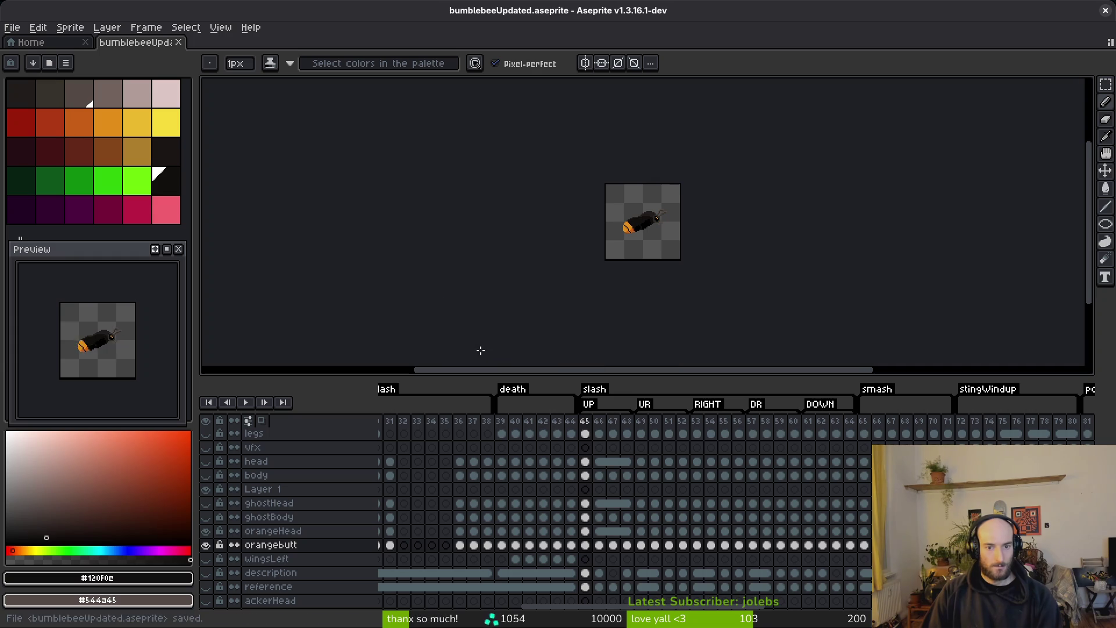
click(179, 45)
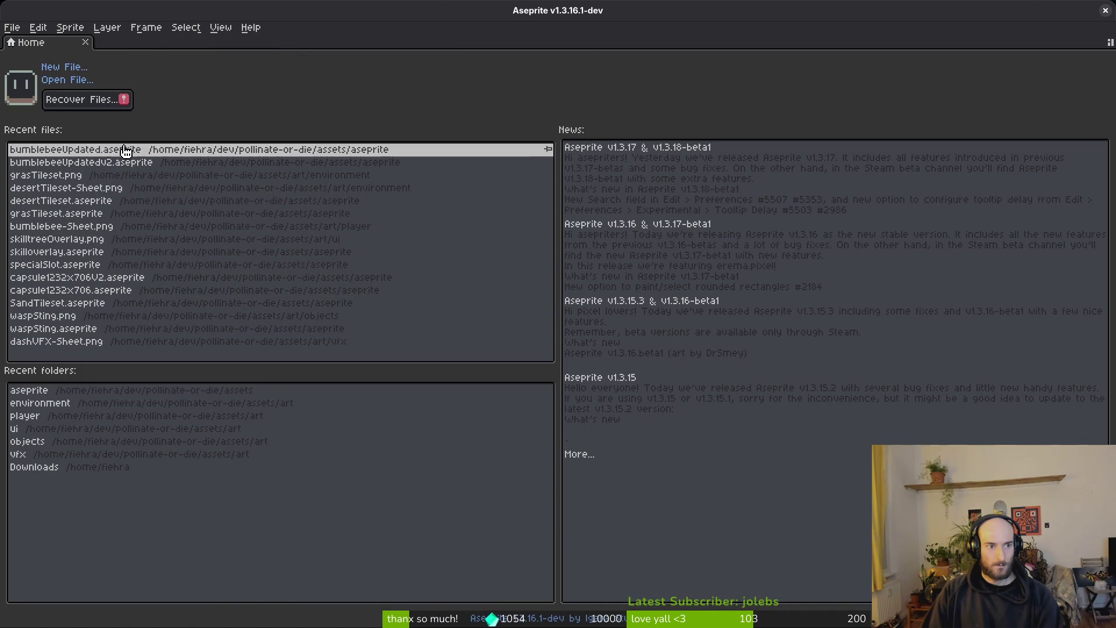
- Reopen bumblebeeUpdated.aseprite, jump to frame 46, and preview all frames as a sprite sheet
click(124, 152)
scroll(840, 541, right, 5)
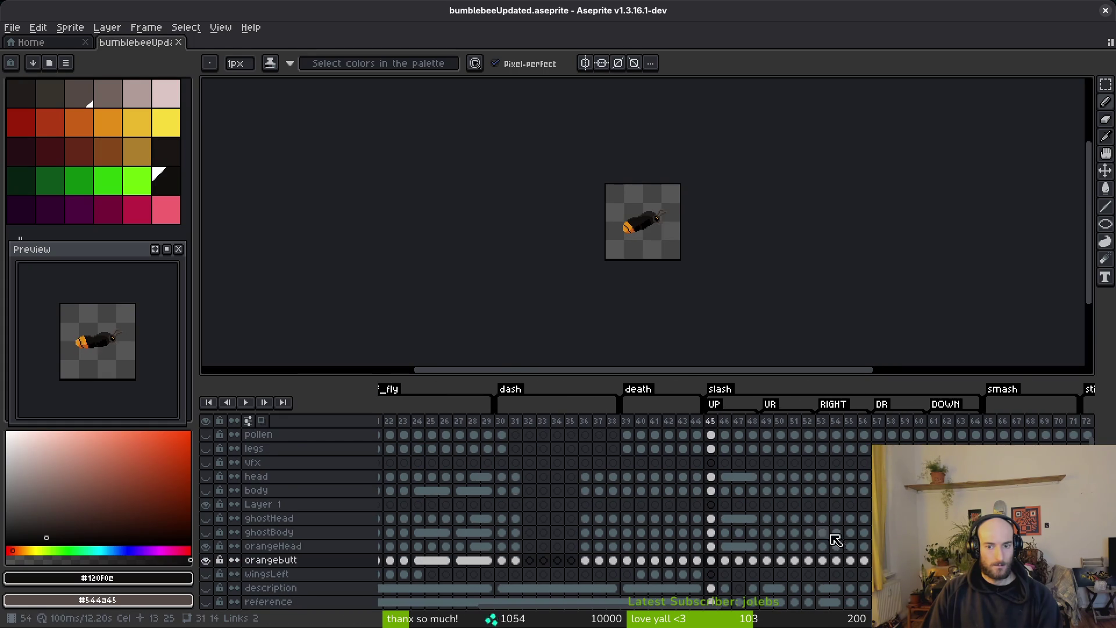
click(733, 561)
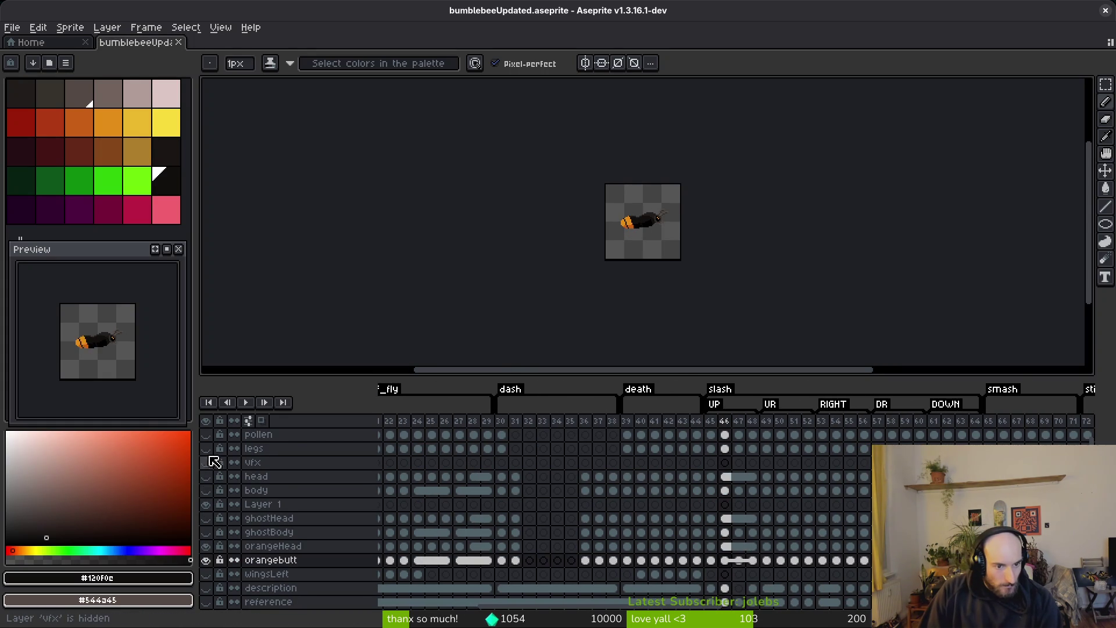
scroll(218, 463, up, 1)
scroll(238, 511, down, 5)
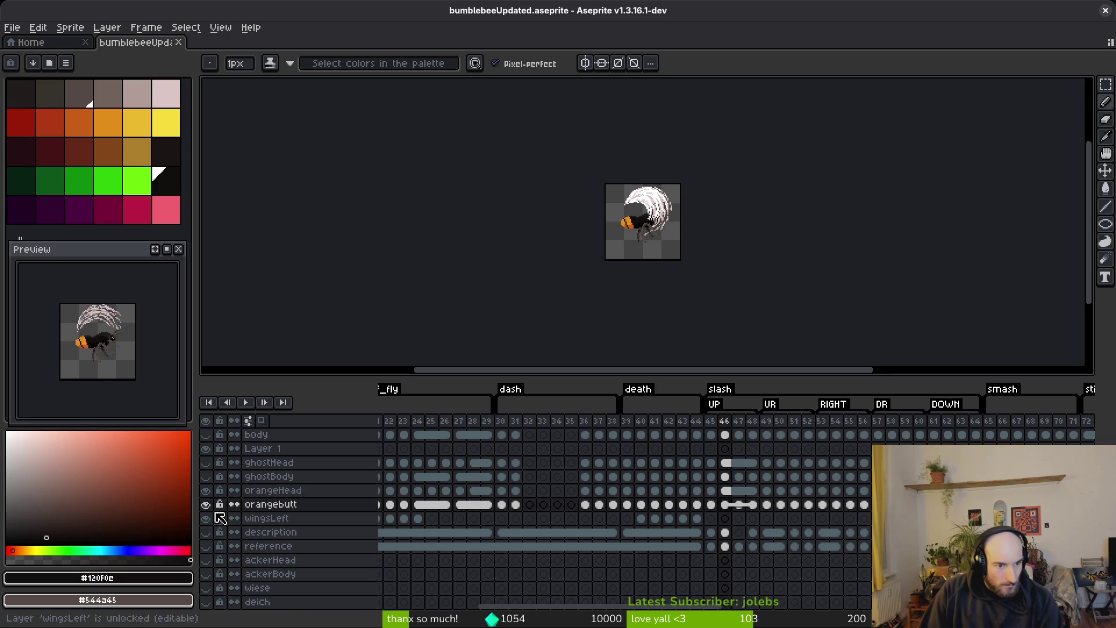
key(ctrl+e)
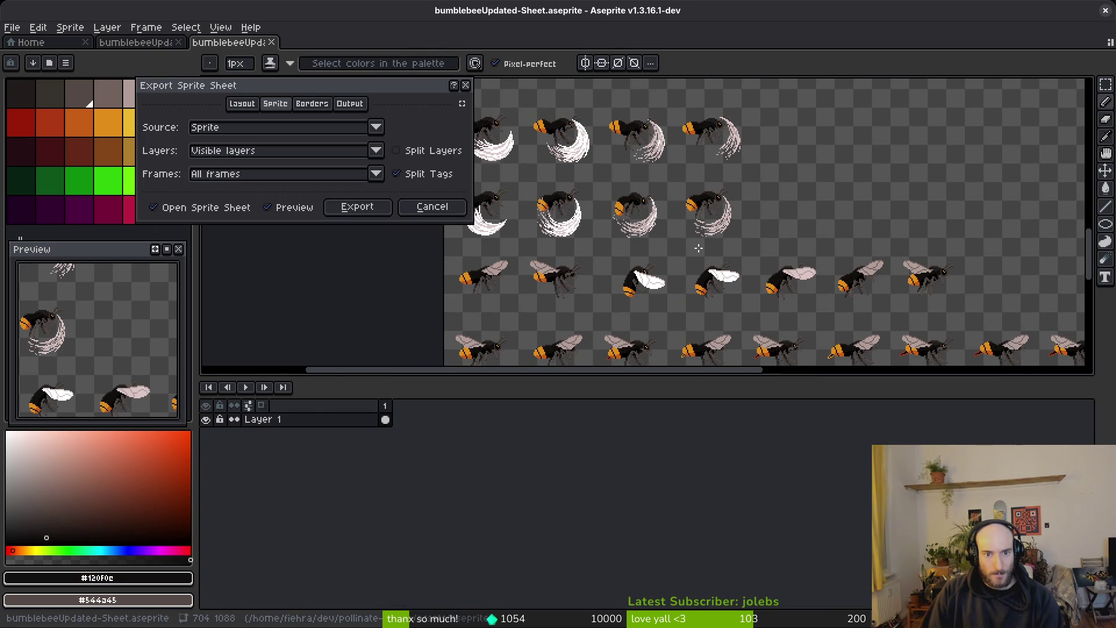
- Regenerate the sprite sheet preview of all bee frames and scroll through it
key(Return)
scroll(225, 474, up, 4)
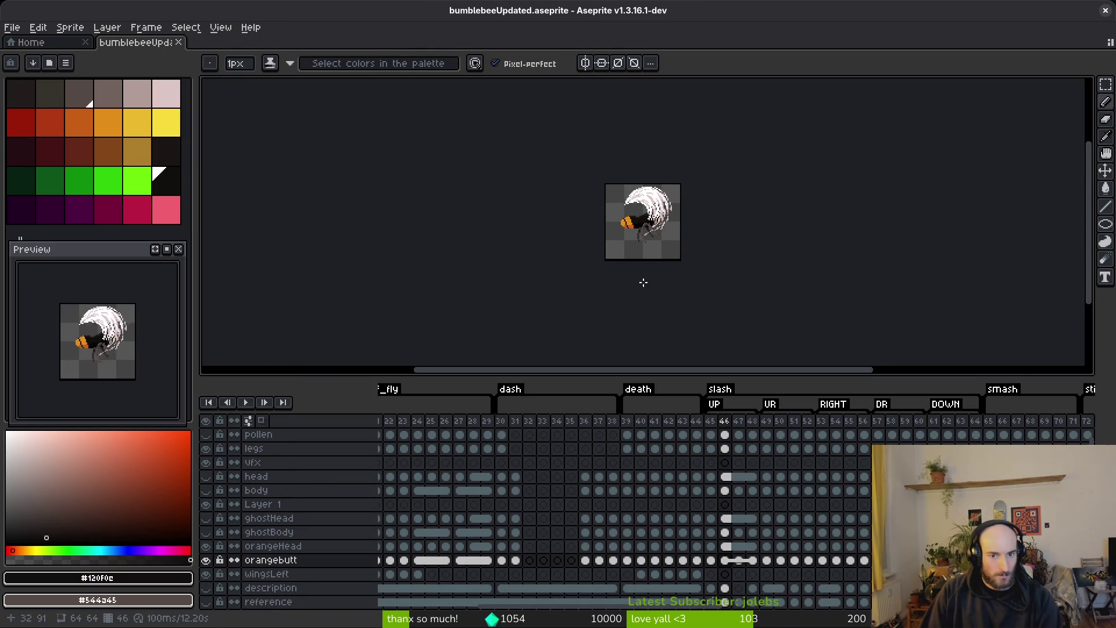
key(ctrl+e)
scroll(747, 271, down, 5)
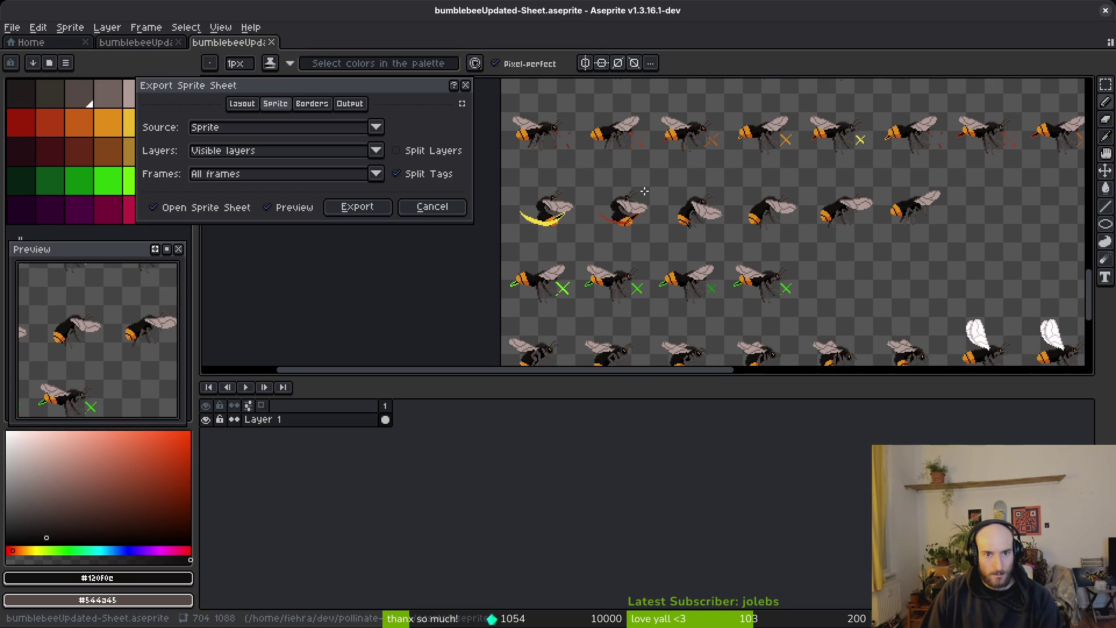
scroll(652, 199, up, 3)
scroll(813, 262, down, 4)
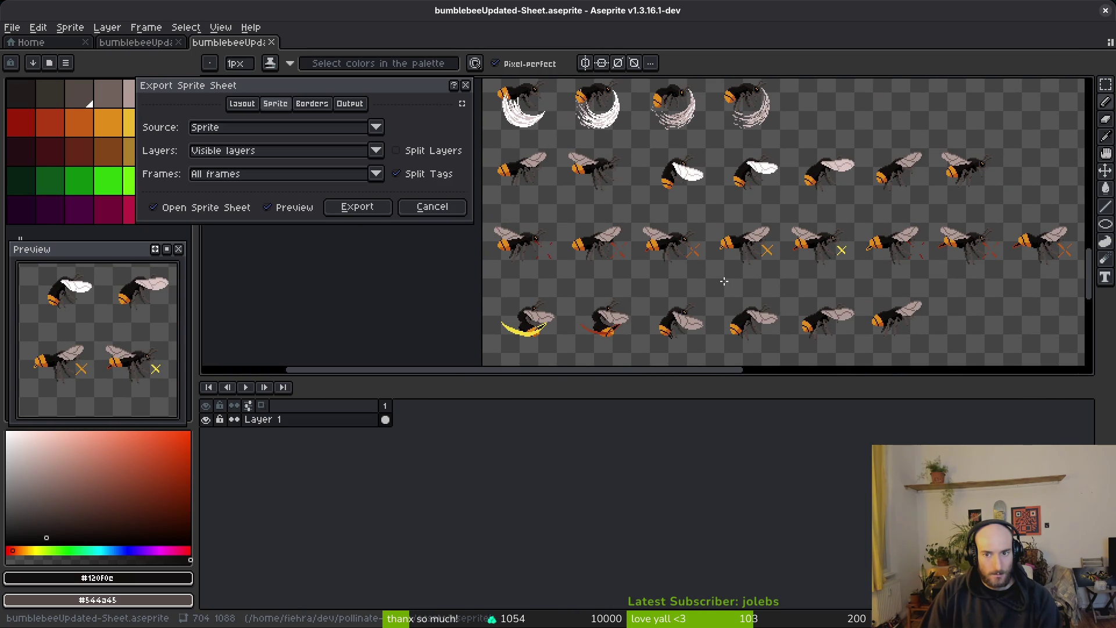
scroll(744, 287, down, 3)
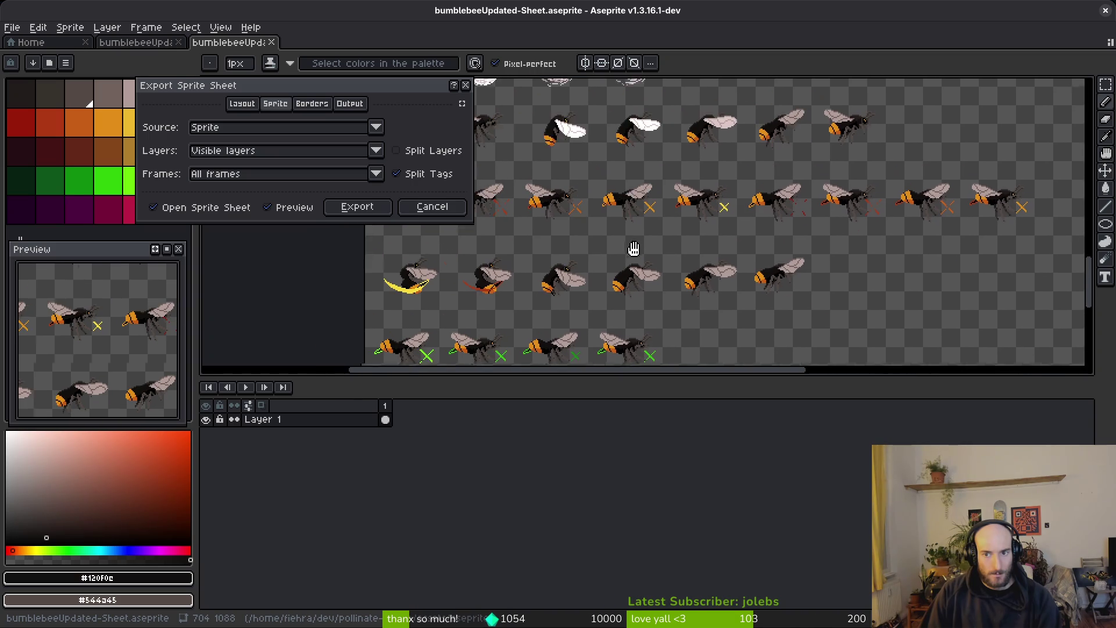
scroll(682, 198, down, 4)
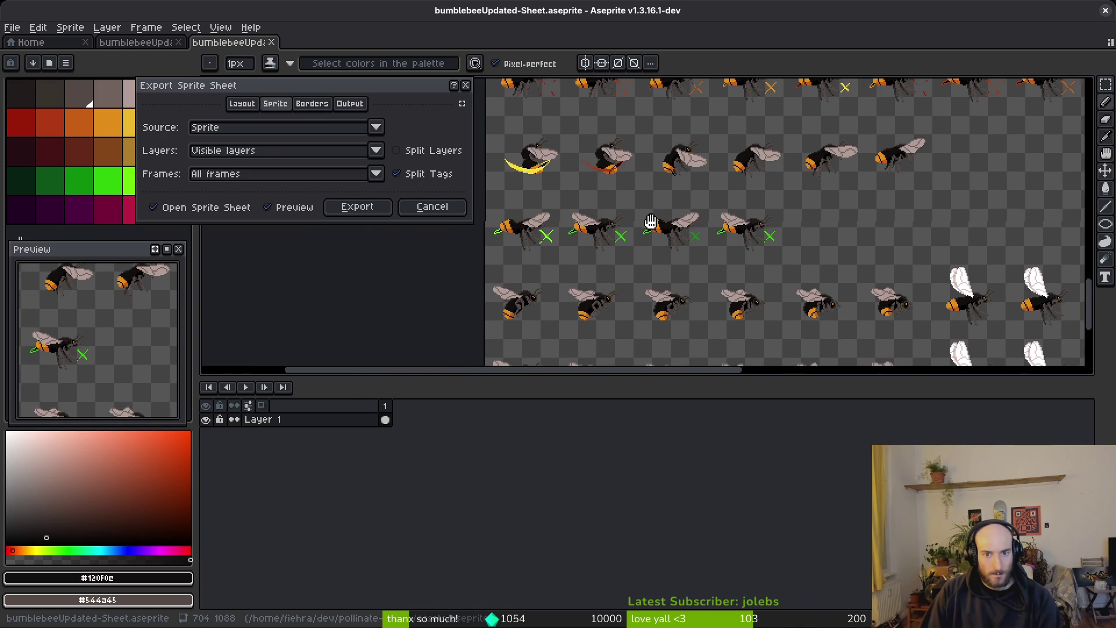
scroll(696, 267, up, 2)
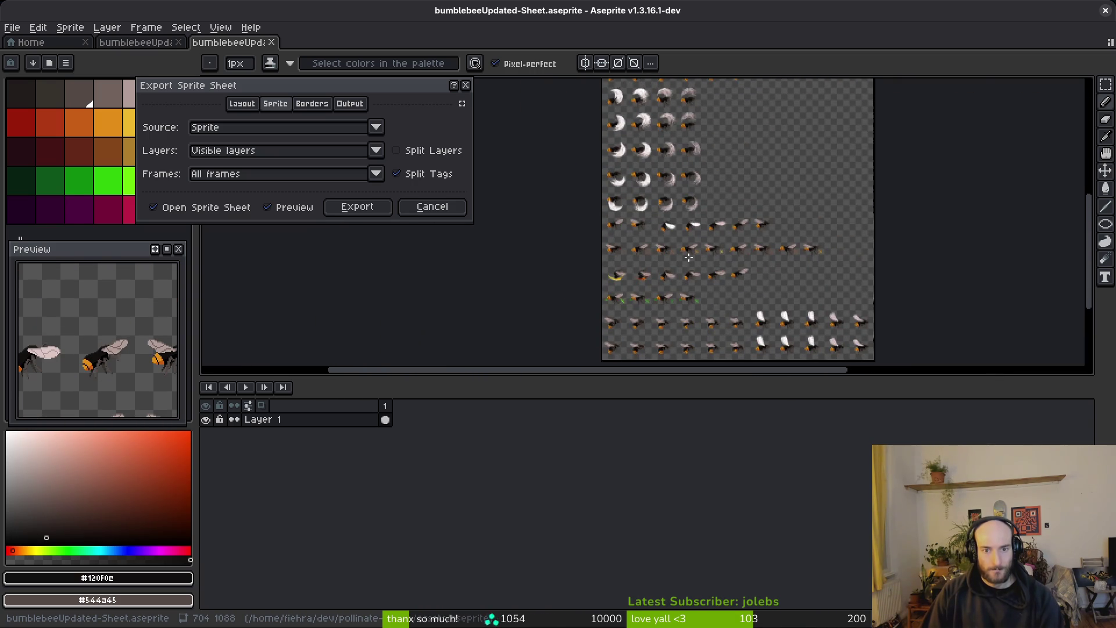
scroll(653, 318, up, 5)
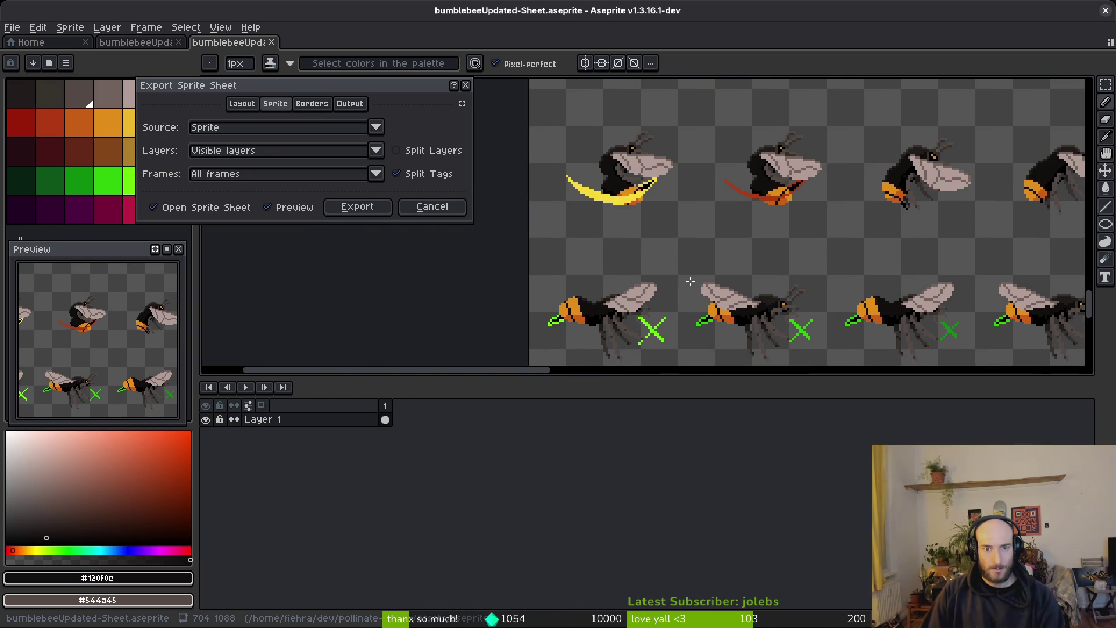
scroll(857, 251, down, 3)
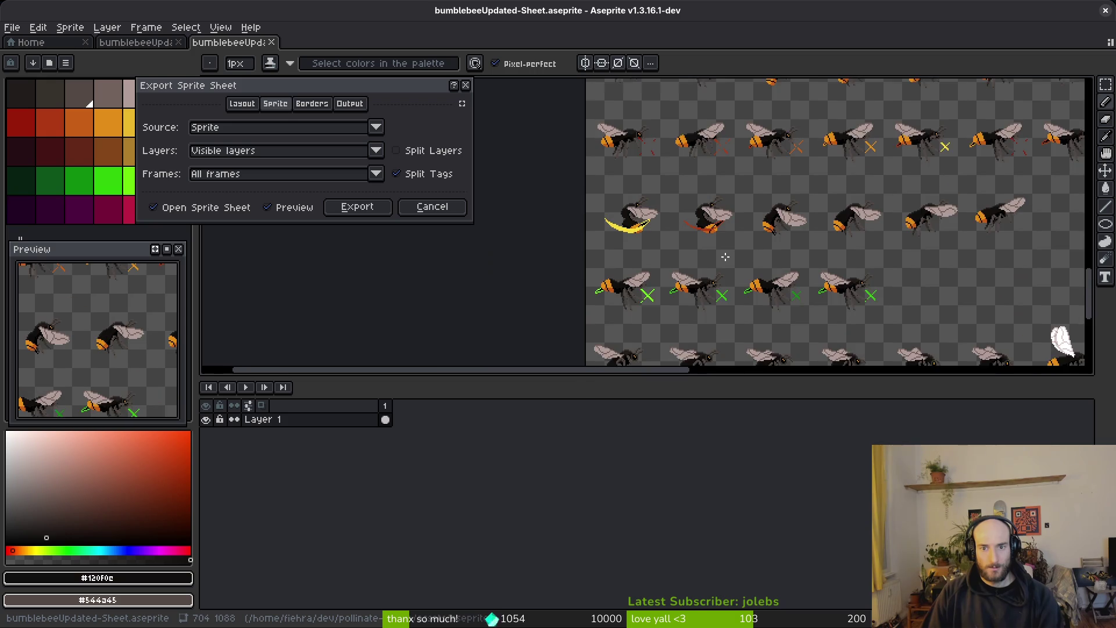
scroll(682, 230, up, 4)
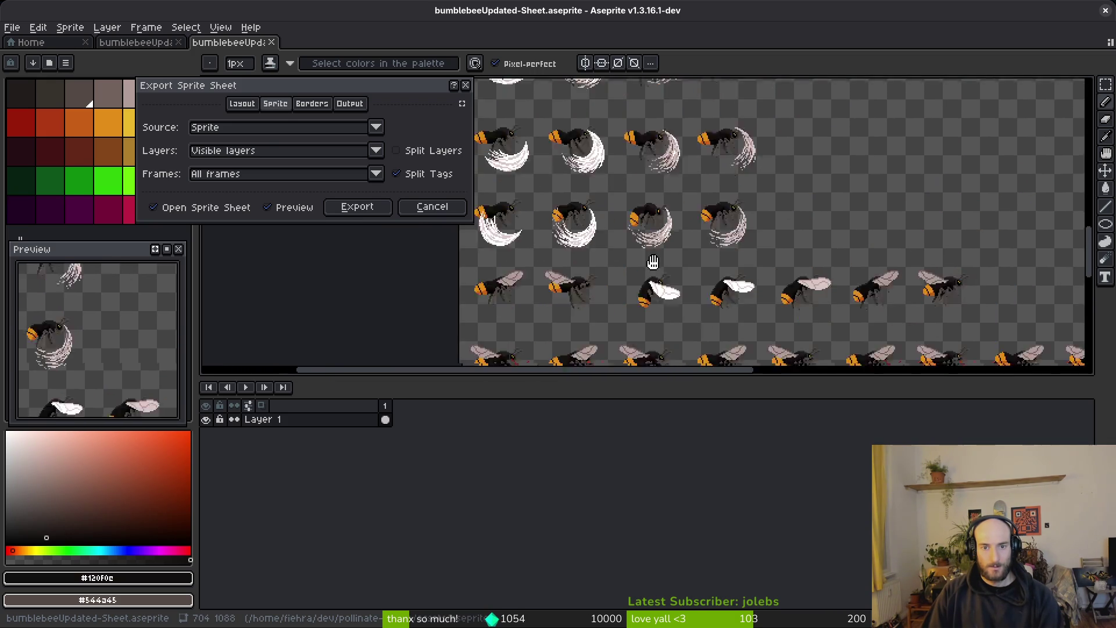
- Export the sheet as art/player/orangeButt_sheet.png, overwriting the old file, then close the sheet
click(358, 207)
key(ctrl+alt+shift+s)
click(281, 52)
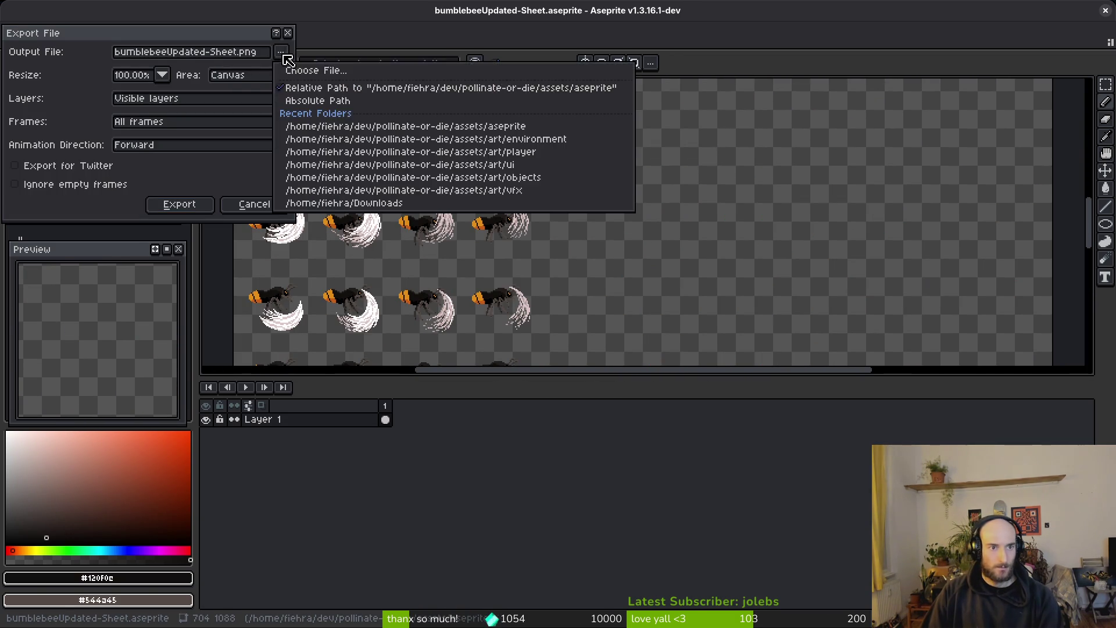
click(322, 75)
click(63, 53)
double_click(79, 122)
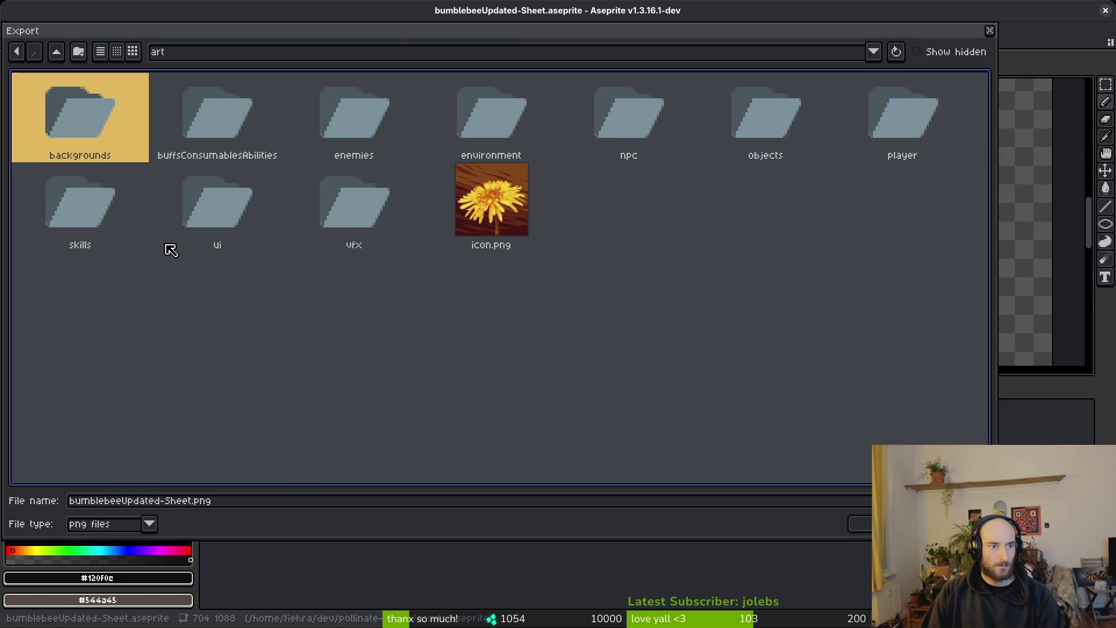
double_click(941, 104)
click(308, 138)
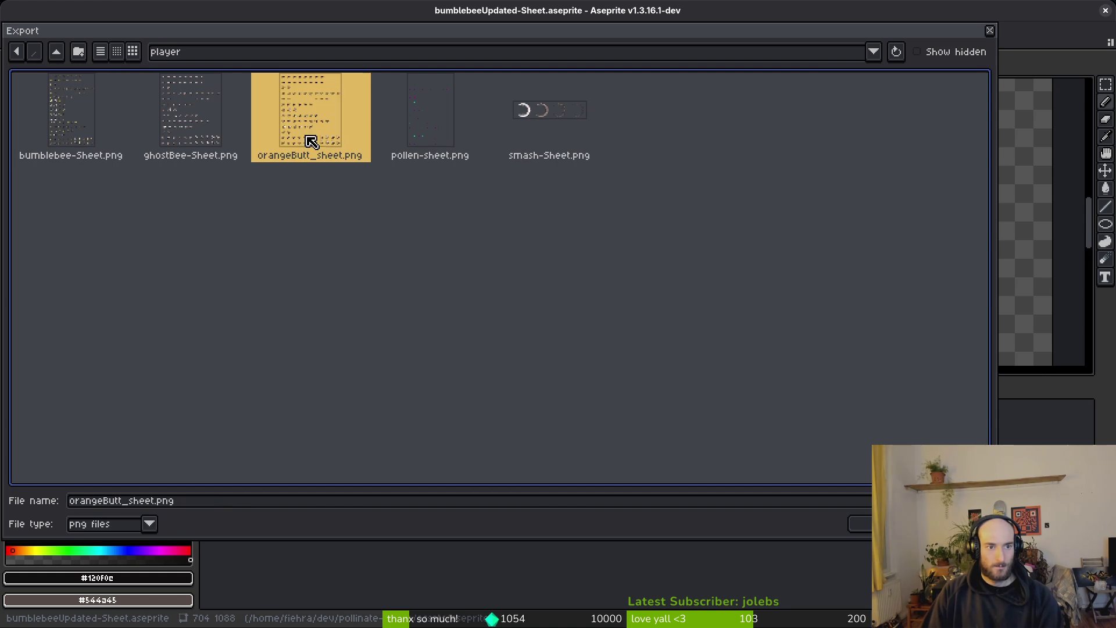
key(Return)
click(478, 352)
click(179, 205)
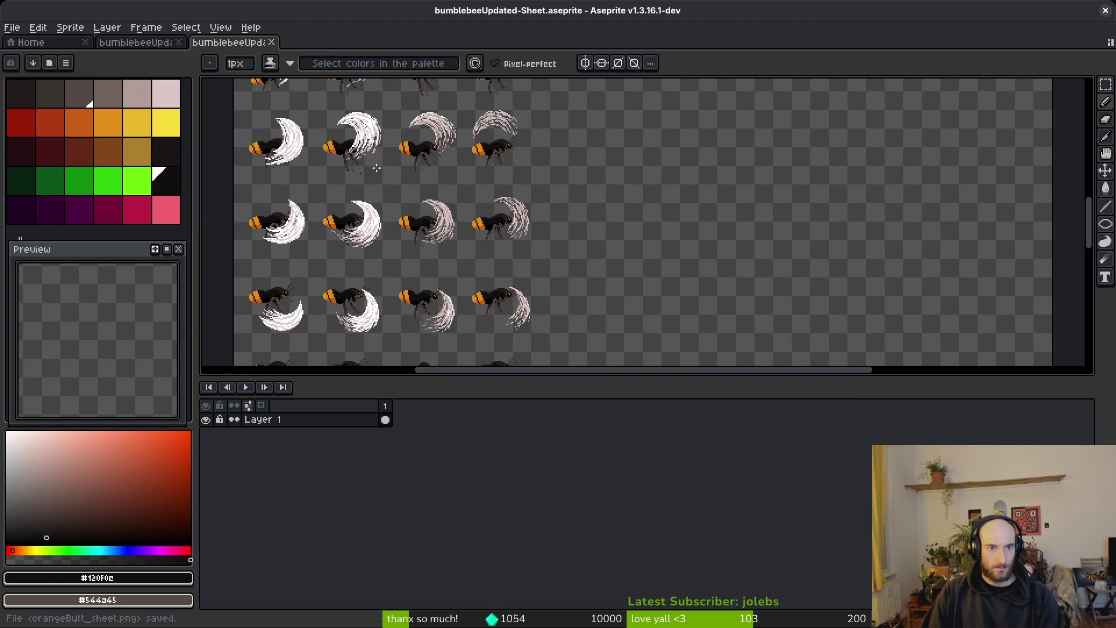
click(272, 43)
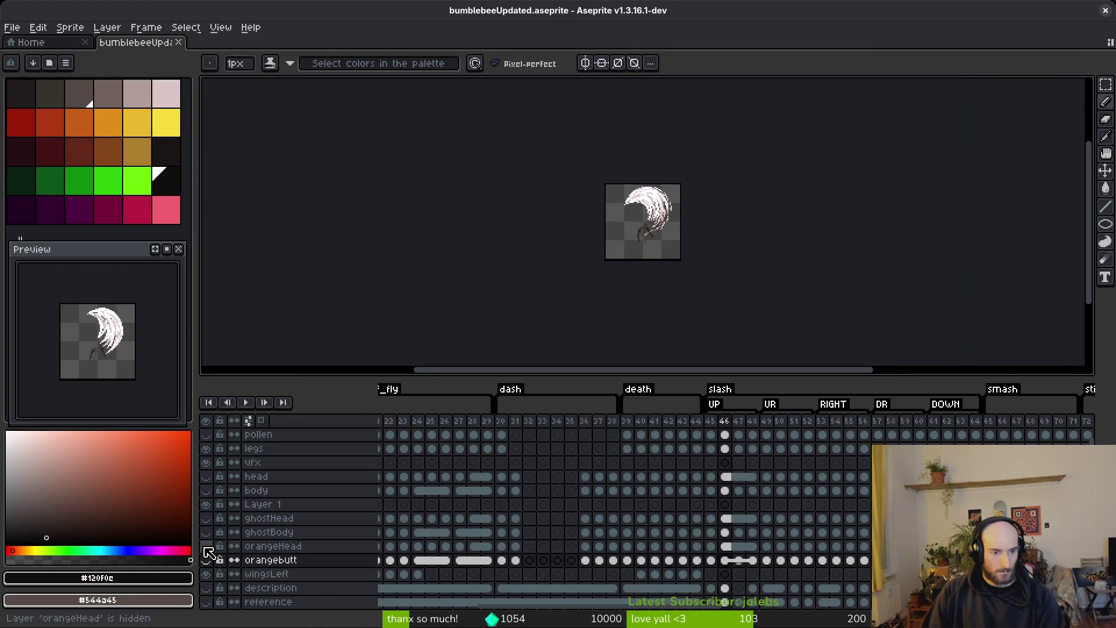
- Preview the albino bee sprite sheet, pan across it, and cancel the export
key(ctrl+e)
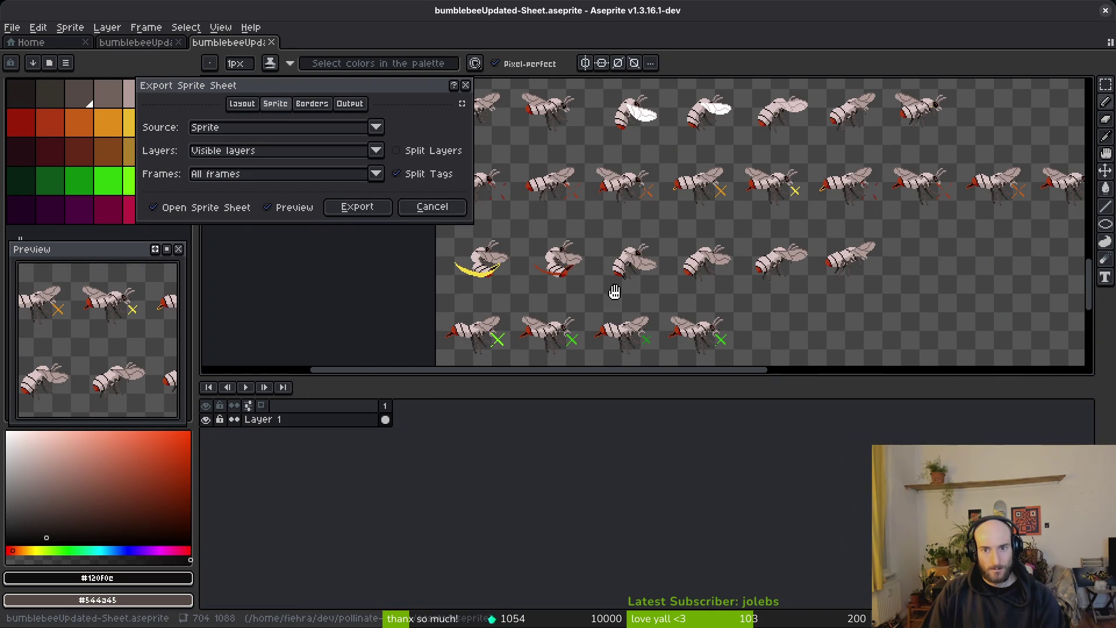
drag(627, 234, 683, 221)
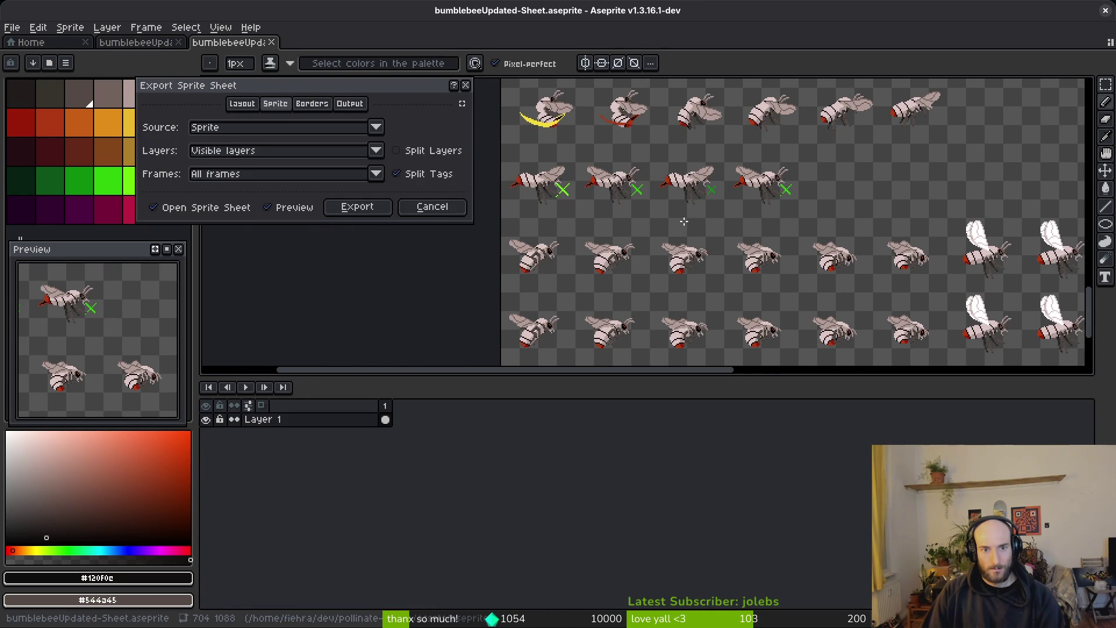
click(432, 207)
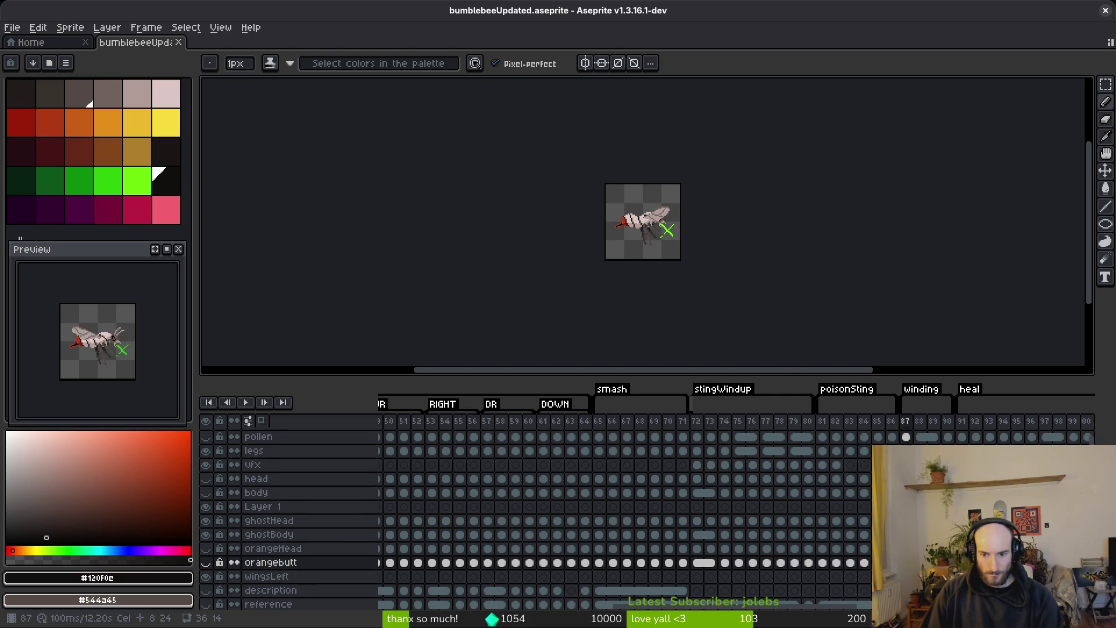
- Show the vfx and body layers, select ghostBody, and eyedrop the green stinger colour
click(206, 465)
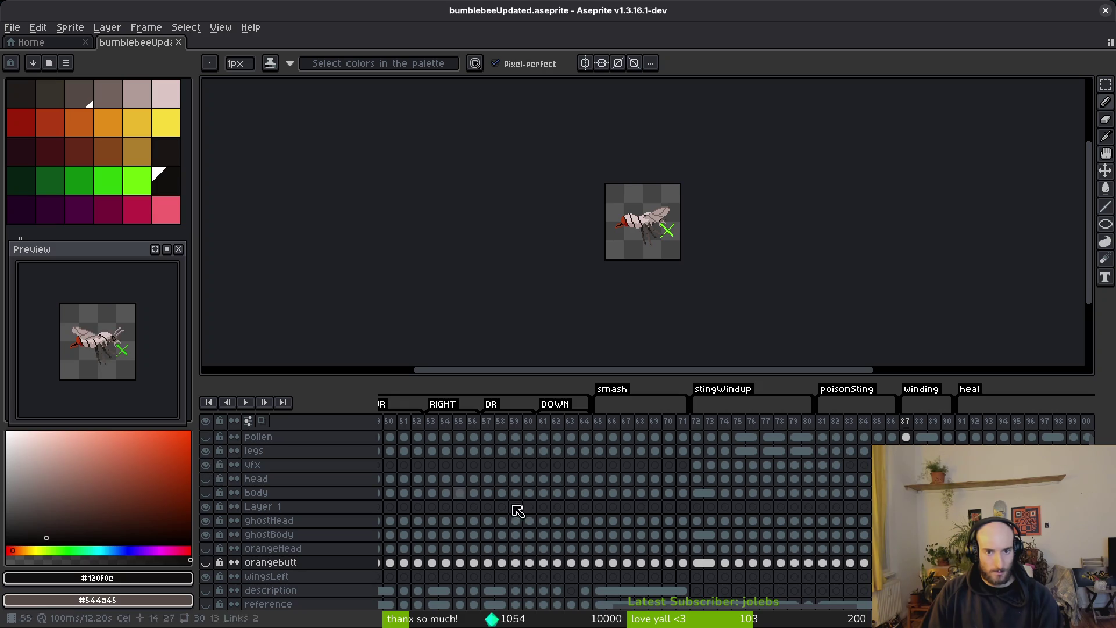
click(269, 535)
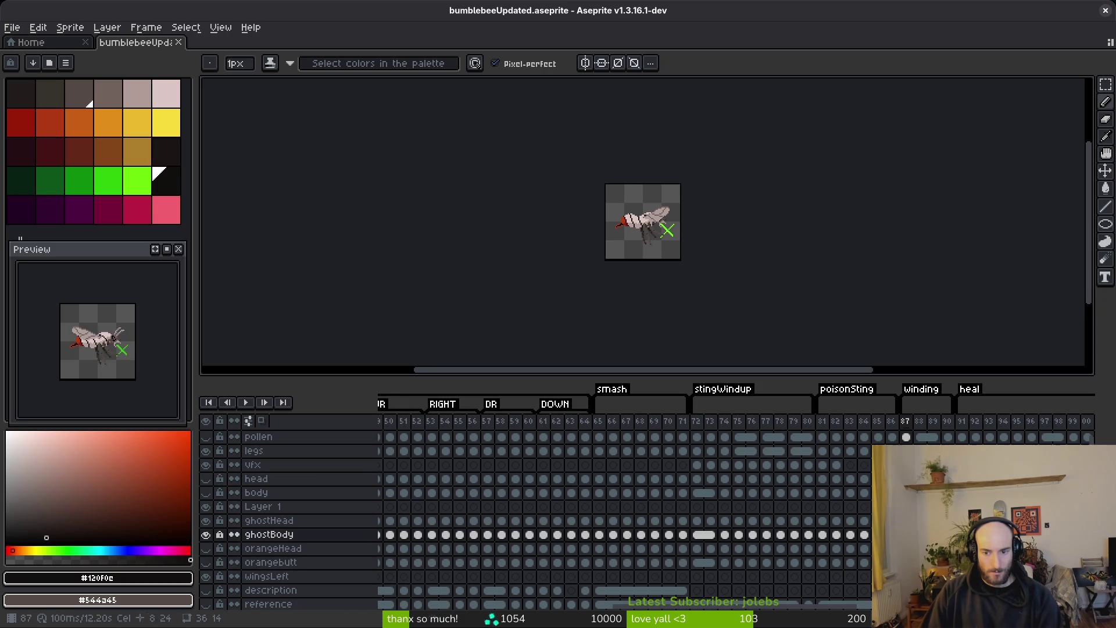
scroll(668, 236, up, 6)
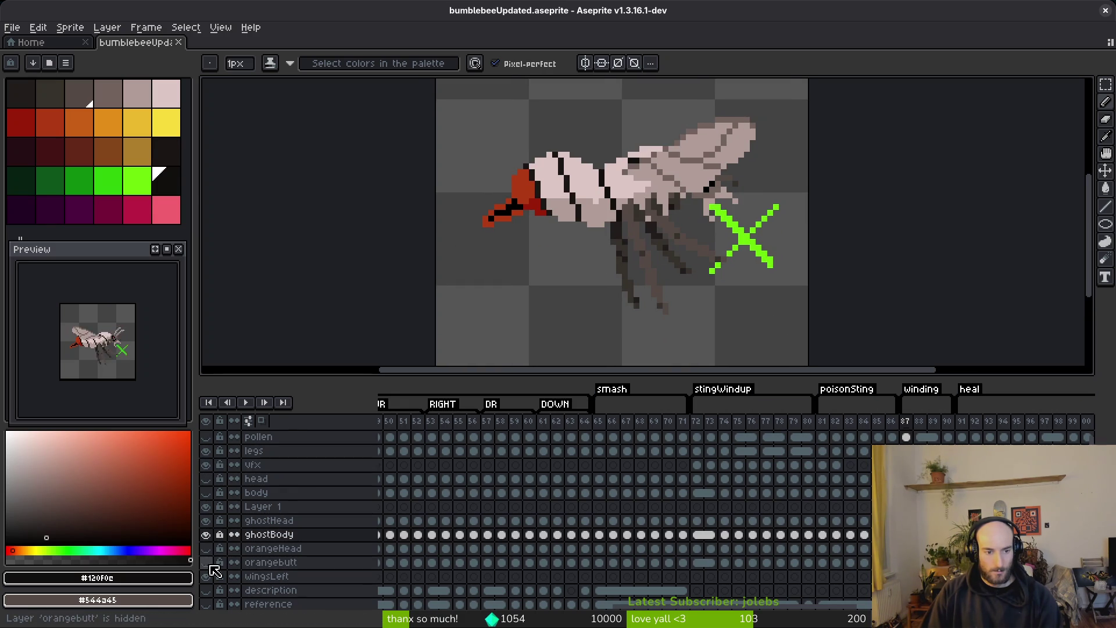
click(207, 493)
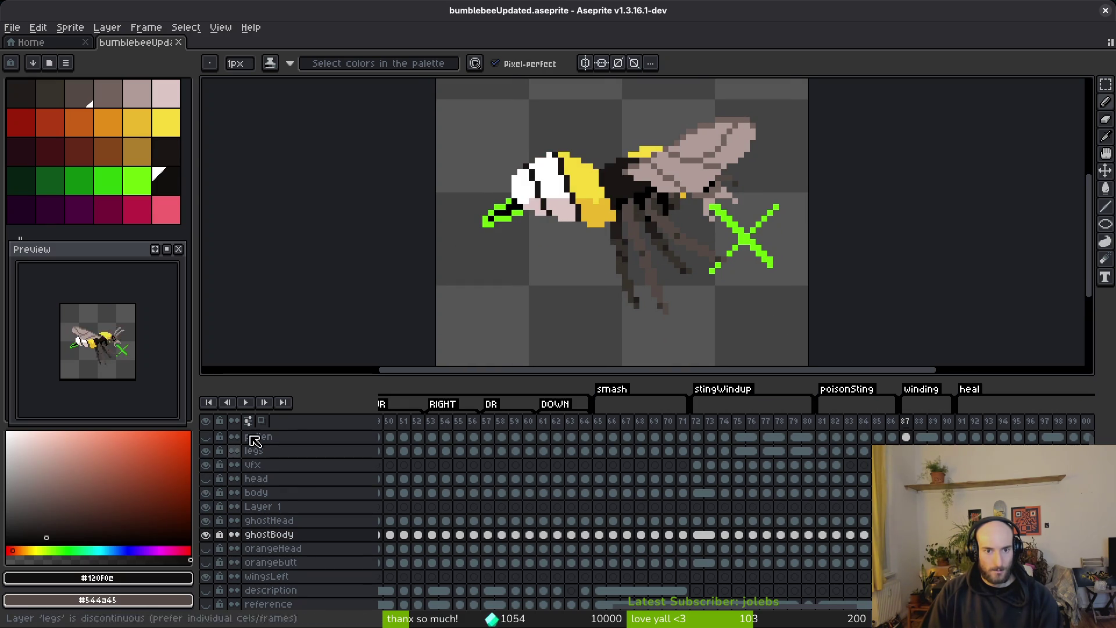
scroll(543, 222, up, 4)
key(i)
click(634, 118)
- Hide the normal body layer, take the Paint Bucket on ghostBody, and move to frame 88
key(Left)
key(b)
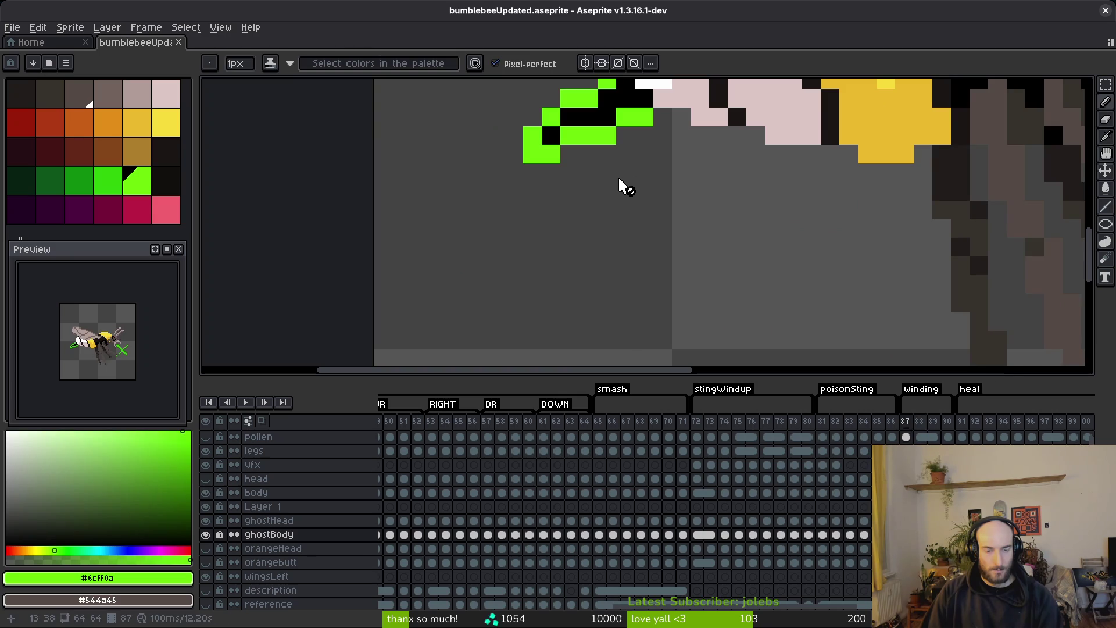
click(207, 493)
scroll(599, 256, up, 3)
key(g)
key(Down)
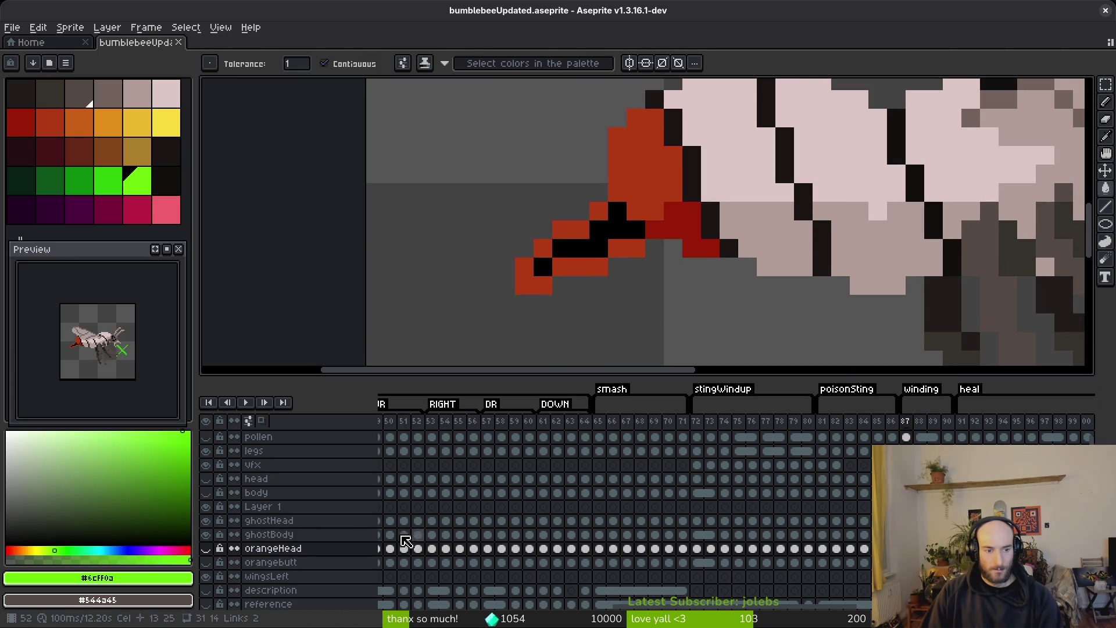
key(Up)
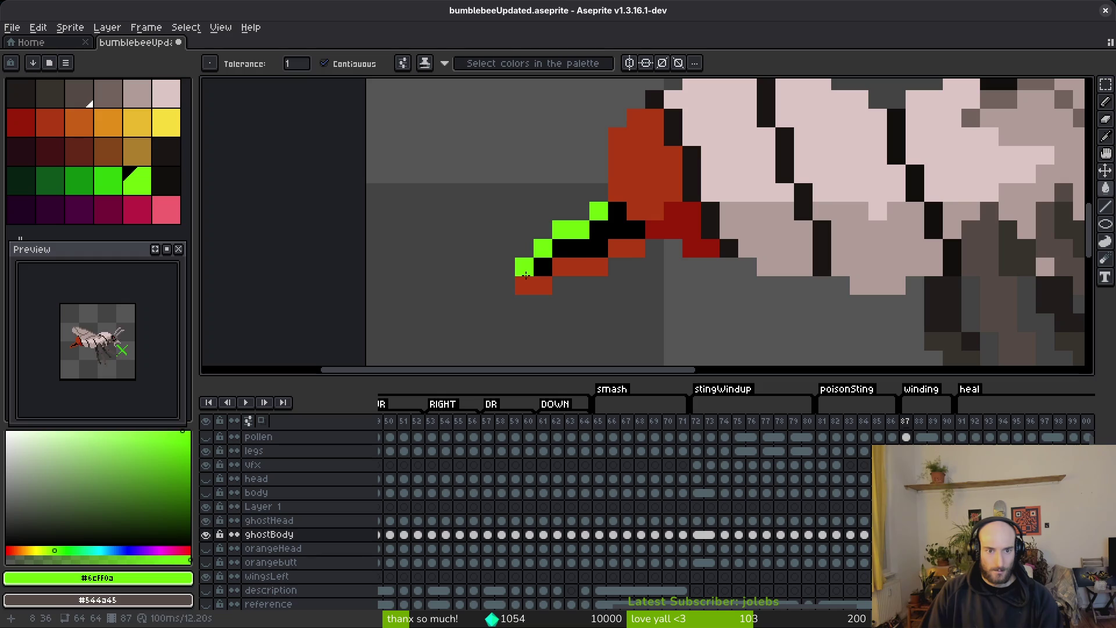
key(Right)
key(Left)
key(Right)
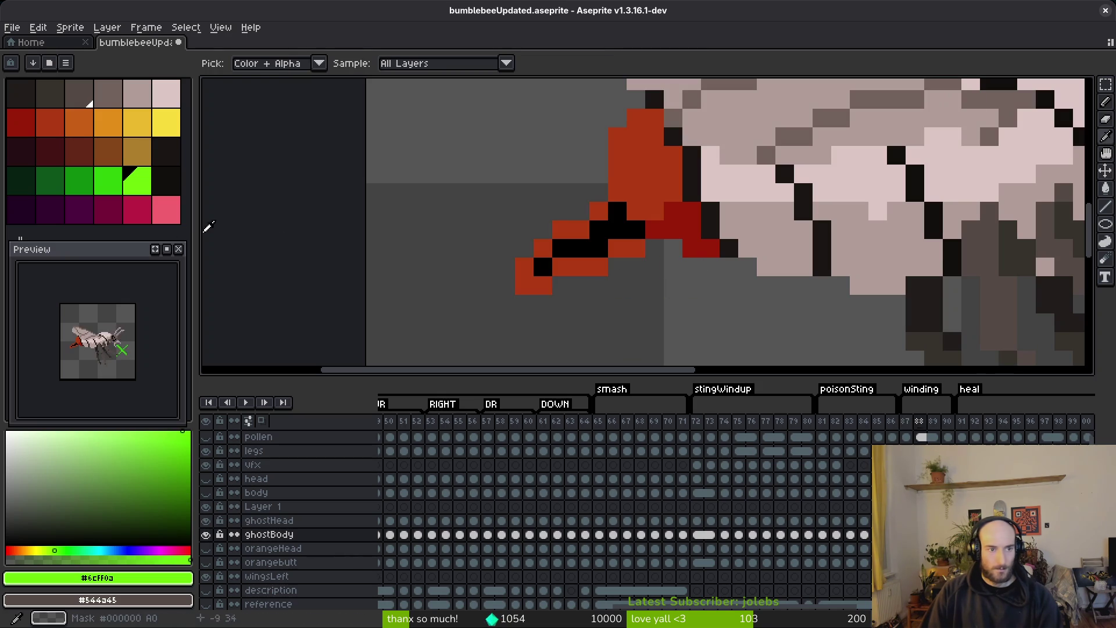
- Fill the red stinger pixels bright green on frames 88 to 90
right_click(112, 183)
key(g)
right_click(599, 210)
click(562, 233)
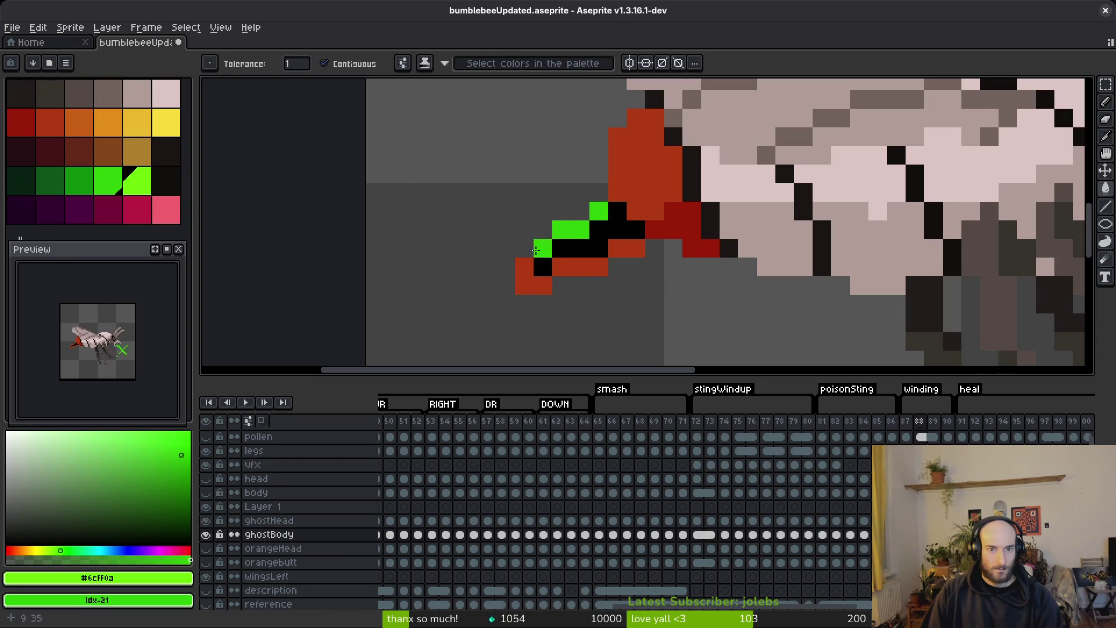
key(Right)
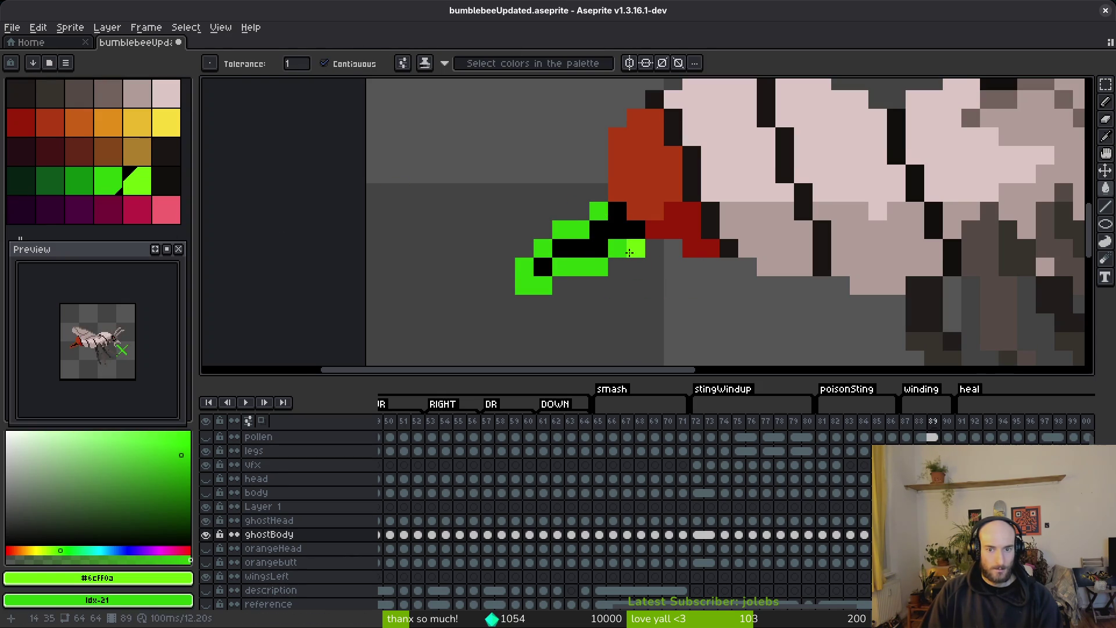
key(Right)
key(Left)
key(Right)
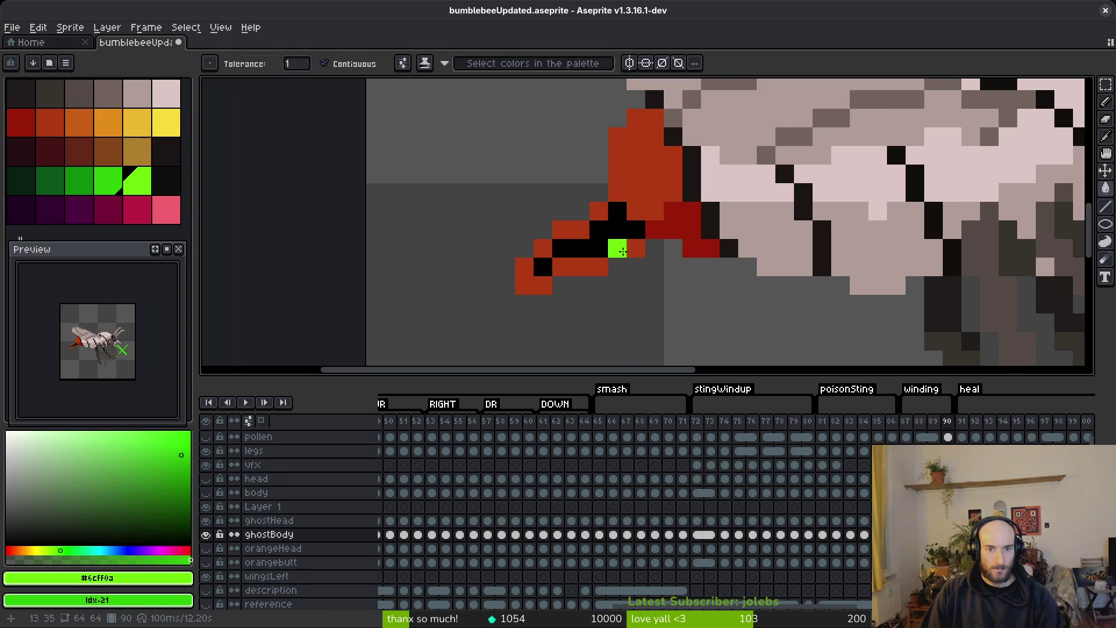
click(571, 234)
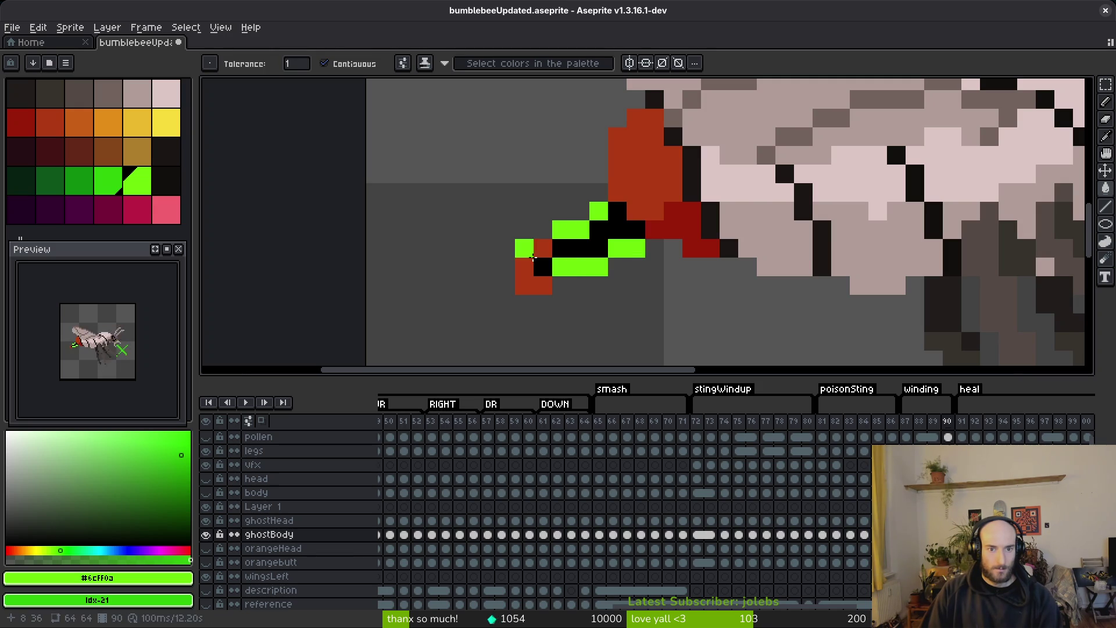
- Bring up the Export Sprite Sheet settings for the green-stingered albino bee
scroll(642, 271, down, 5)
scroll(648, 294, up, 2)
key(ctrl+e)
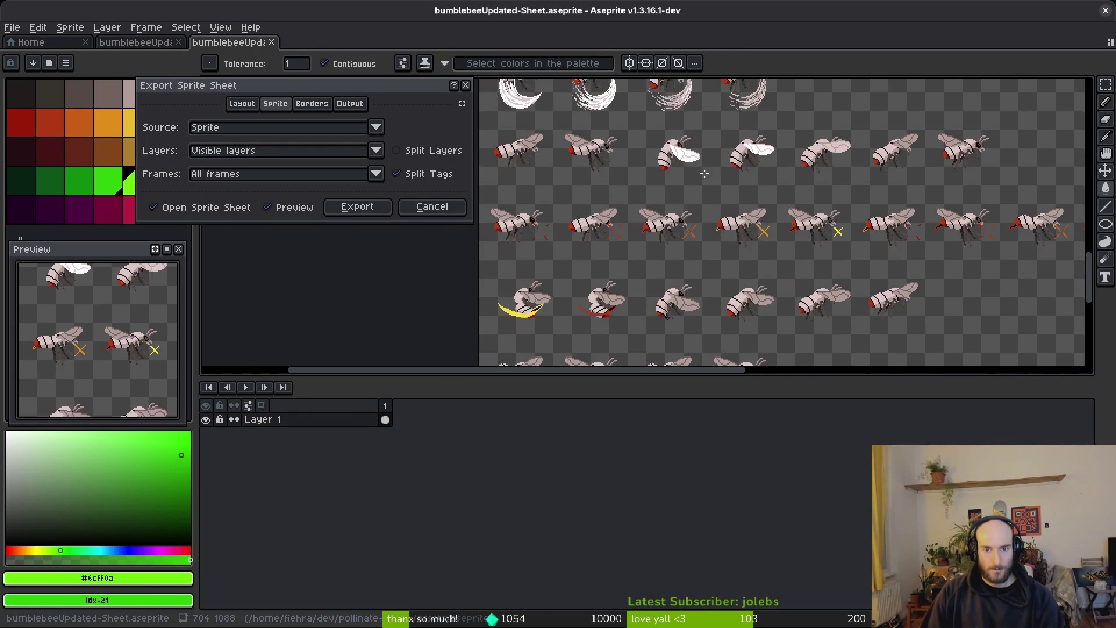
- Generate the albino bee sprite sheet and scroll through its rows
click(373, 208)
drag(750, 282, 570, 131)
scroll(570, 131, down, 2)
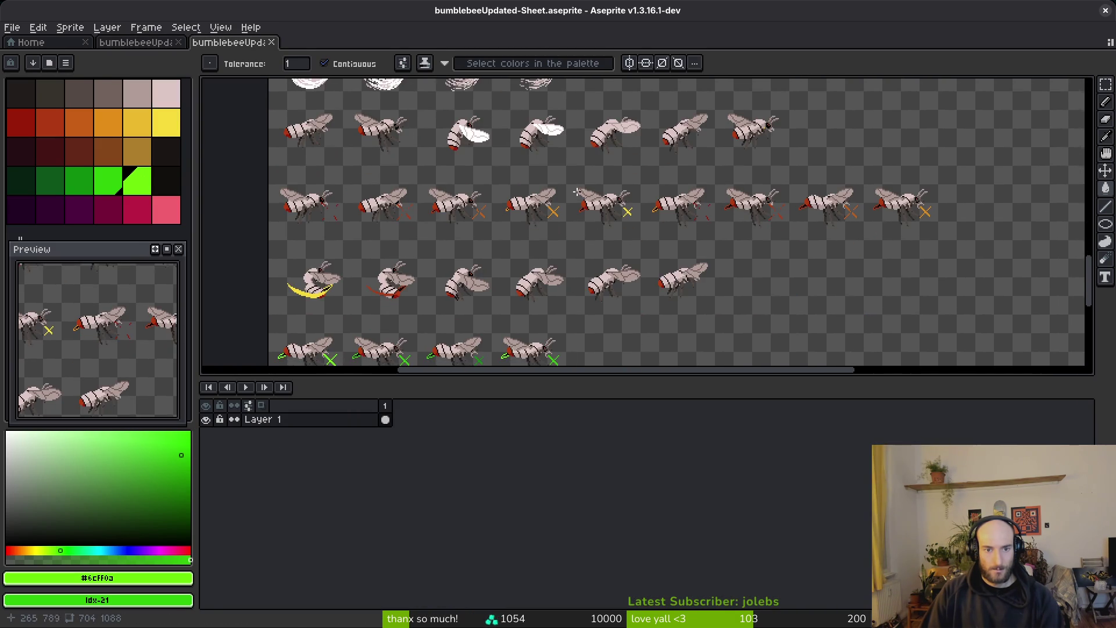
scroll(541, 208, down, 2)
scroll(541, 208, up, 5)
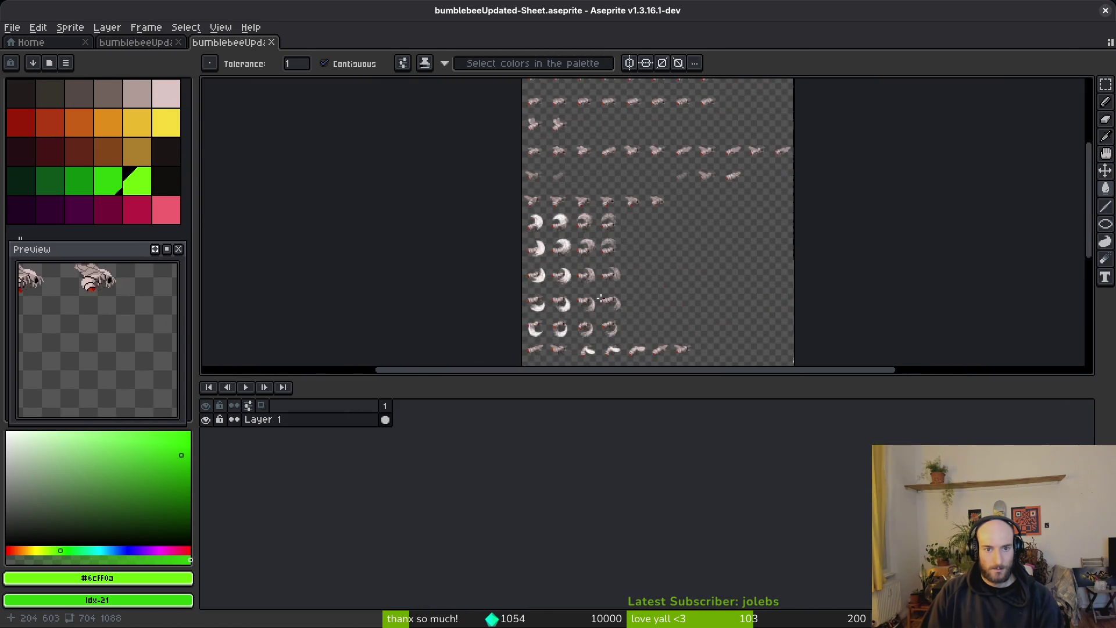
- Export the sheet over art/player/ghostBee-Sheet.png, confirming the overwrite, then close Aseprite
key(ctrl+alt+shift+s)
click(279, 55)
click(314, 69)
double_click(73, 114)
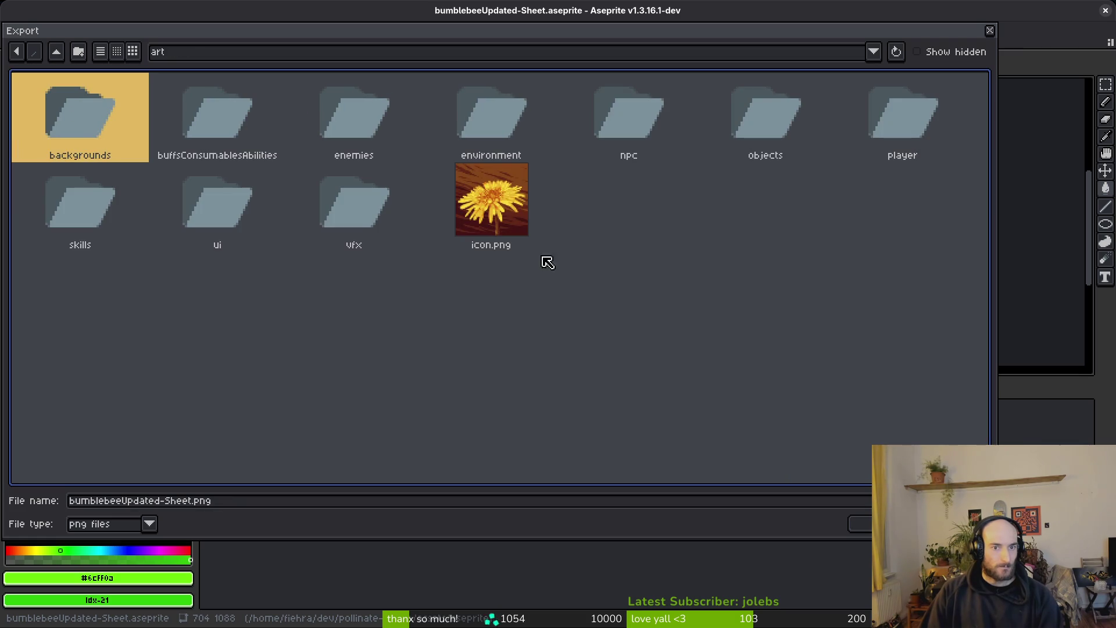
double_click(960, 121)
click(230, 138)
click(869, 524)
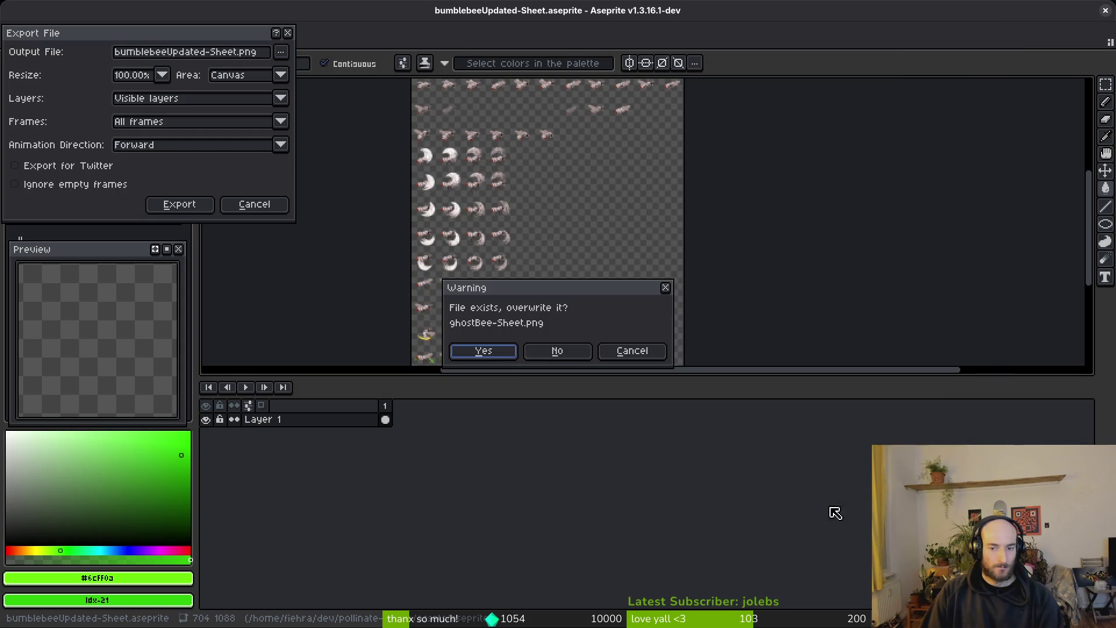
click(483, 351)
click(179, 204)
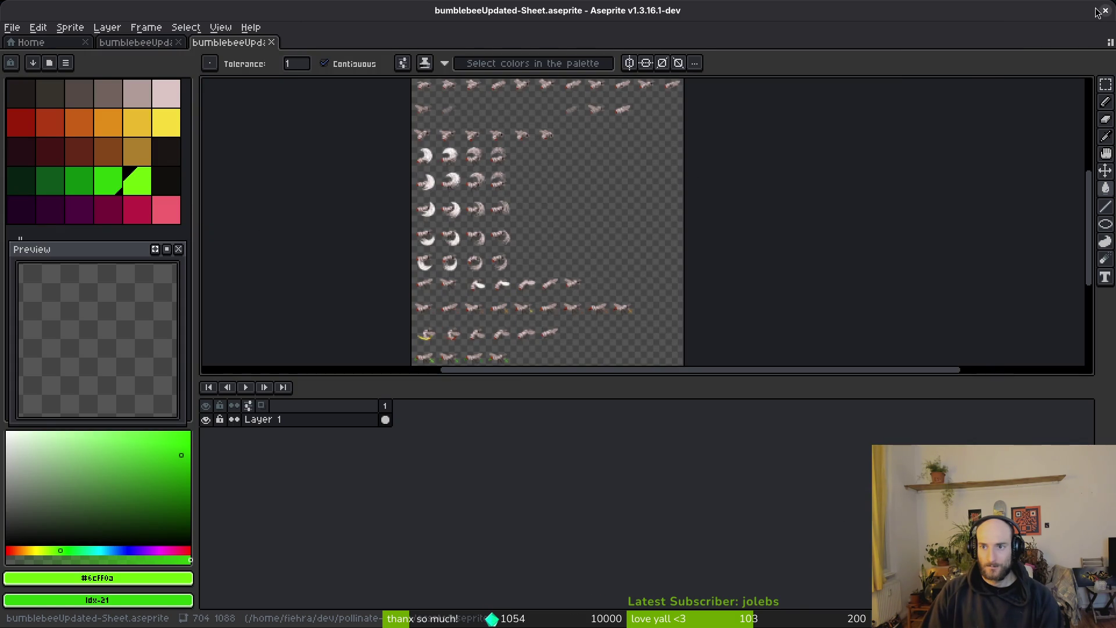
click(1104, 11)
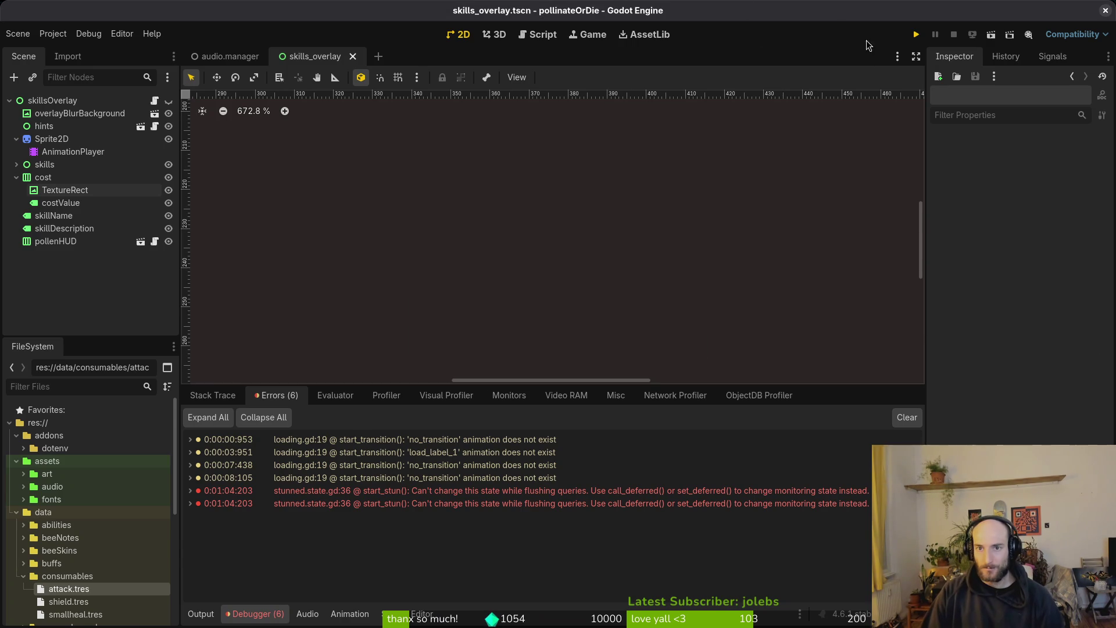
- Run the game, continue the saved game, and equip the albino bumblebee skin from the shop
click(916, 34)
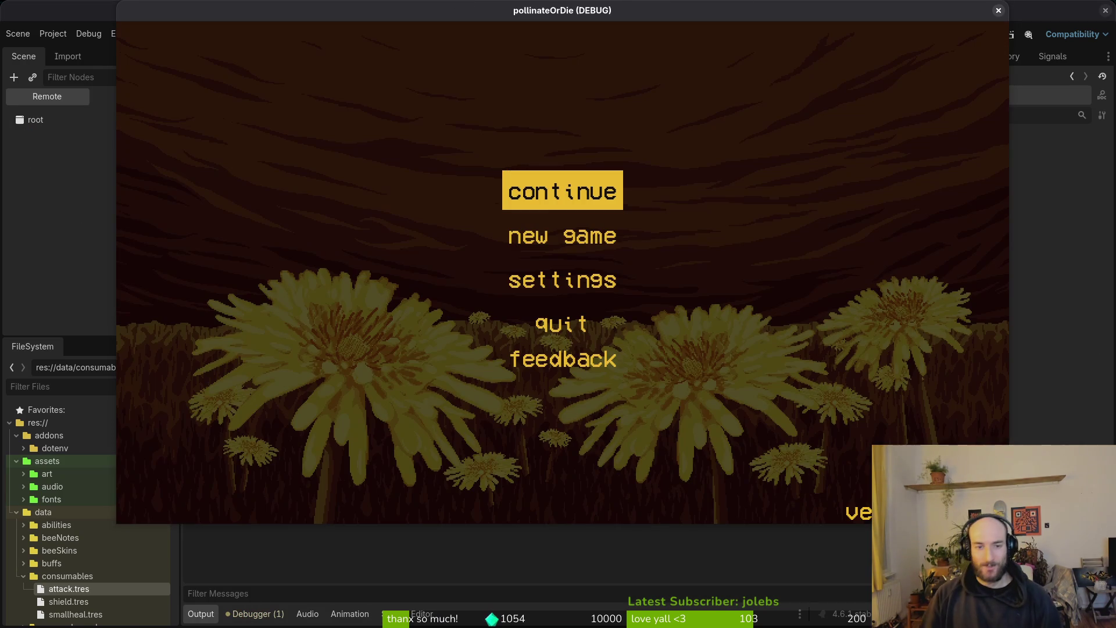
key(Return)
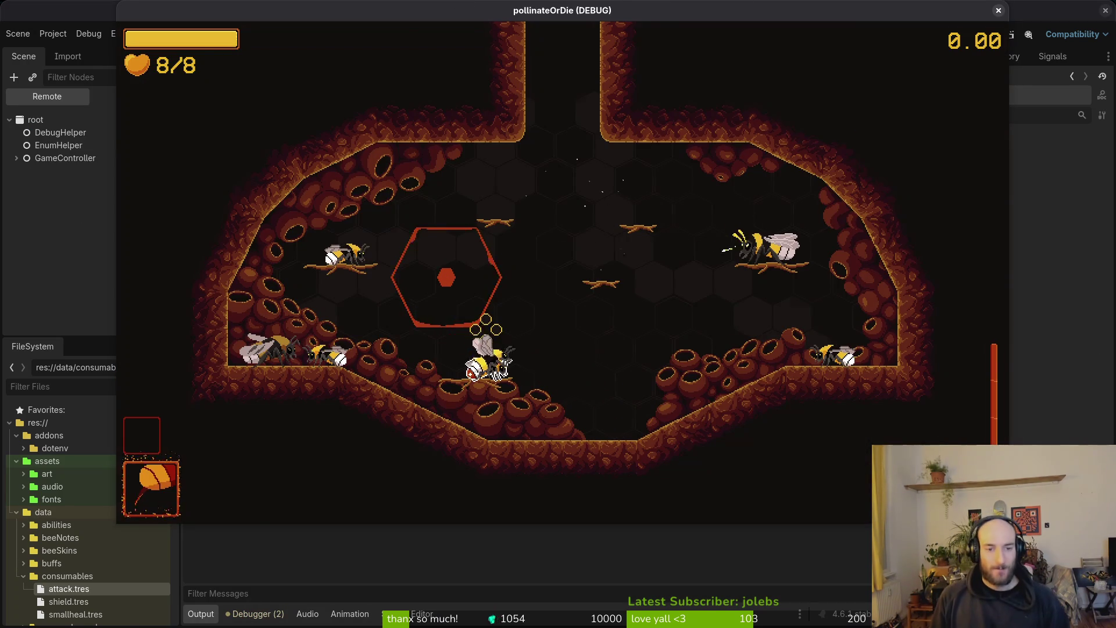
key(Right)
key(Right)
key(Right)
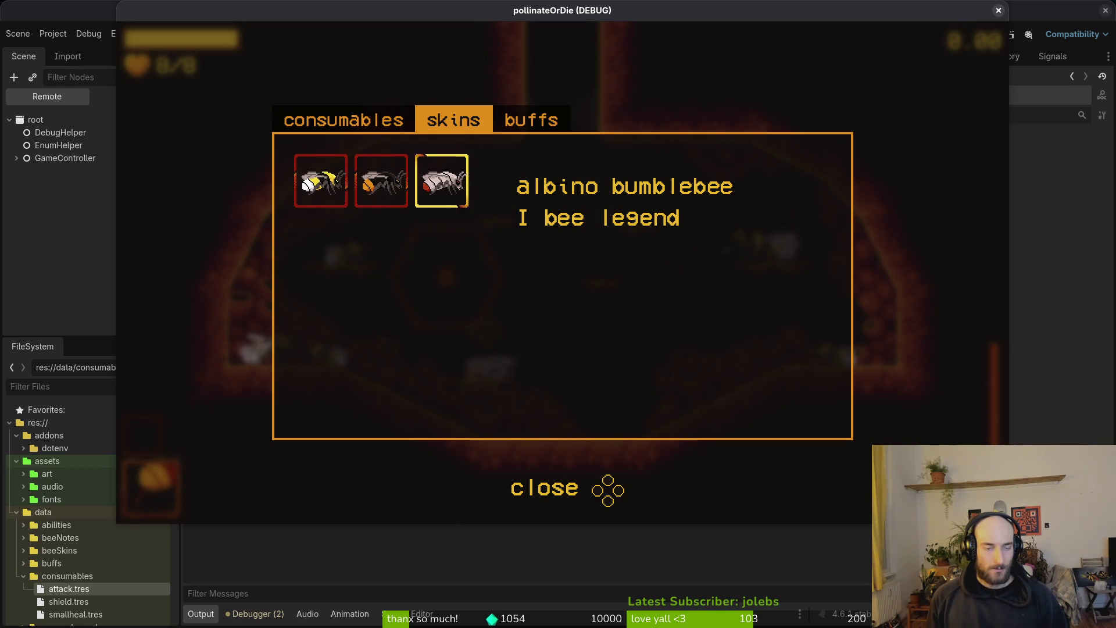
key(Escape)
key(Right)
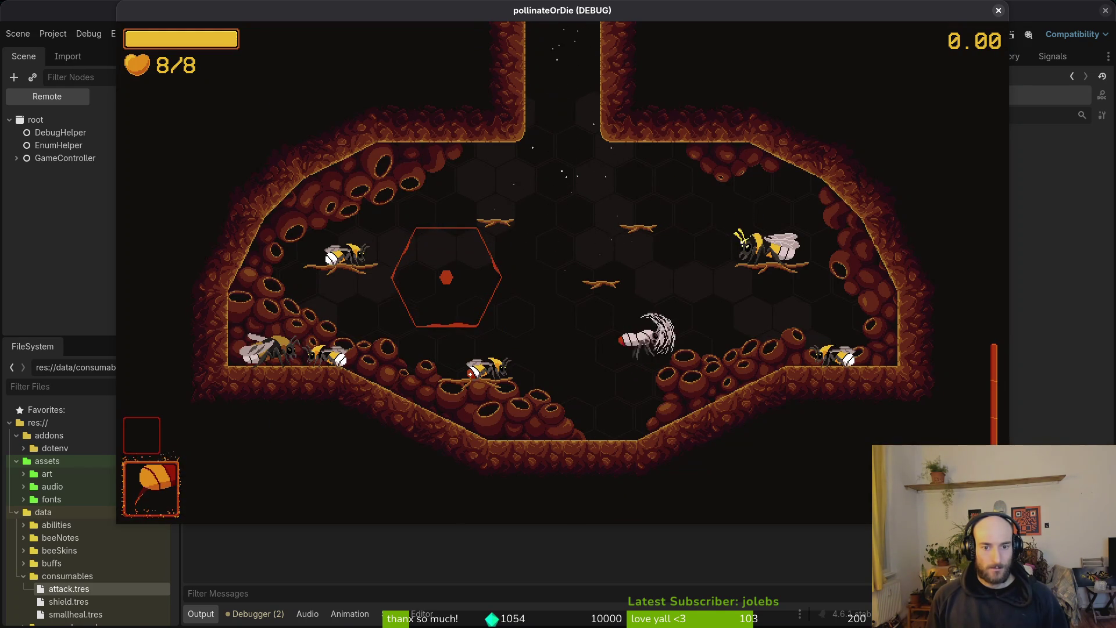
key(Escape)
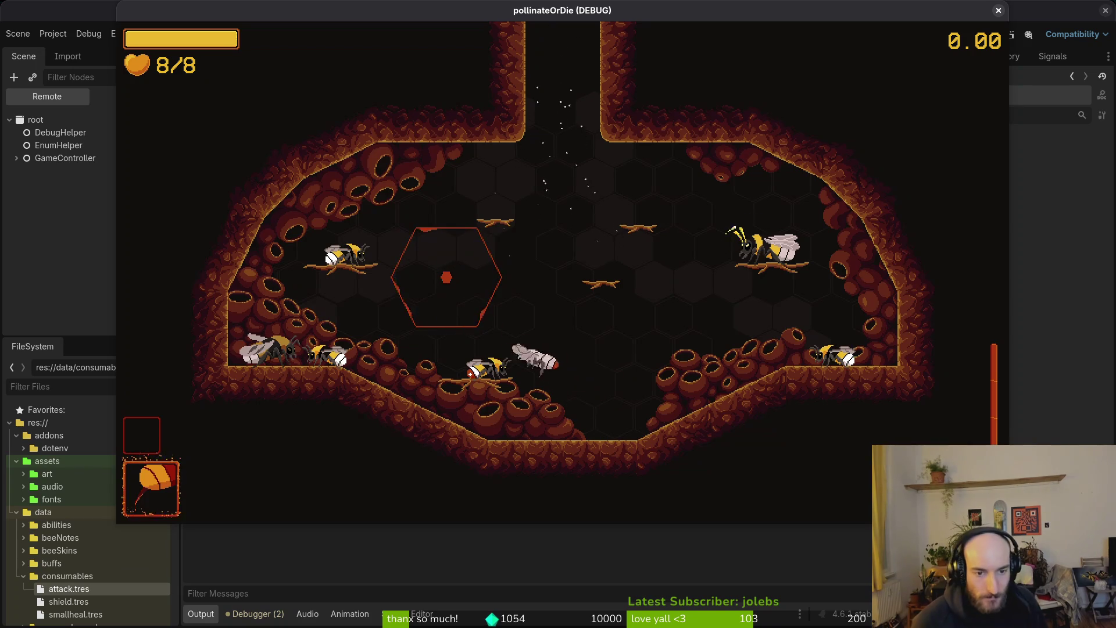
- Switch to the red-tailed bumblebee skin, then browse the abilities menu to lucky charm
key(Tab)
key(Left)
key(Escape)
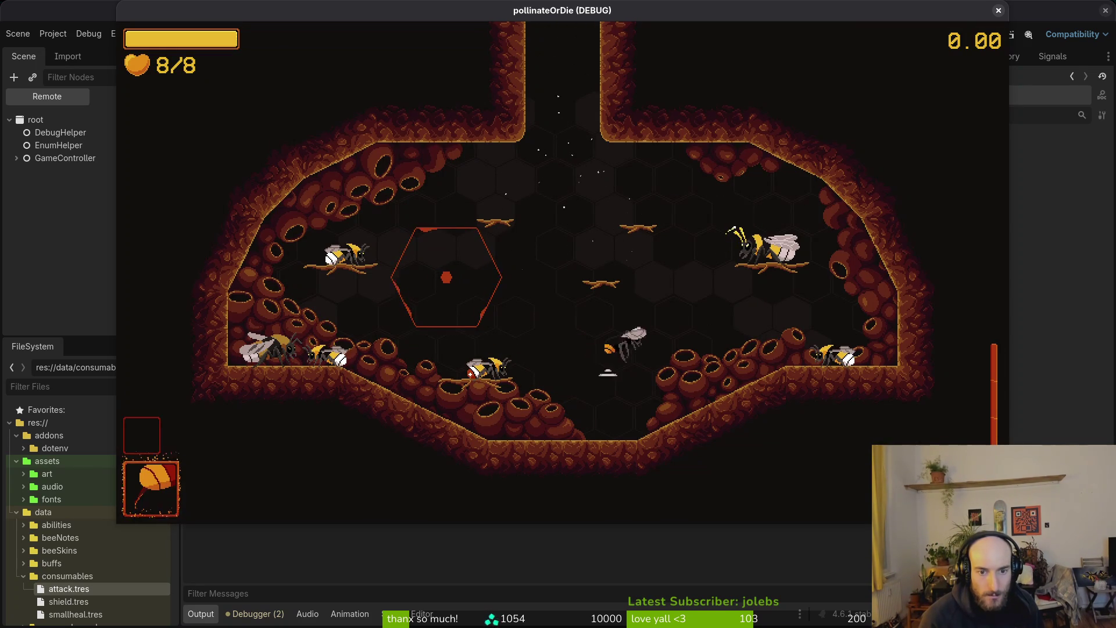
key(Tab)
key(Left)
key(Down)
key(Right)
key(Right)
key(Right)
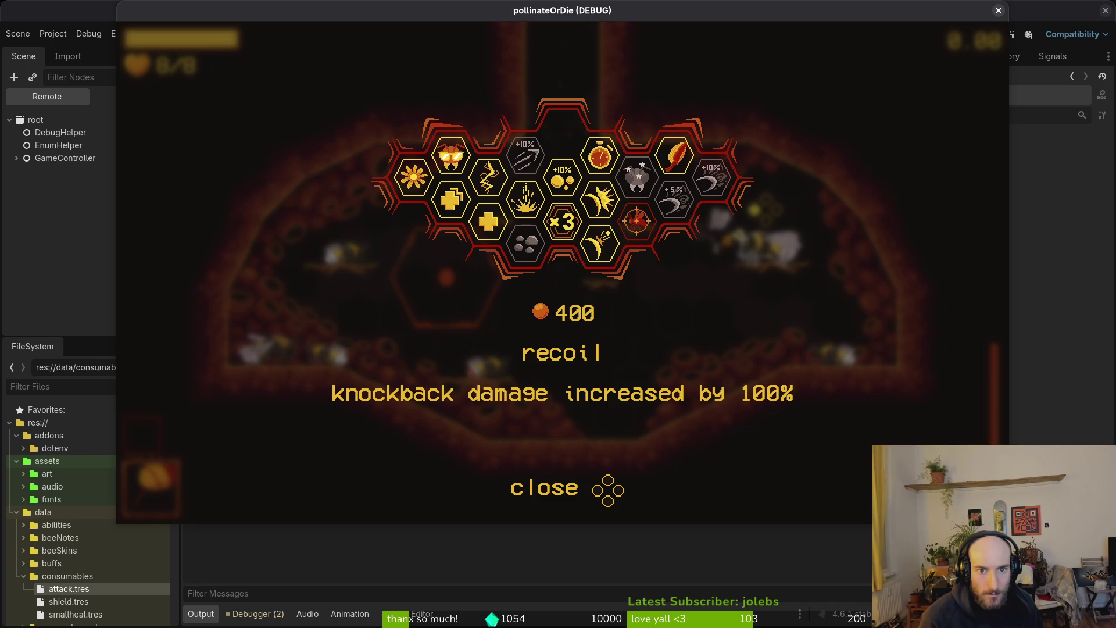
- Buy the immunity, dasher and recoil abilities in the hex menu
key(Down)
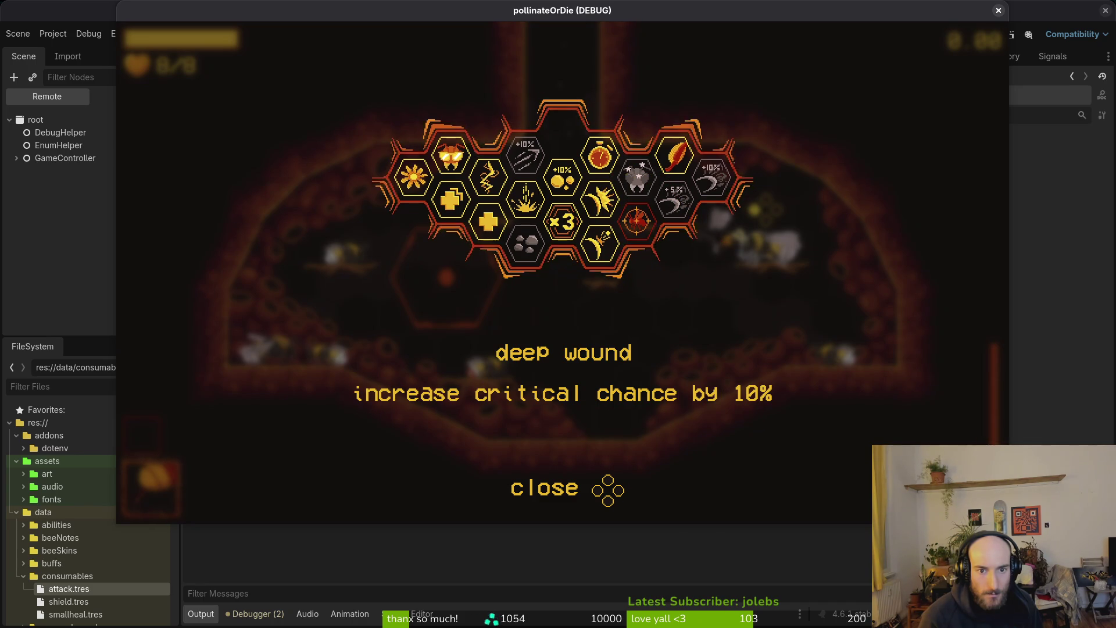
key(Left)
key(Left)
key(Left)
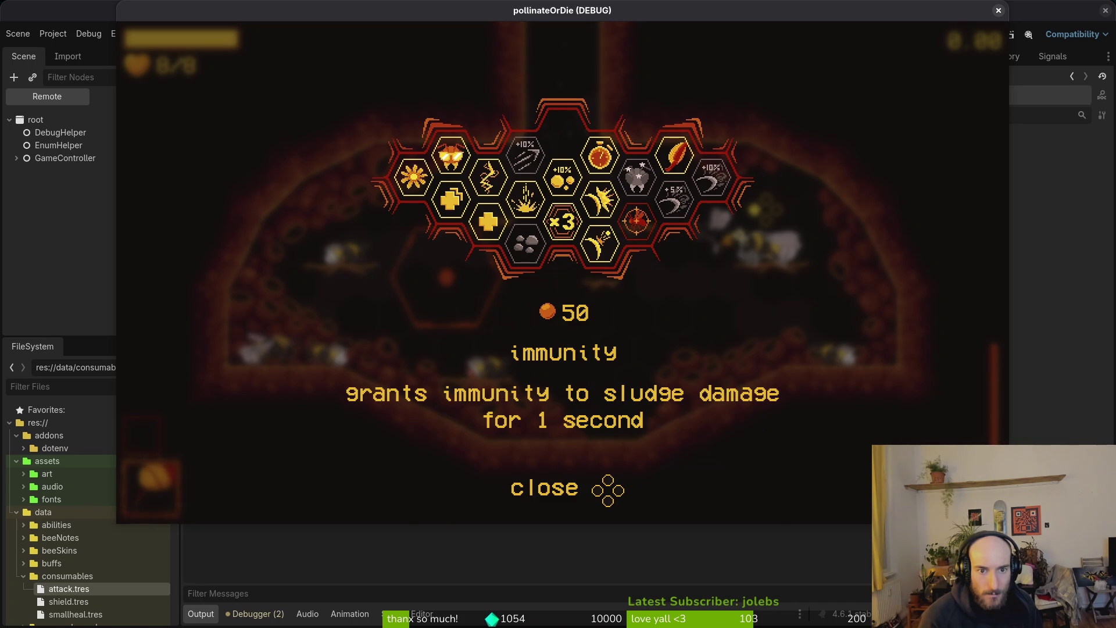
key(Return)
key(Up)
key(Return)
key(Right)
key(Down)
key(Up)
key(Return)
- Buy the slasher upgrade for 10% more slash damage
key(Down)
key(Up)
key(Down)
key(Up)
key(Down)
key(Up)
key(Down)
key(Return)
key(Return)
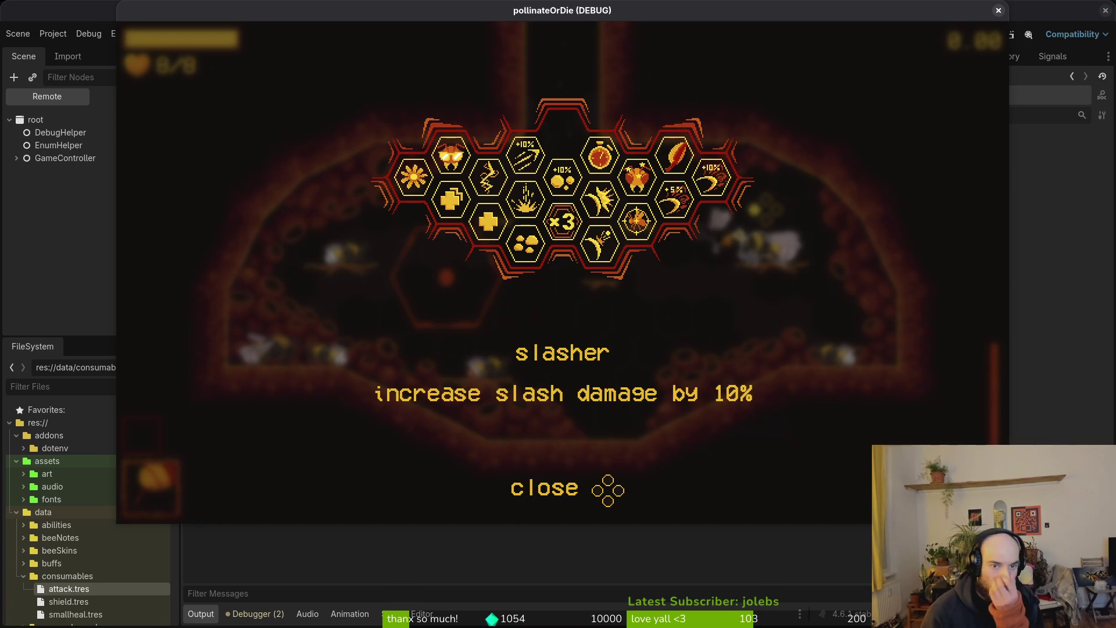
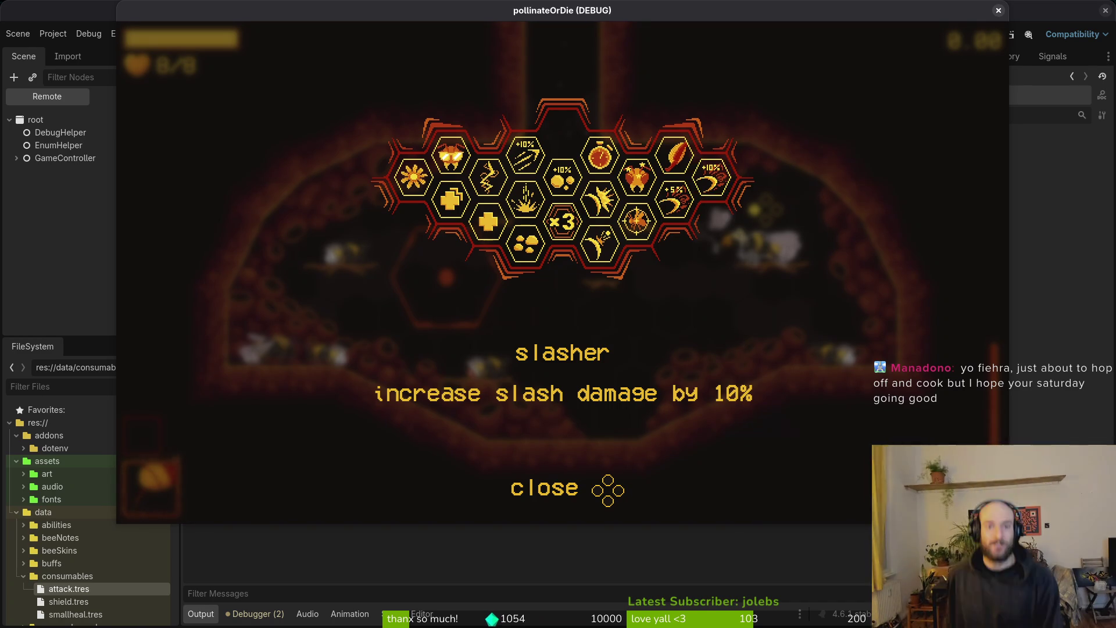
- Dismiss the upgrade screen, close the pollinateOrDie debug game, and switch to the GitLab issues
key(Return)
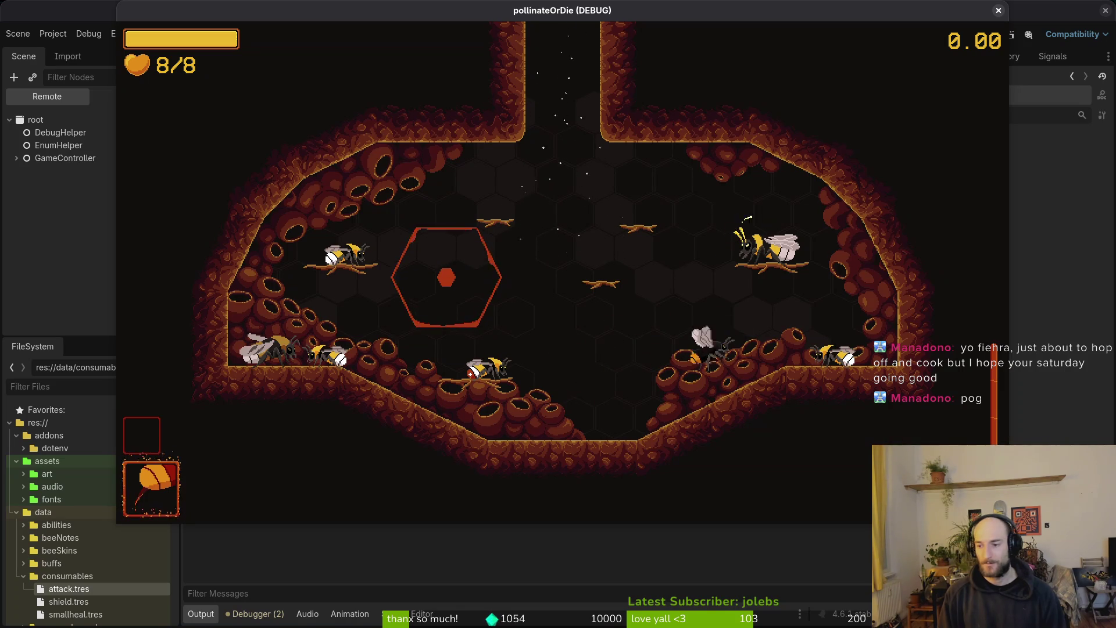
click(1007, 10)
key(alt+Tab)
- Bring the browser on screen, open the forest tileset issue in a background tab, and page forward
mouse_move(498, 6)
mouse_down()
mouse_move(400, 54)
mouse_move(345, 34)
mouse_up()
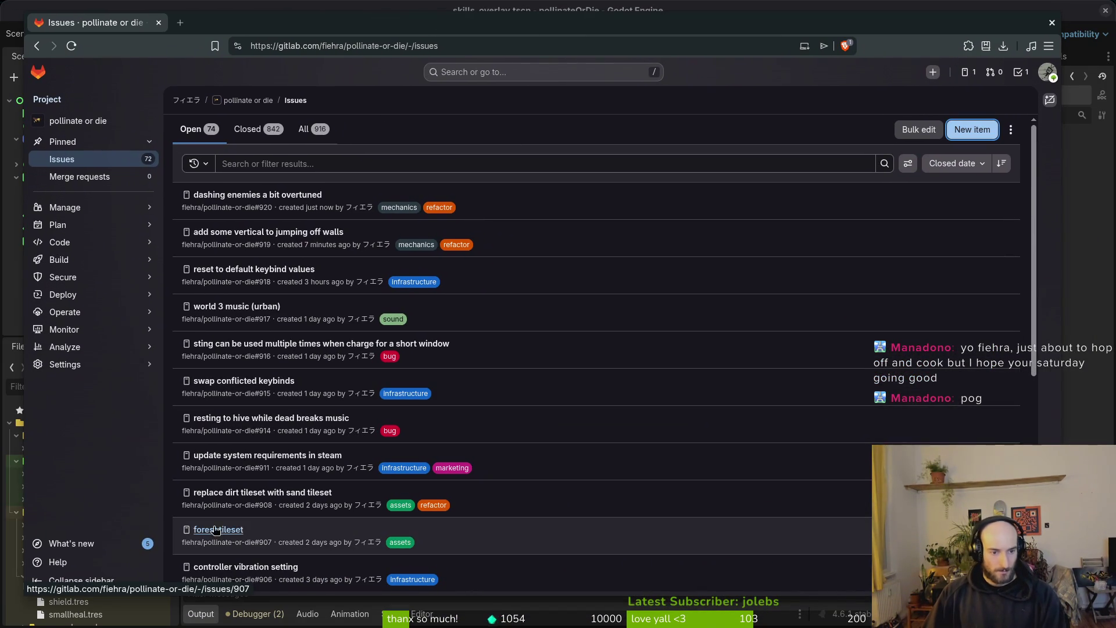
middle_click(242, 529)
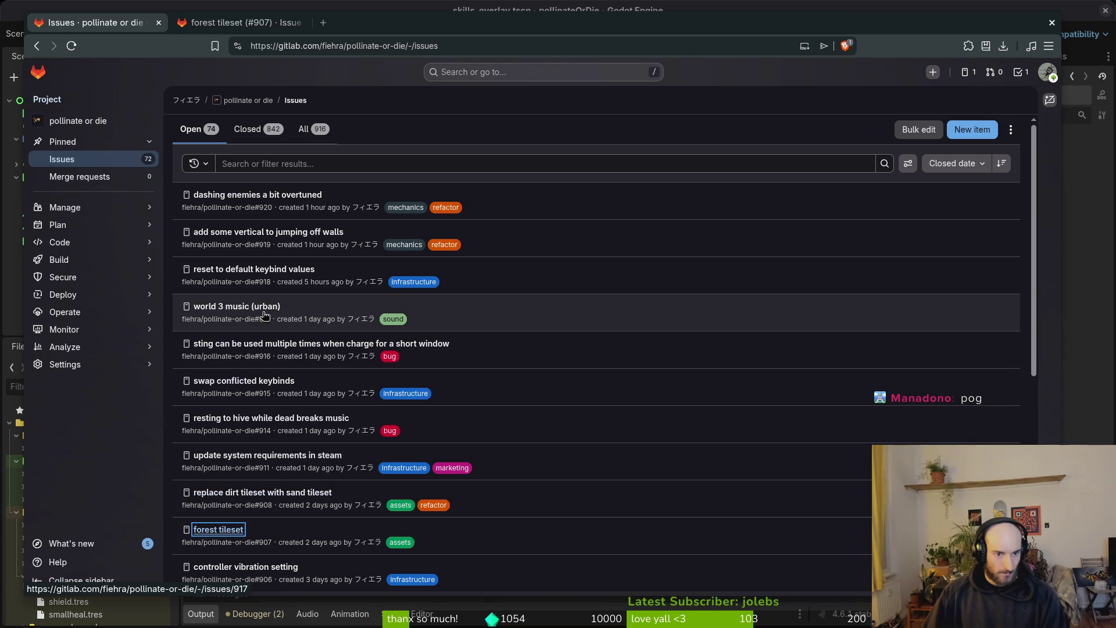
scroll(527, 343, down, 5)
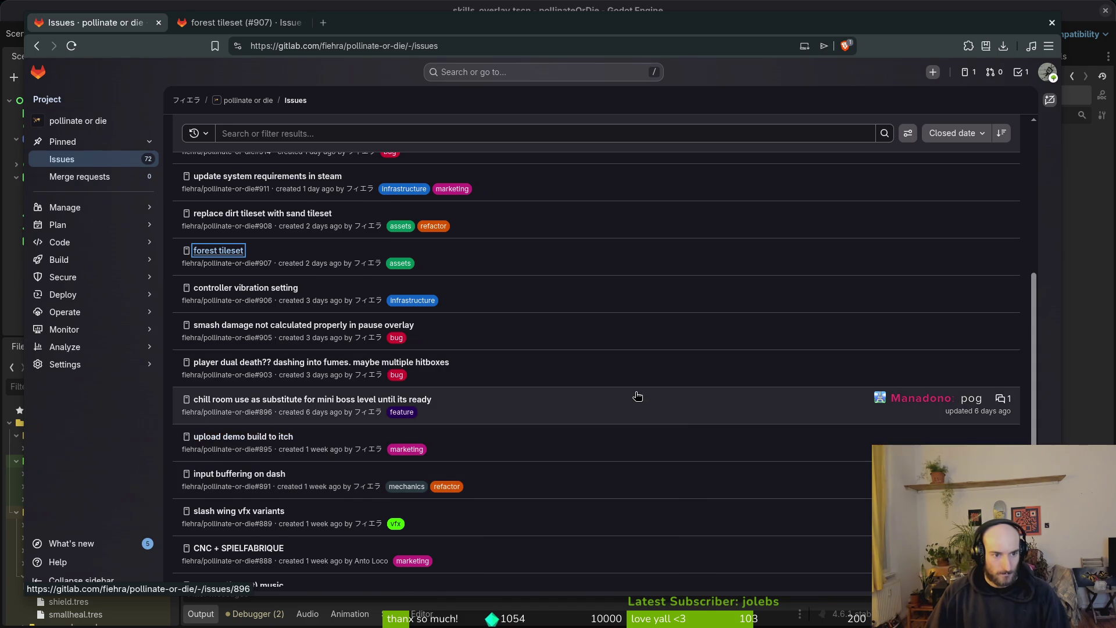
scroll(638, 396, down, 2)
click(628, 572)
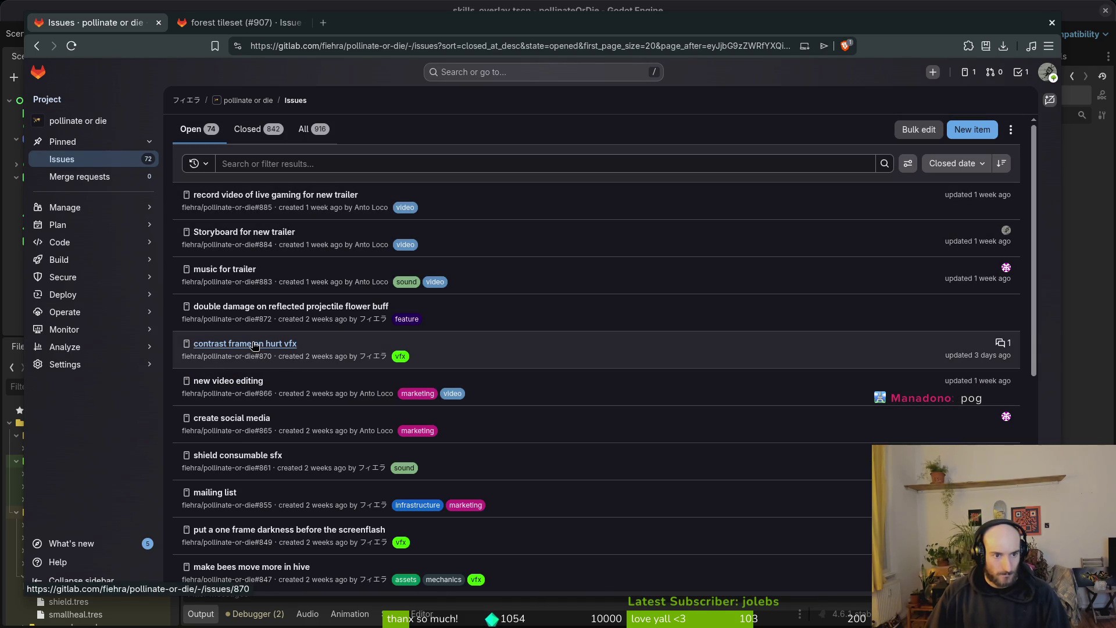
- Browse the next pages of open issues, then return to the first page
scroll(610, 448, down, 3)
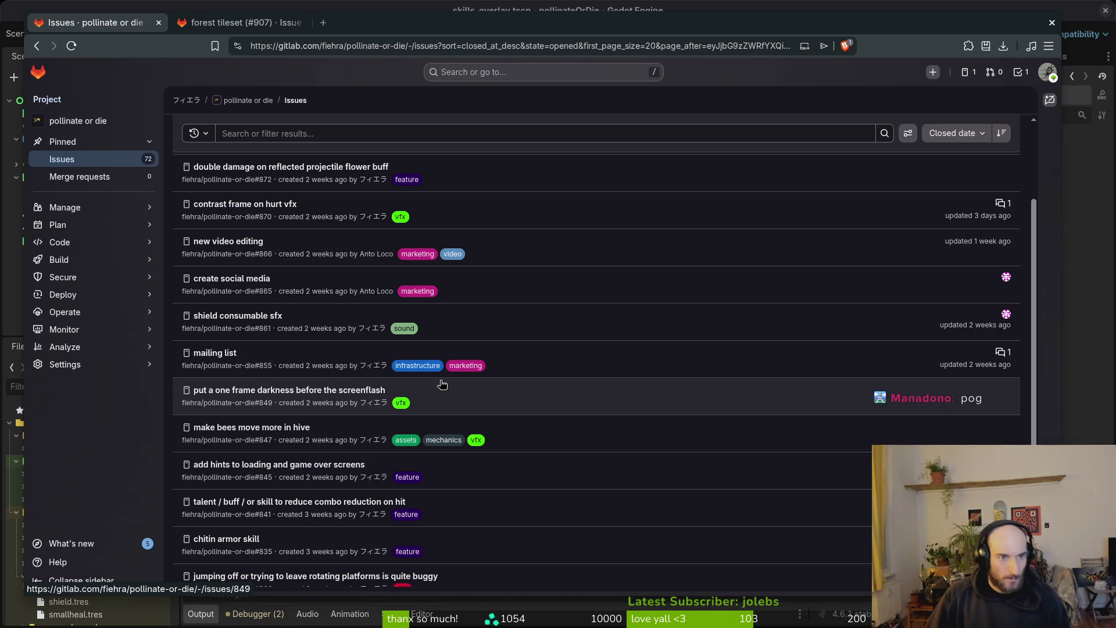
scroll(556, 407, down, 3)
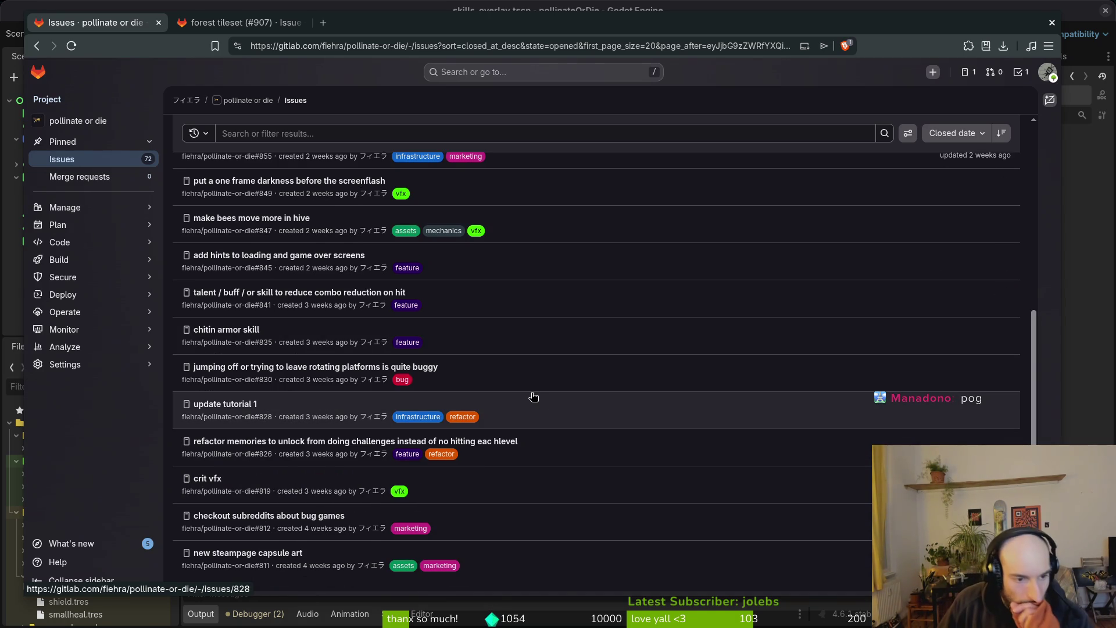
scroll(531, 392, down, 1)
click(610, 577)
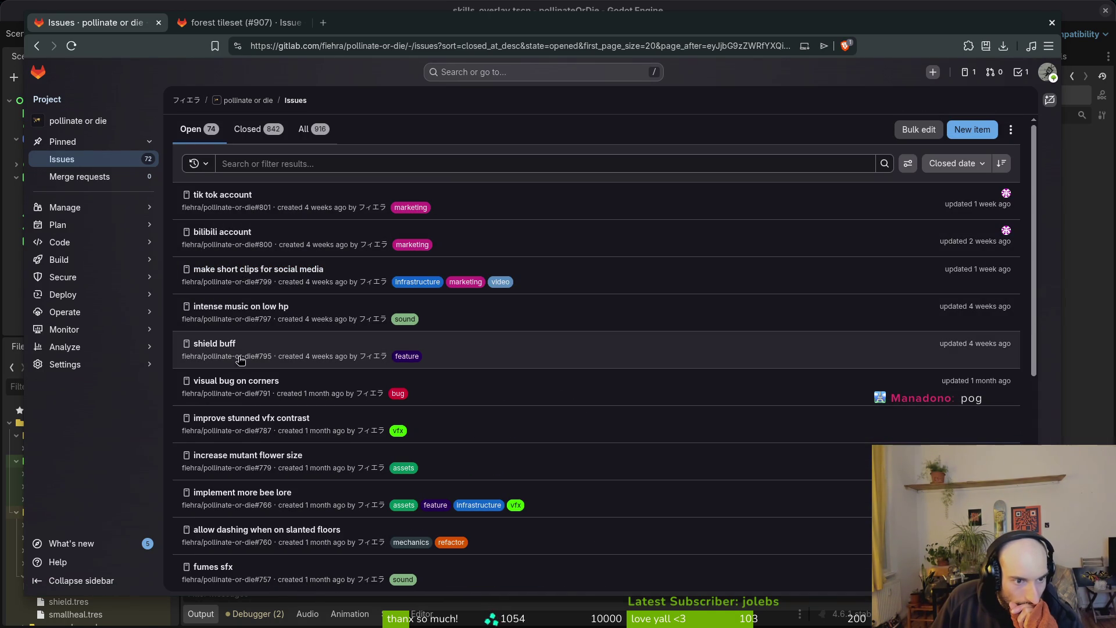
scroll(773, 407, down, 5)
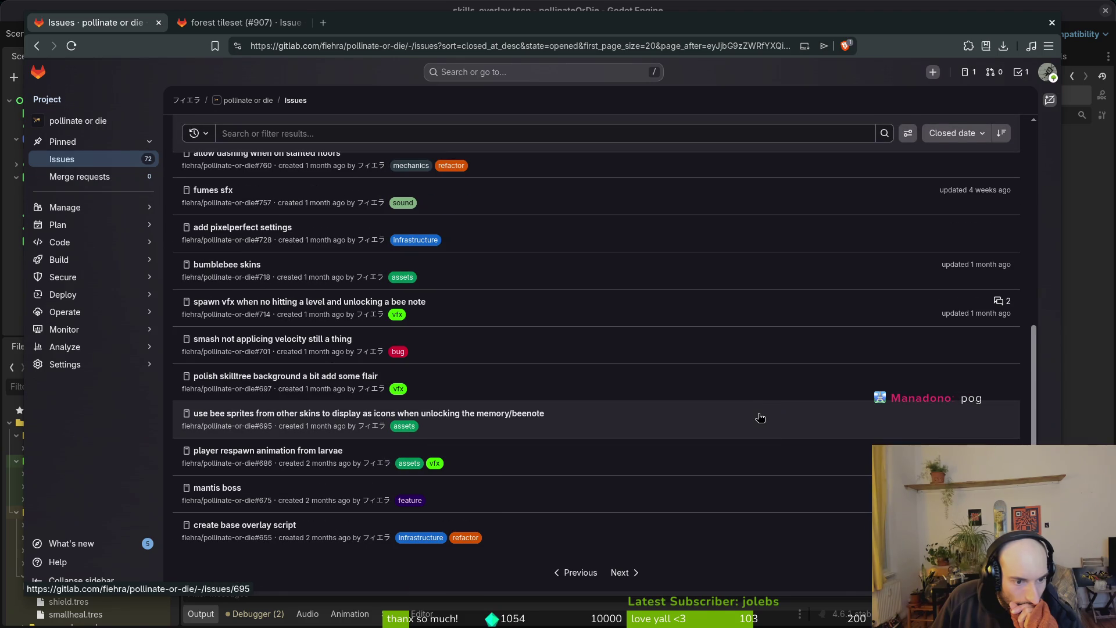
click(578, 573)
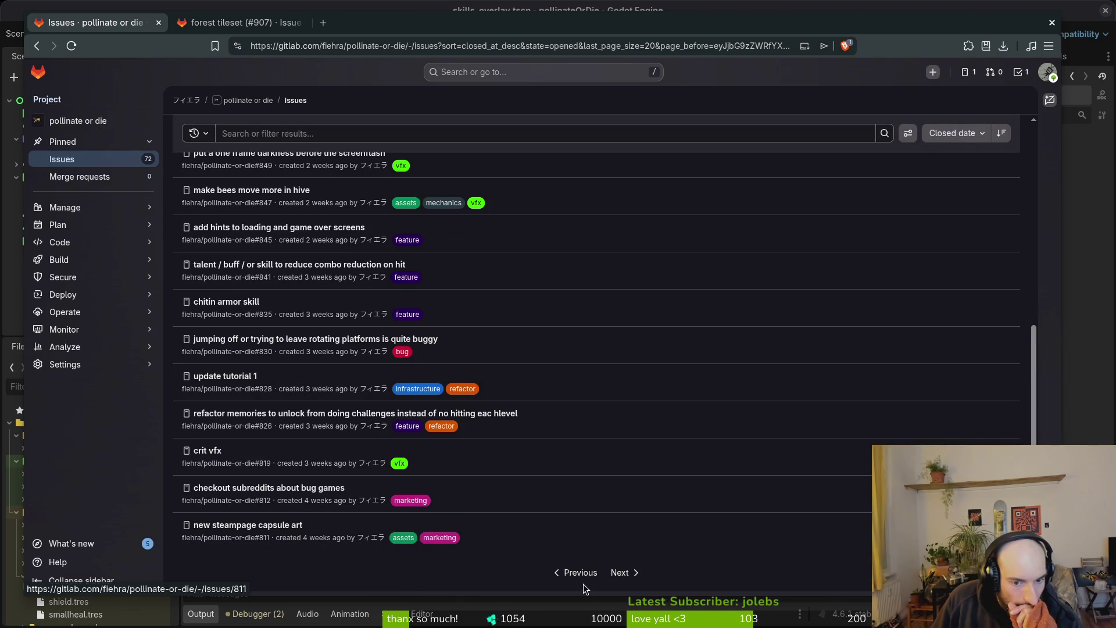
click(581, 573)
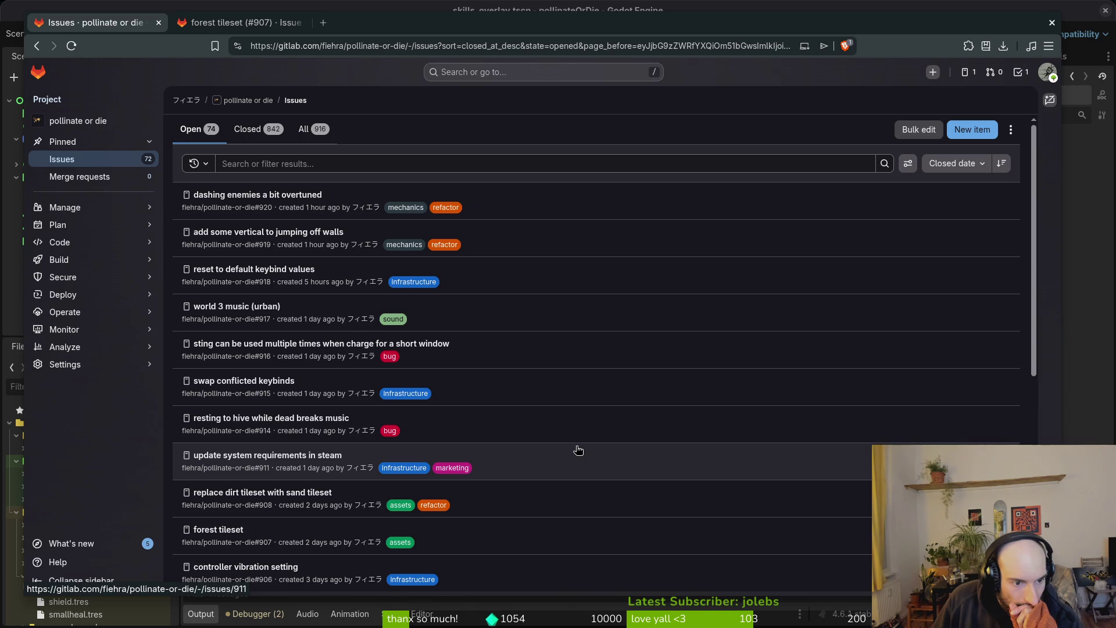
- Scroll through the first page of open issues and click into the filter field
scroll(575, 452, down, 3)
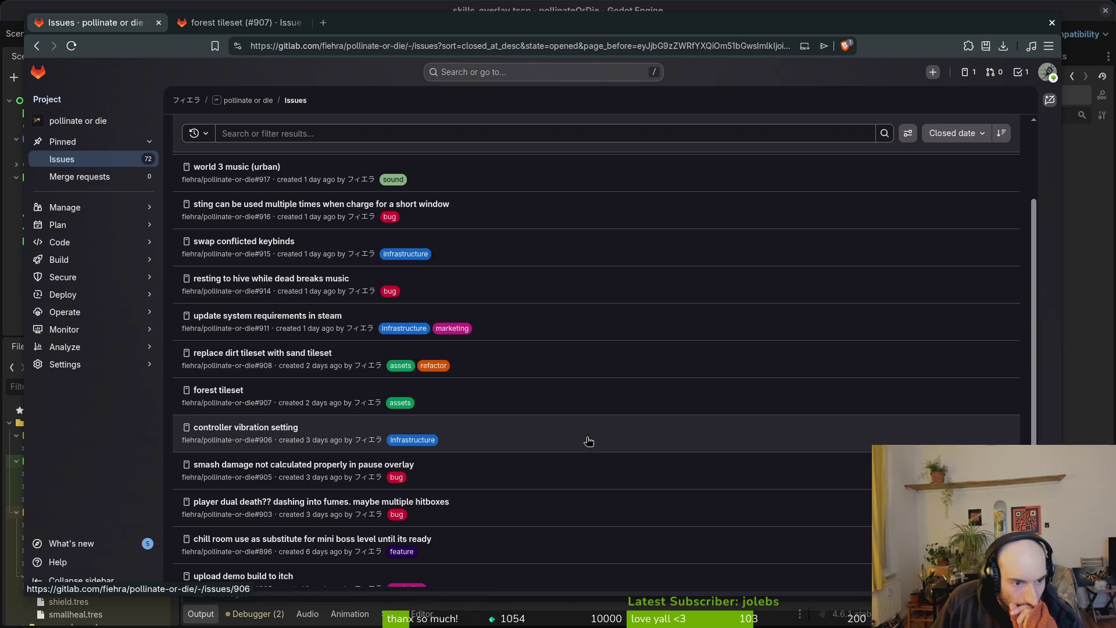
scroll(589, 442, down, 1)
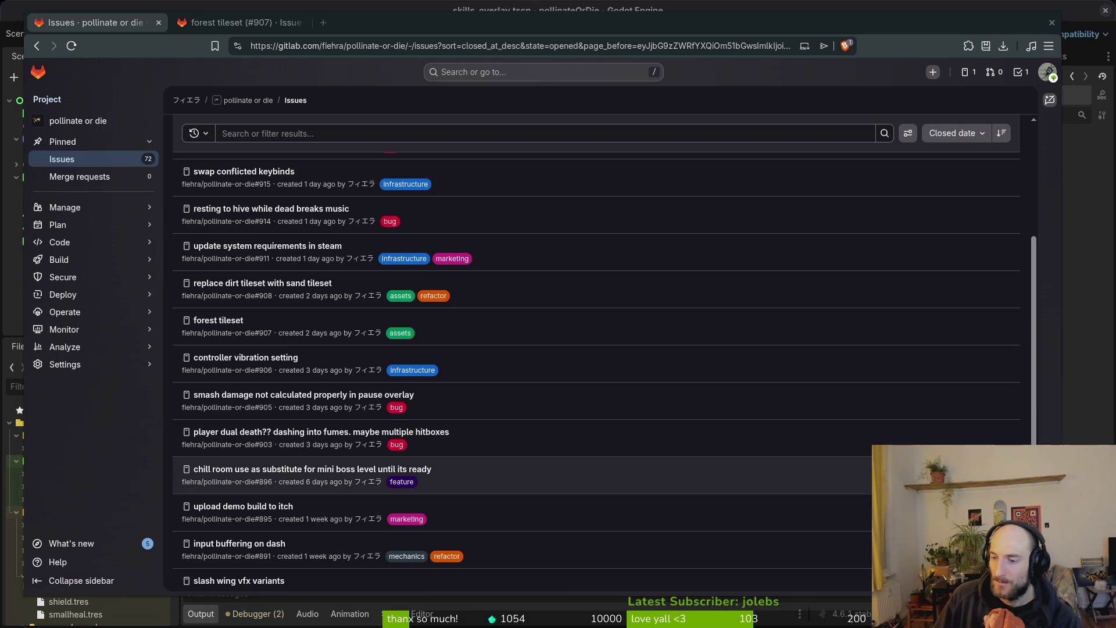
scroll(448, 413, down, 1)
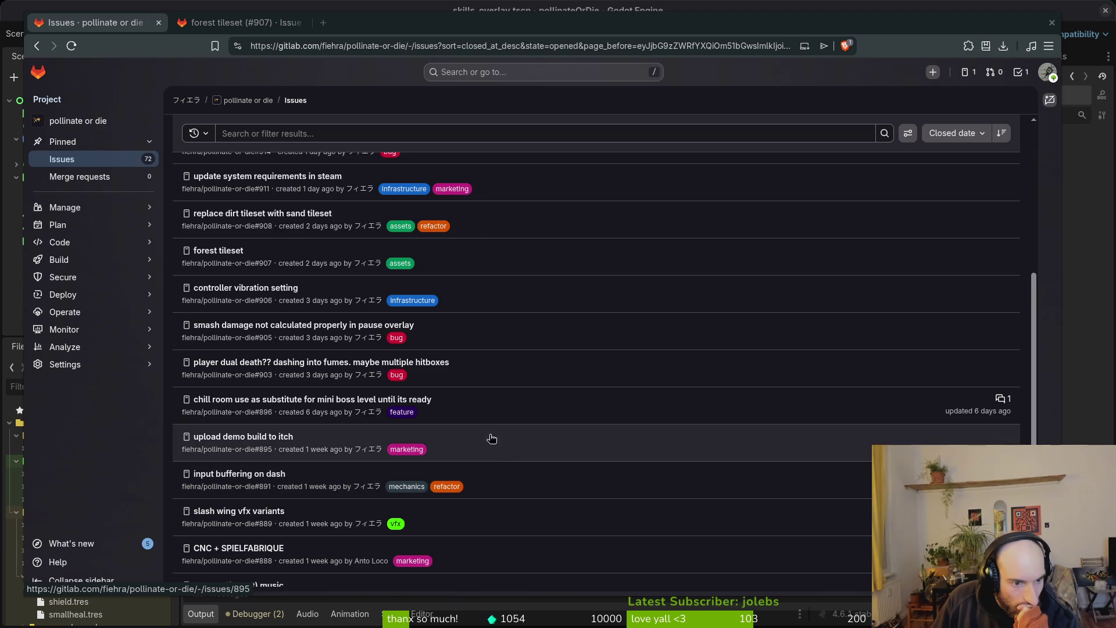
scroll(490, 448, down, 1)
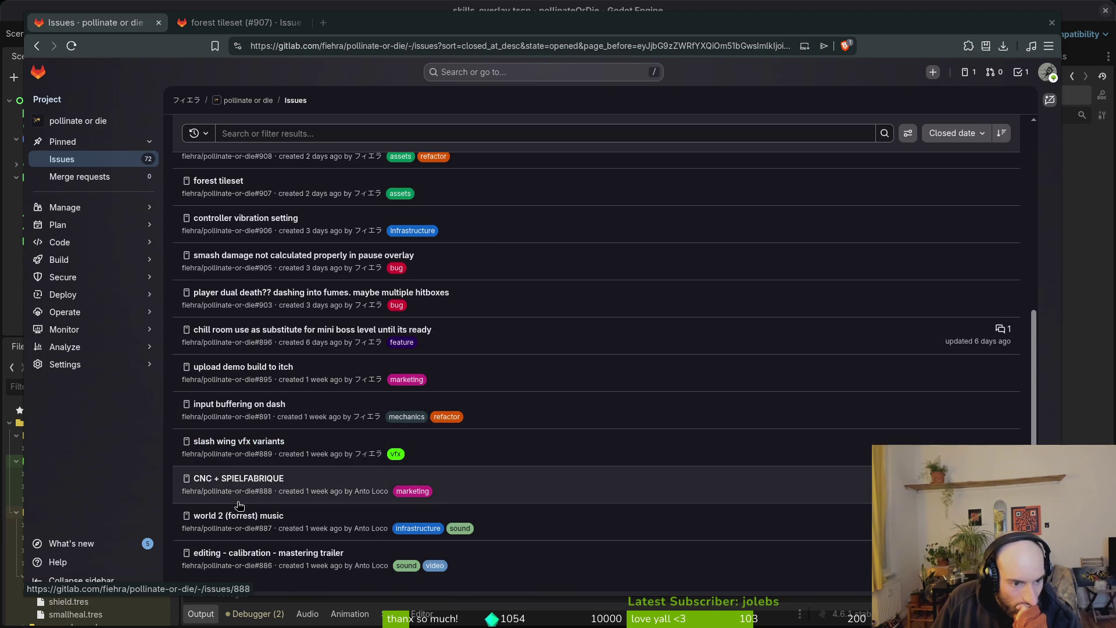
scroll(621, 464, down, 1)
scroll(472, 240, up, 6)
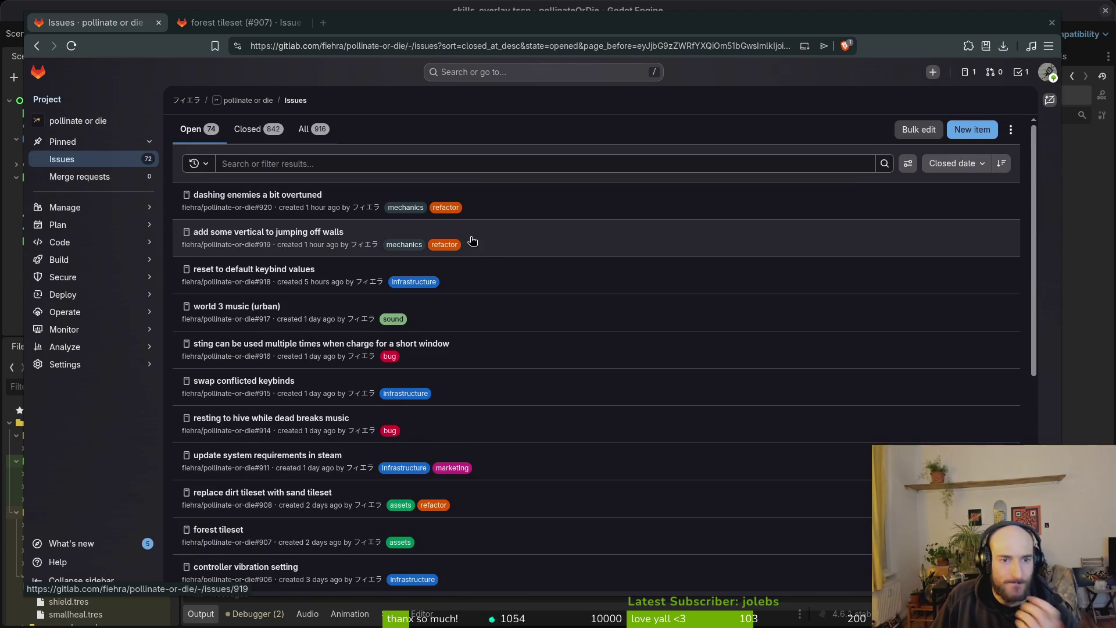
click(244, 163)
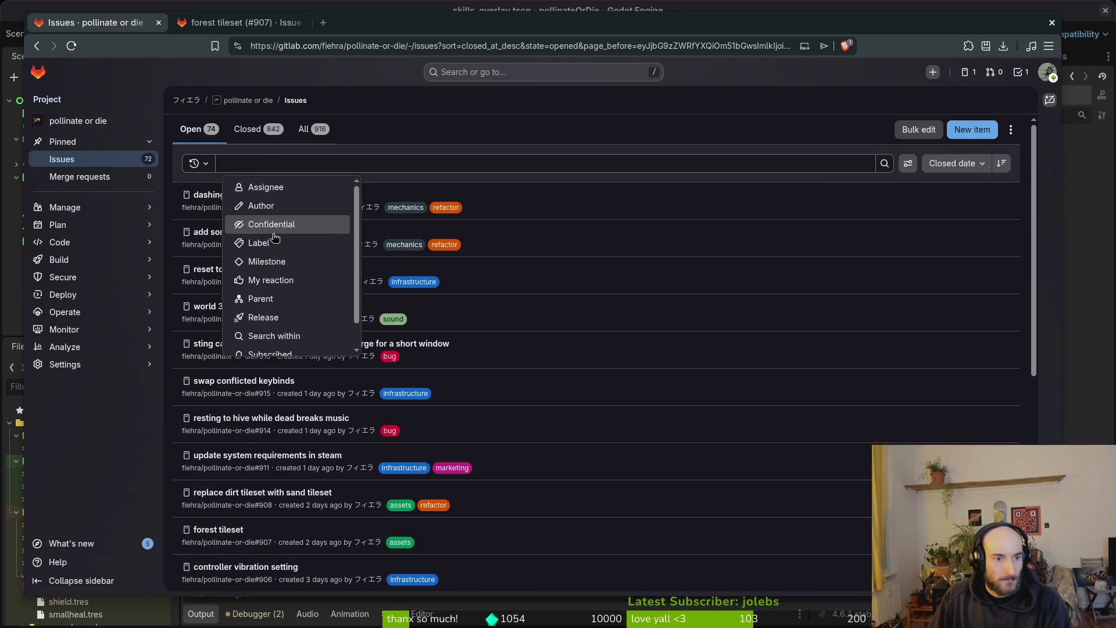
- Filter the issue list to issues labelled assets or vfx
click(272, 241)
click(322, 224)
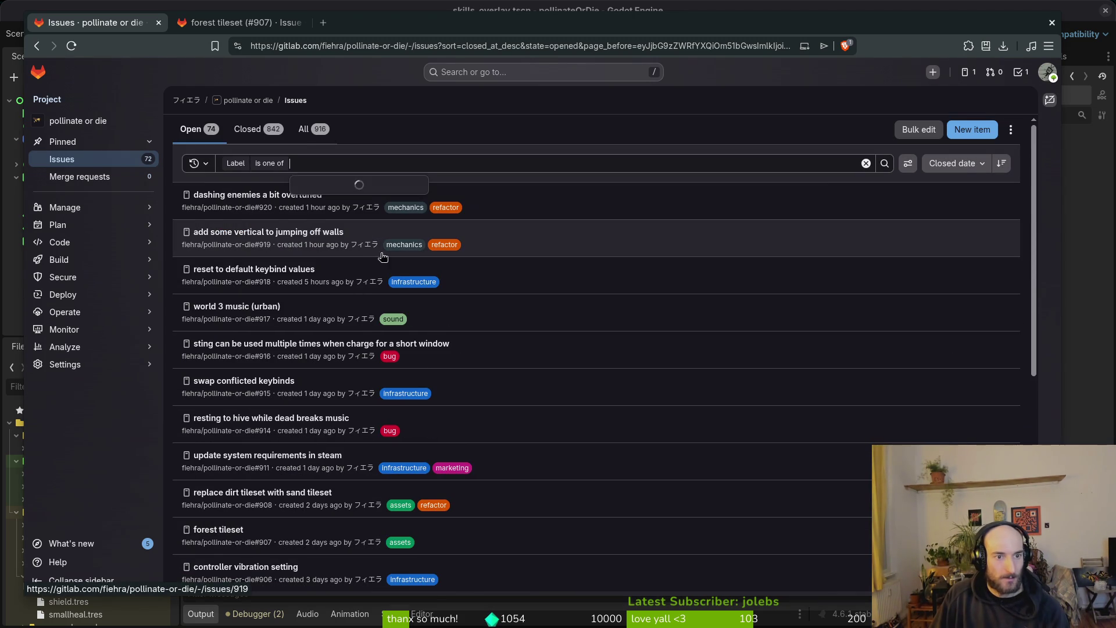
click(317, 186)
click(341, 354)
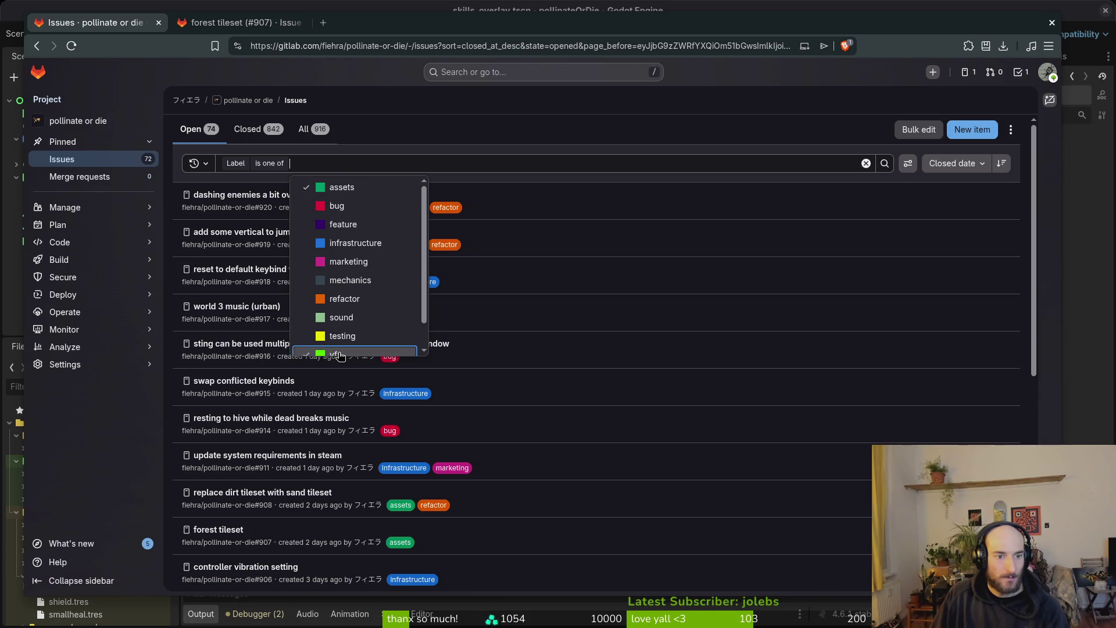
click(777, 168)
click(884, 163)
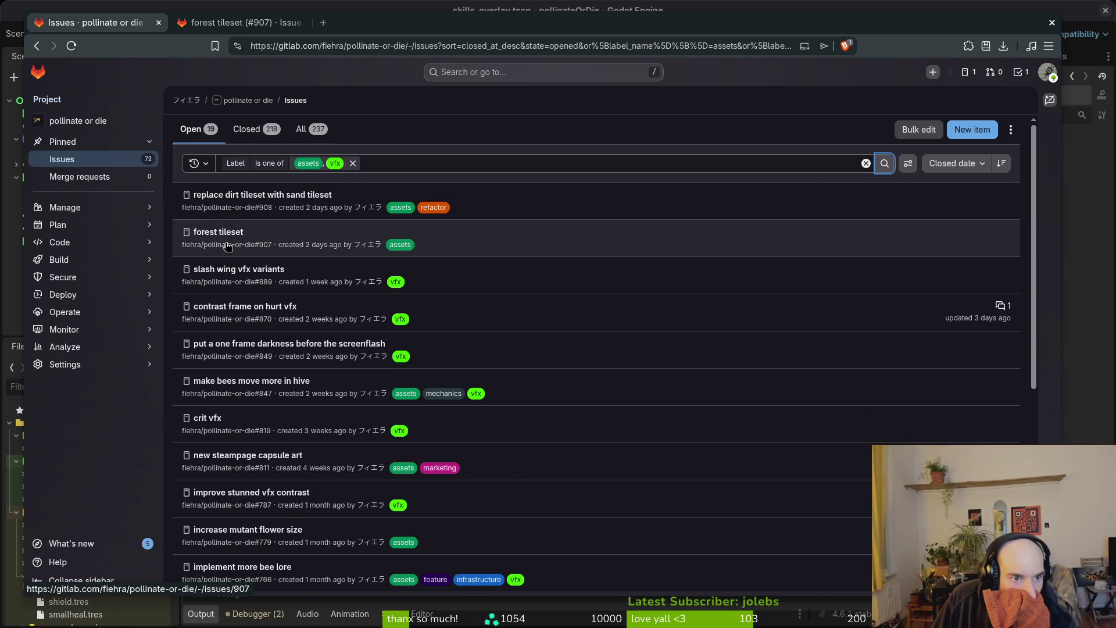
- Close the forest tileset issue as done, then scroll through the filtered assets/vfx issues
click(238, 22)
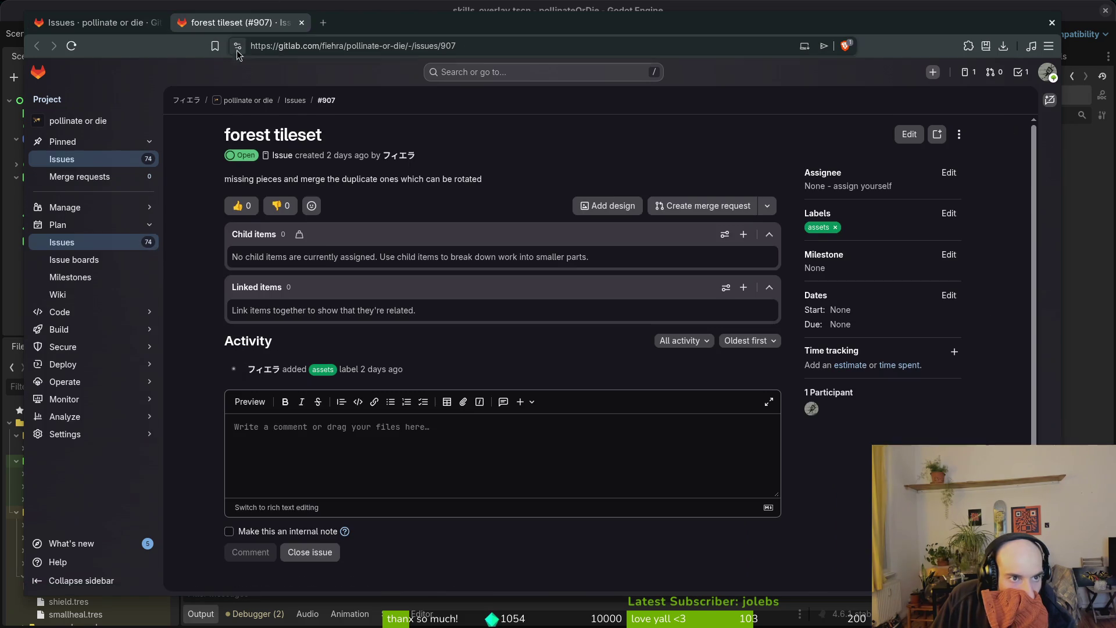
click(316, 552)
click(122, 17)
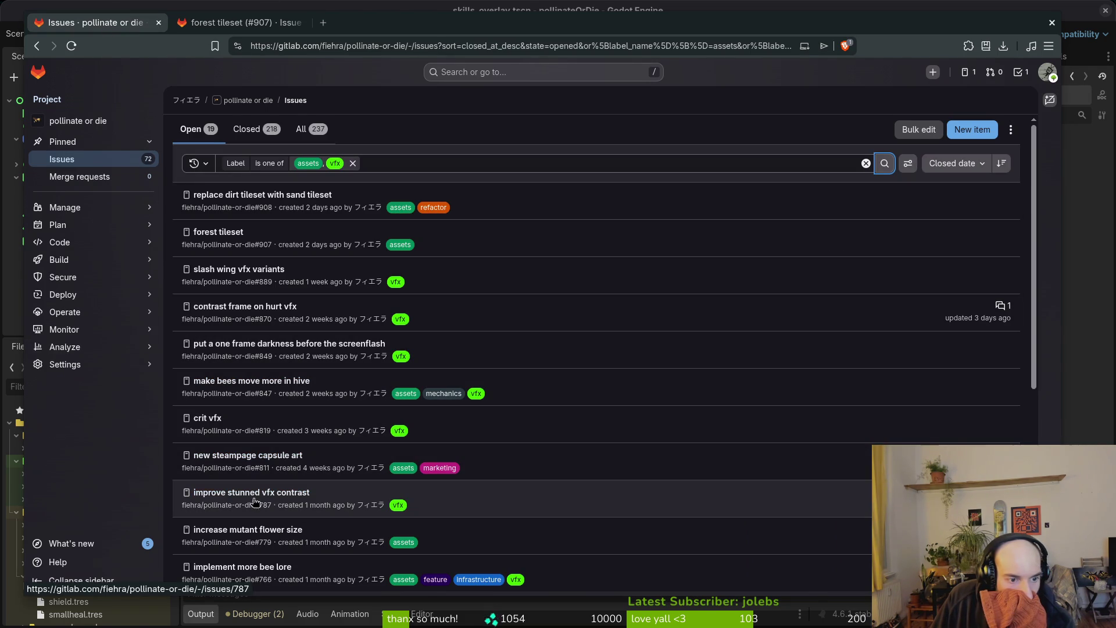
scroll(367, 509, down, 2)
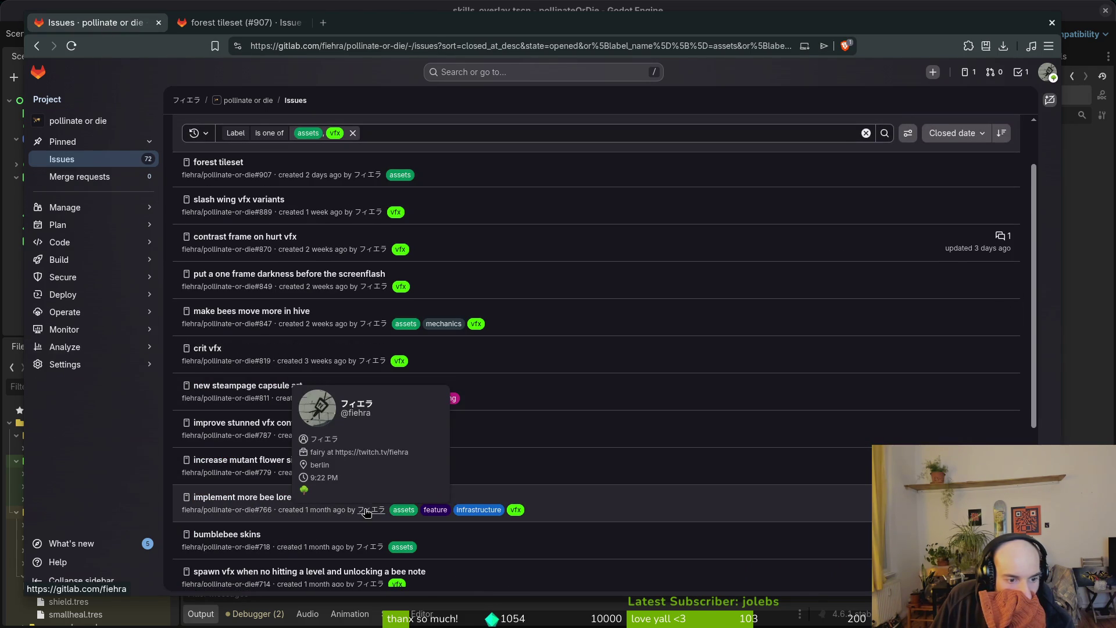
scroll(655, 480, down, 2)
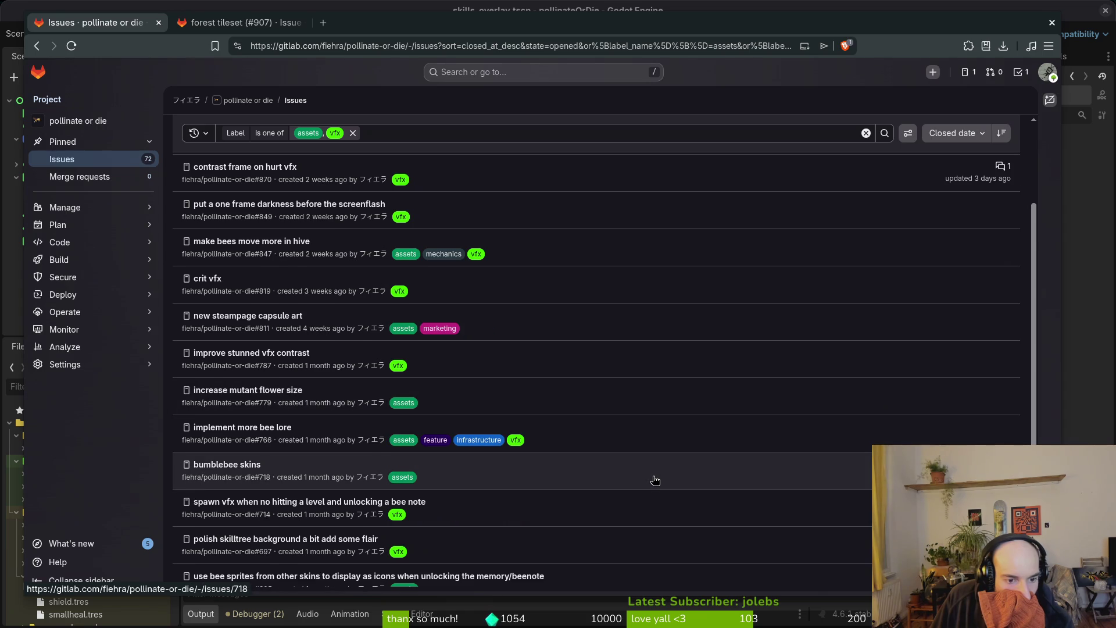
scroll(656, 480, down, 2)
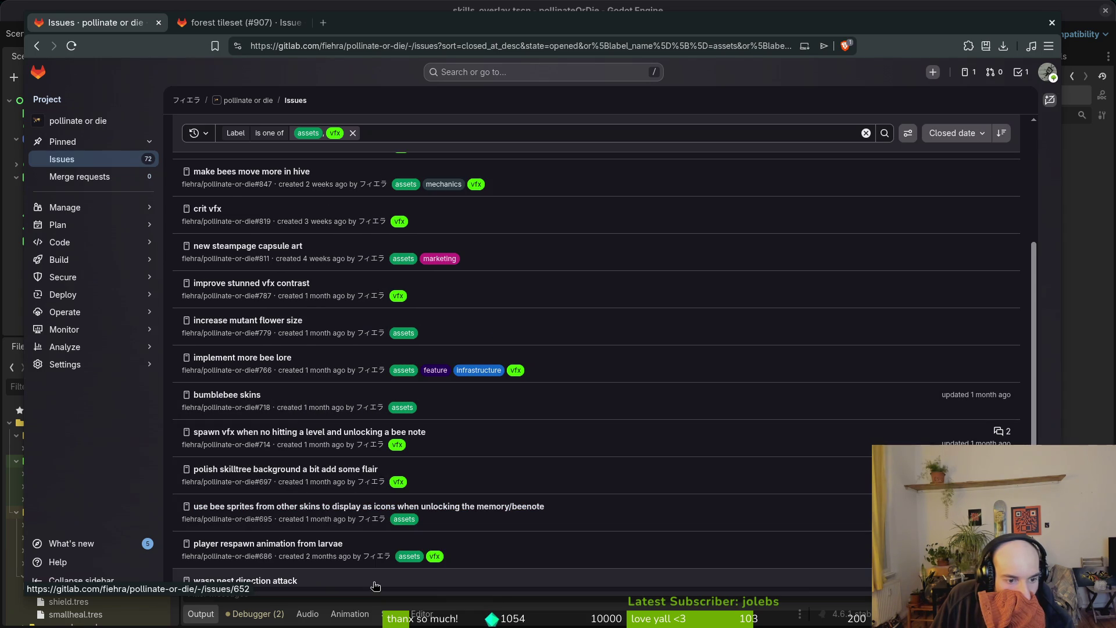
scroll(547, 526, down, 2)
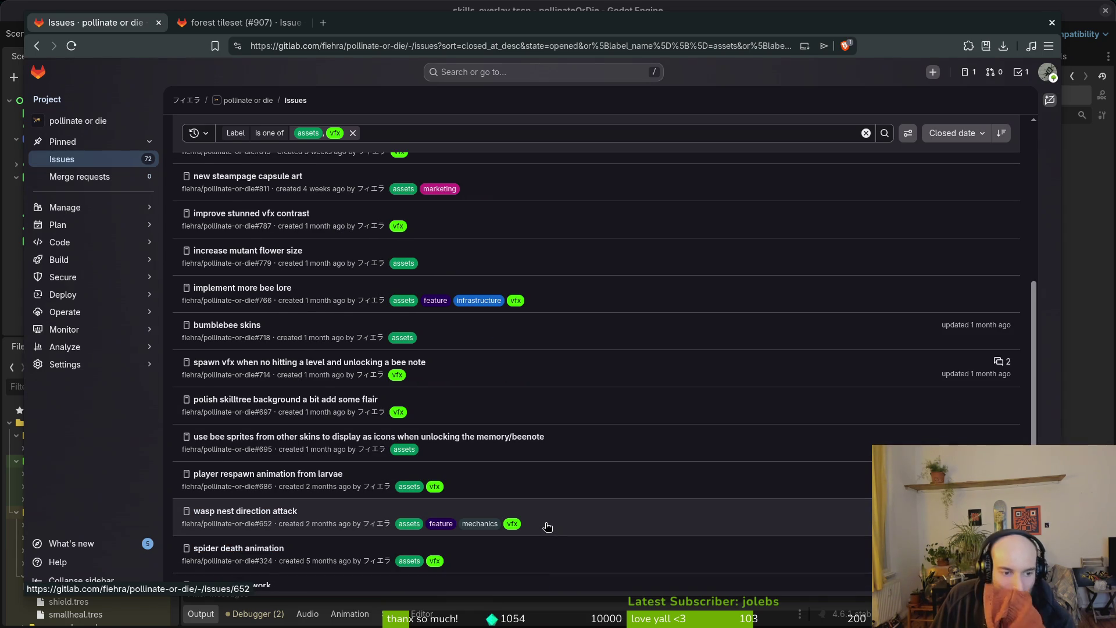
scroll(547, 523, down, 2)
scroll(558, 479, up, 10)
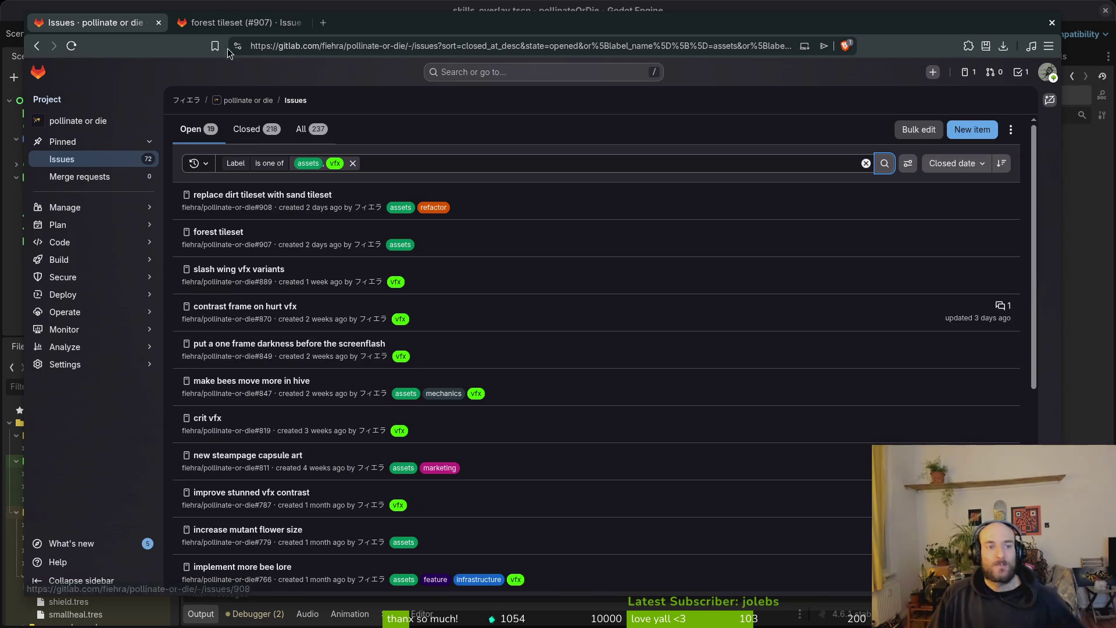
- Clear the label filter, open issue #906 'controller vibration setting', and hide the browser
click(305, 22)
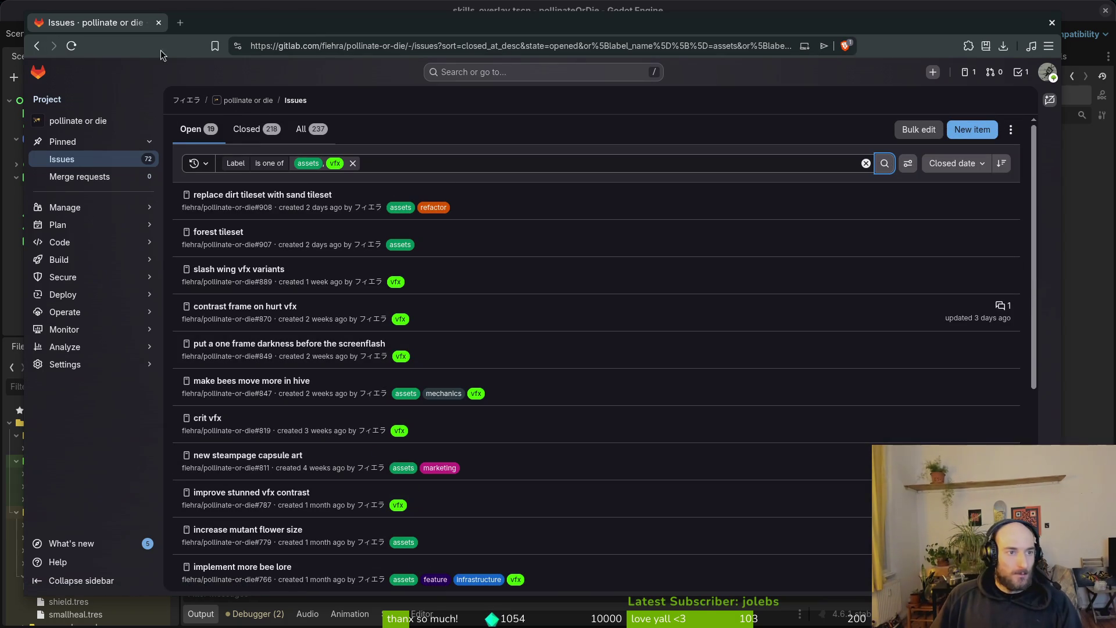
click(353, 163)
click(143, 158)
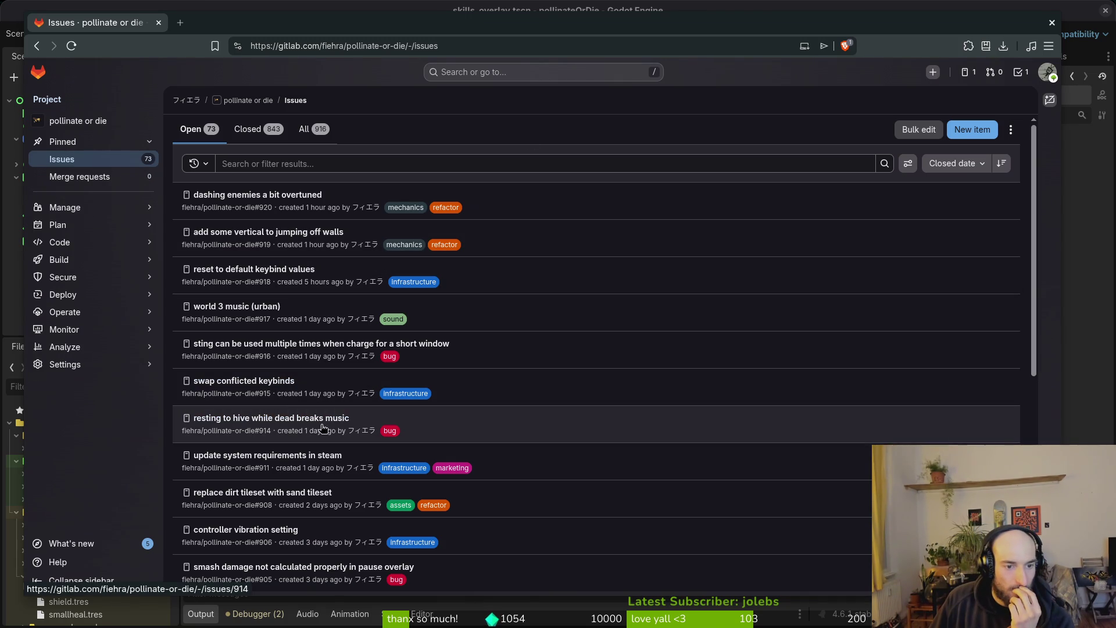
click(241, 543)
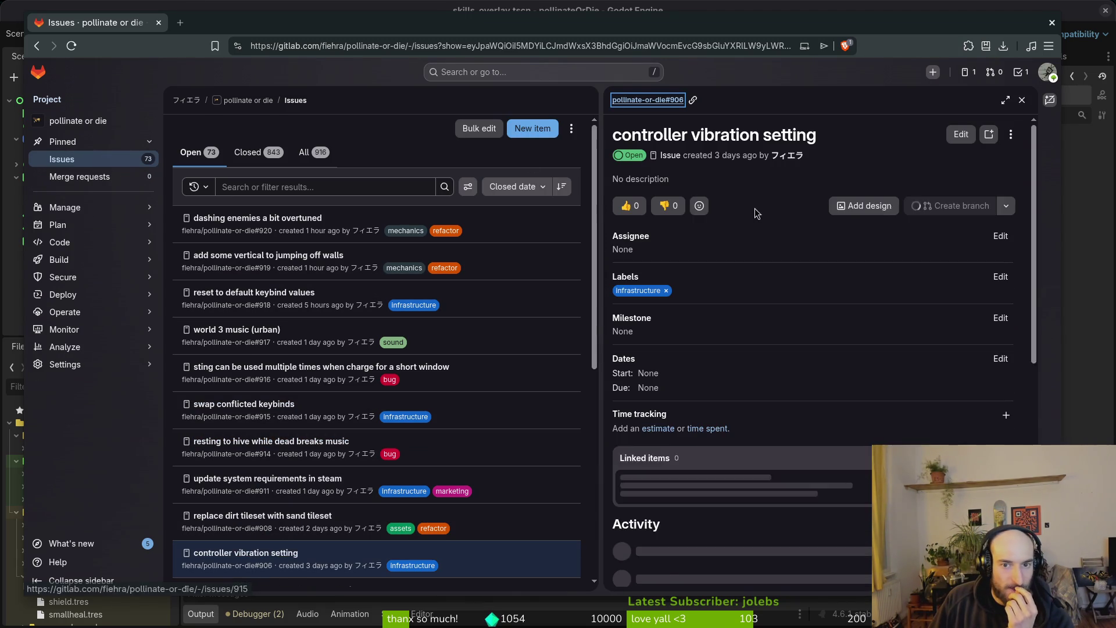
key(super+s)
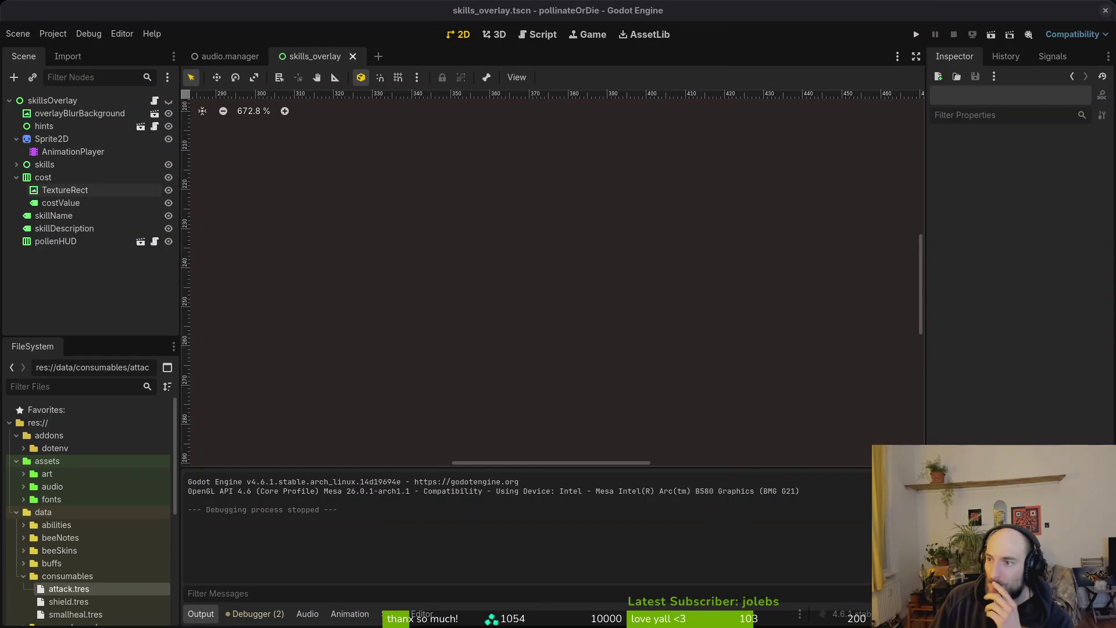
- Close the skills_overlay scene, deselect audioManager, and restore the Godot window to a smaller size
key(ctrl+shift+w)
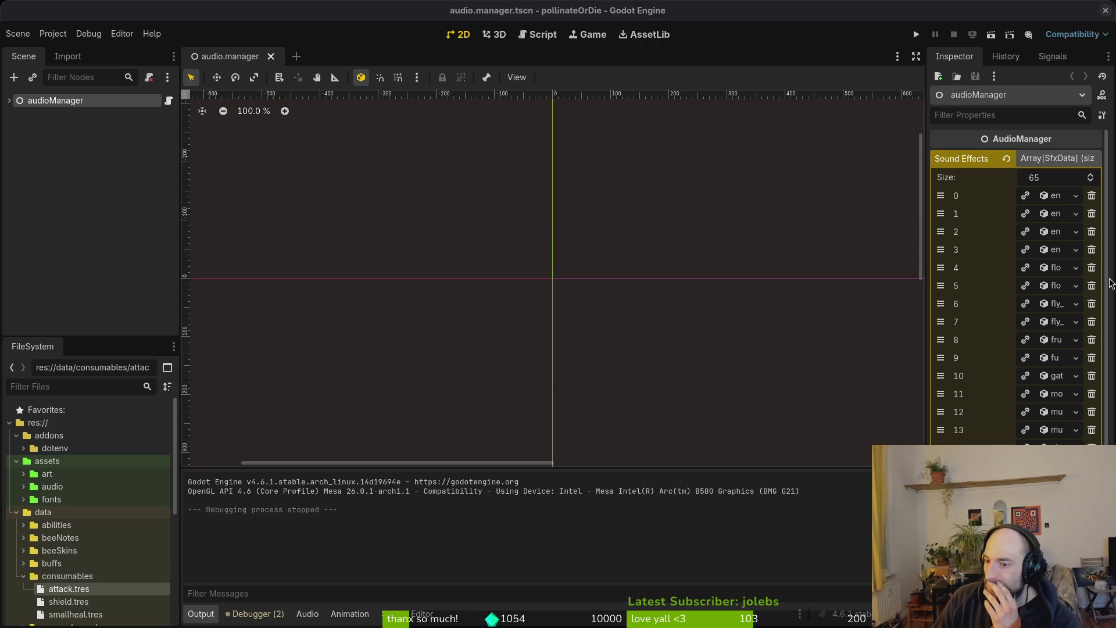
click(142, 217)
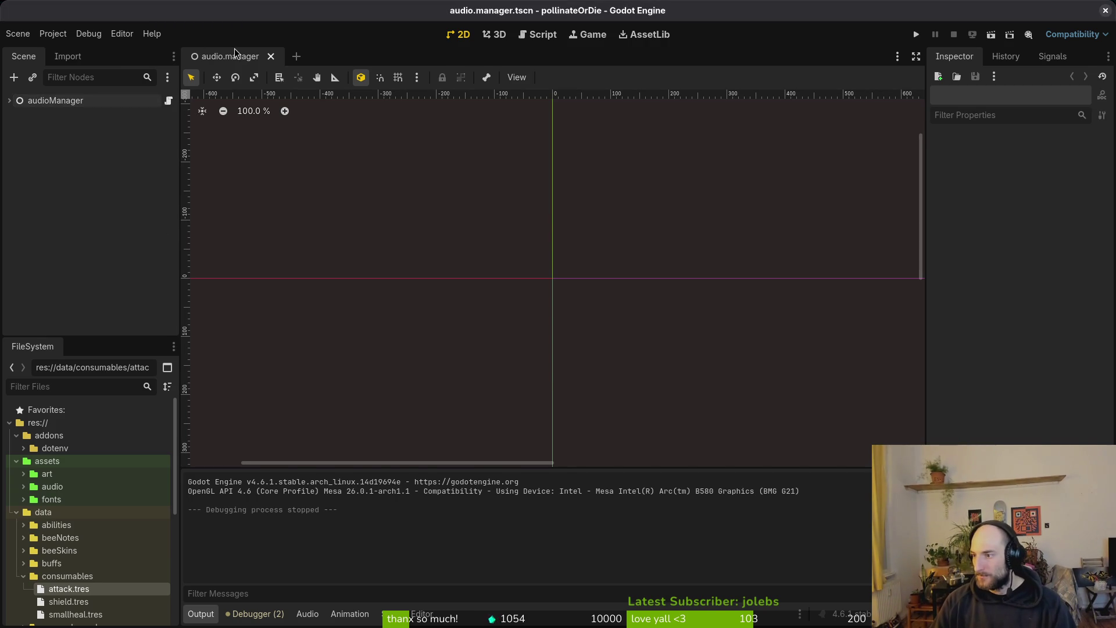
key(super+Down)
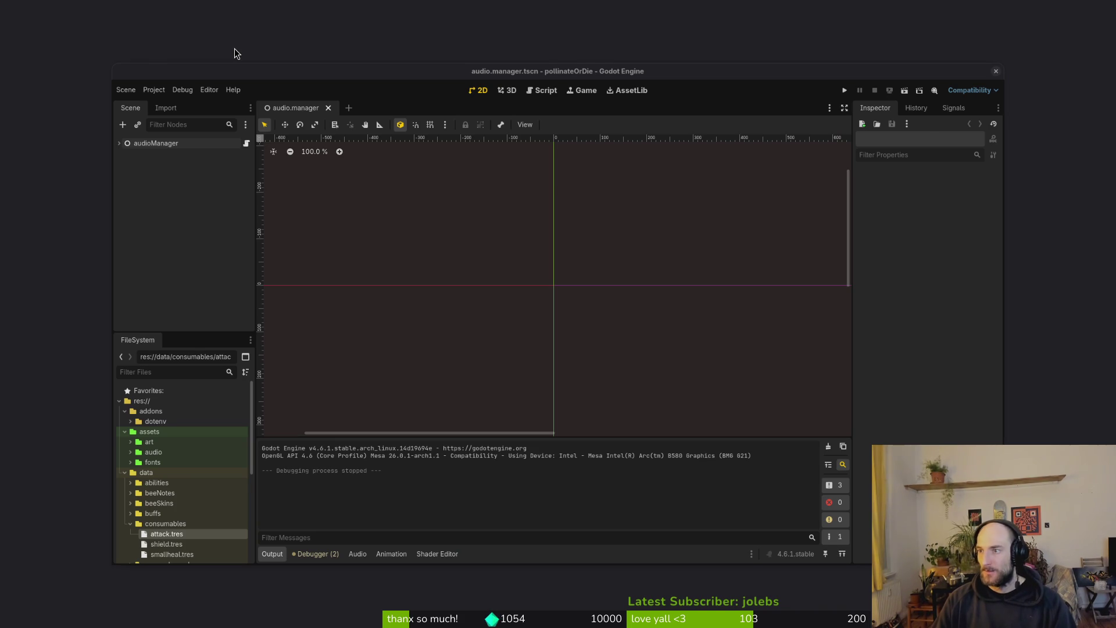
- Open a terminal in dev/pollinate-or-die and launch tig to view the git history
key(super+Up)
key(super+Return)
text(cd dev/pol)
key(Tab)
key(Return)
text(tig)
key(Return)
- Quit tig, open the project in Neovim and its file finder, then run the game in Godot
text(qnvim .)
key(Return)
key(space)
key(p)
key(f)
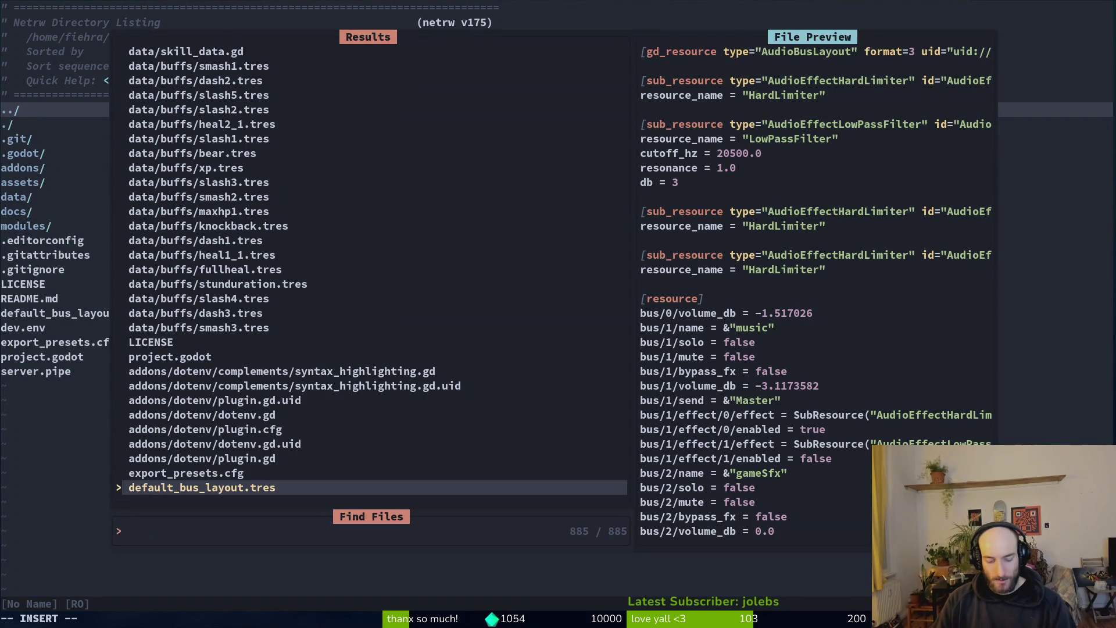
key(Escape)
key(alt+Tab)
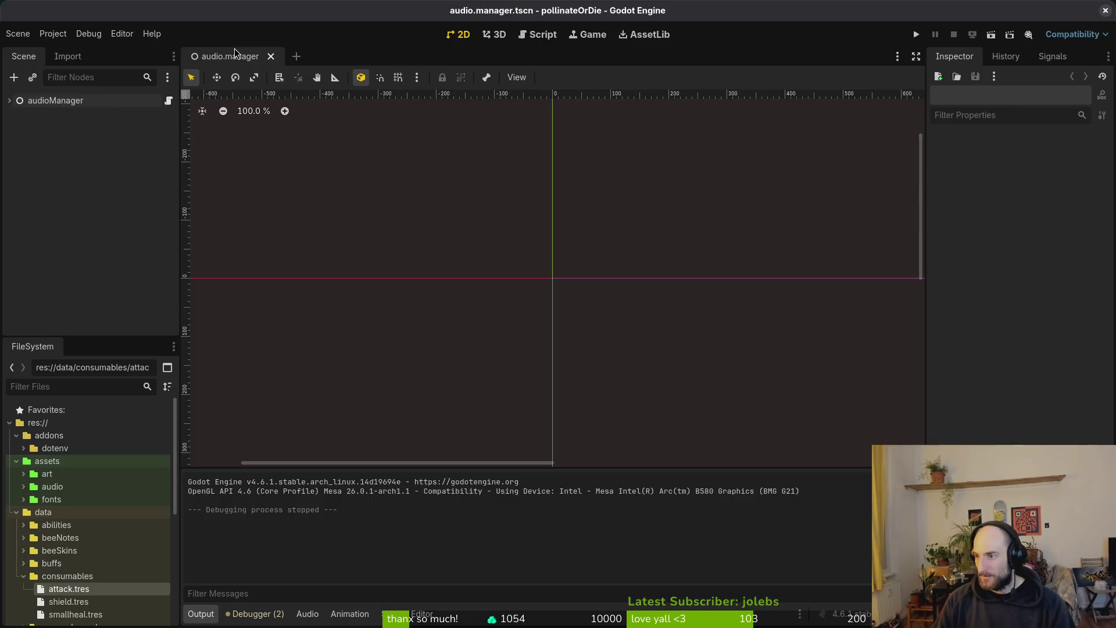
key(F5)
- In the running game, check the Settings accessibility page, then close the game
key(Down)
key(Down)
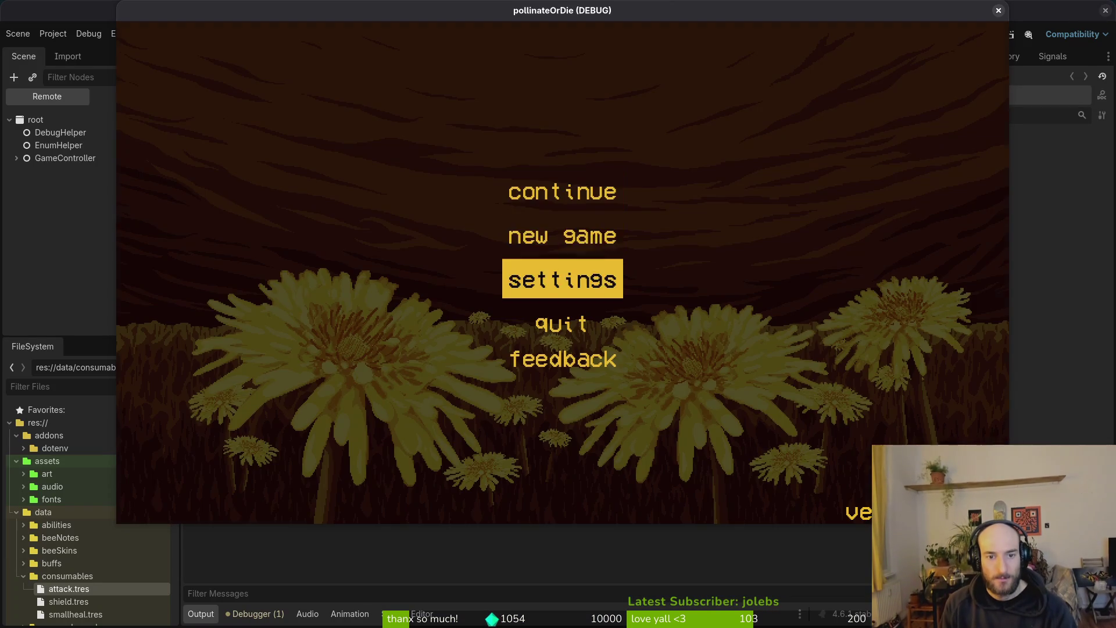
key(Return)
key(Right)
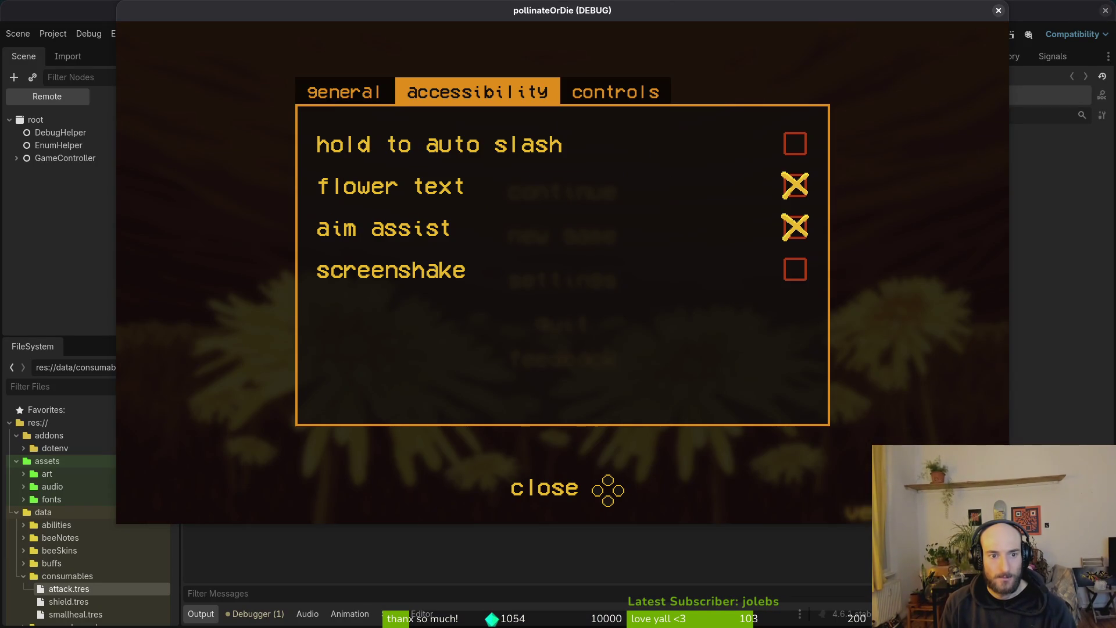
key(Left)
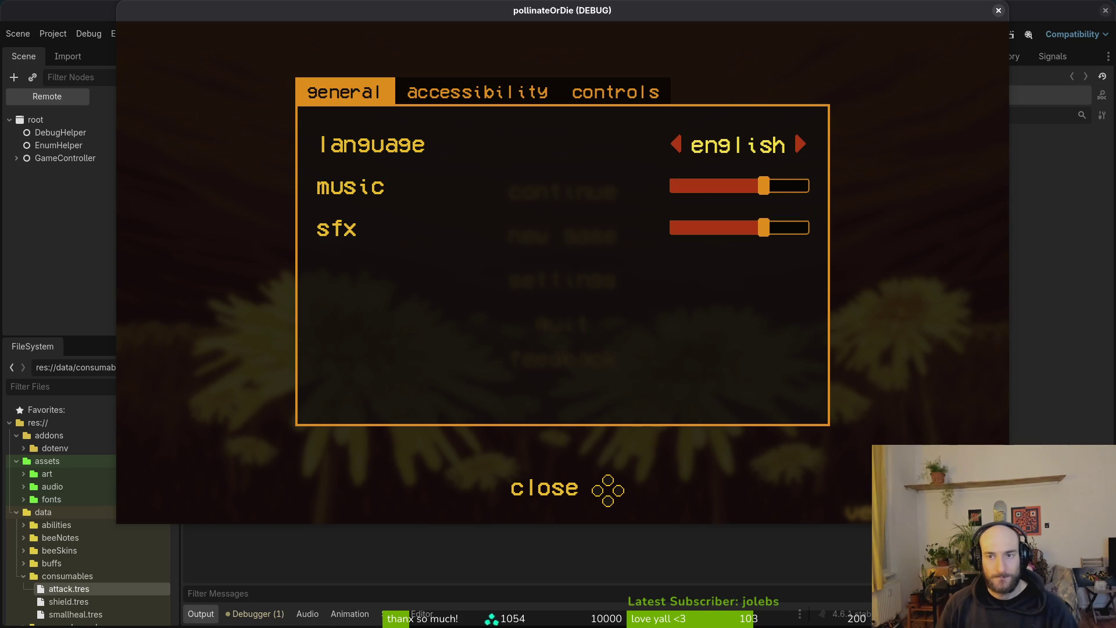
click(998, 10)
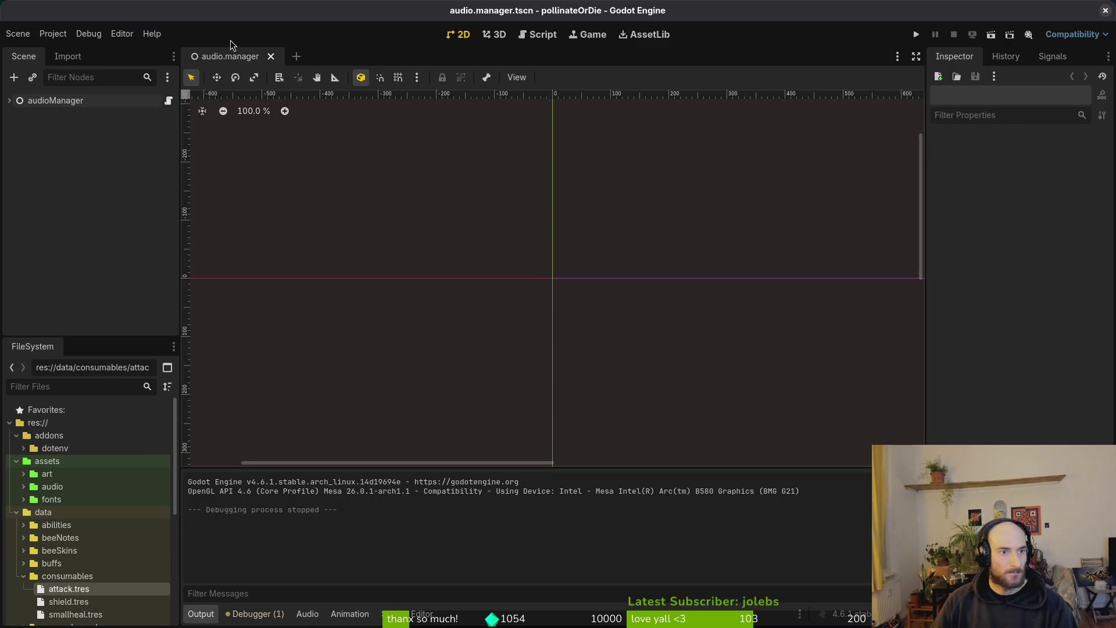
- Open settingsOverlay.tscn and inspect the accessibility section's aimAssist row and its checkbox
key(shift+alt+o)
text(setoverts)
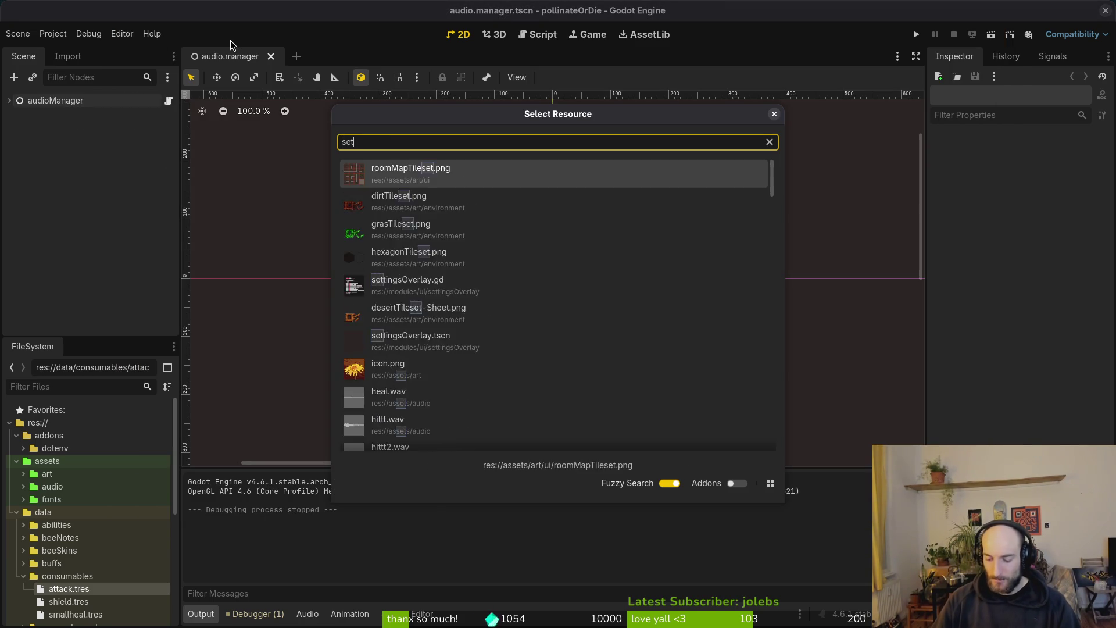
key(Return)
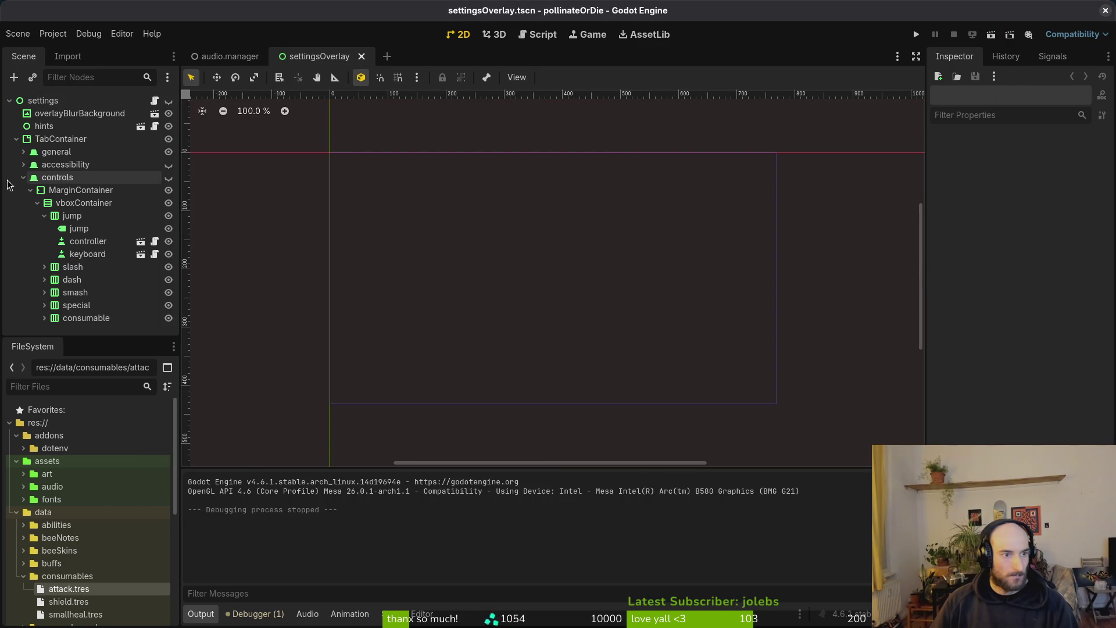
click(23, 164)
click(24, 165)
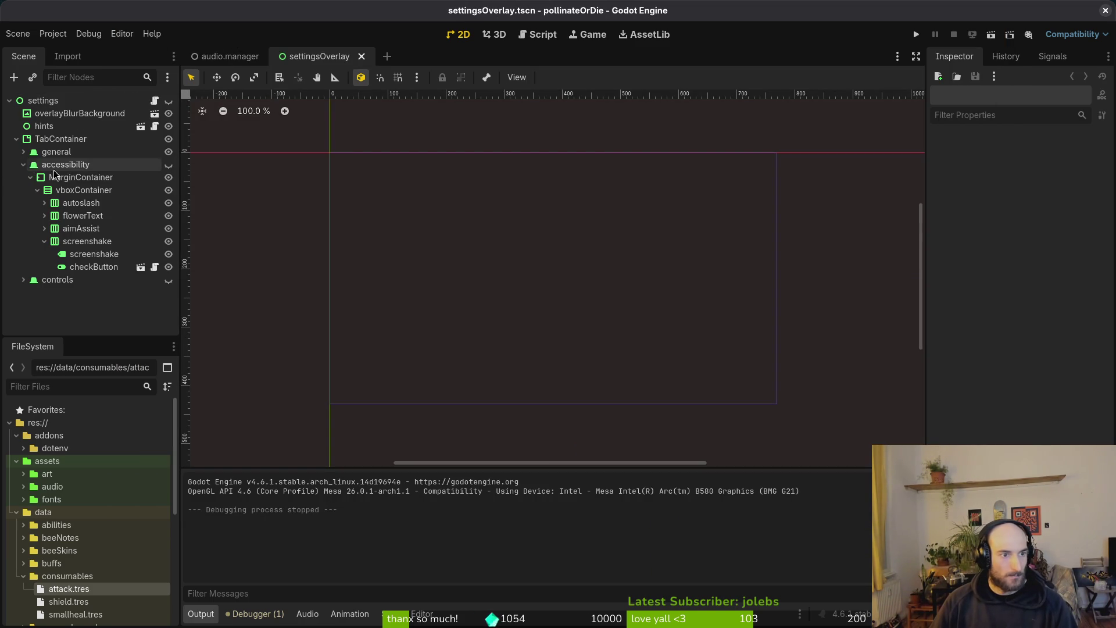
click(44, 242)
click(44, 230)
click(93, 254)
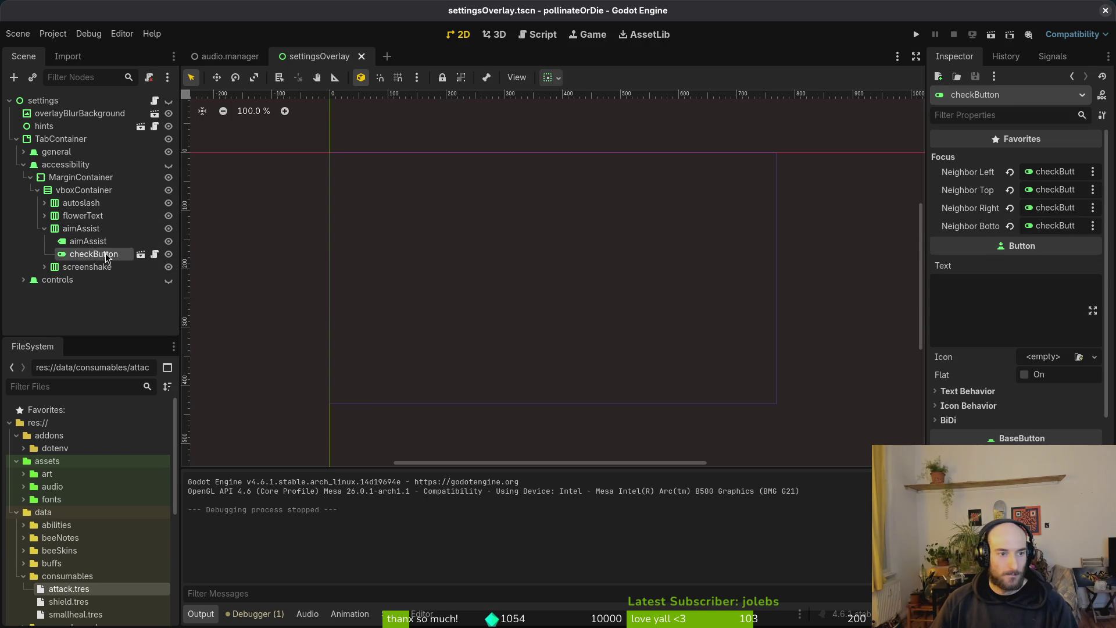
click(43, 230)
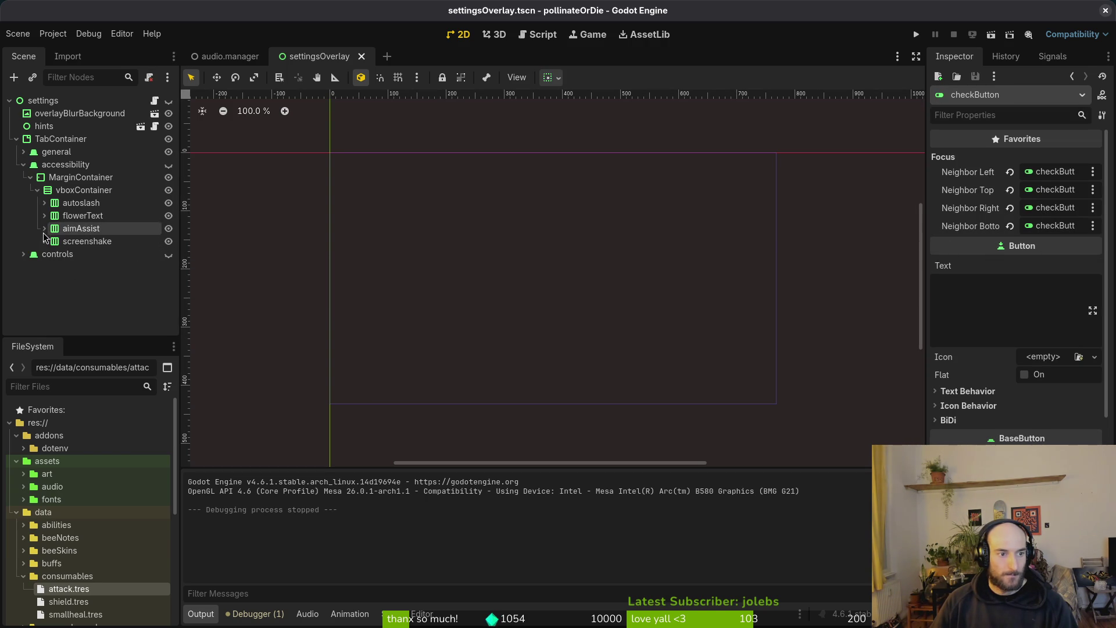
click(44, 242)
click(44, 242)
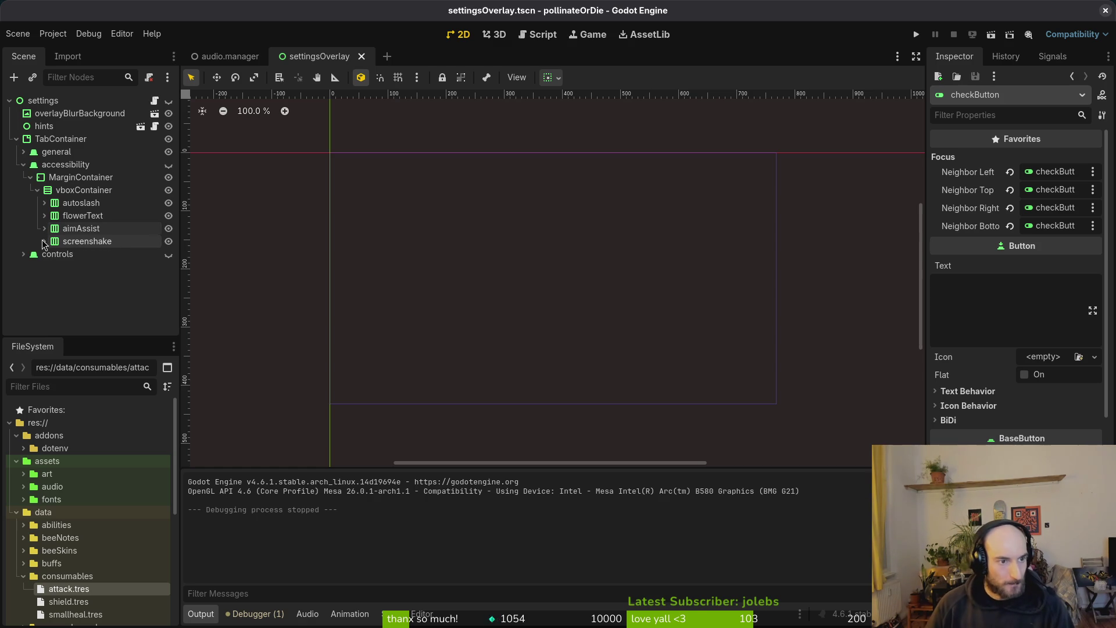
- Copy the aimAssist row and paste the duplicate just below it in the list
click(71, 230)
key(ctrl+c)
click(81, 178)
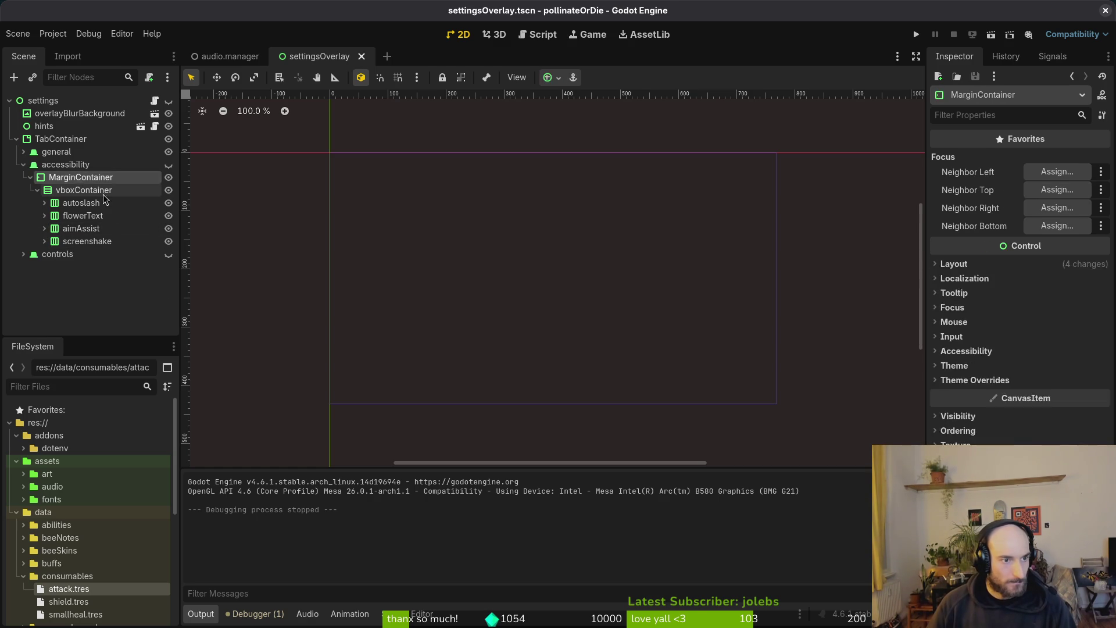
key(ctrl+v)
drag(81, 255, 98, 239)
- Rename the duplicated aimAssist2 row to controllerVibrate
click(45, 242)
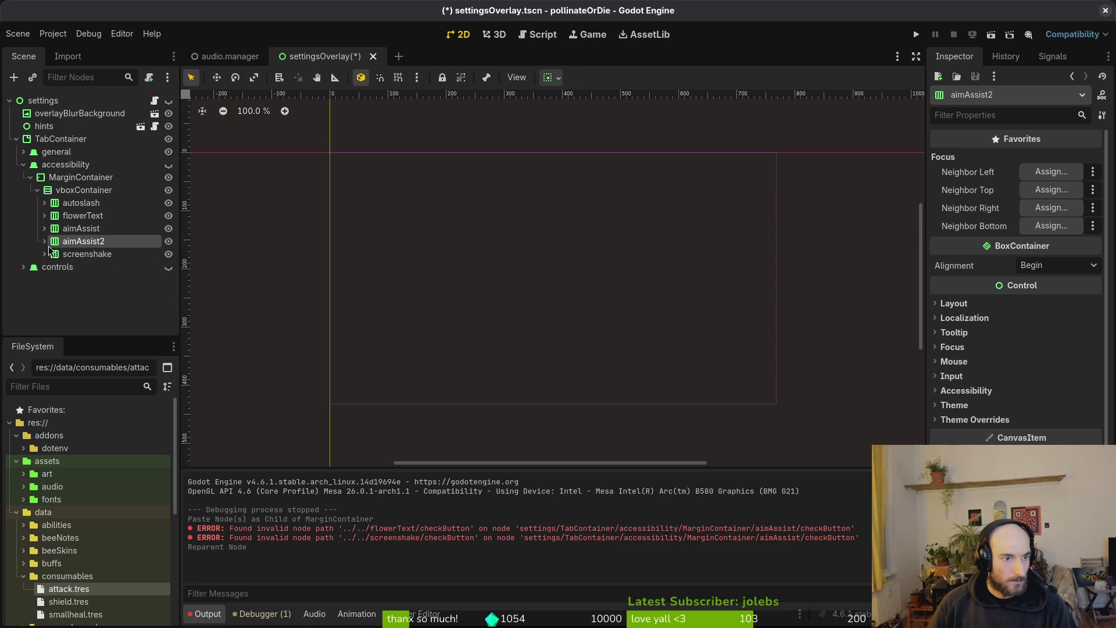
double_click(83, 243)
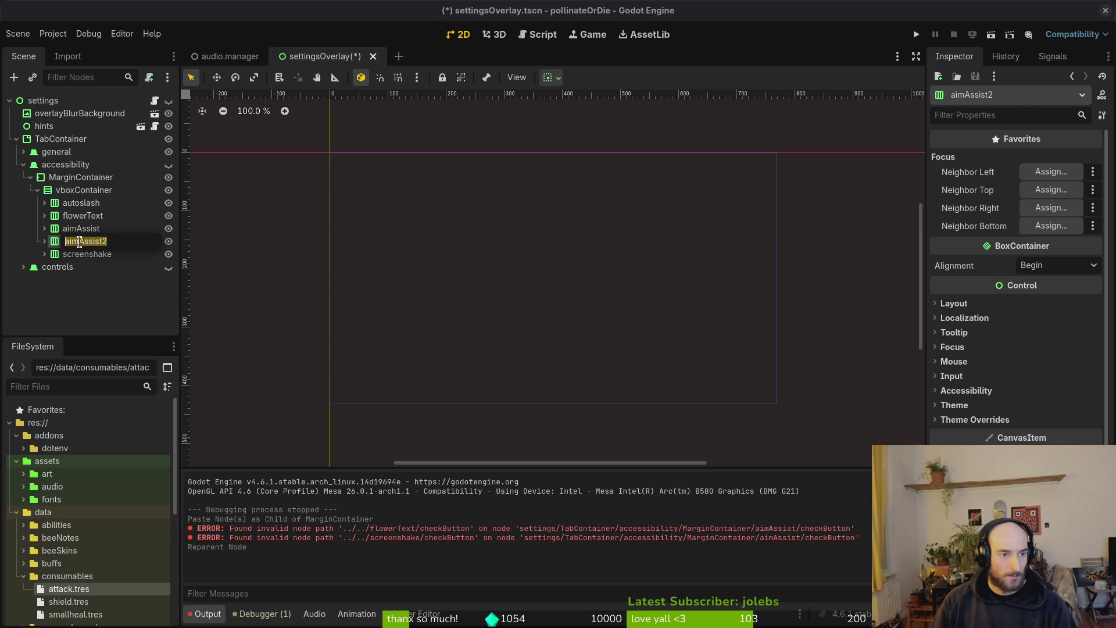
text(color)
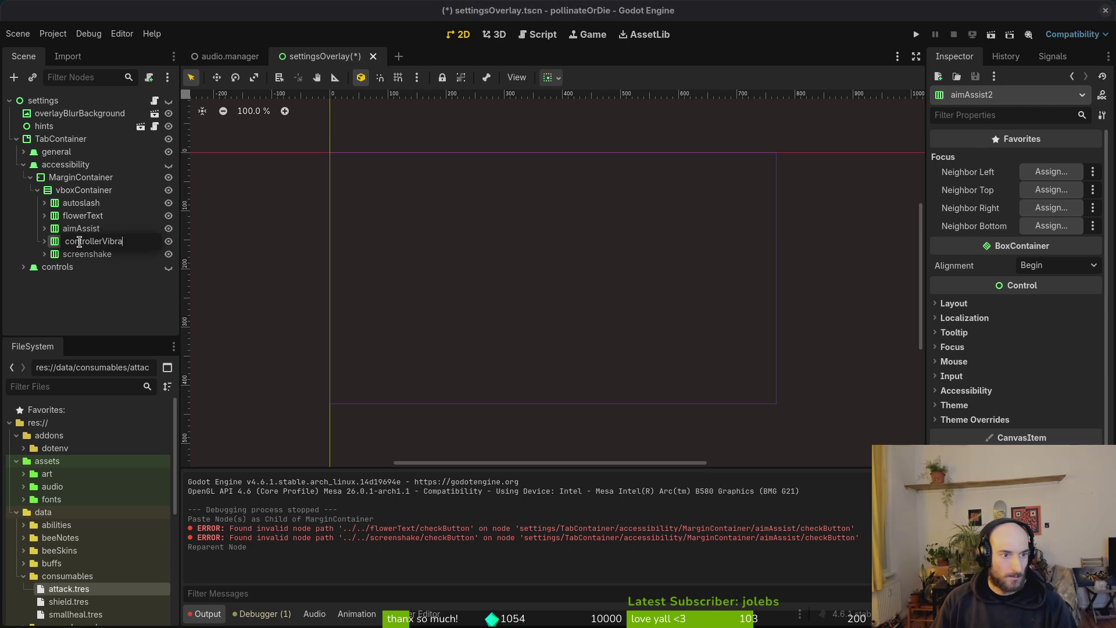
key(Return)
- Set the bottom focus neighbour of the controllerVibrate checkbox
click(94, 272)
click(1052, 190)
click(598, 507)
click(1051, 225)
scroll(587, 300, down, 5)
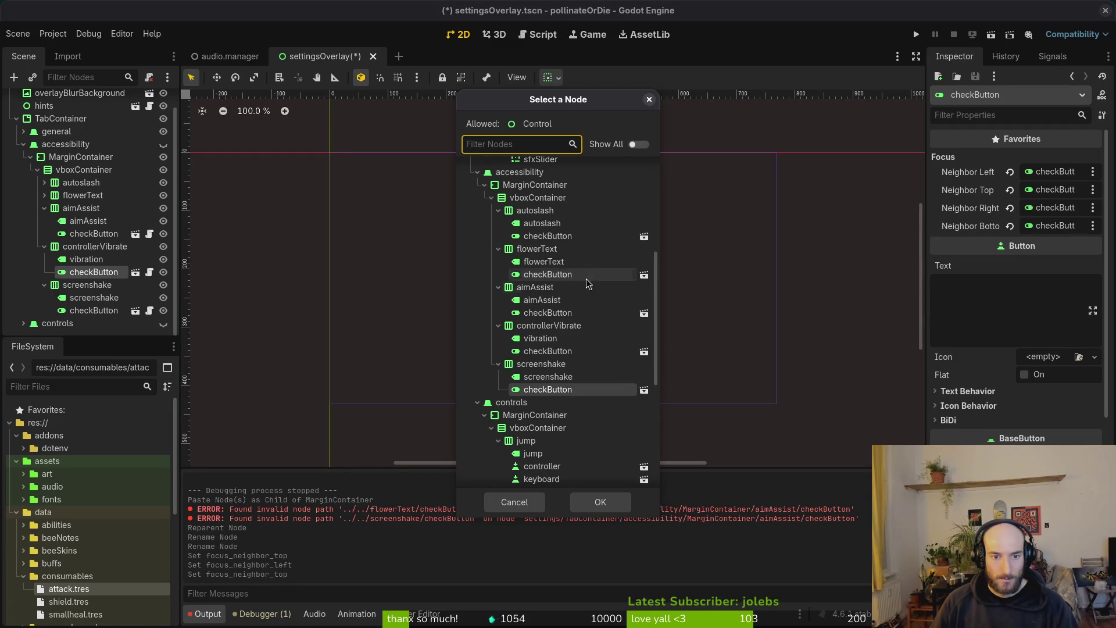
click(600, 503)
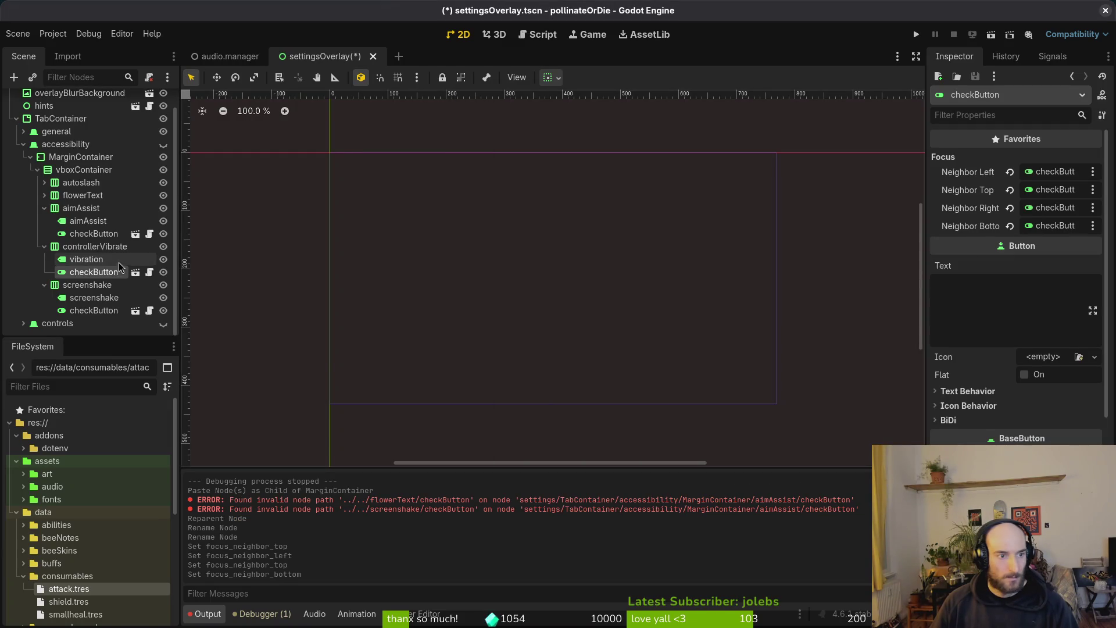
- Make the controllerVibrate checkbox the aimAssist checkbox's bottom focus neighbour, save, and collapse the rows
click(93, 233)
click(1035, 226)
scroll(582, 309, down, 5)
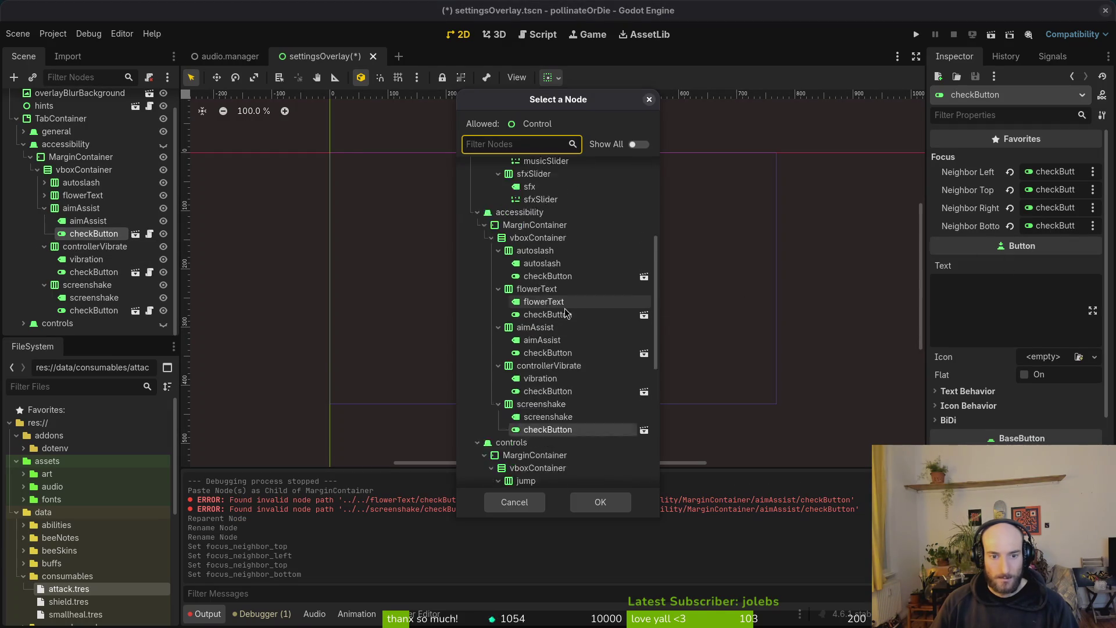
click(548, 351)
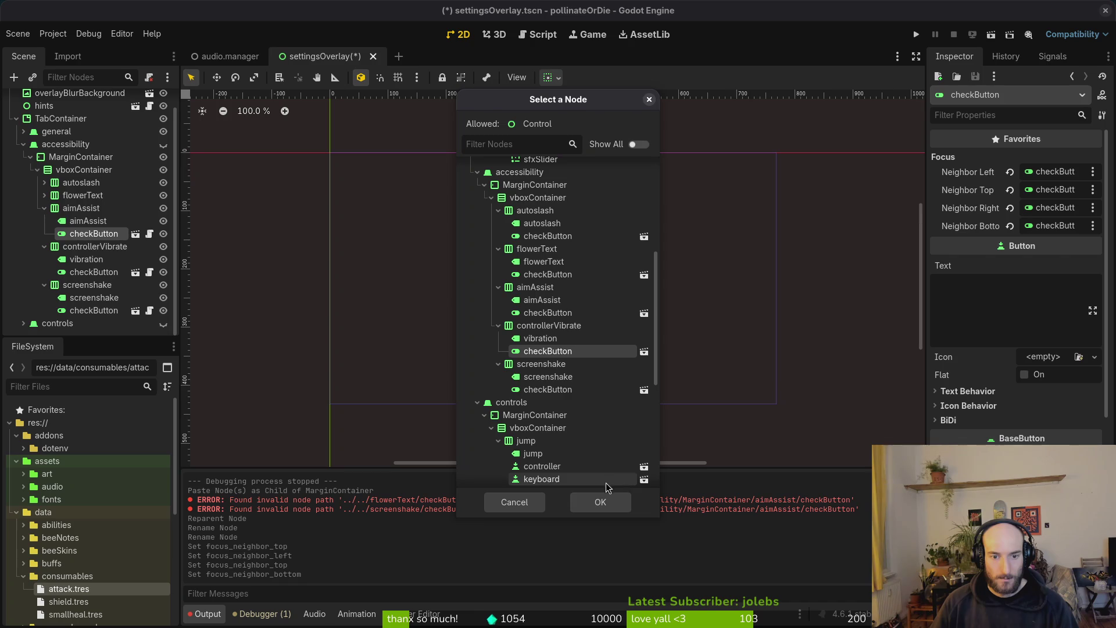
click(602, 503)
key(ctrl+s)
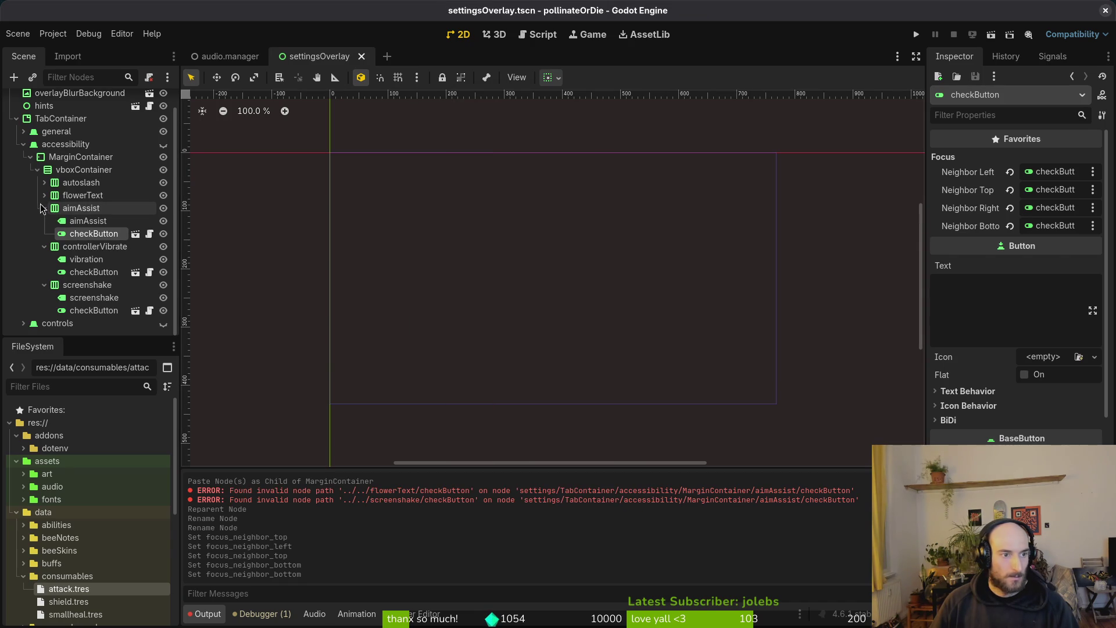
click(44, 208)
click(44, 241)
click(45, 255)
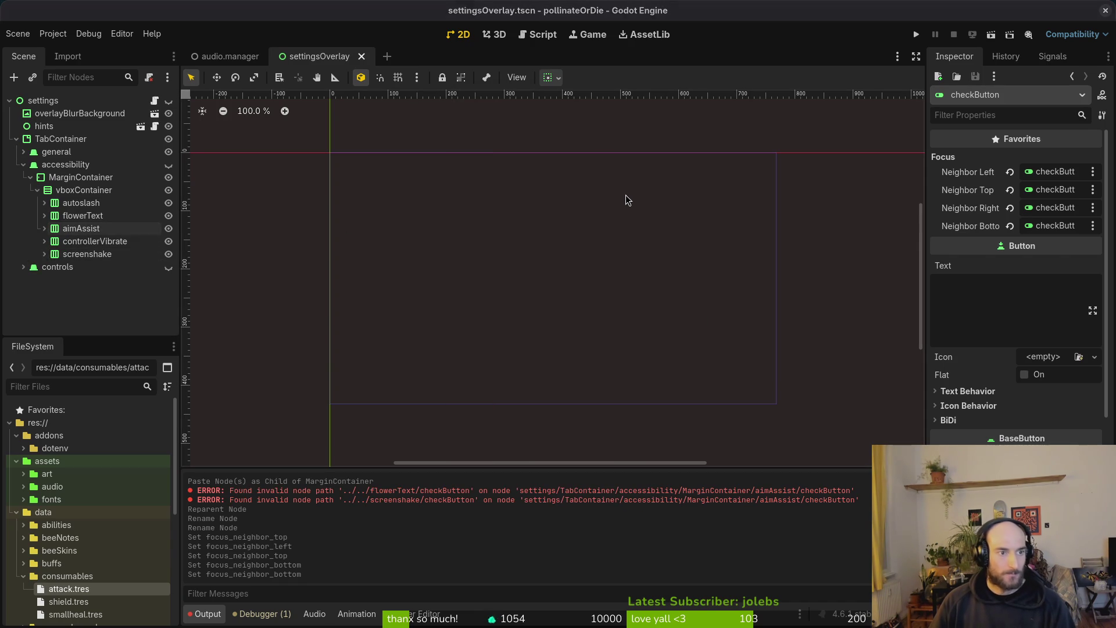
- Open settingsOverlay.gd in Neovim with the fuzzy file finder
key(alt+Tab)
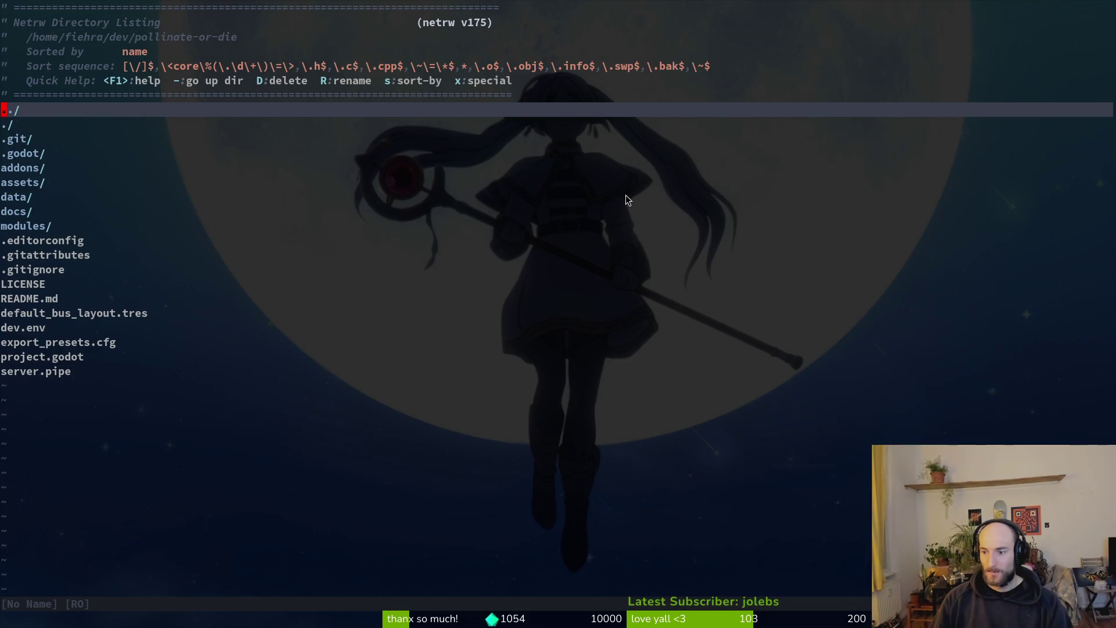
key(space)
key(f)
key(f)
text(setover)
key(Return)
- Duplicate the screenshake_setting export as controller_vibration_setting and save the script
key(1)
key(3)
key(j)
key(y)
key(y)
key(P)
key(w)
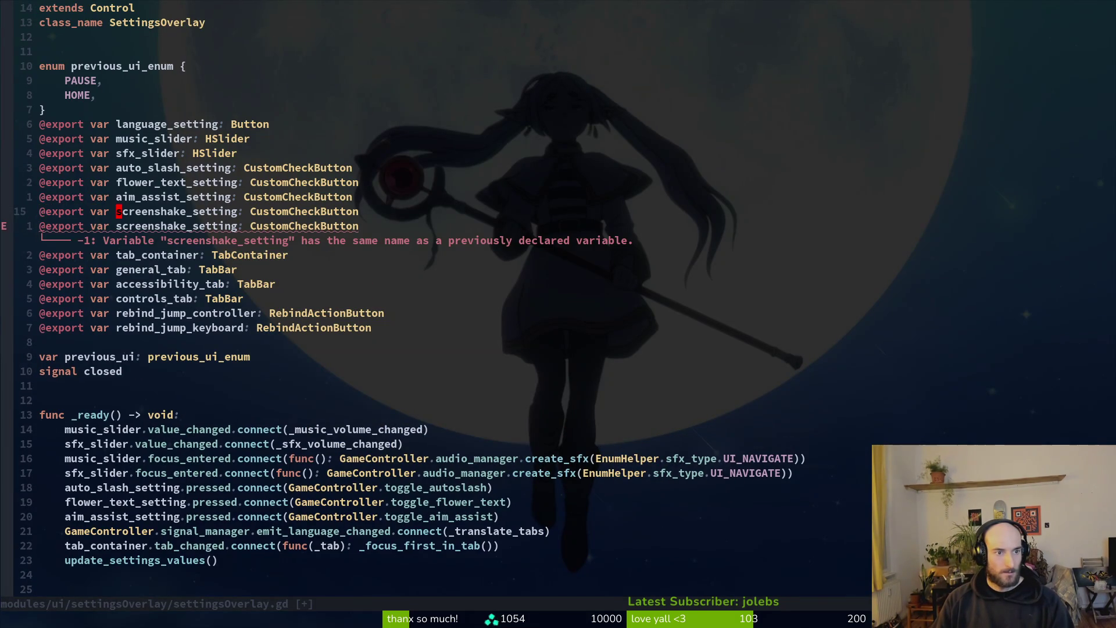
text(cwcont)
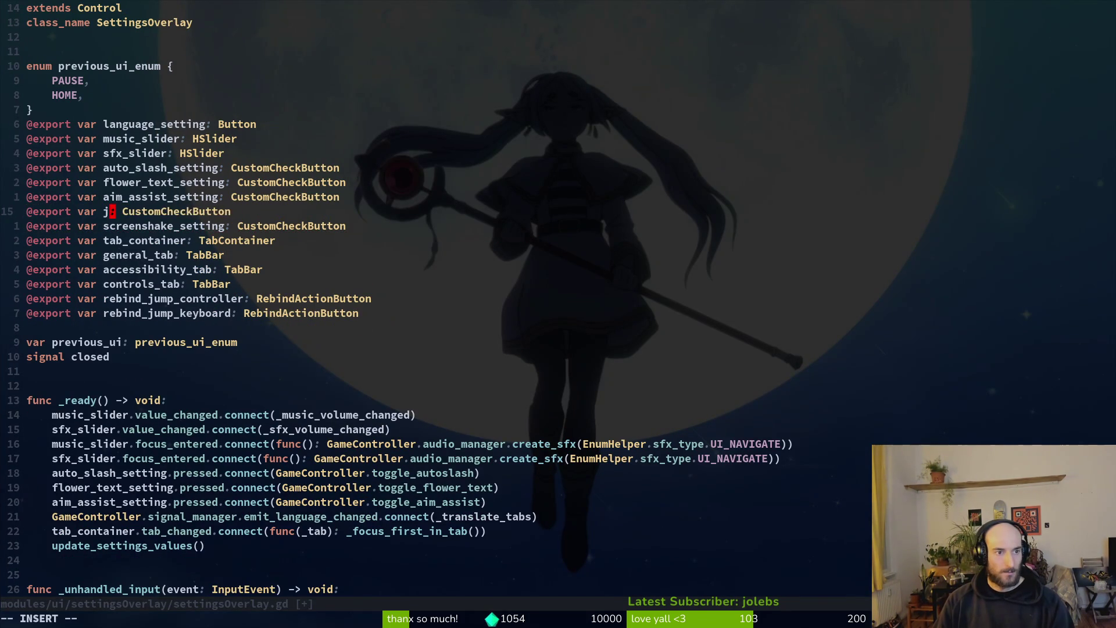
text(roller_vigra)
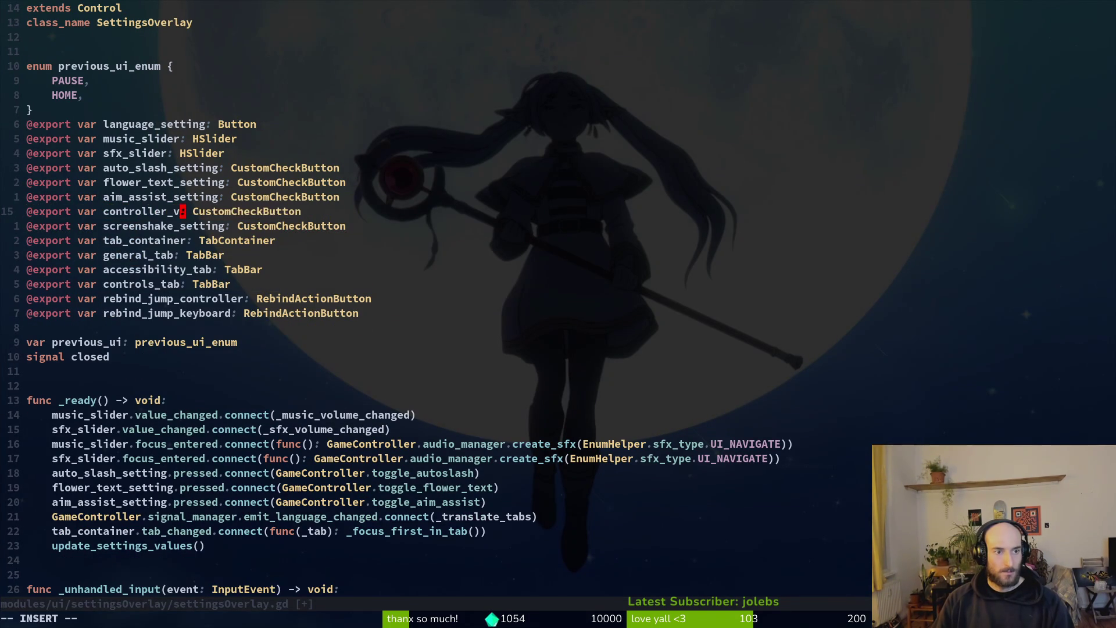
key(BackSpace)
key(BackSpace)
key(BackSpace)
text(bration_setting)
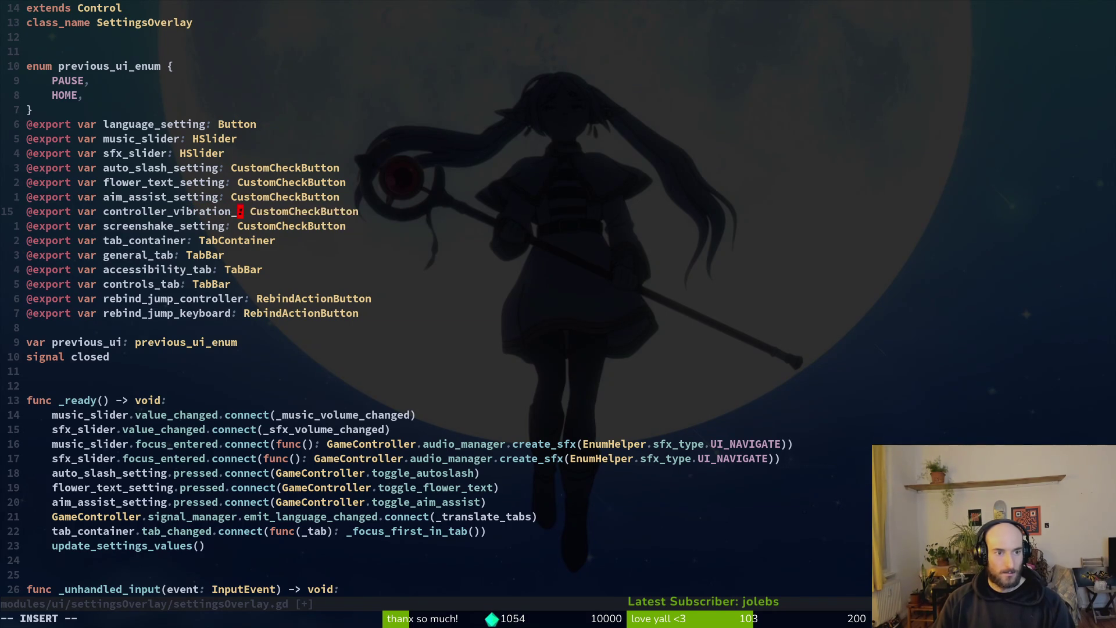
key(Escape)
text(:w)
key(Return)
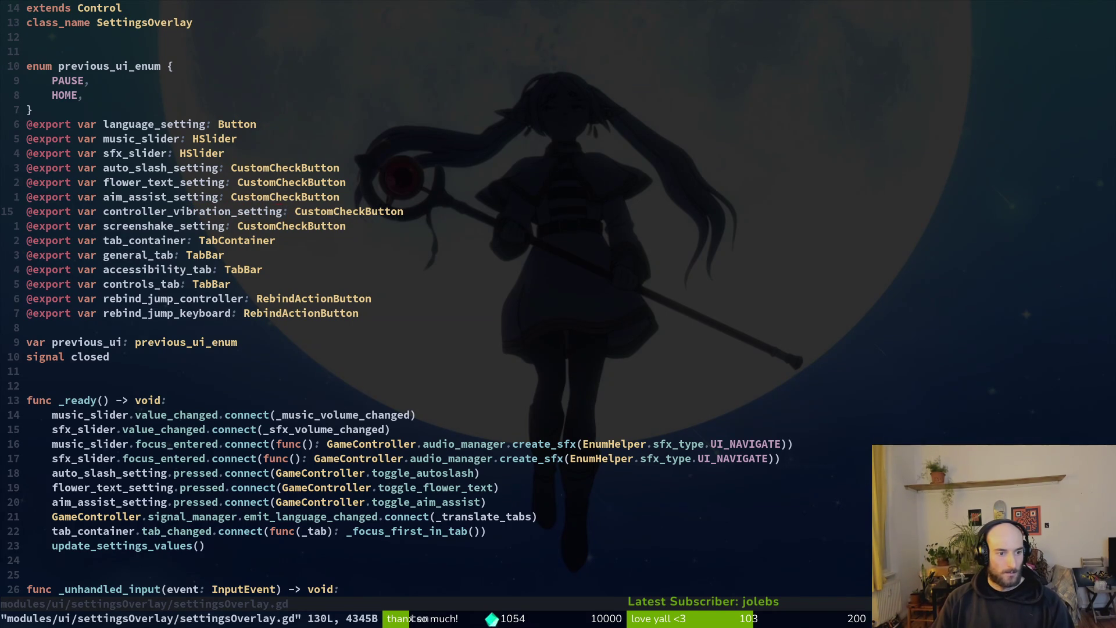
text(19jf(a()
- Duplicate the flower_text_setting connect line and start renaming it to controller_vibration_setting
key(Escape)
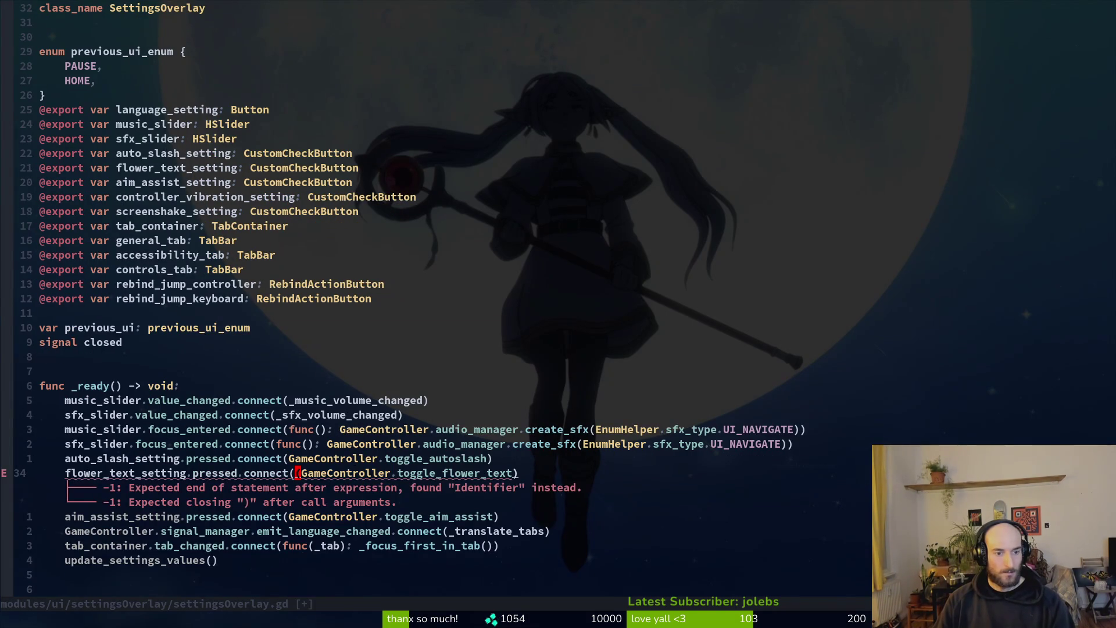
key(u)
key(shift+v)
key(y)
key(p)
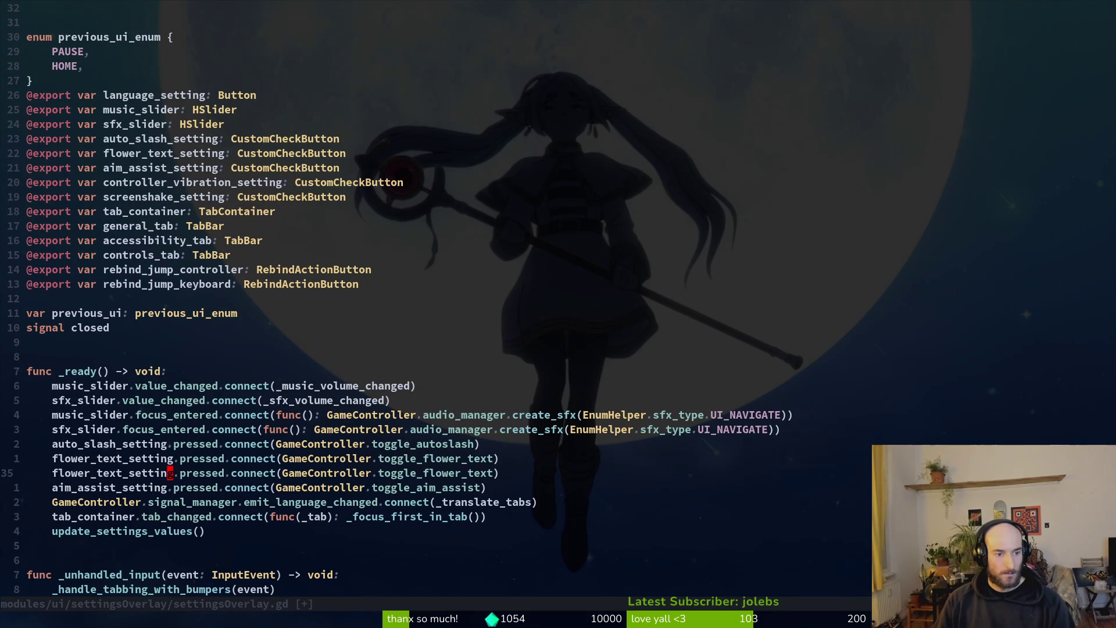
text(ciw)
text(contro)
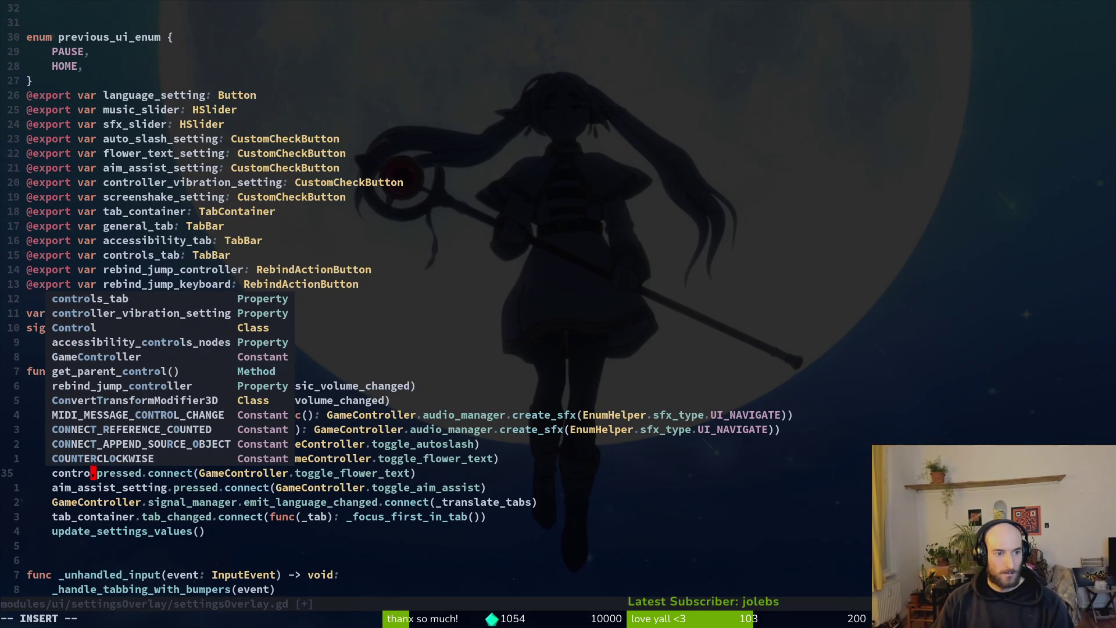
key(Tab)
key(Return)
key(BackSpace)
key(BackSpace)
key(BackSpace)
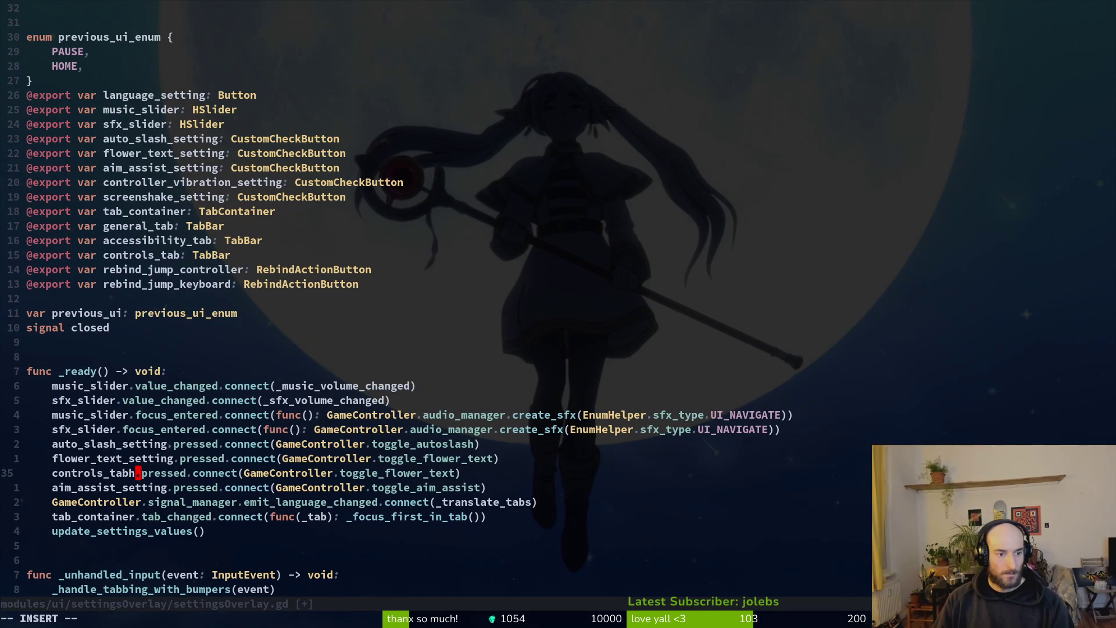
text(bij)
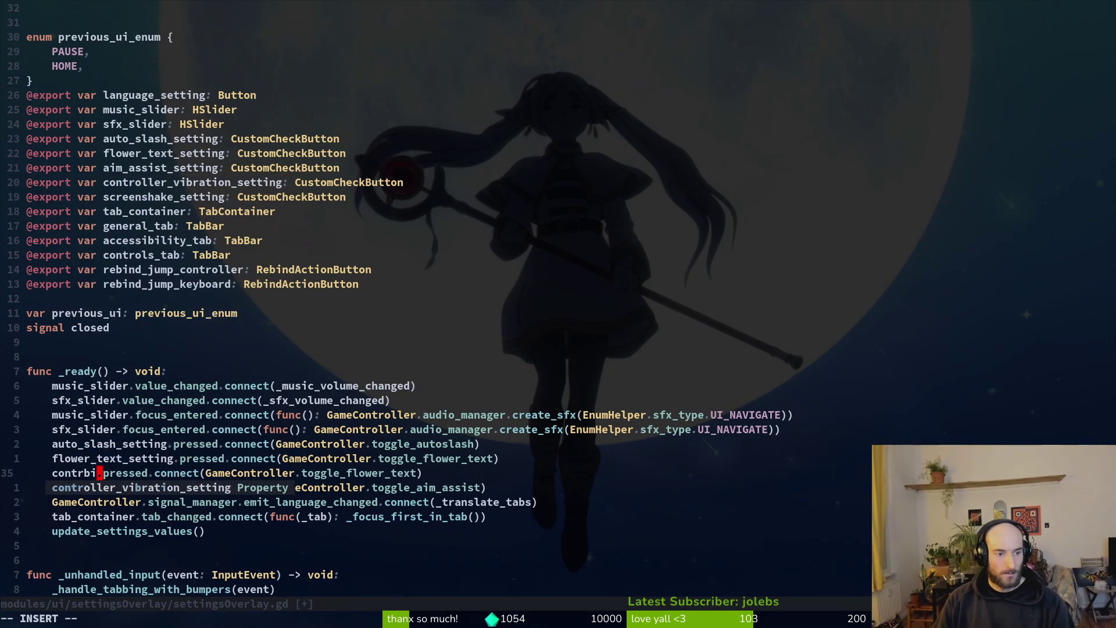
key(Return)
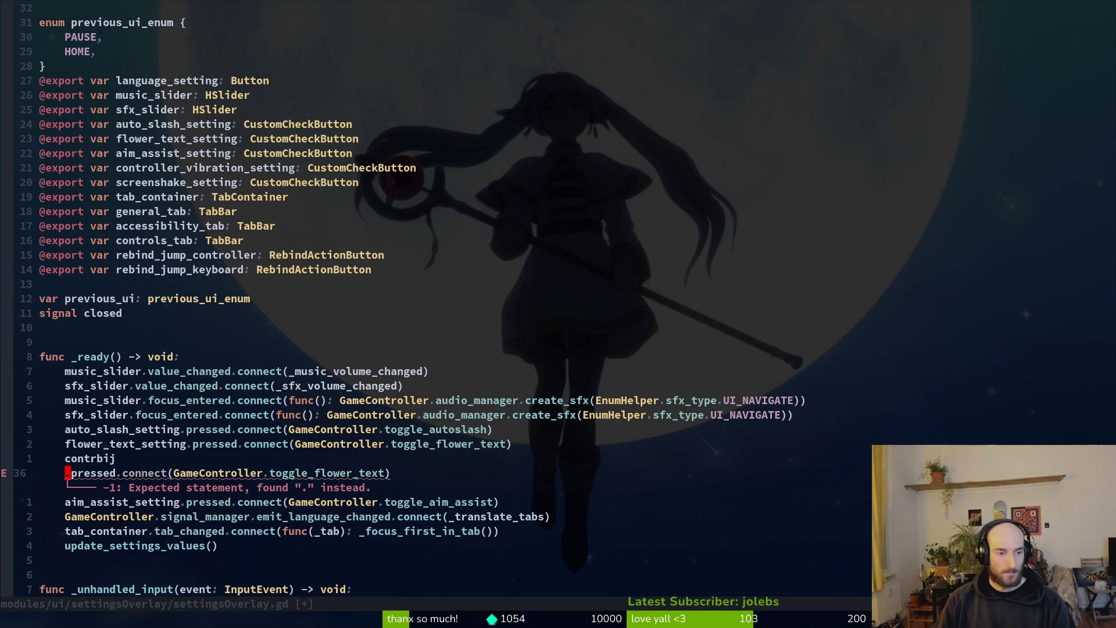
- Finish the controller_vibration_setting name and change the callback to toggle_controller_vibration
key(i)
key(BackSpace)
key(BackSpace)
key(BackSpace)
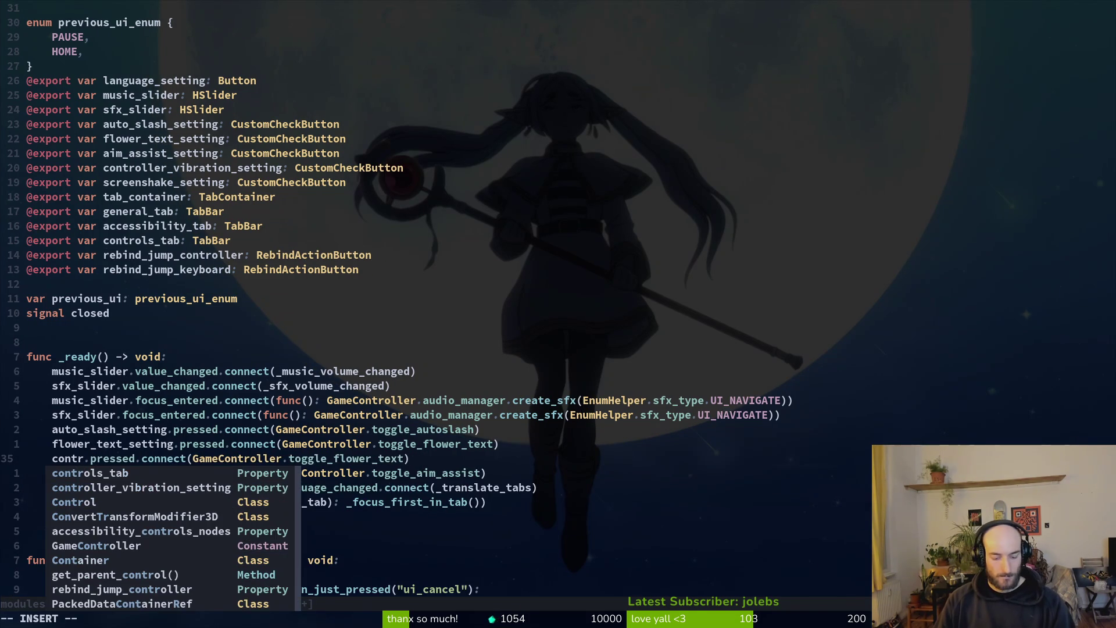
text(oller_v)
key(Tab)
key(Escape)
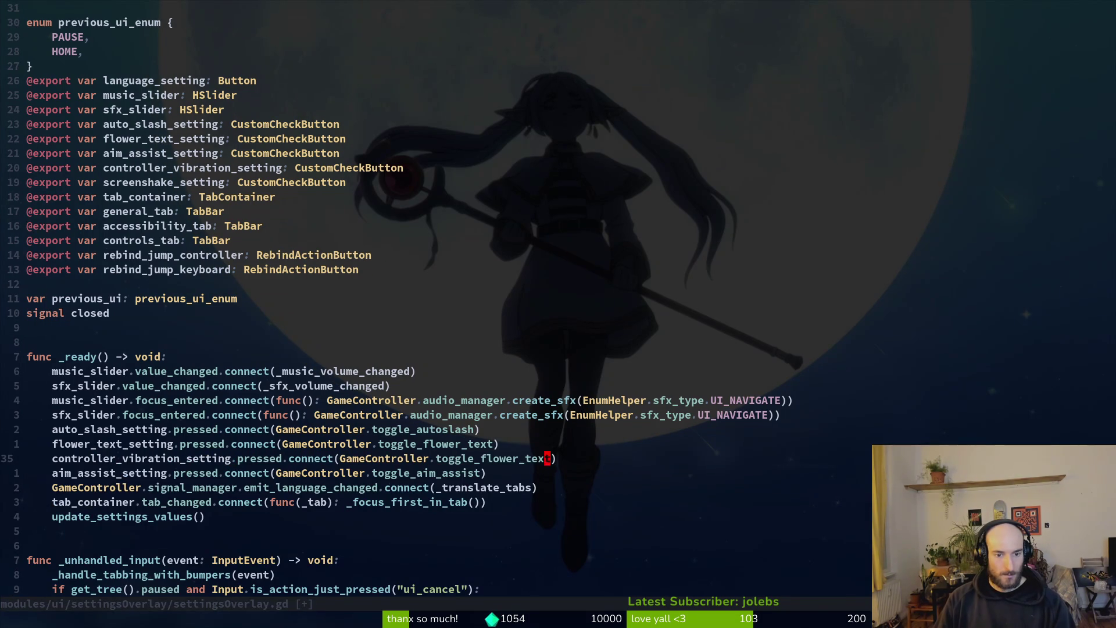
text(ciwtoggle)
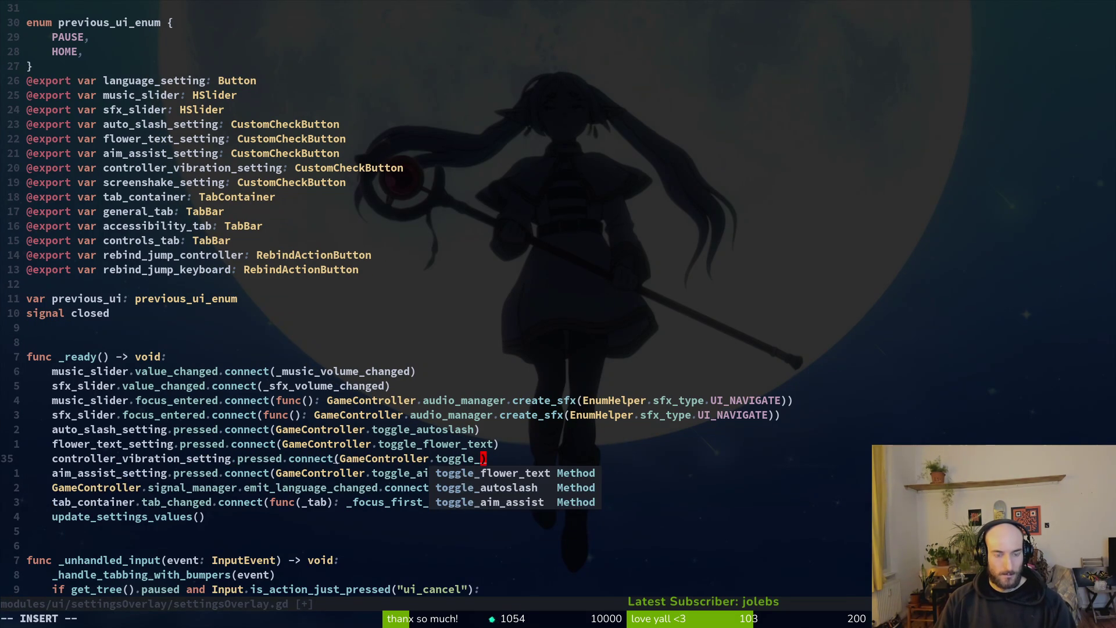
text(controer_vbration)
key(Escape)
- Save the settings overlay script and open game.controller.gd from the project file search
text(viwy:w)
key(Return)
key(space)
text(sfgamcon)
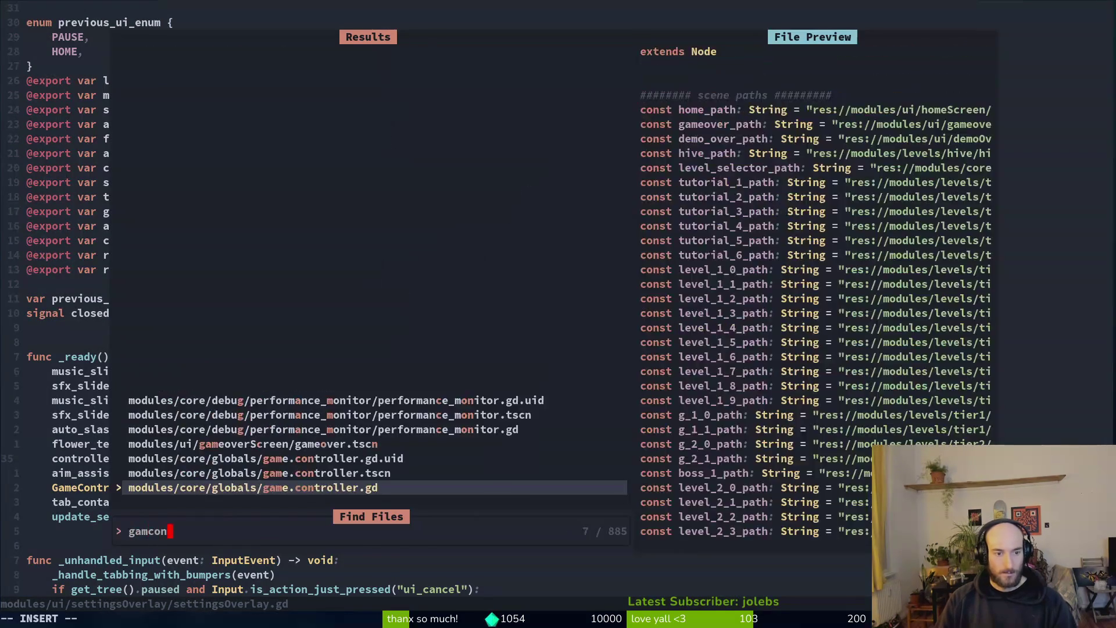
key(Return)
- Duplicate the toggle_aim_assist function in game.controller.gd
key(shift+g)
key(ctrl+u)
key(ctrl+u)
key(ctrl+u)
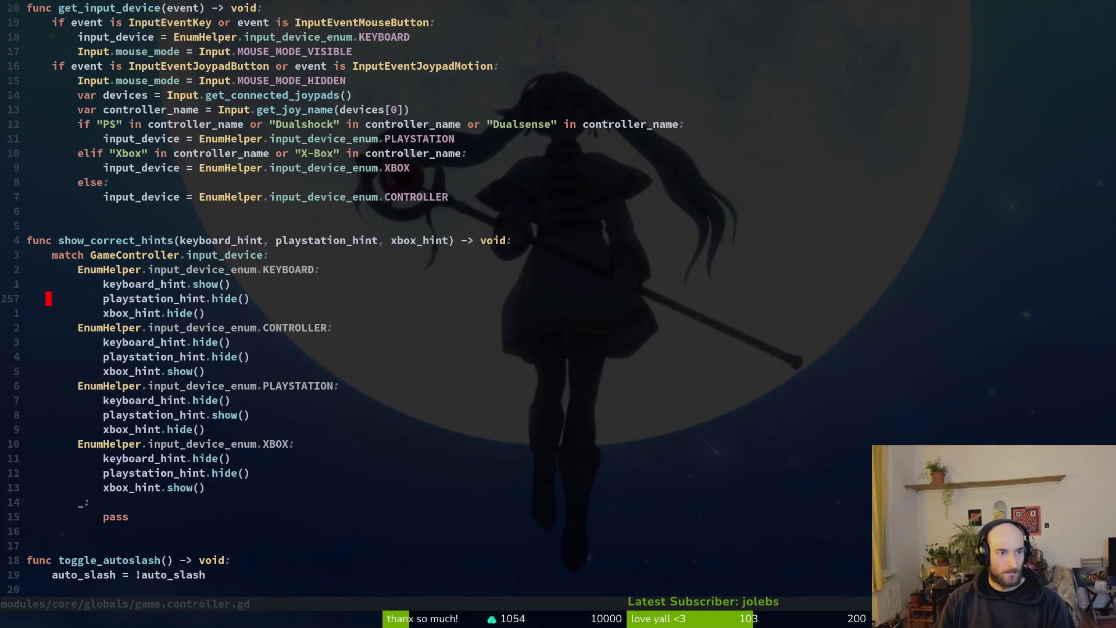
key(ctrl+d)
key(j)
key(j)
key(V)
key(j)
key(j)
key(y)
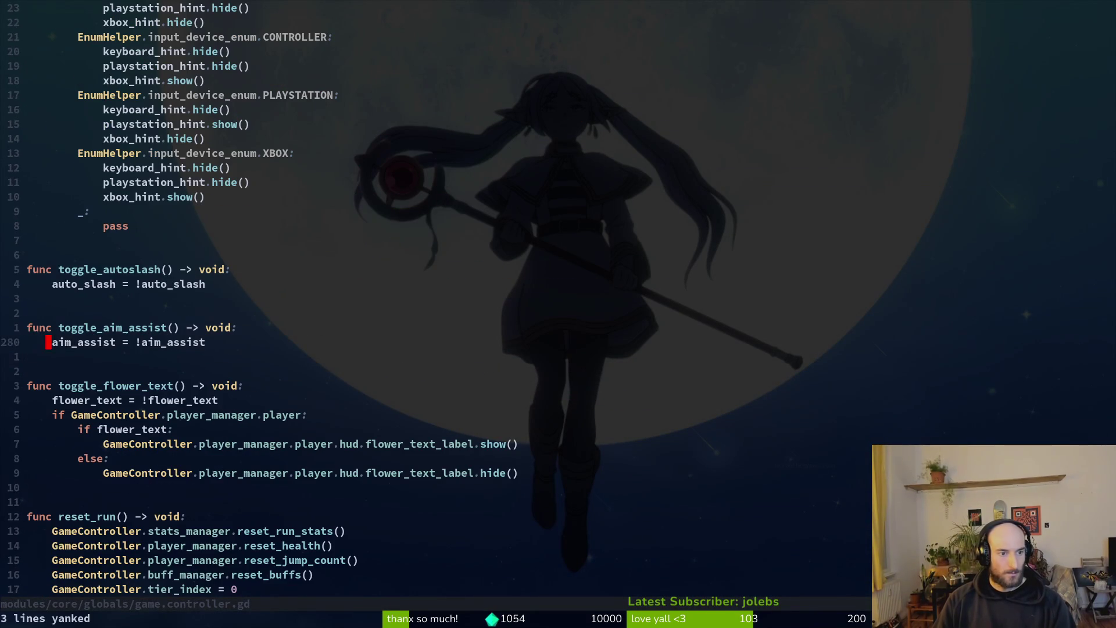
- Rename the duplicated function to toggle_controller_vibration and save the file
key(j)
key(j)
key(p)
key(k)
key(o)
key(Escape)
key(j)
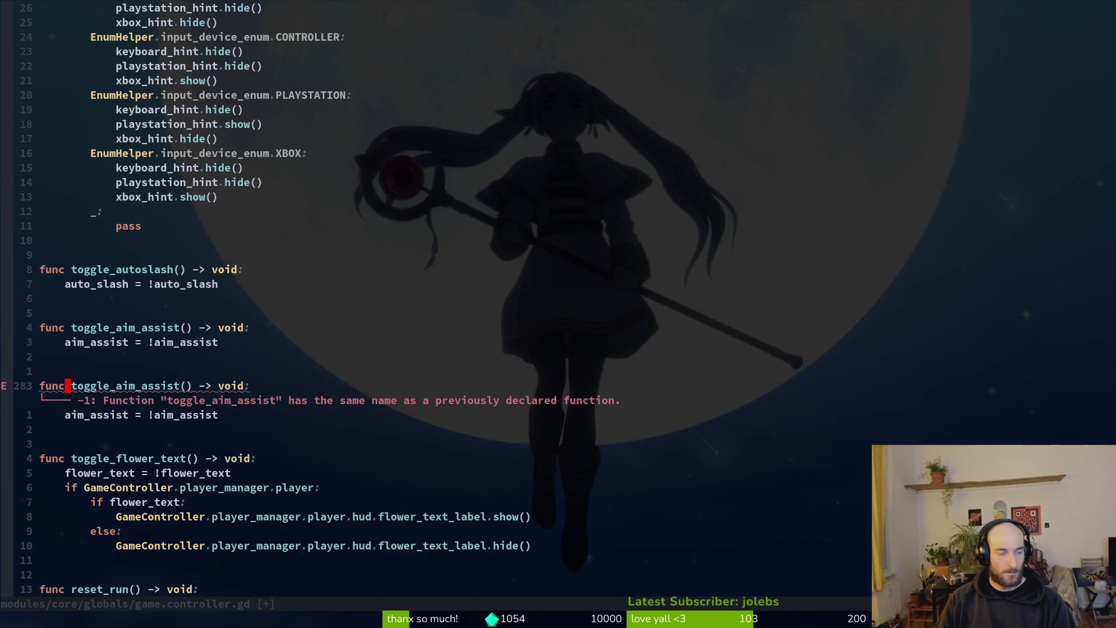
key(w)
key(ctrl+shift+v)
key(Down)
text(toggle_controller_vibration)
key(Escape)
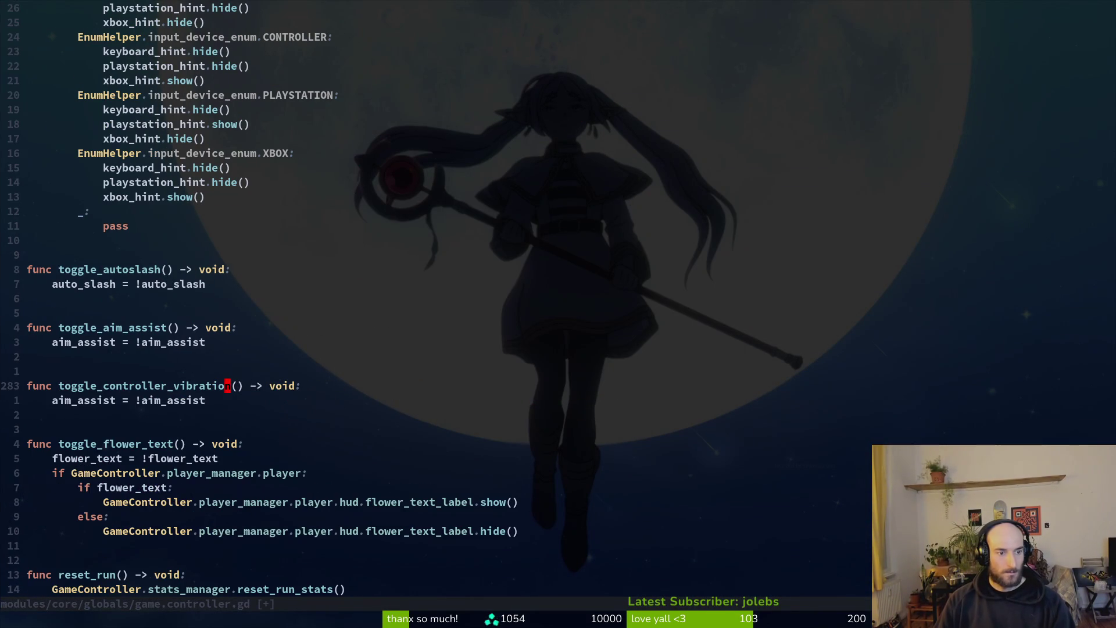
text(:w)
key(Return)
- Duplicate the aim_assist variable declaration as a controller_vibration variable
key(ctrl+u)
key(ctrl+u)
key(ctrl+u)
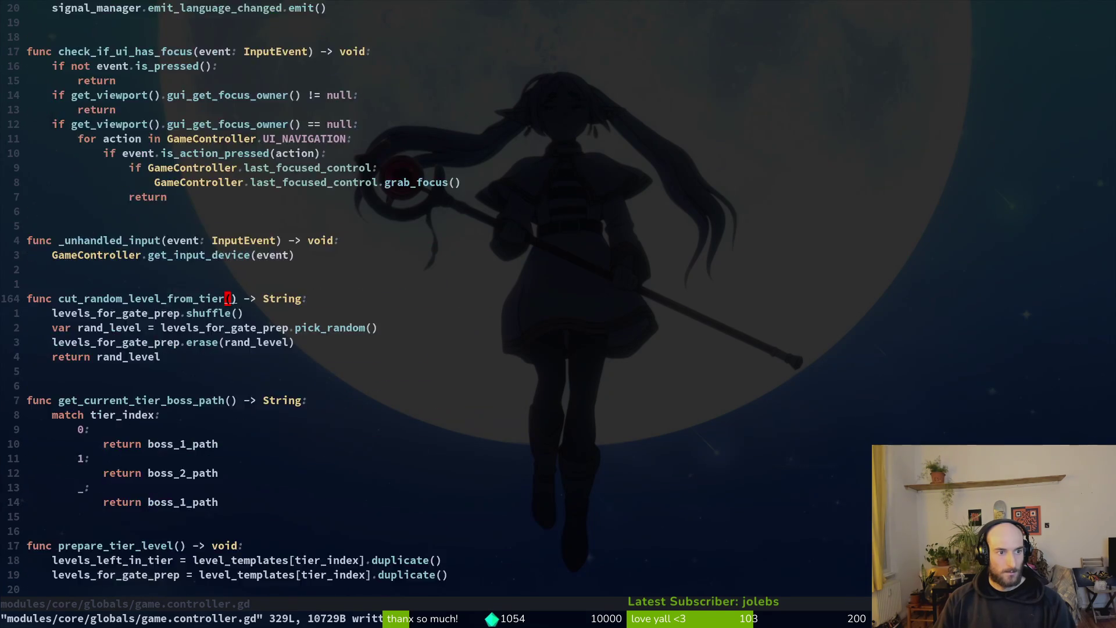
key(j)
key(j)
key(j)
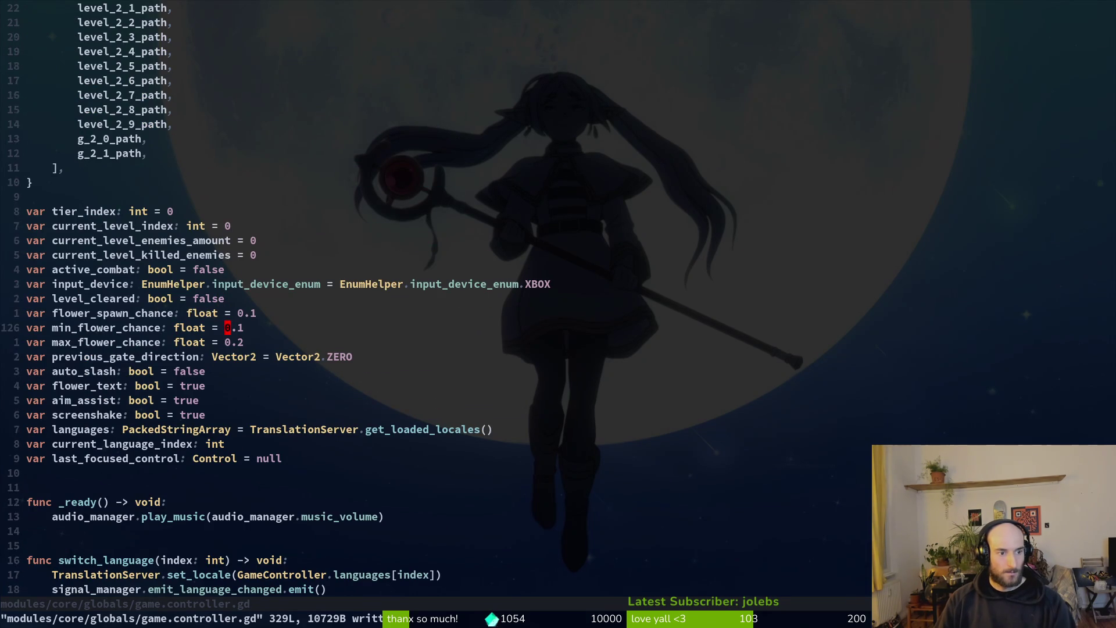
key(shift+v)
text(yp)
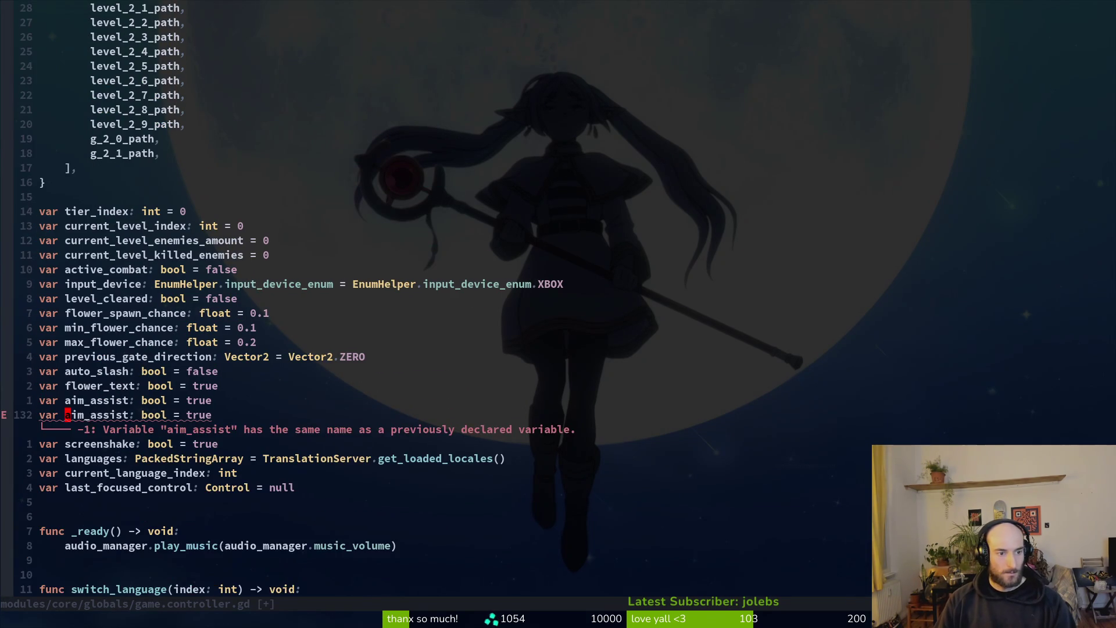
text(wciwcontroller_v)
text(ibration)
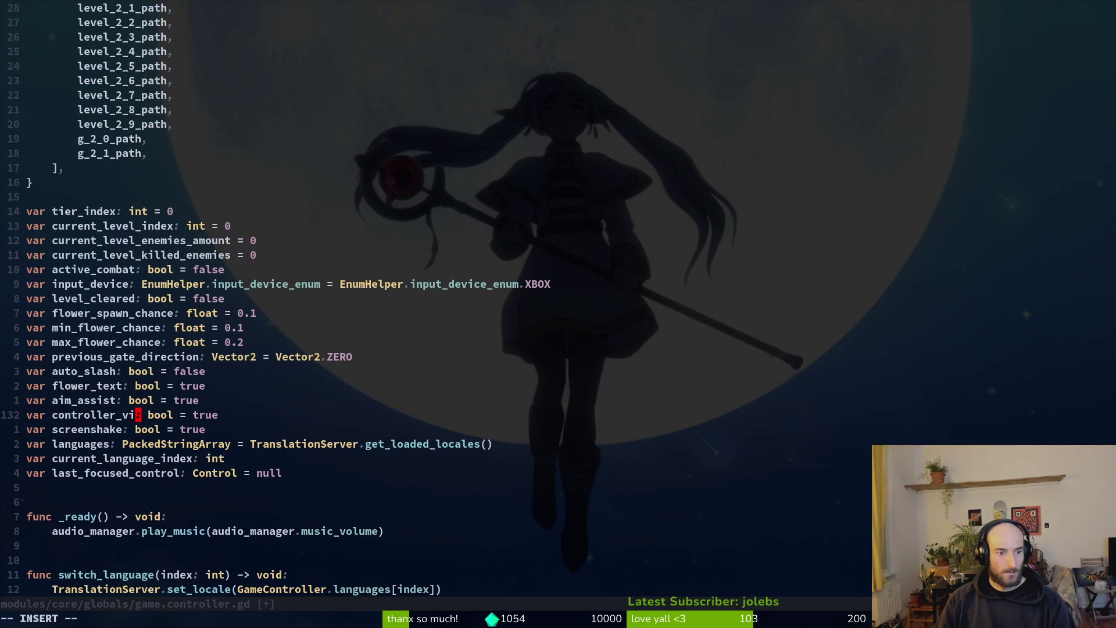
key(Escape)
- Make toggle_controller_vibration flip controller_vibration instead of aim_assist, and save
key(ctrl+d)
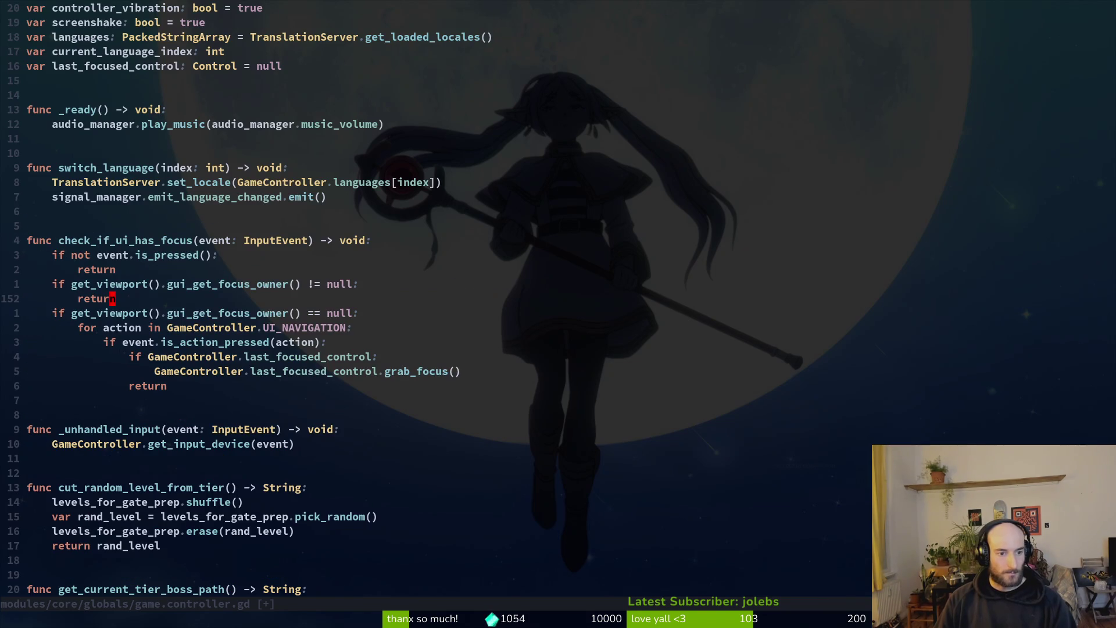
key(ctrl+d)
key(ctrl+d)
key(ctrl+d)
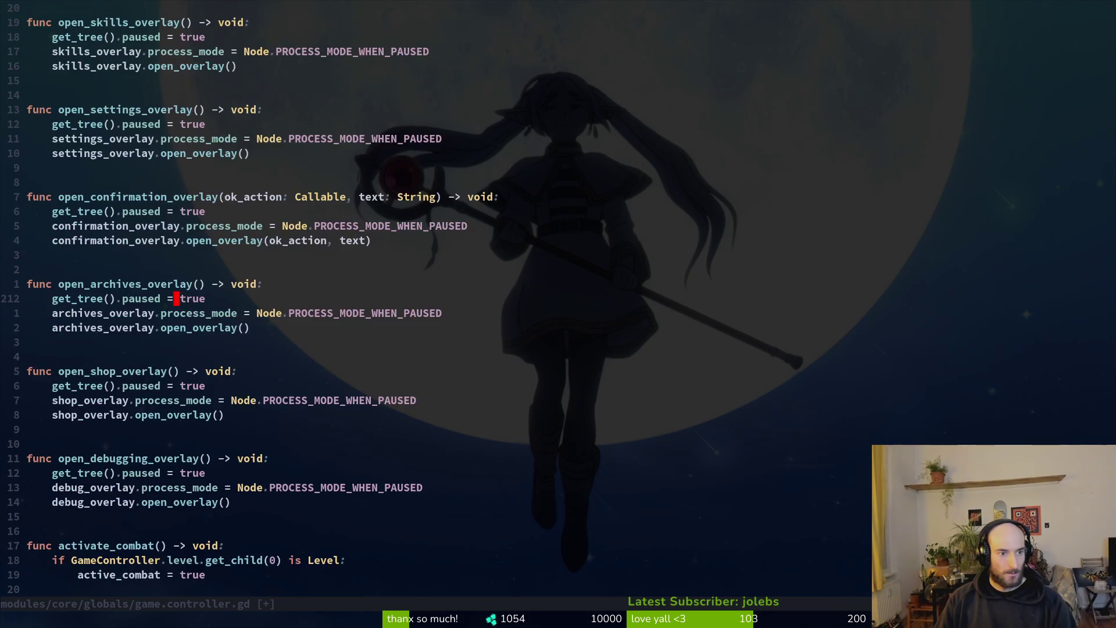
key(ctrl+d)
key(ctrl+d)
key(ctrl+d)
key(k)
key(k)
key(k)
key(k)
key(k)
key(k)
text(kjciwcontr)
key(Return)
key(Escape)
key(b)
key(v)
key(e)
key(e)
text(p:w)
key(Return)
text(ation !controller_vibration)
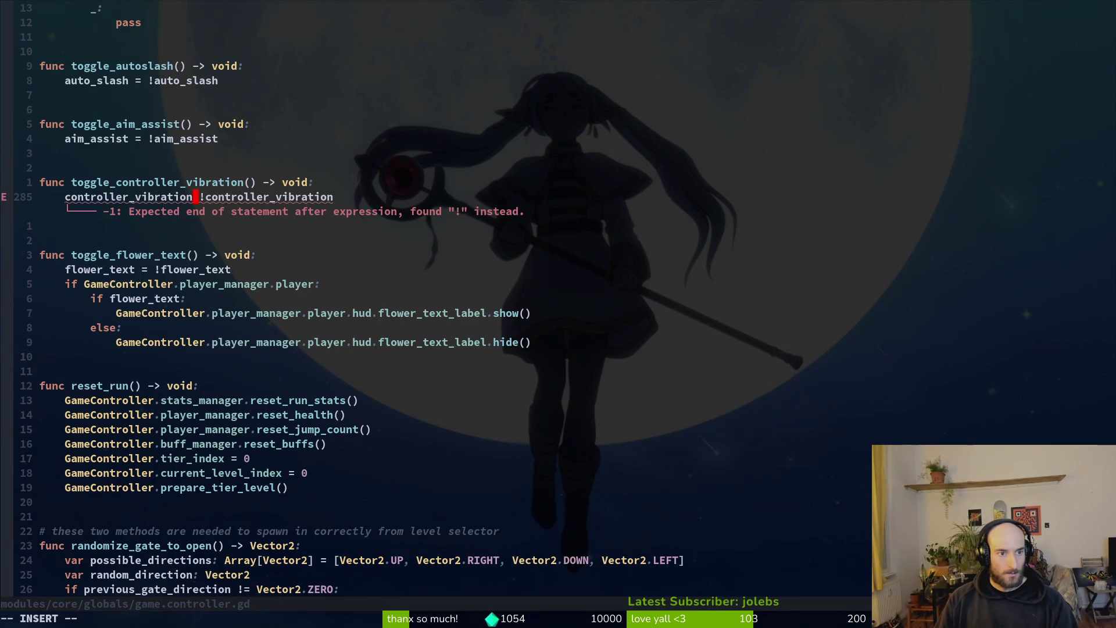
text( =)
key(Escape)
text(:w)
key(Return)
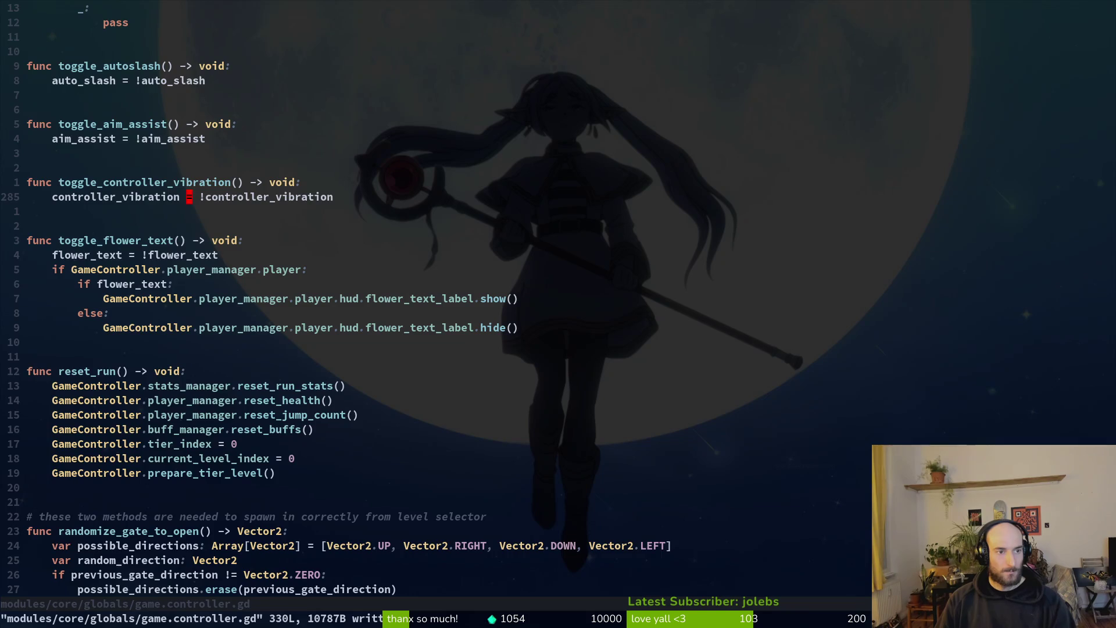
- Open save.manager.gd and go to the auto_slash_setting save line
key(ctrl+o)
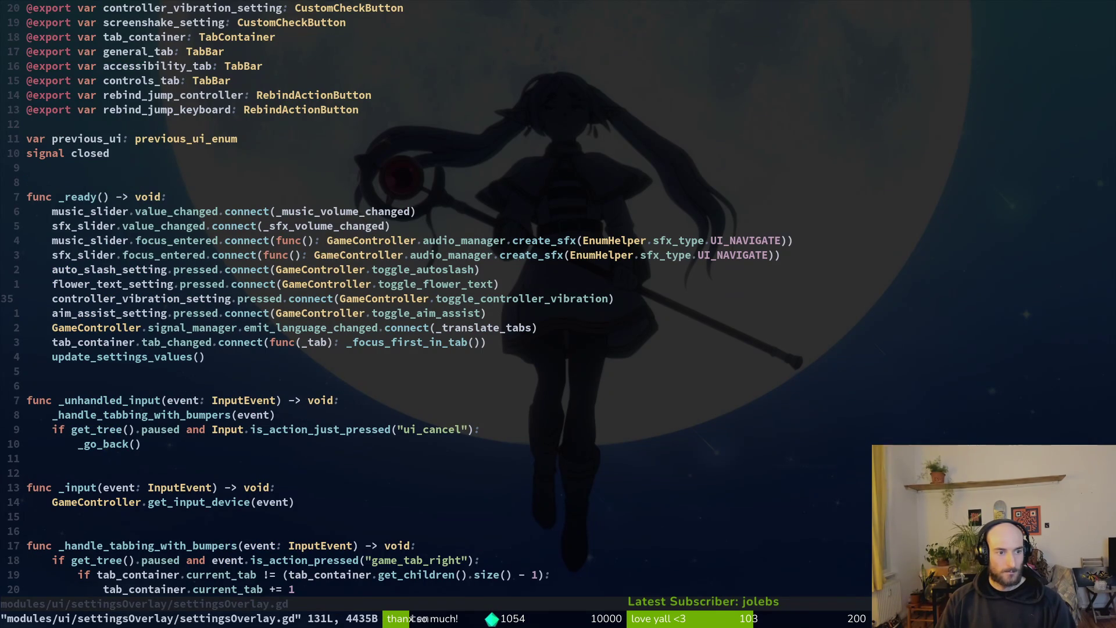
key(space)
key(f)
key(f)
text(savem)
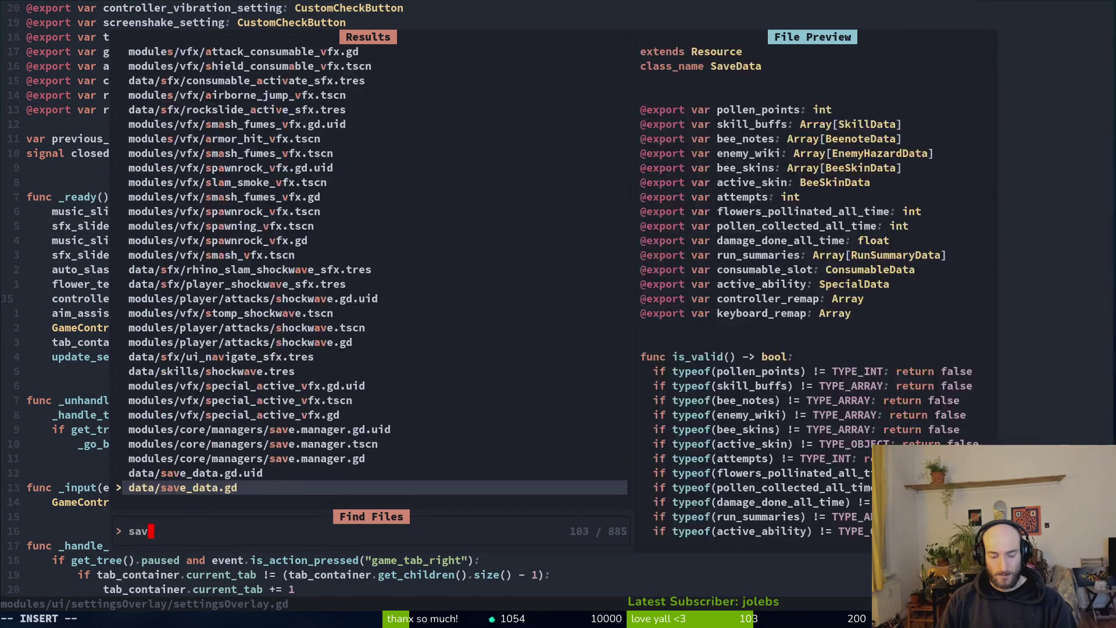
key(Return)
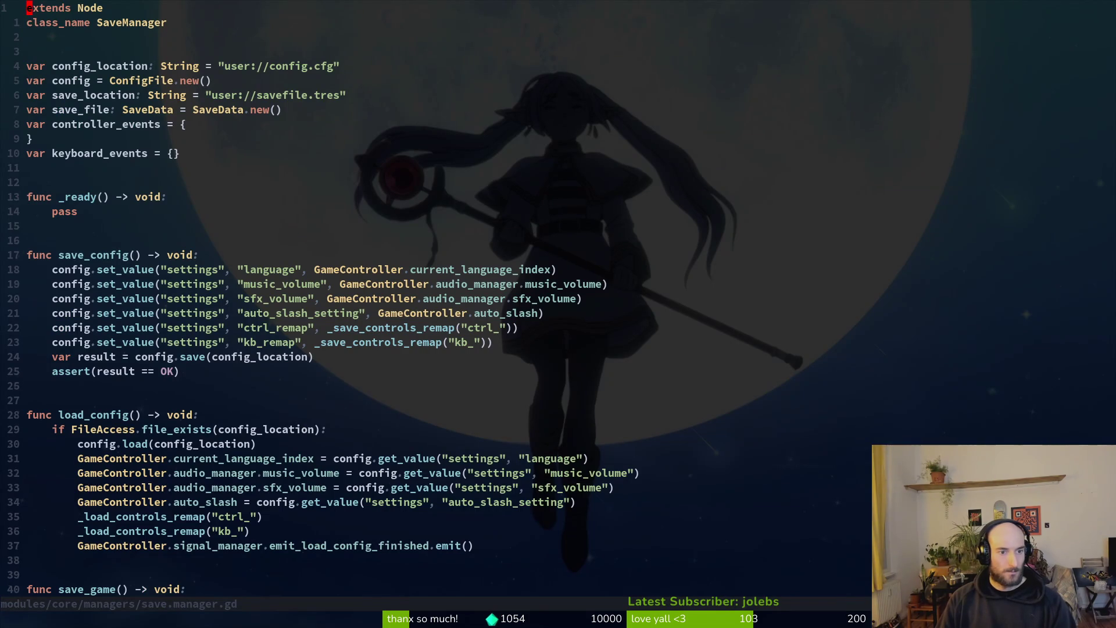
key(j)
key(j)
key(j)
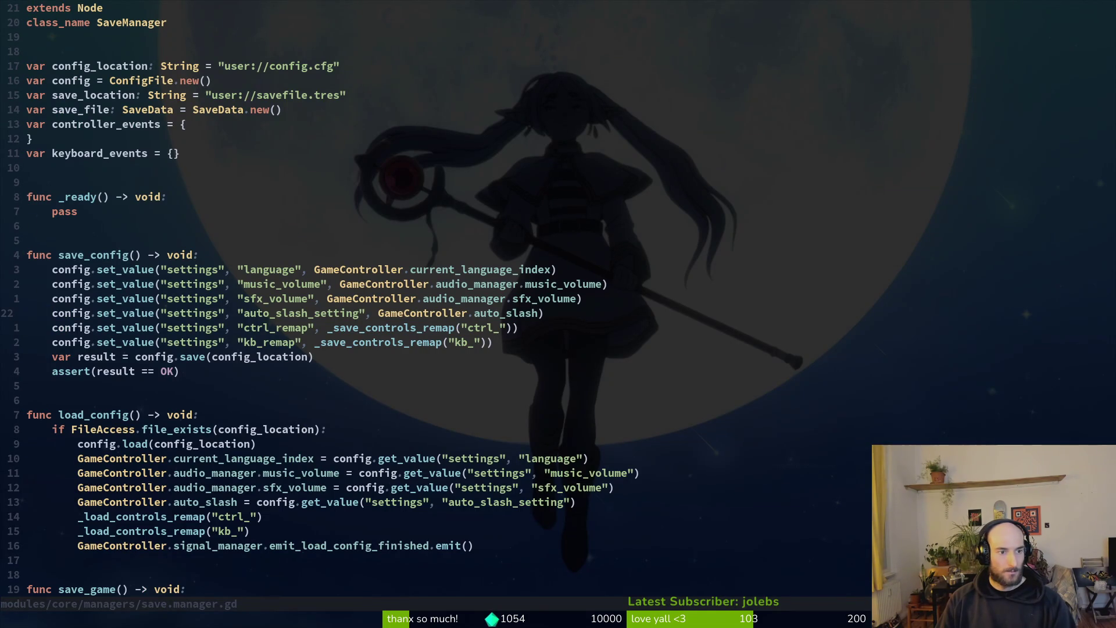
- Duplicate the auto_slash_setting save line in save_config three times
key(shift+v)
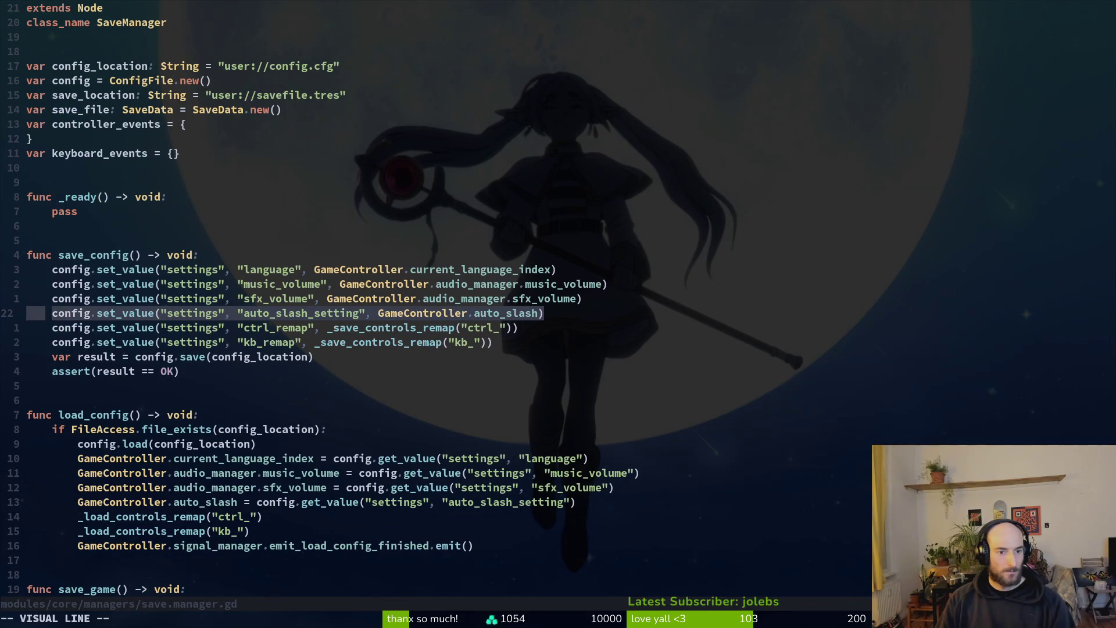
key(y)
key(p)
key(p)
key(p)
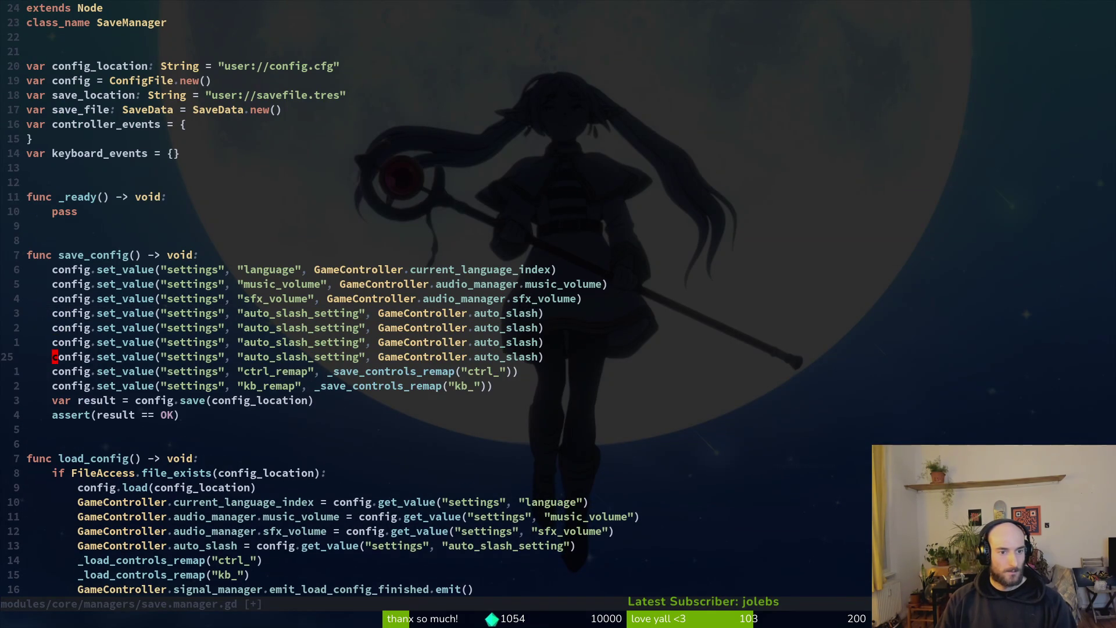
key(ctrl+6)
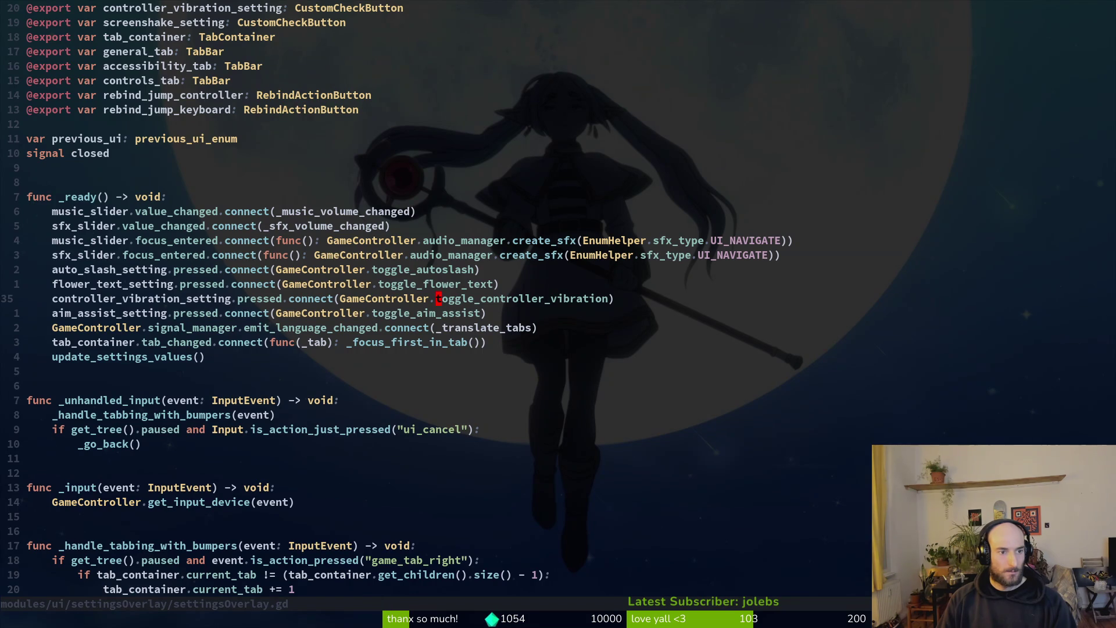
key(ctrl+6)
key(k)
key(w)
- Rename the copied keys to flower_text_setting and controller_vibration_setting, and save
text(w)
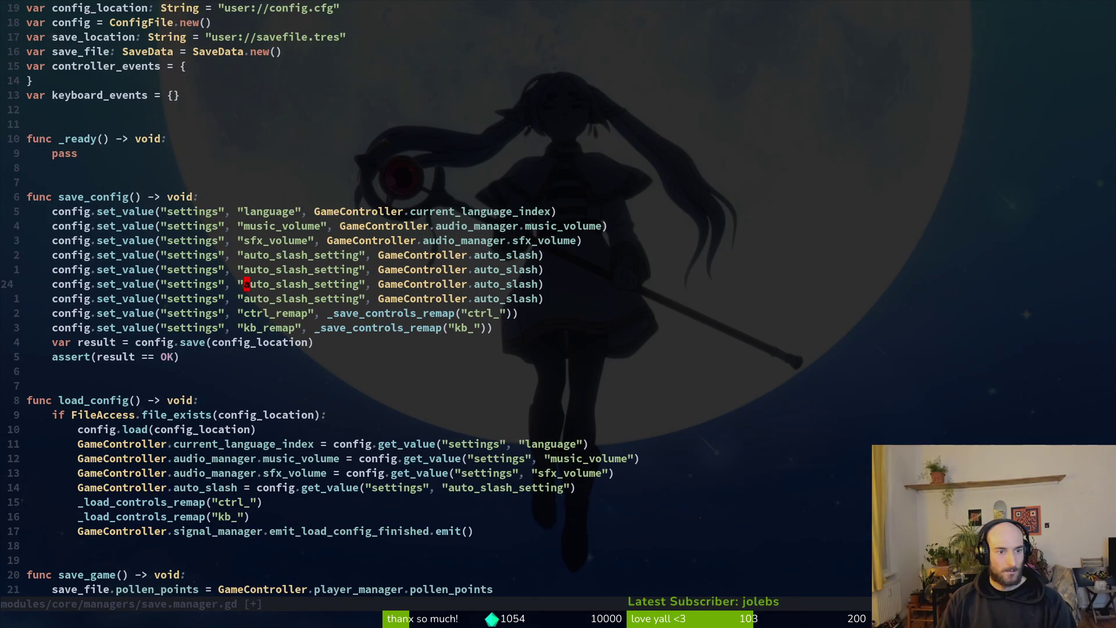
text(ciwflower_text_sett)
text(ing)
key(Escape)
key(j)
key(c)
key(i)
key(quotedbl)
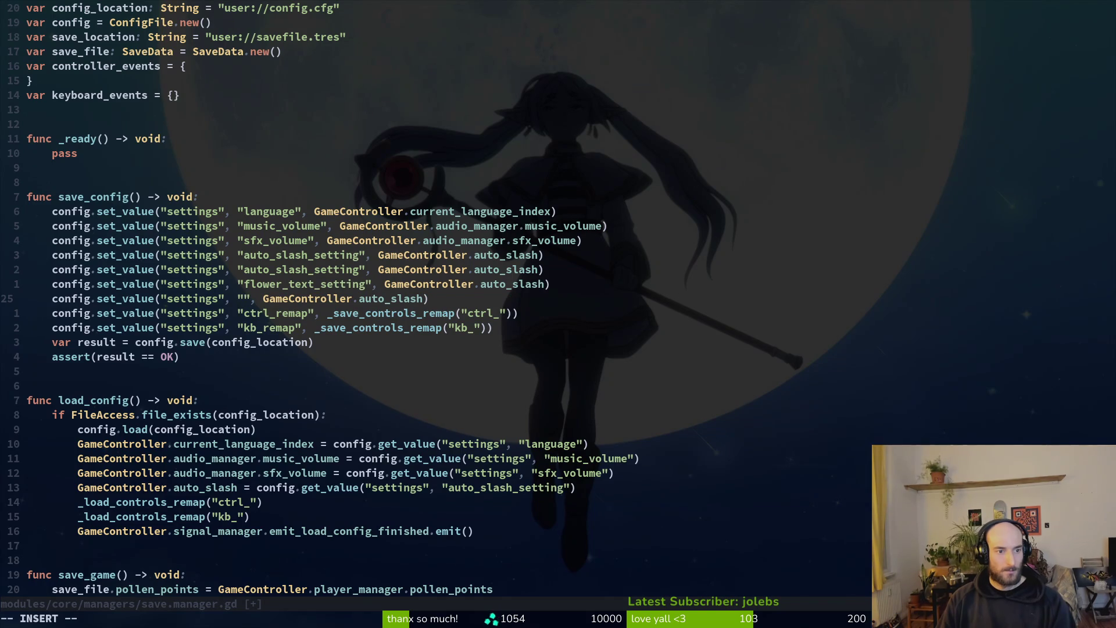
key(Escape)
key(ctrl+o)
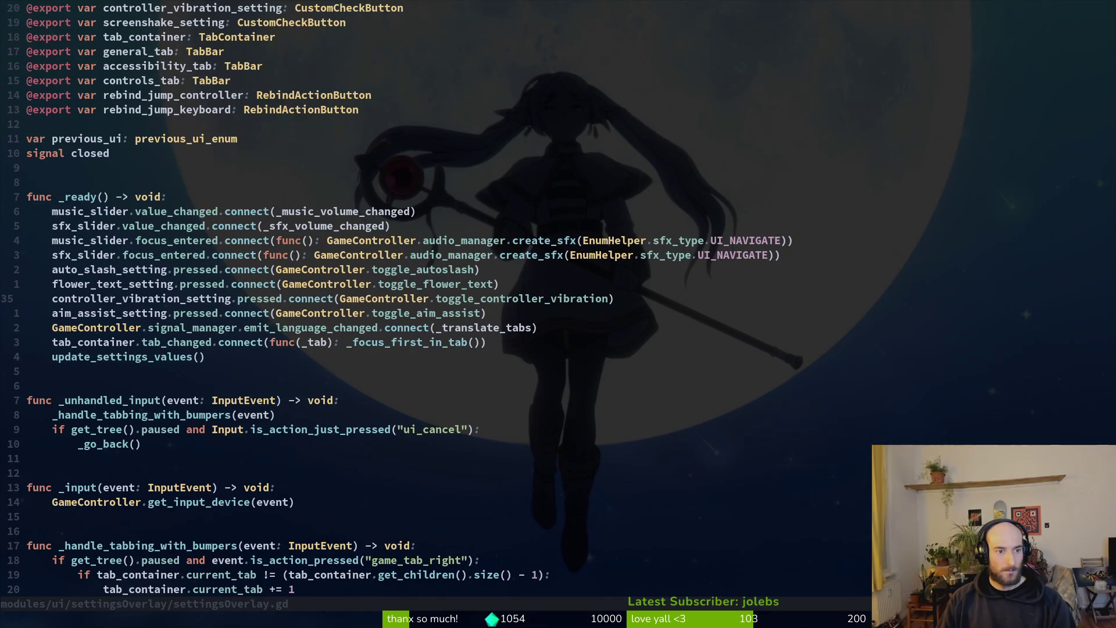
key(ctrl+i)
text(acontroller_vi", GameController.auto_slash))
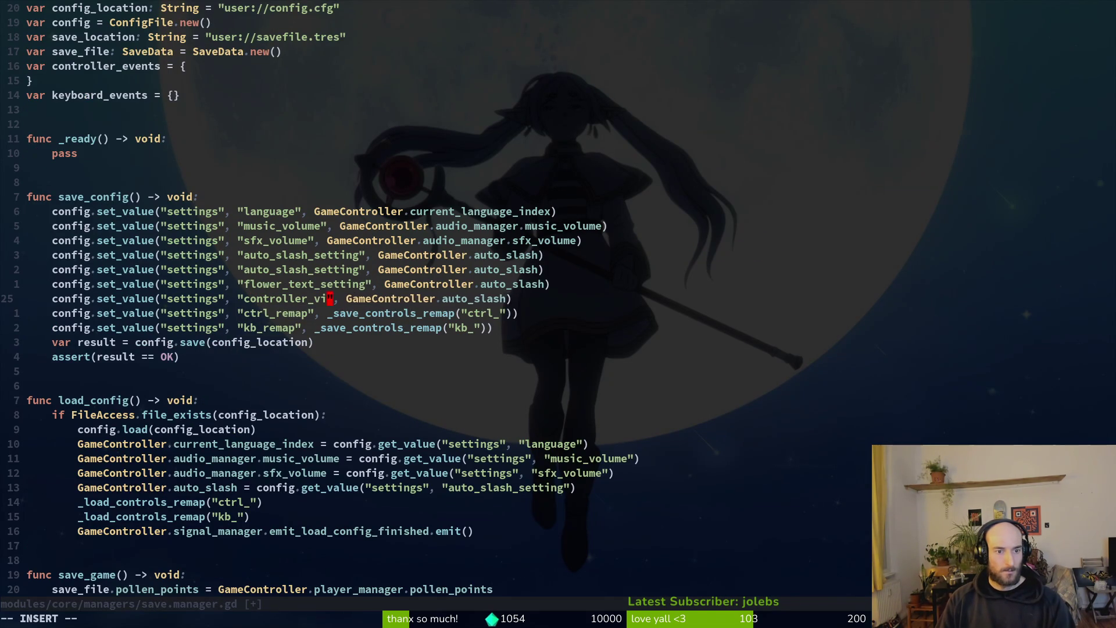
key(BackSpace)
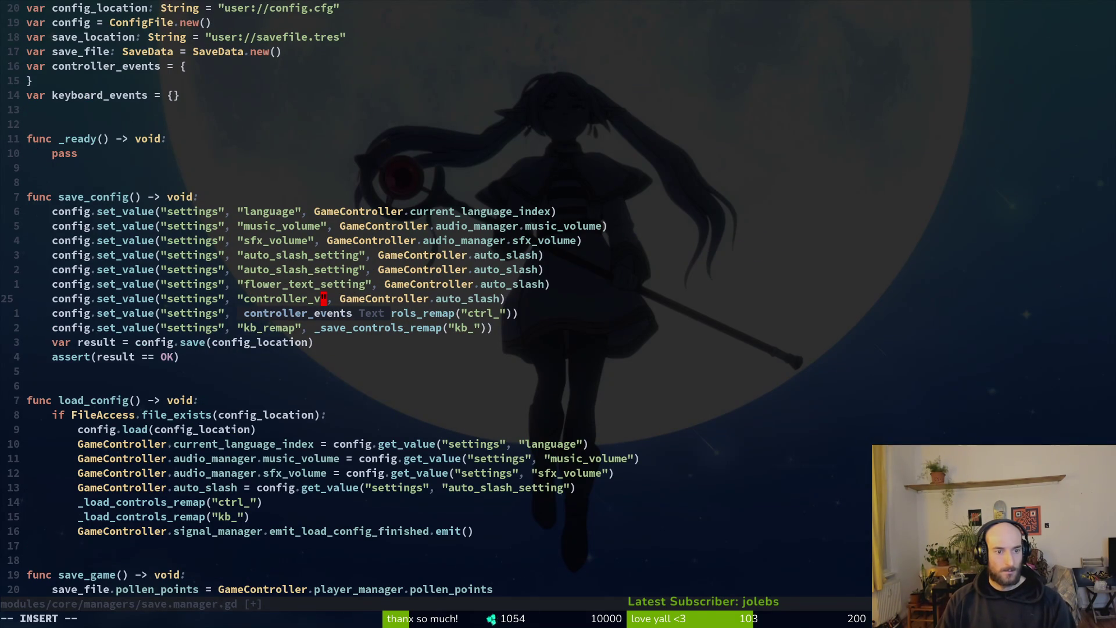
text(ibration_setting)
key(Escape)
text(:w)
key(Return)
- Point those copied lines at the flower_text and controller_vibration properties, and save
click(477, 284)
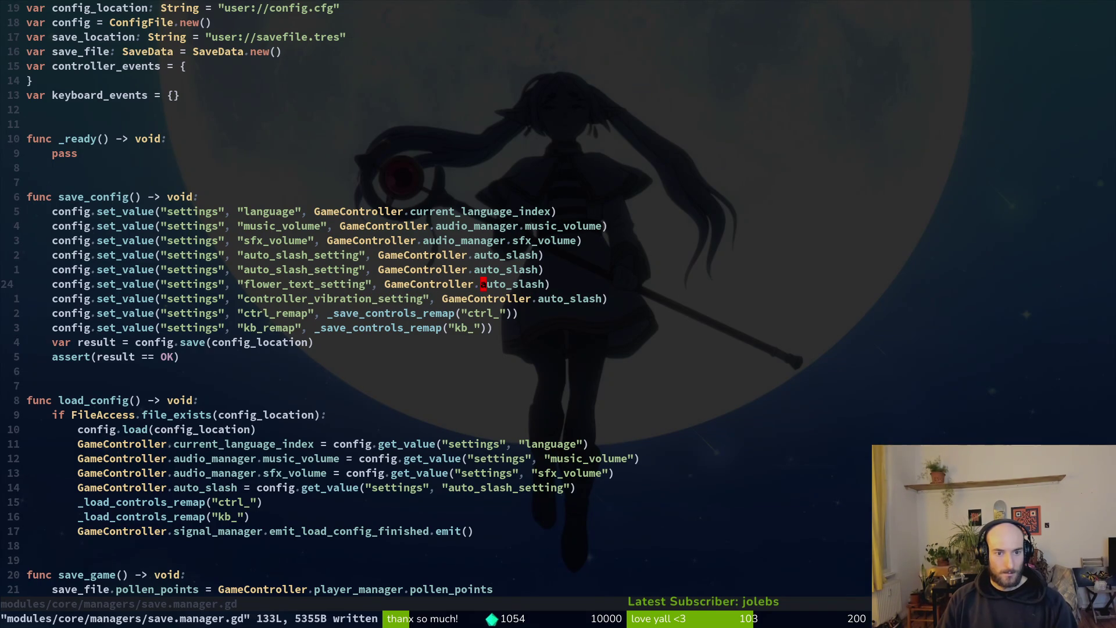
key(c)
key(w)
text(flower_text)
key(Escape)
text(jcw)
text(controller_vibration)
key(Escape)
text(:w)
key(Return)
- Change the remaining copy to store aim_assist under the aim_assist_setting key
key(k)
key(k)
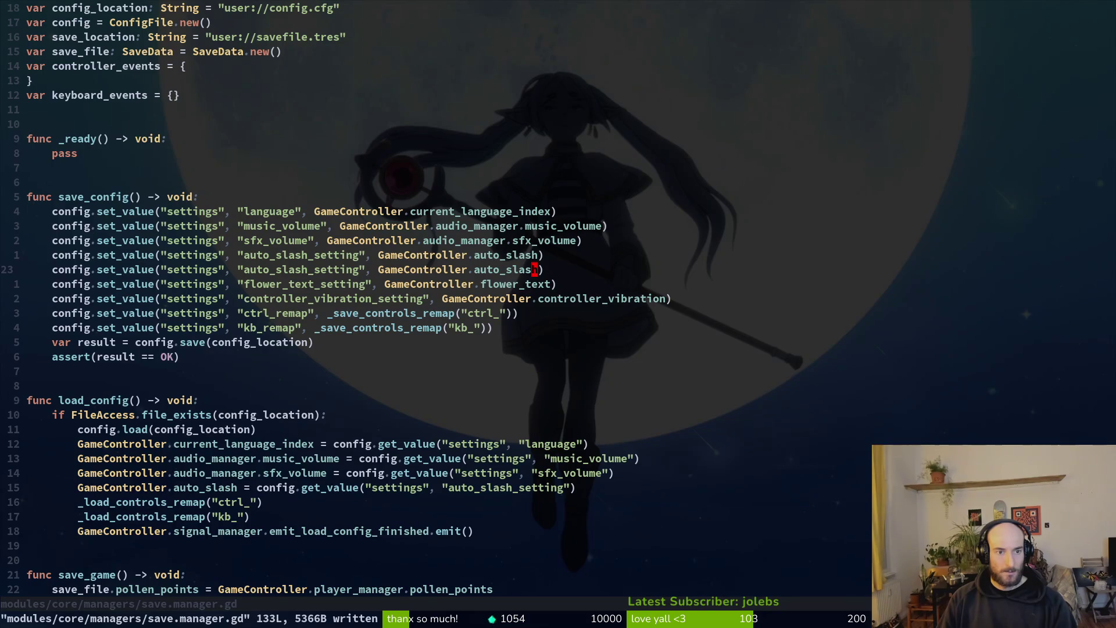
key(ctrl+o)
key(ctrl+i)
text(cwaim_assist)
key(Escape)
key(b)
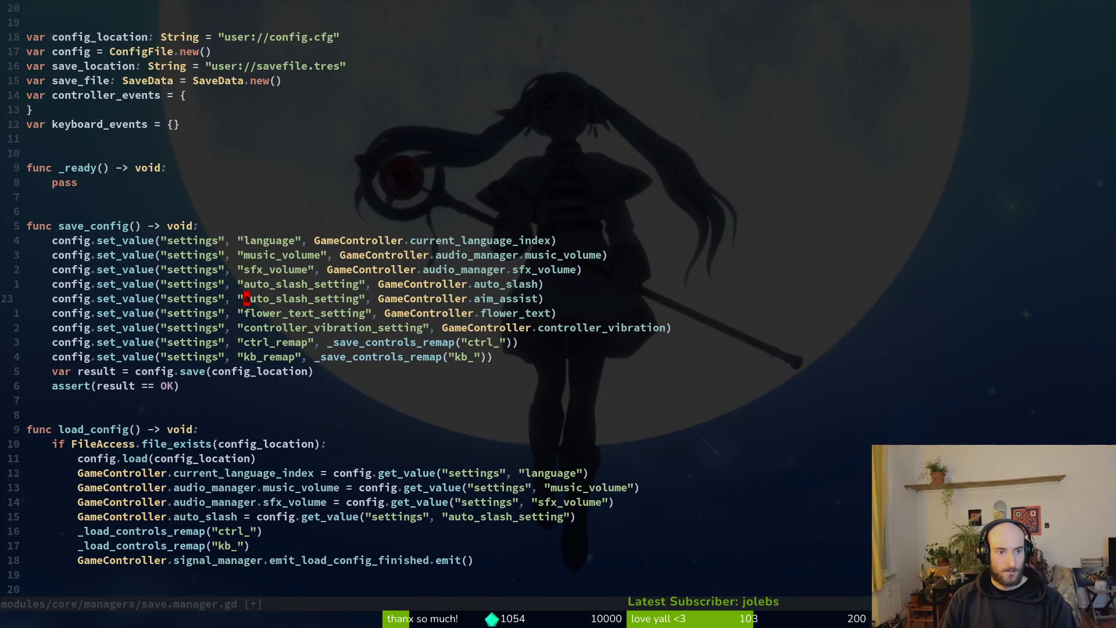
key(c)
key(i)
key(quotedbl)
text(aim_assist_setting)
key(Escape)
- Move the aim_assist save line below flower_text and save save.manager.gd
key(shift+v)
key(shift+j)
key(Escape)
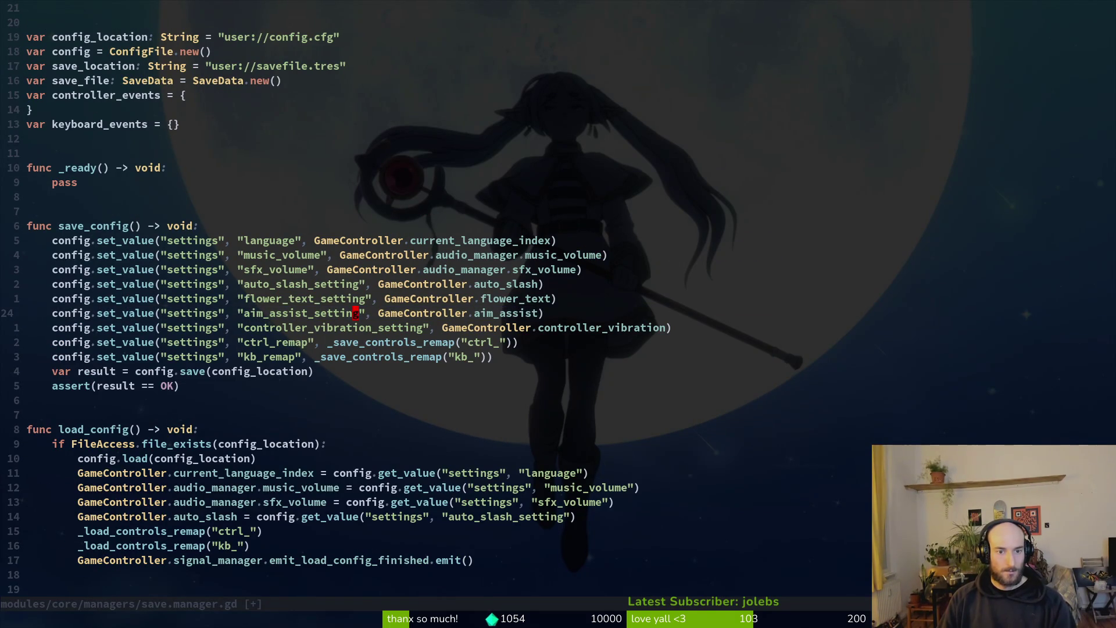
text(:w)
key(Return)
key(ctrl+o)
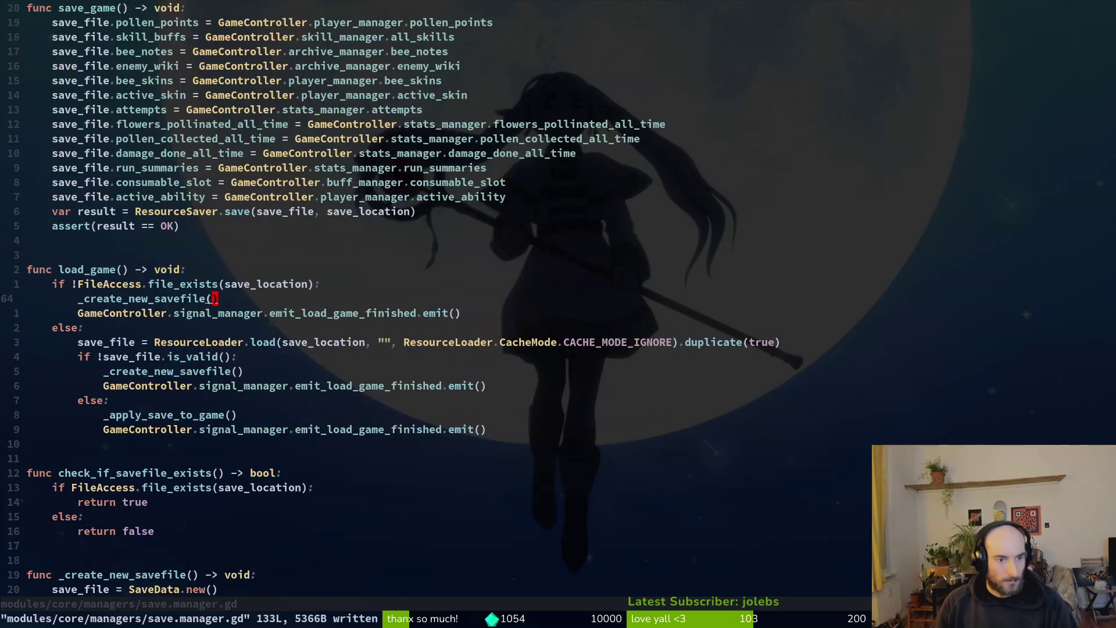
- Make three copies of the auto_slash load line in load_config
key(ctrl+o)
key(k)
key(k)
key(k)
key(k)
key(k)
key(y)
key(y)
key(p)
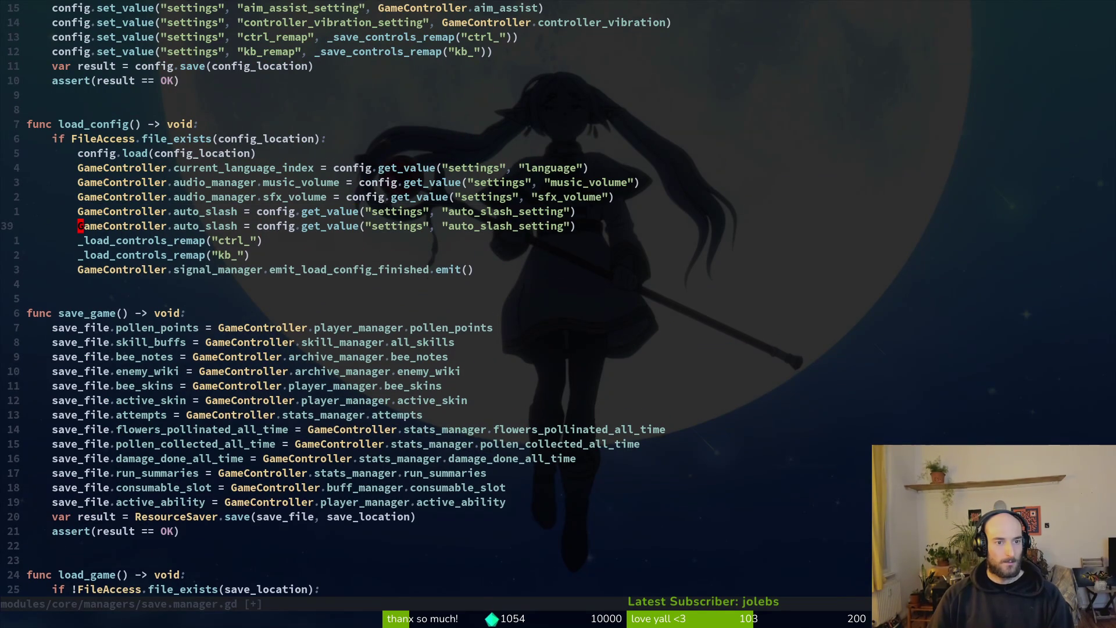
key(p)
key(k)
key(p)
key(k)
- Change the first copy to load flower_text from the flower_text_setting key
key(w)
key(w)
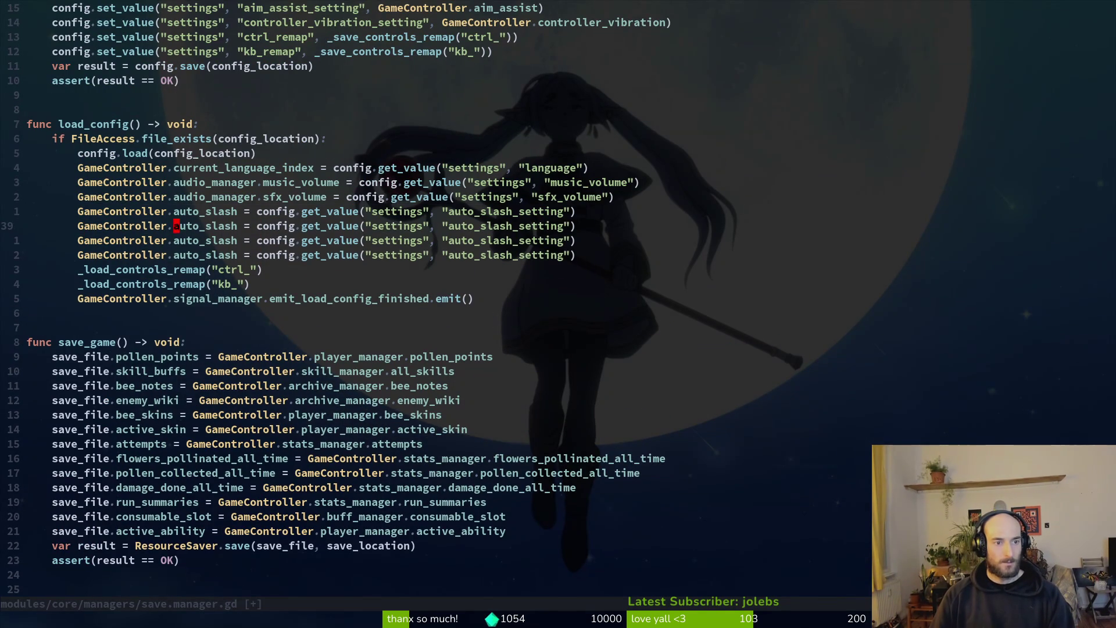
text(cw)
text(flower_text)
key(Escape)
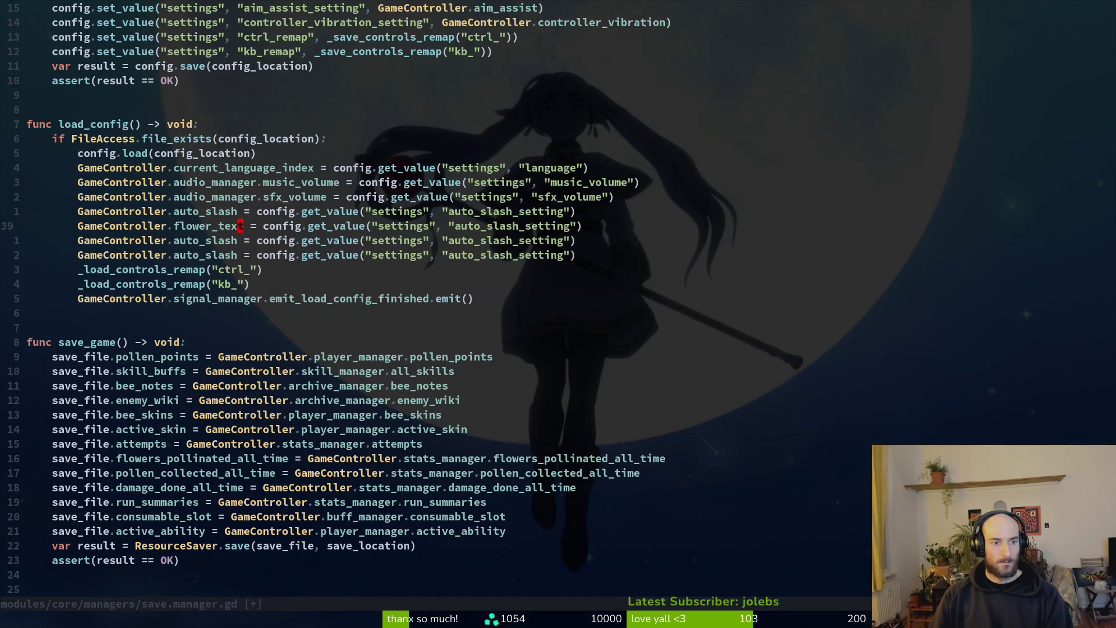
text(cwflower_text_setting)
key(Escape)
- Change the second copy to load aim_assist from aim_assist_setting
text(jciwaimj)
key(Return)
key(Escape)
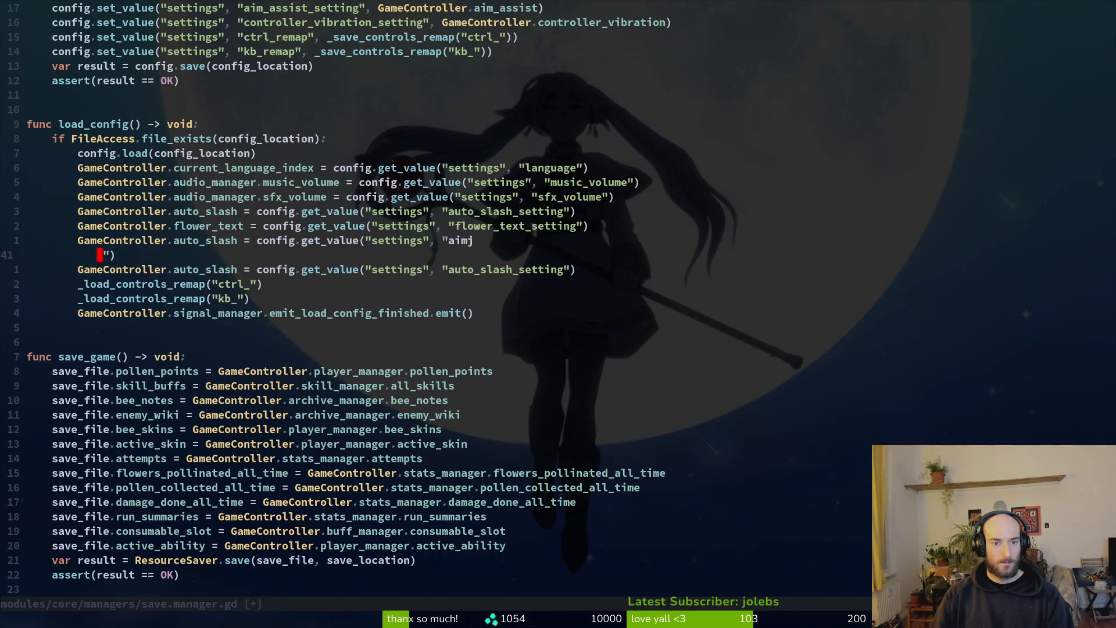
text(uciwaias)
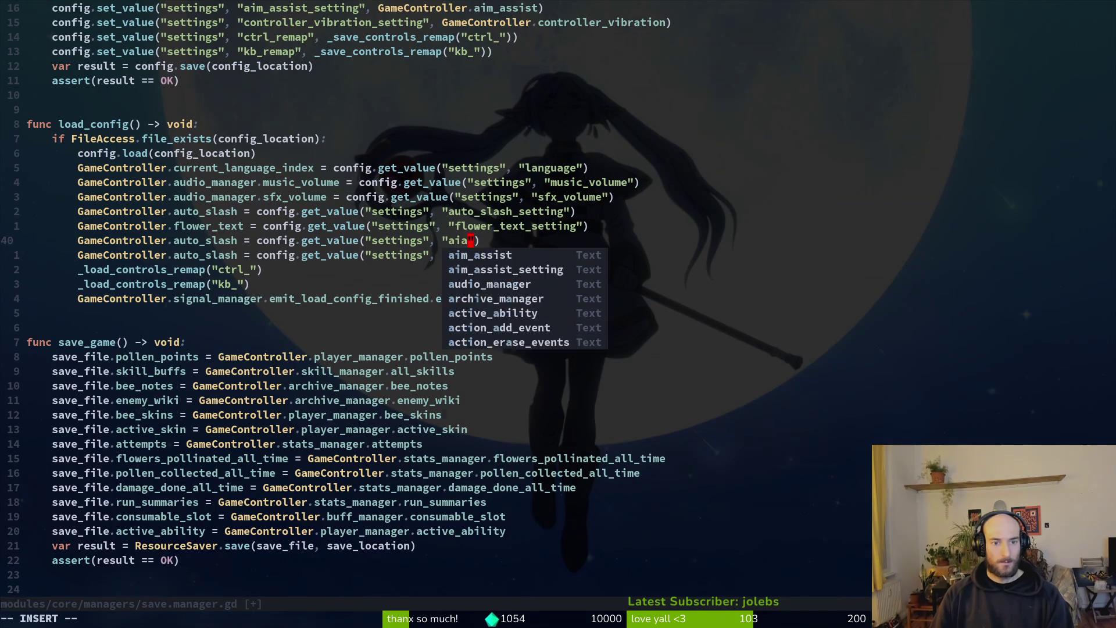
key(Return)
key(Escape)
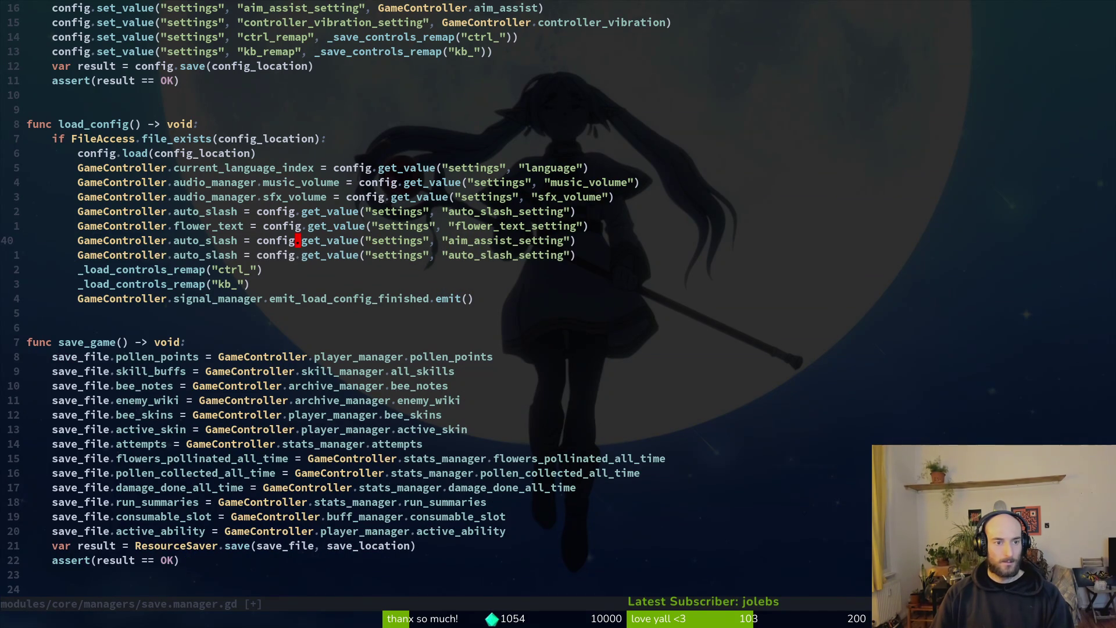
text(ciwaim)
key(Return)
key(Escape)
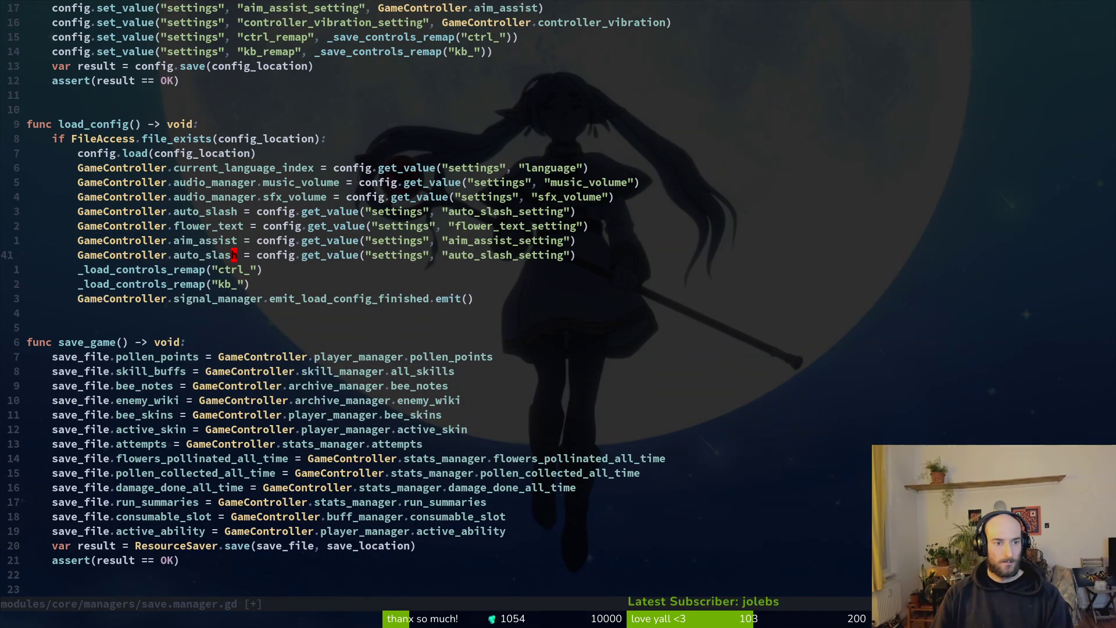
- Change the third copy to load controller_vibration from controller_vibration_setting
text(jciw)
text(contr)
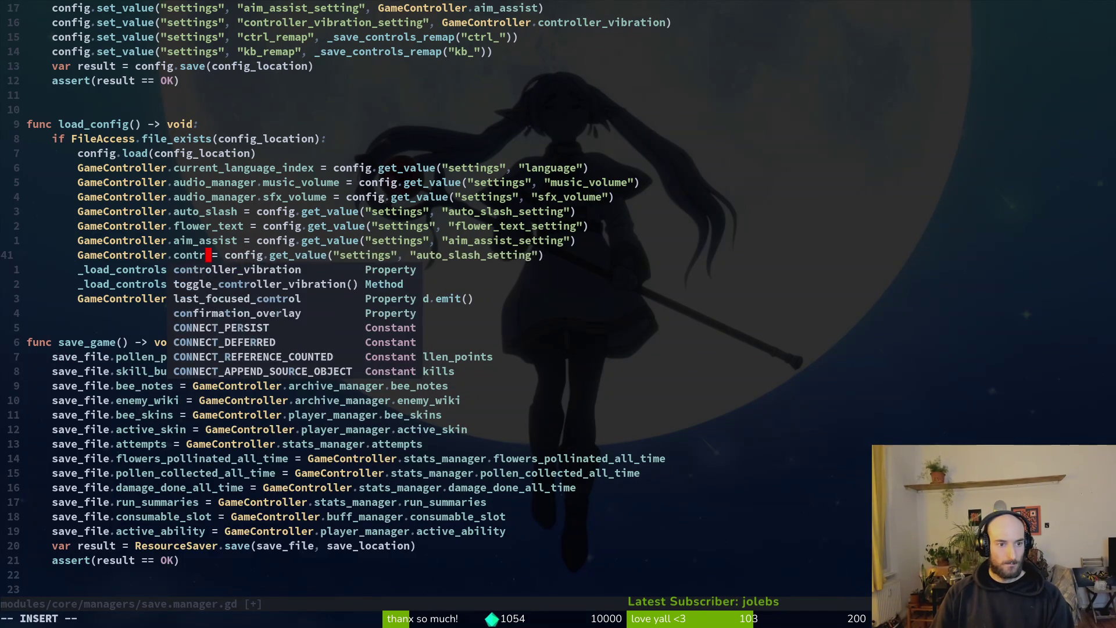
key(Return)
key(Escape)
text(cociw)
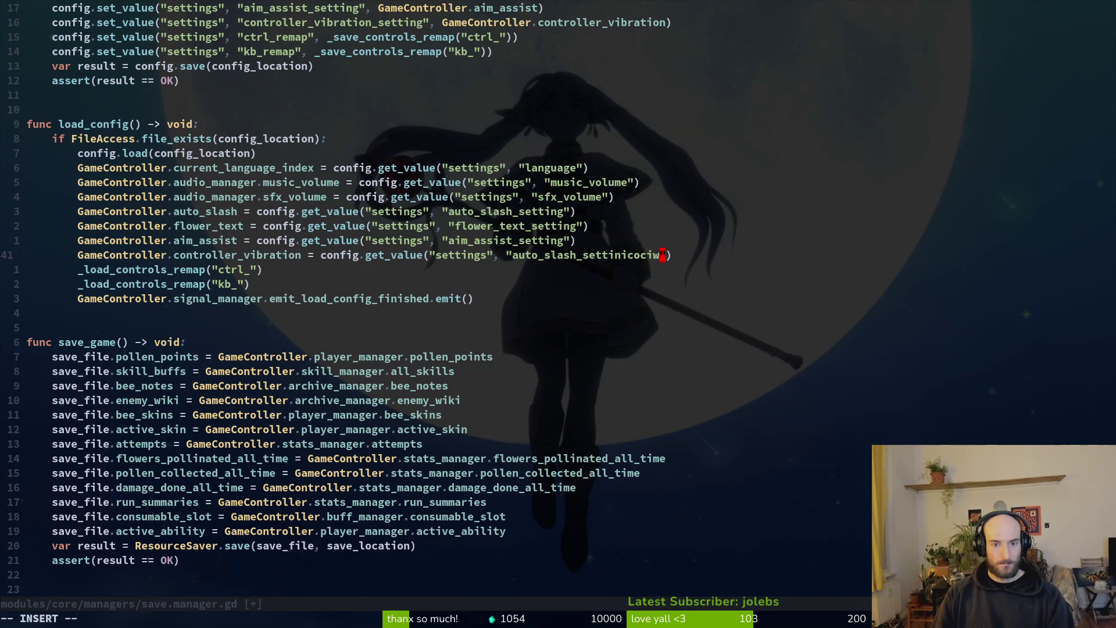
text(ci)
key(quotedbl)
text(tr)
key(BackSpace)
key(BackSpace)
text(control)
key(Return)
text(_)
key(Return)
key(Escape)
- Move the vibration load line above aim assist and save save.manager.gd
text(:w)
key(Return)
key(alt+k)
text(:w)
key(Return)
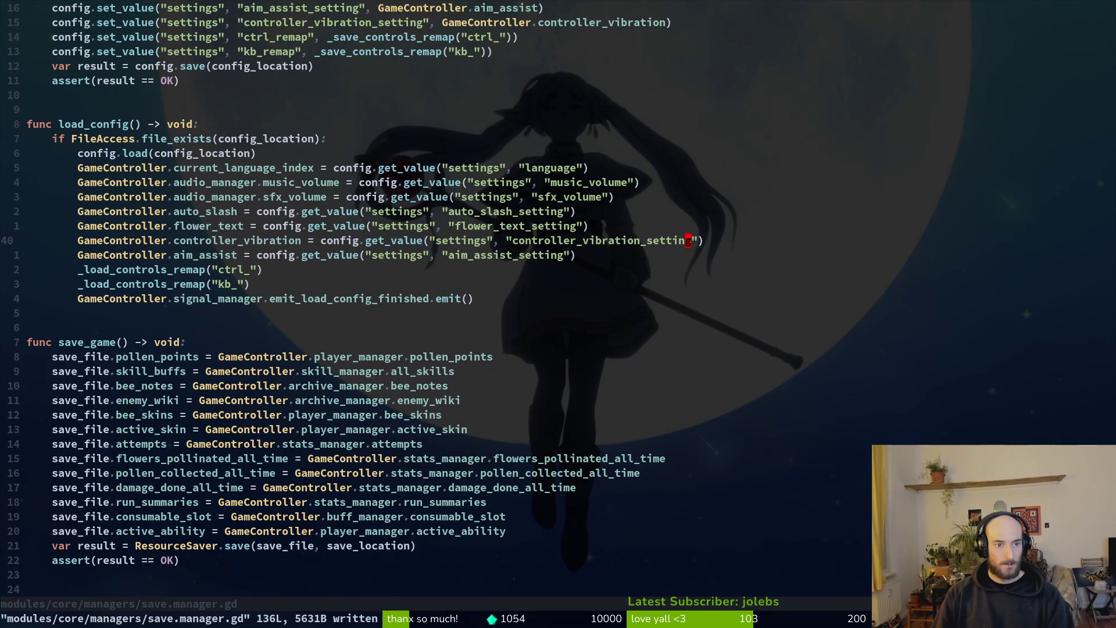
key(ctrl+o)
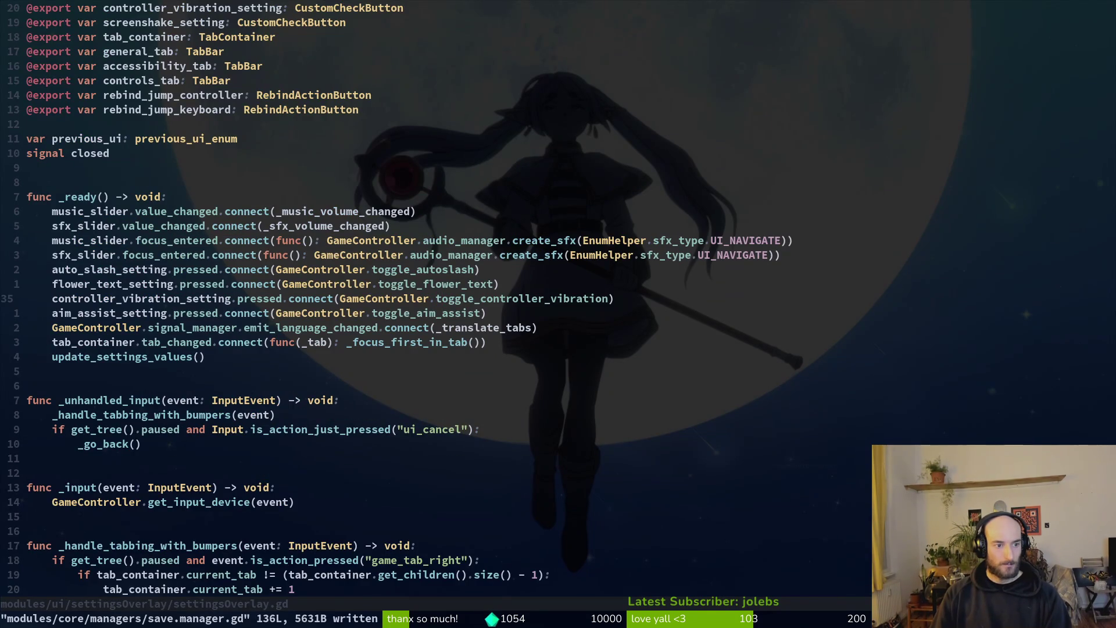
key(ctrl+o)
key(alt+Tab)
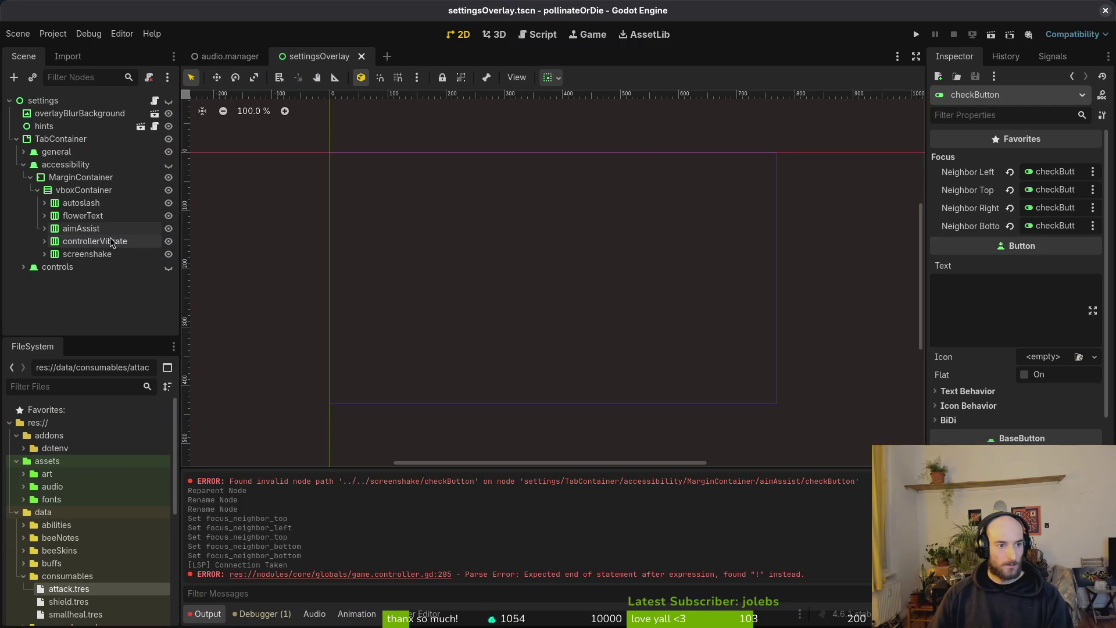
key(alt+Tab)
- Swap the aim_assist and controller_vibration load lines to match save_config's order
click(221, 313)
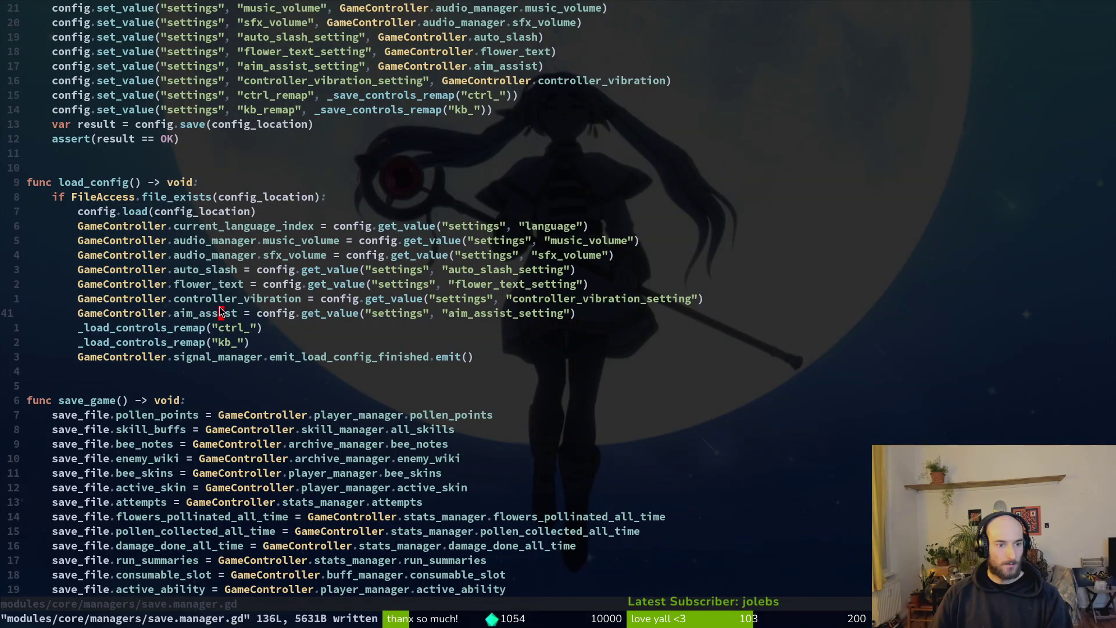
key(k)
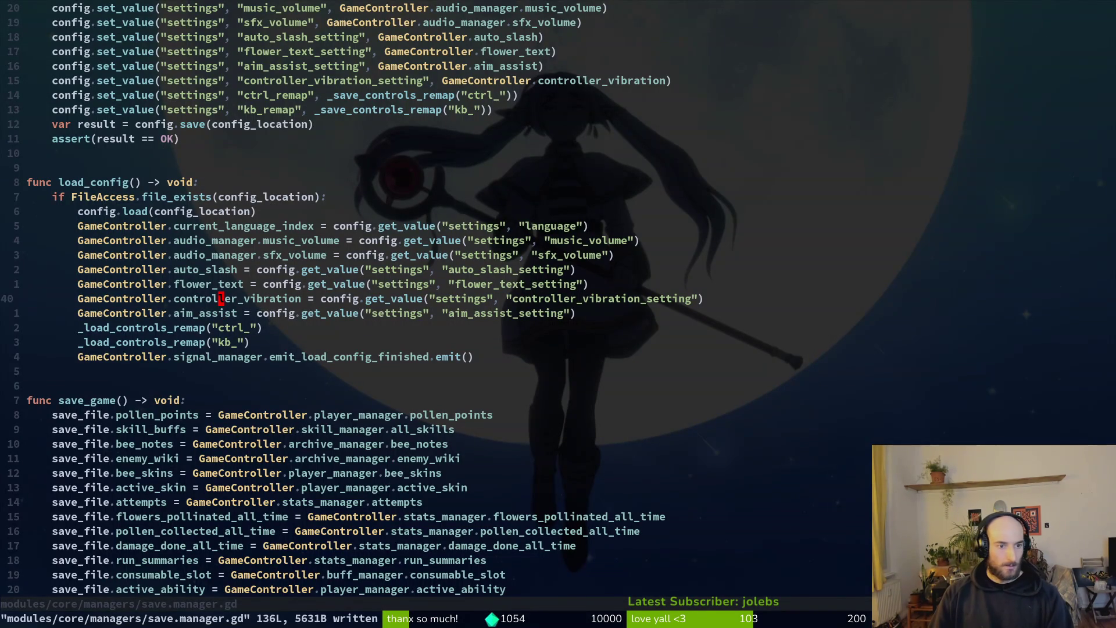
key(d)
key(d)
key(p)
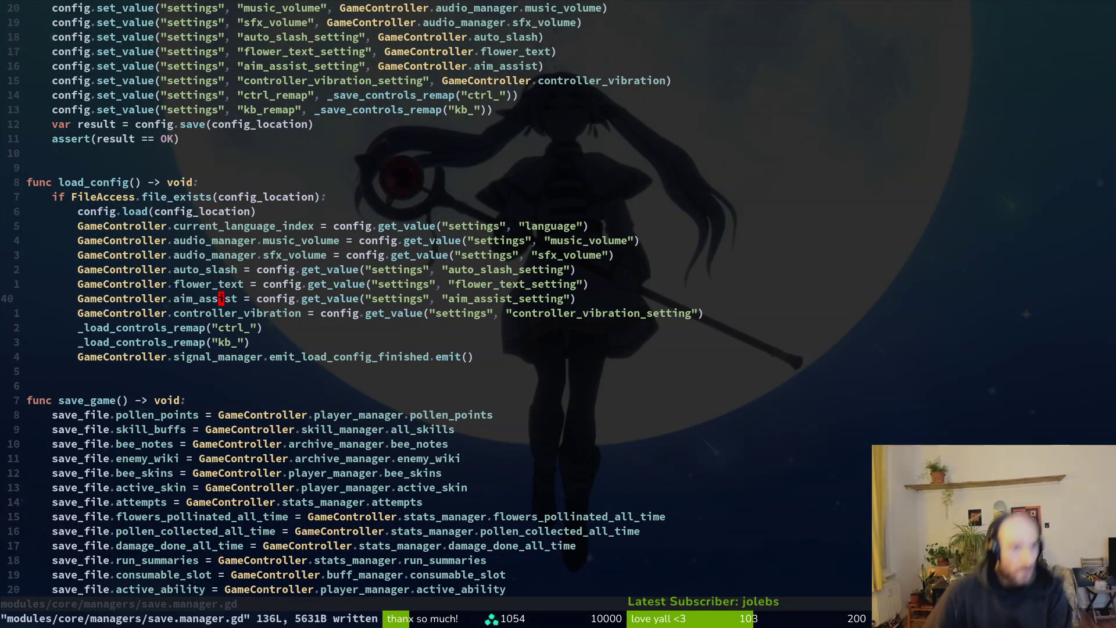
click(221, 65)
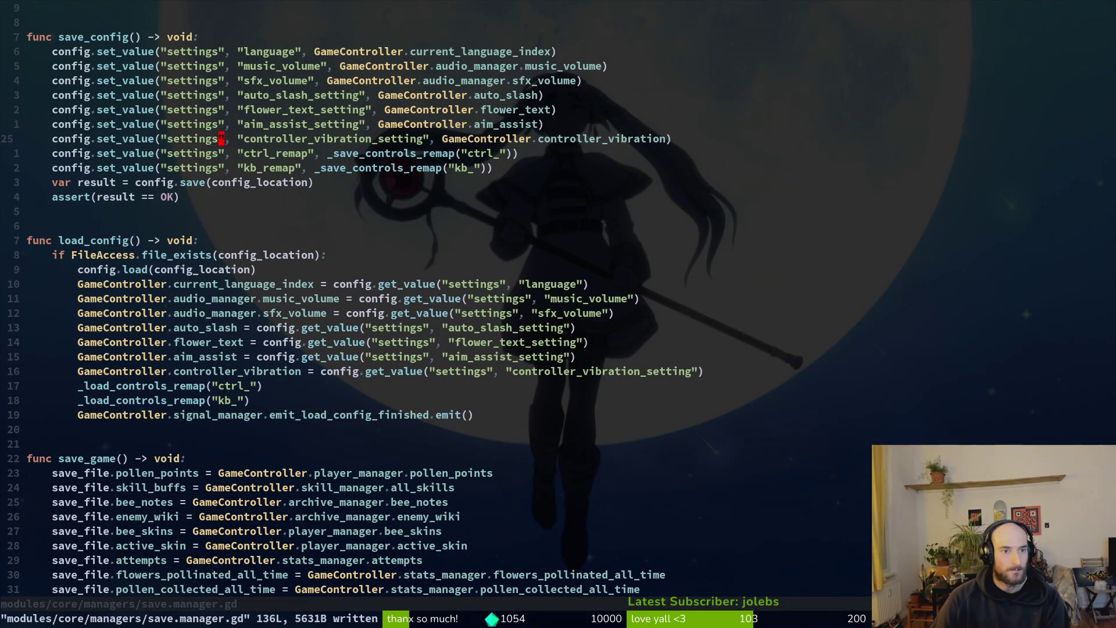
click(221, 138)
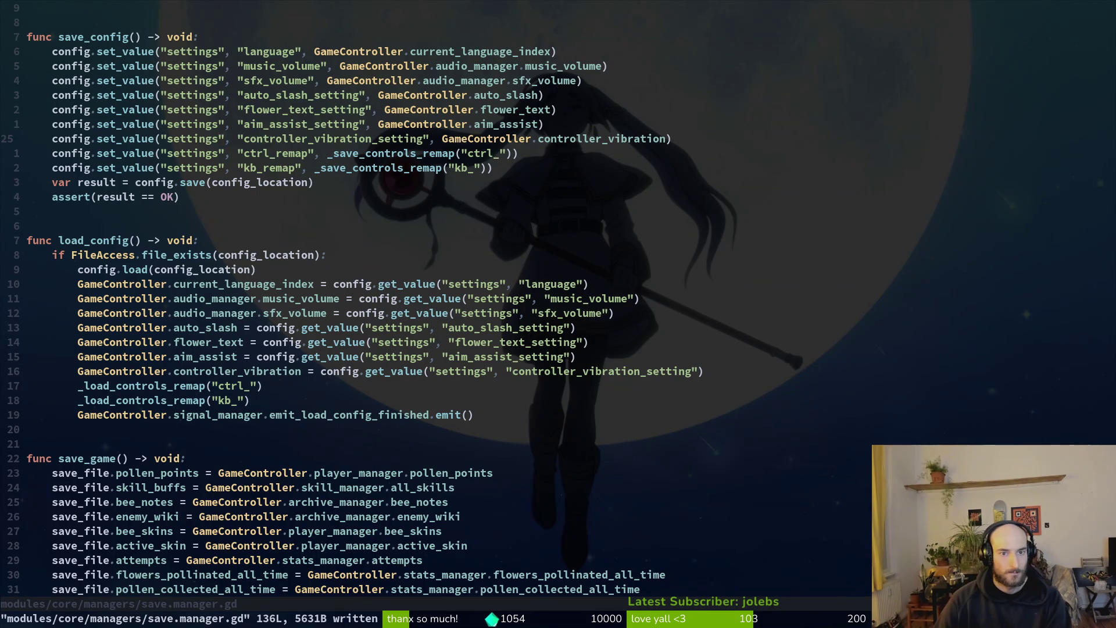
- Add a save line storing GameController.screenshake under screenshake_setting, then save
key(y)
key(y)
key(p)
key(w)
key(w)
text(ciw)
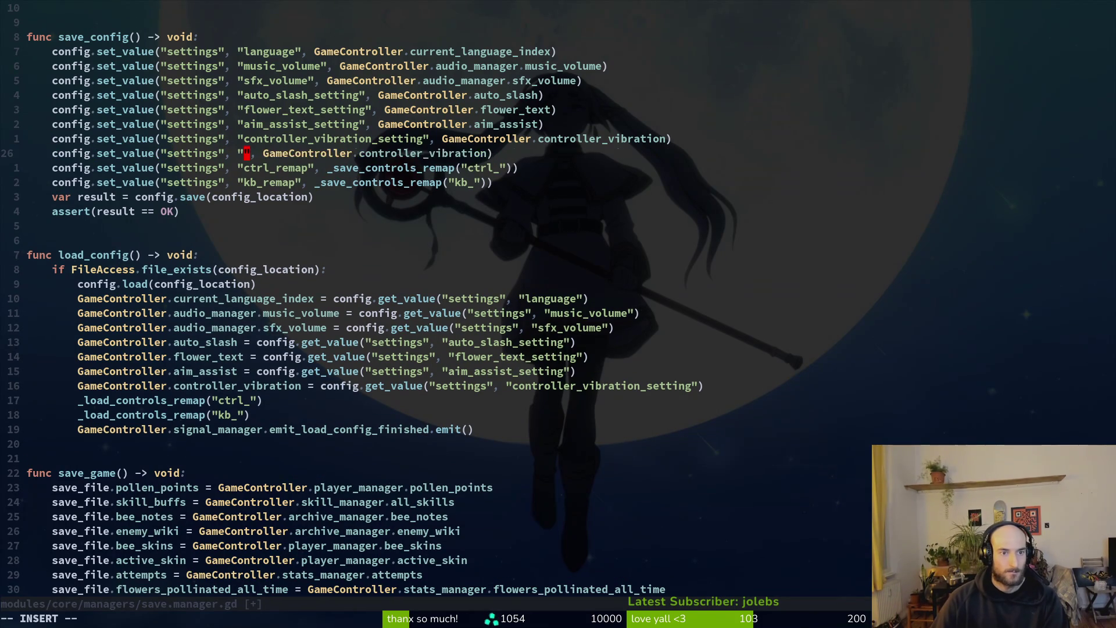
text(screenshake_setting)
key(Escape)
key(w)
key(w)
text(:w)
key(Return)
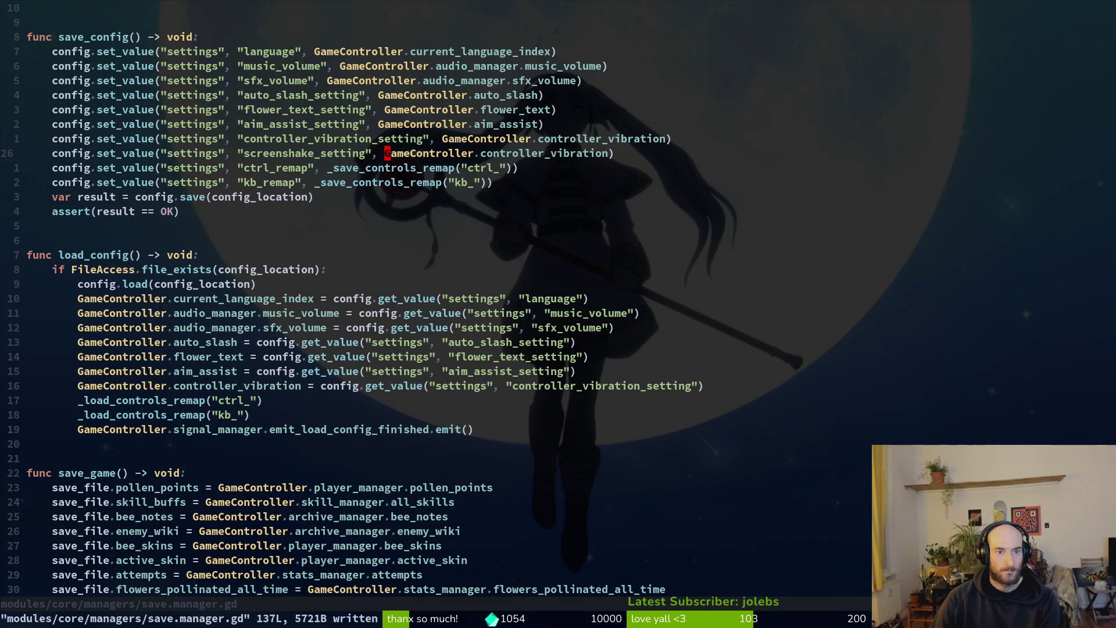
text(ciwscre)
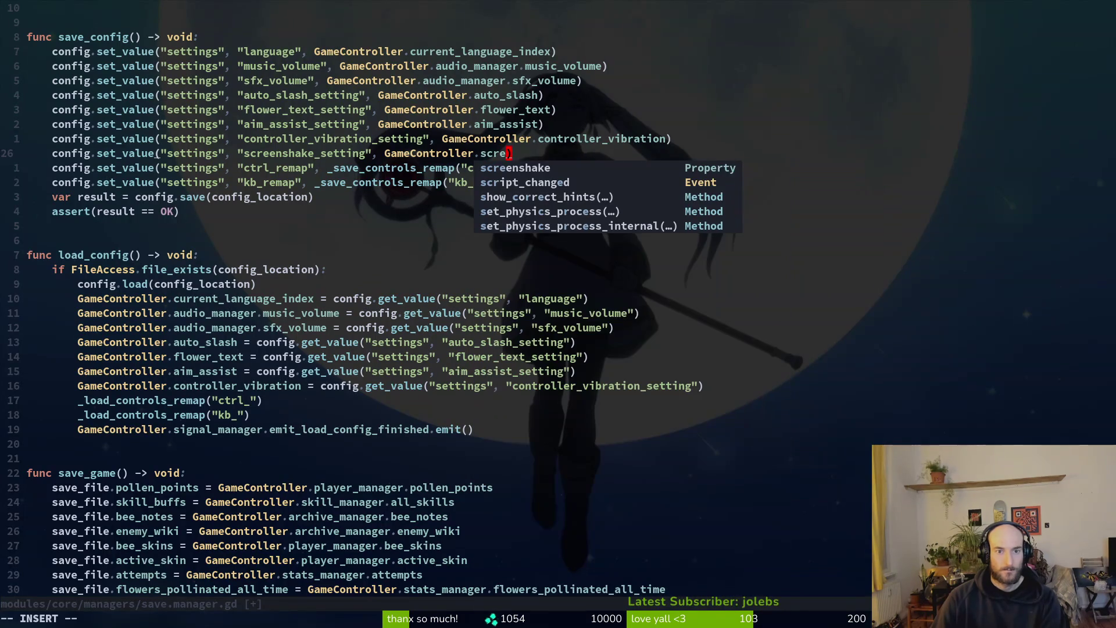
key(Return)
key(Escape)
text(:w)
key(Return)
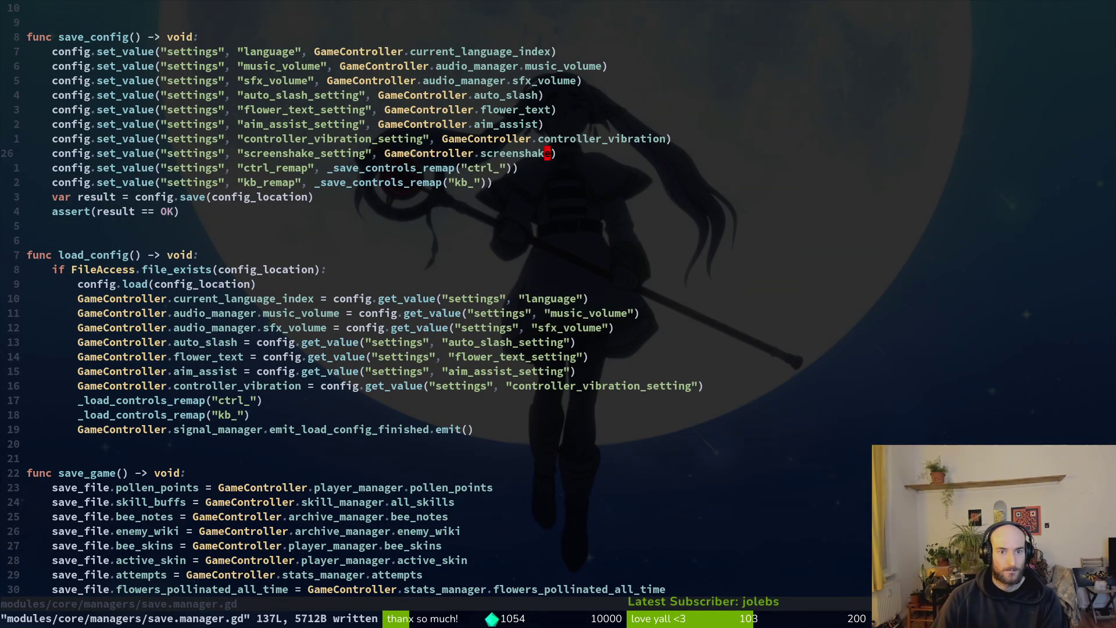
- Duplicate the aim_assist load line and move it below controller_vibration
key(1)
key(5)
key(j)
key(y)
key(y)
key(p)
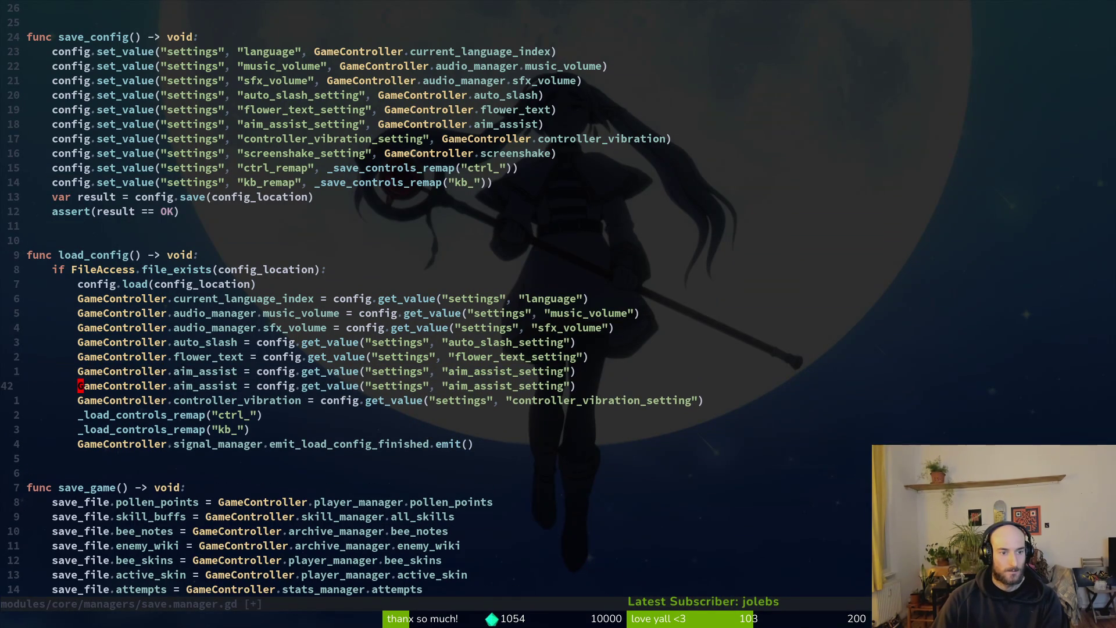
key(shift+v)
key(shift+j)
- Rename the duplicate to load screenshake from screenshake_setting
key(Escape)
key(w)
key(w)
text(ciwscre)
key(Return)
key(Escape)
text(ciw)
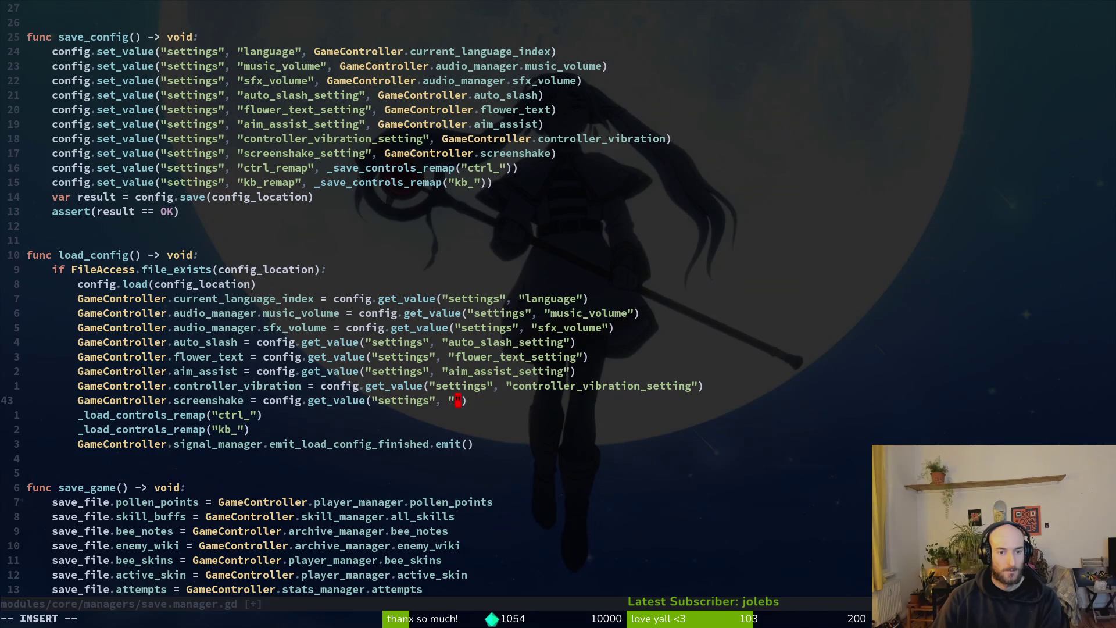
text(scre)
key(Return)
key(Escape)
- Save the script and exit Vim with :weq
text(:w)
key(Return)
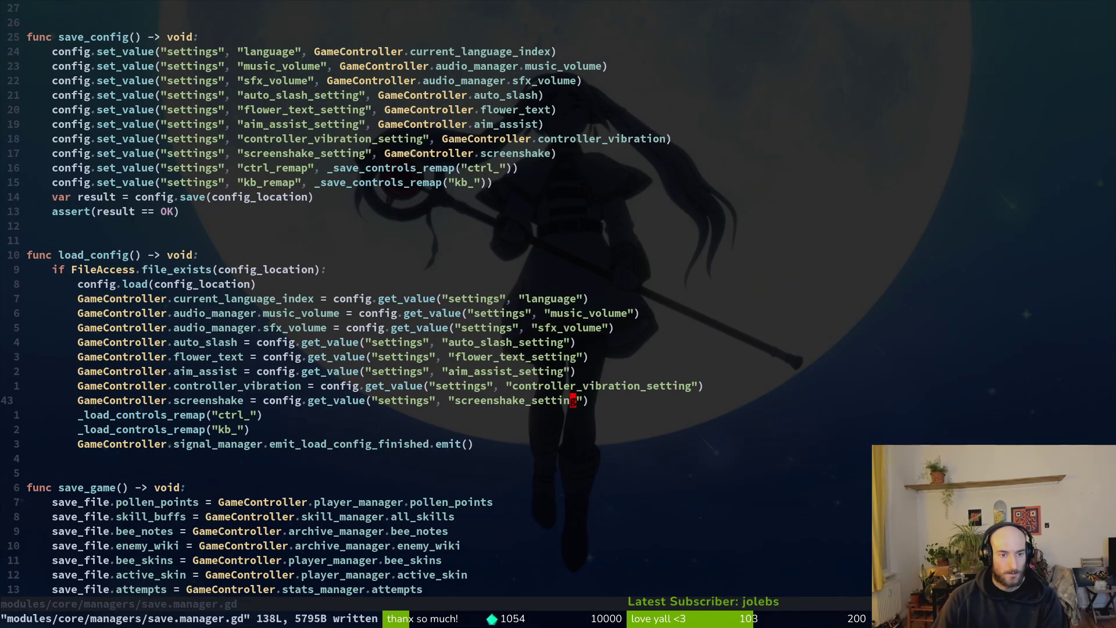
key(braceright)
key(braceright)
key(braceright)
key(ctrl+o)
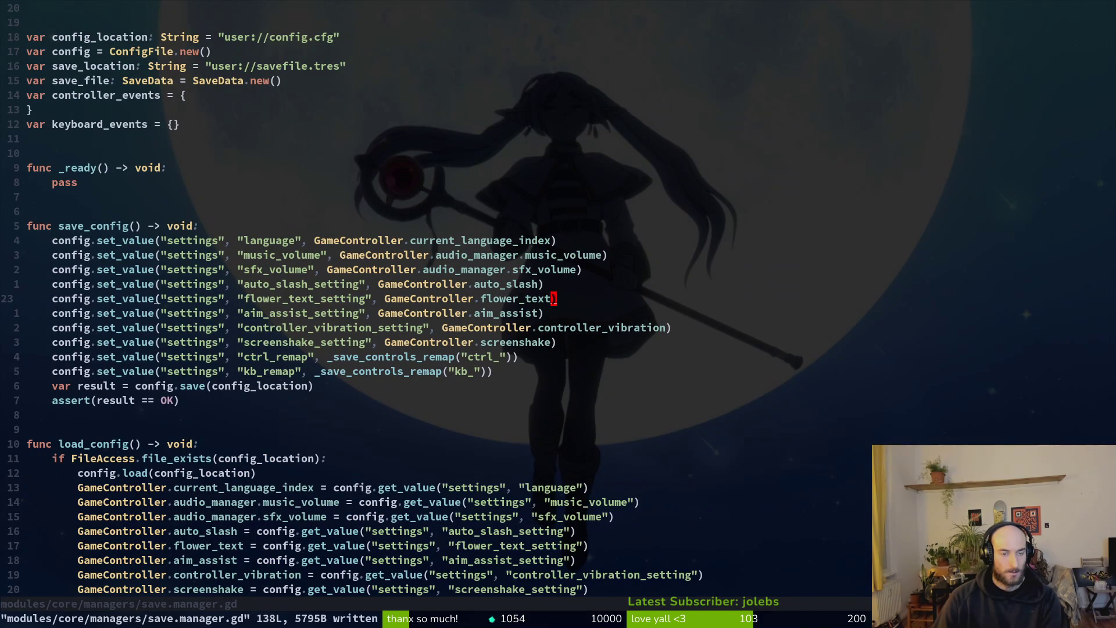
text(:weq)
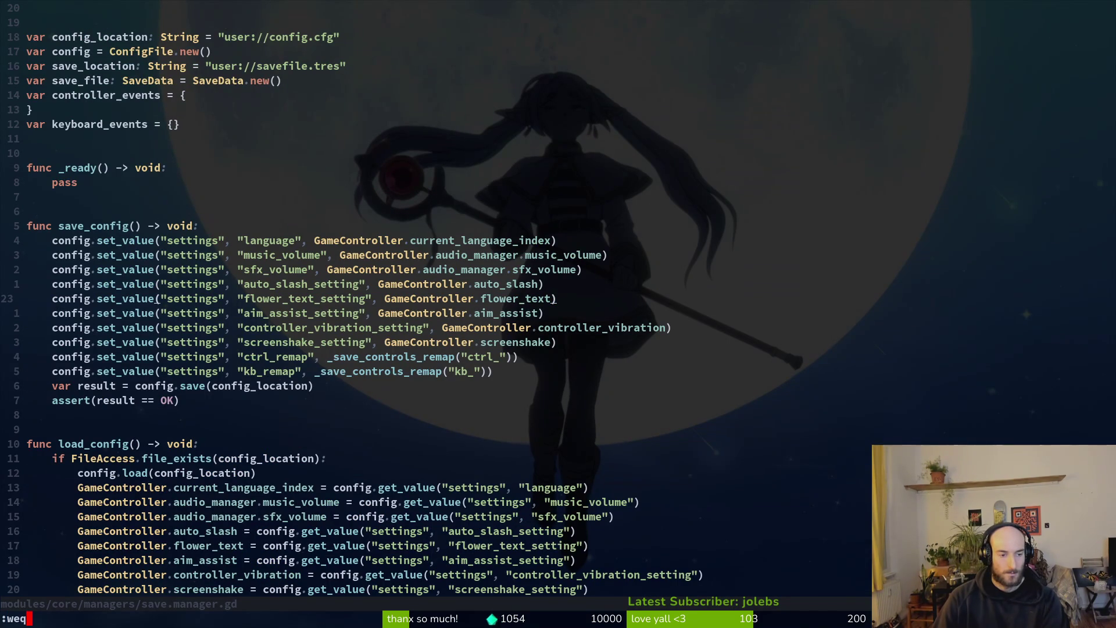
key(Return)
- Quit Vim with :wq, relaunch it, and open vfx.manager.gd
text(:wq)
key(Return)
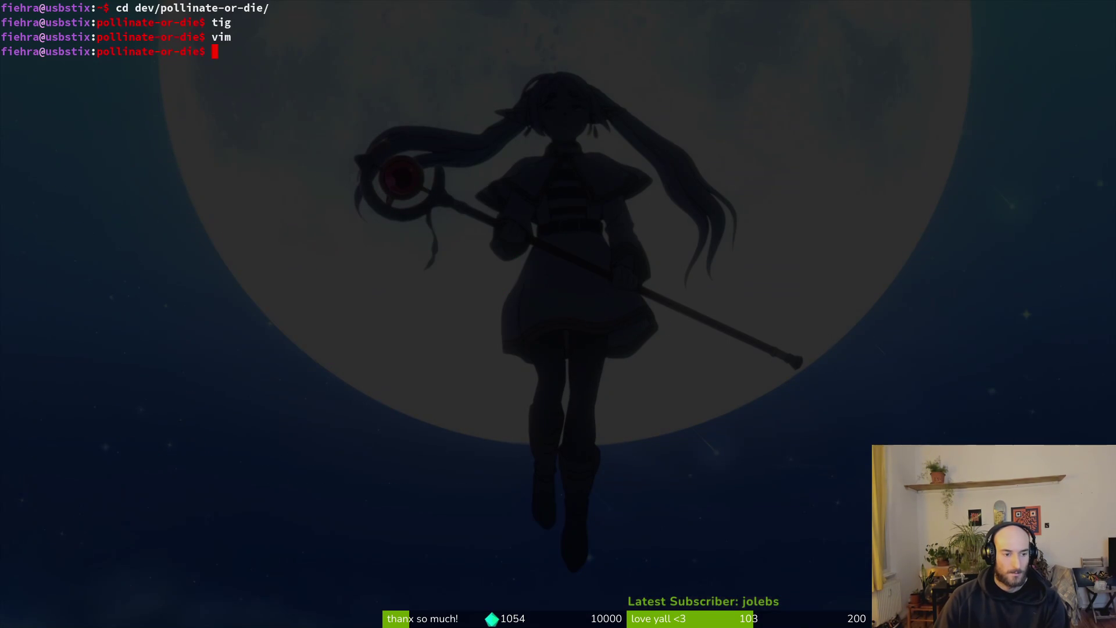
text(vim)
key(Return)
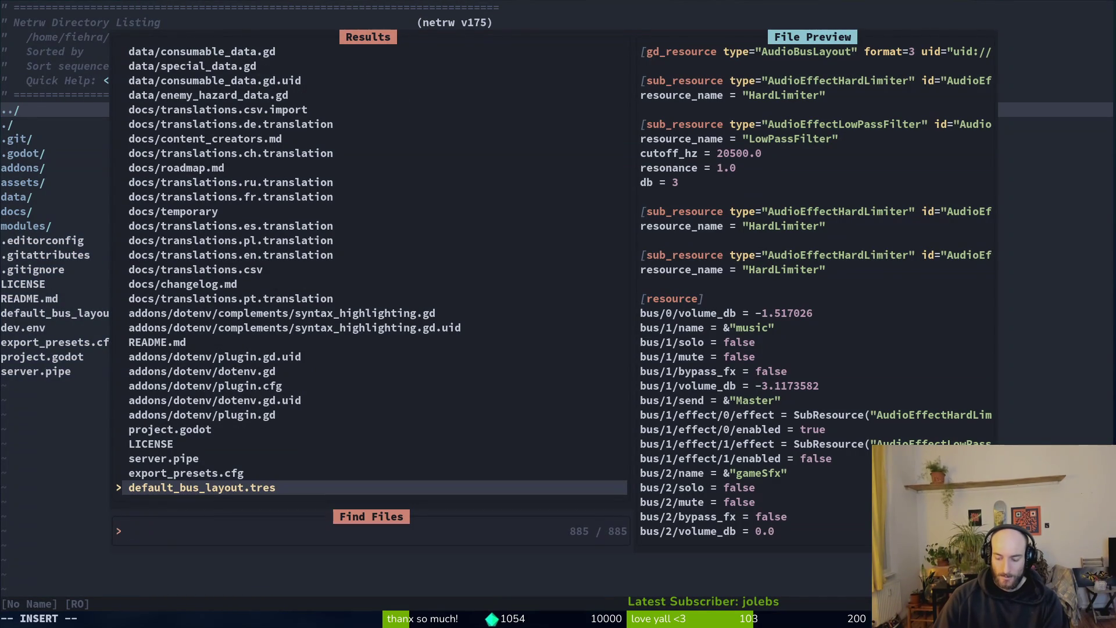
text(vfxmanager)
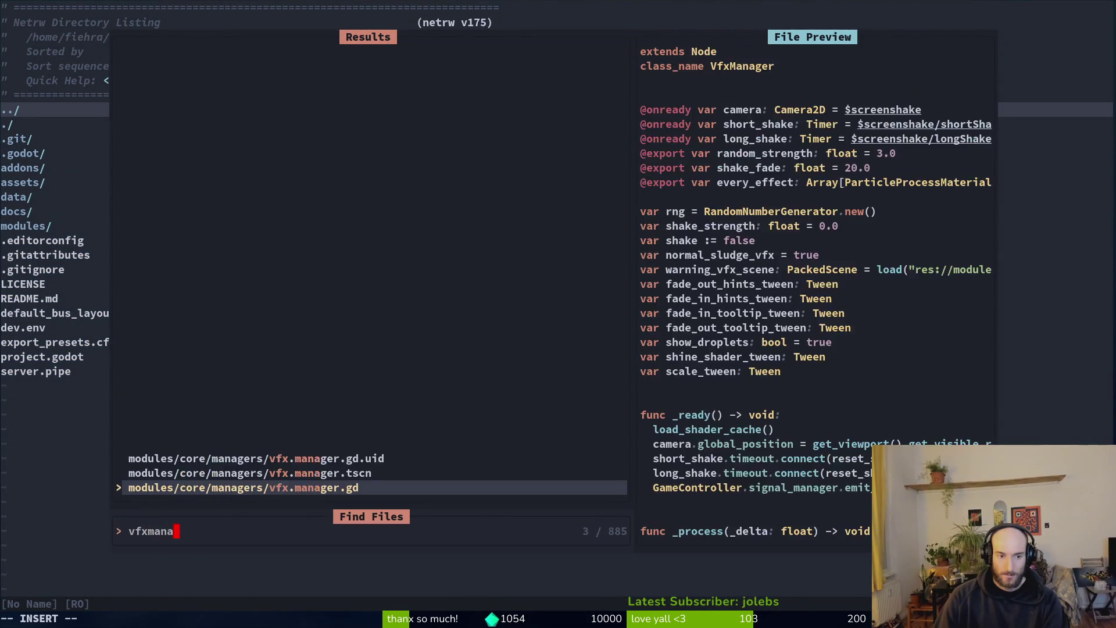
key(Return)
- Duplicate start_hitstop_vfx at the end of vfx.manager.gd and save
key(shift+g)
key(shift+v)
key(k)
key(k)
key(k)
key(y)
key(G)
key(p)
key(O)
key(Return)
key(Escape)
text(:w)
key(Return)
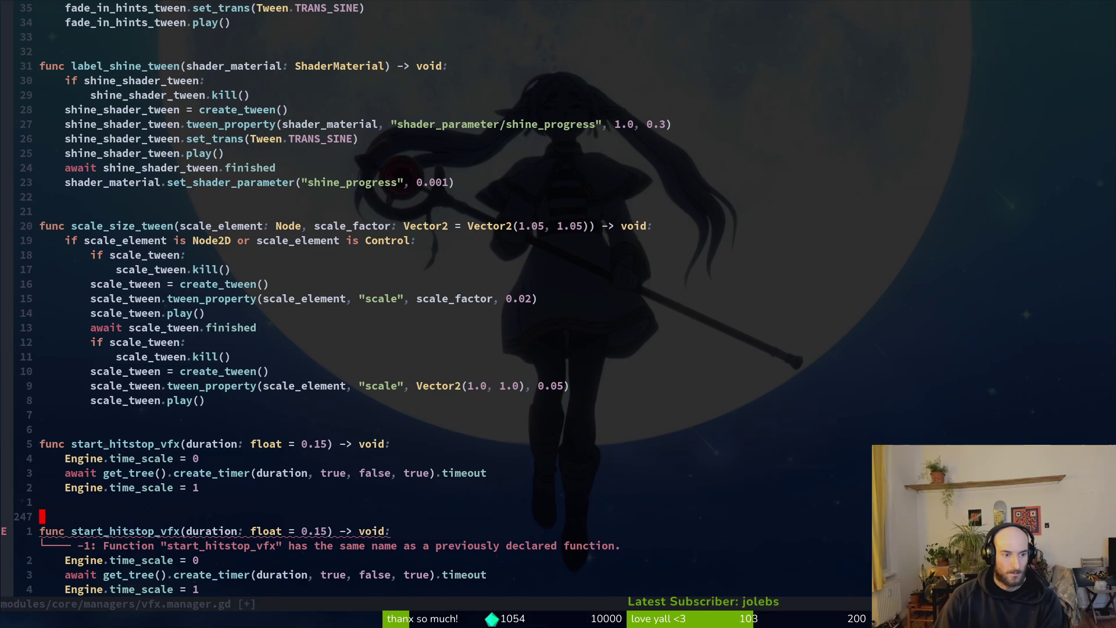
- Open player.gd from the file finder
key(space)
key(f)
key(f)
text(player)
key(Return)
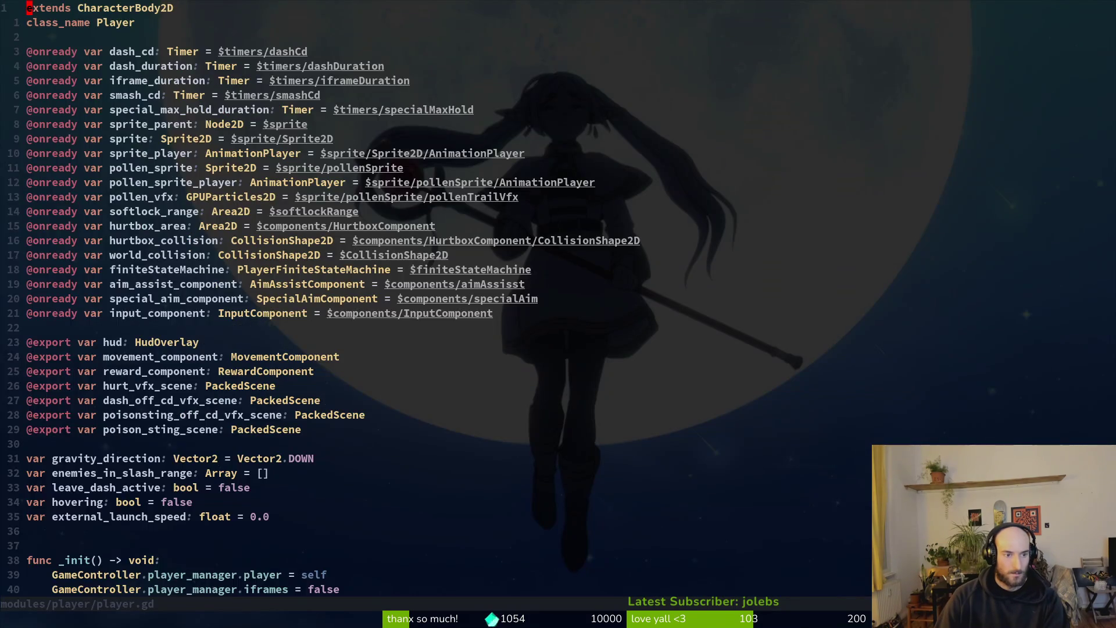
- Cut the start_joy_vibration line out of _take_a_hit in player.gd and save the file
key(6)
key(9)
key(shift+g)
key(ctrl+d)
key(ctrl+d)
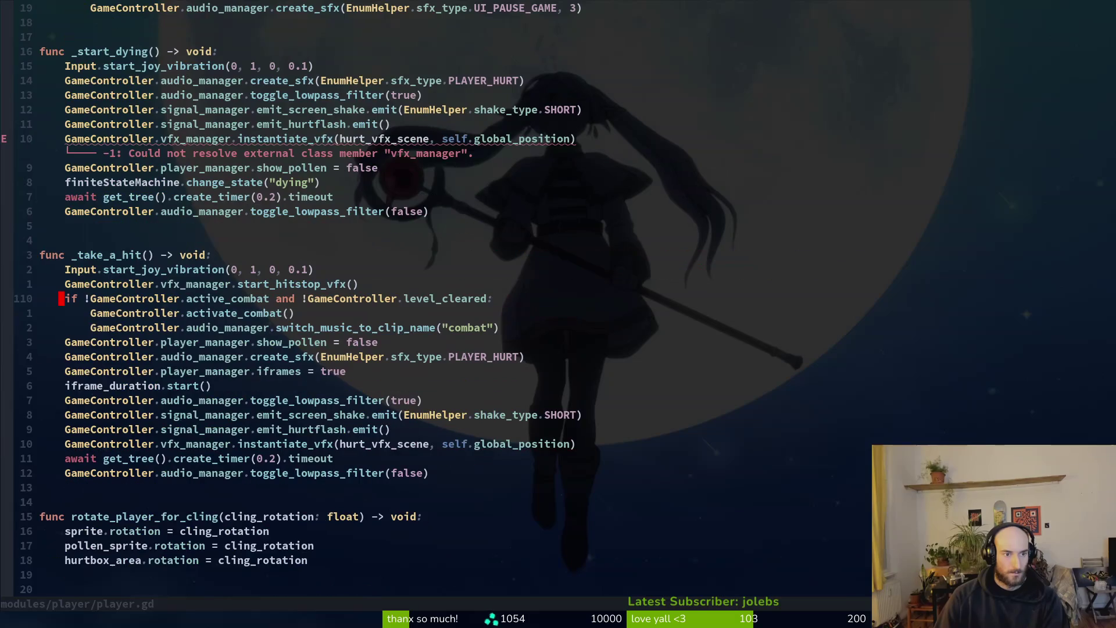
key(k)
key(k)
key(k)
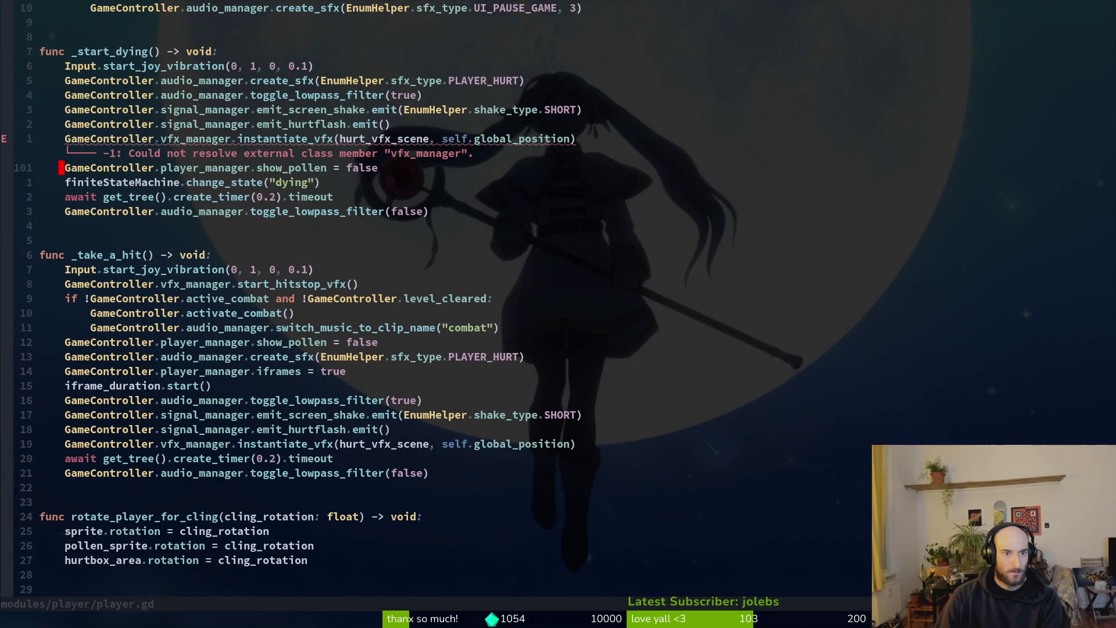
key(j)
key(j)
key(j)
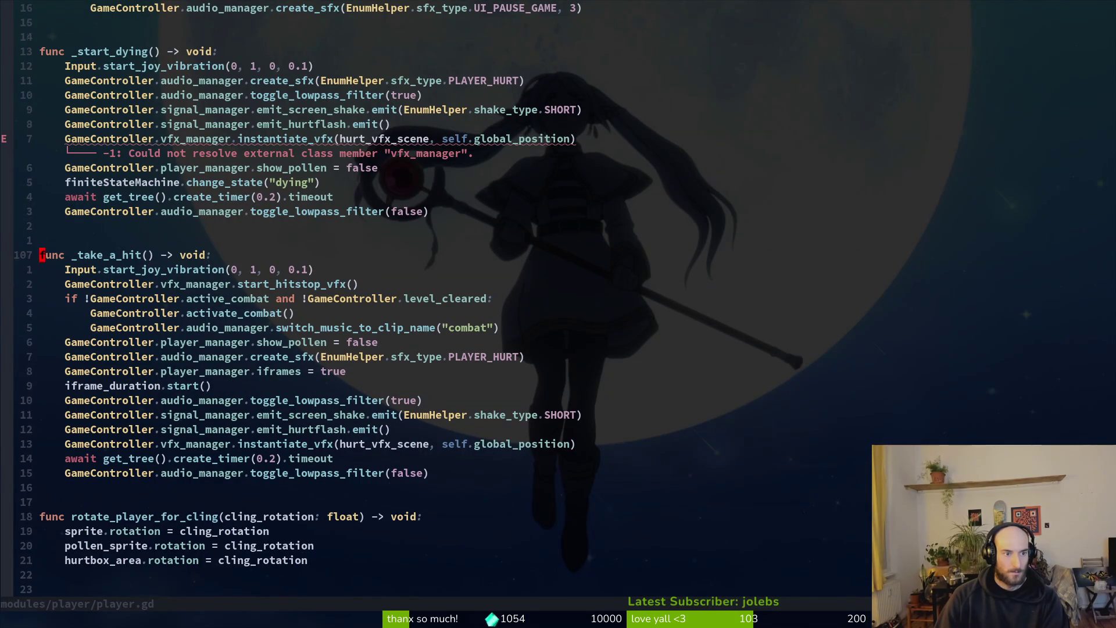
key(d)
key(d)
text(:w)
key(Return)
- In vfx.manager.gd, paste the vibration call into the copied hitstop function, renaming it start_controller_vibration
key(g)
key(d)
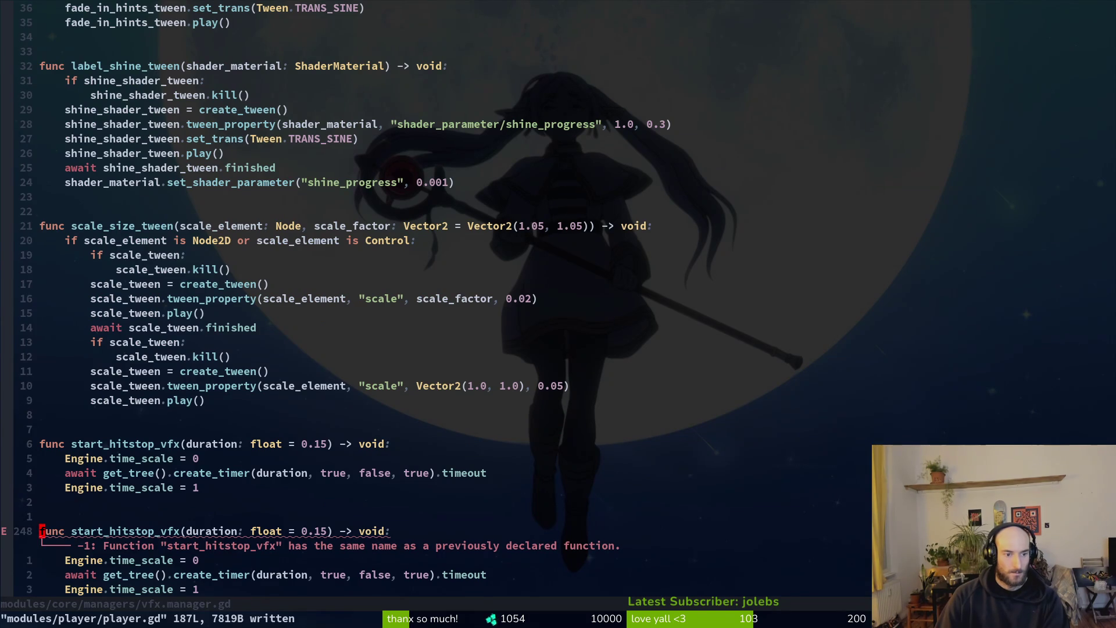
key(p)
text(kcw)
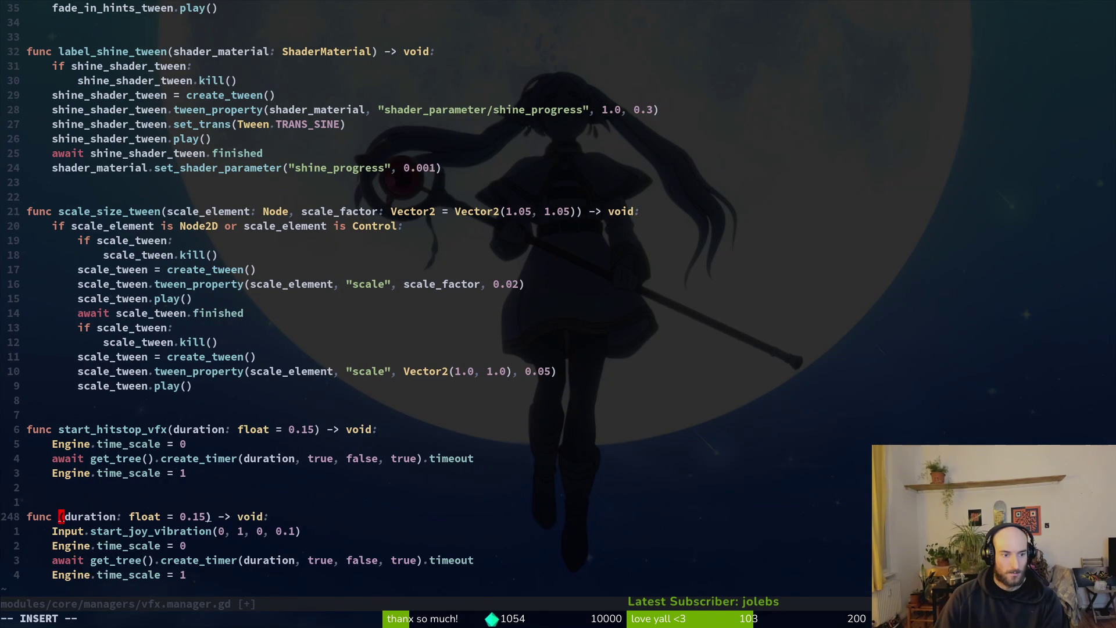
text(vi)
key(BackSpace)
key(BackSpace)
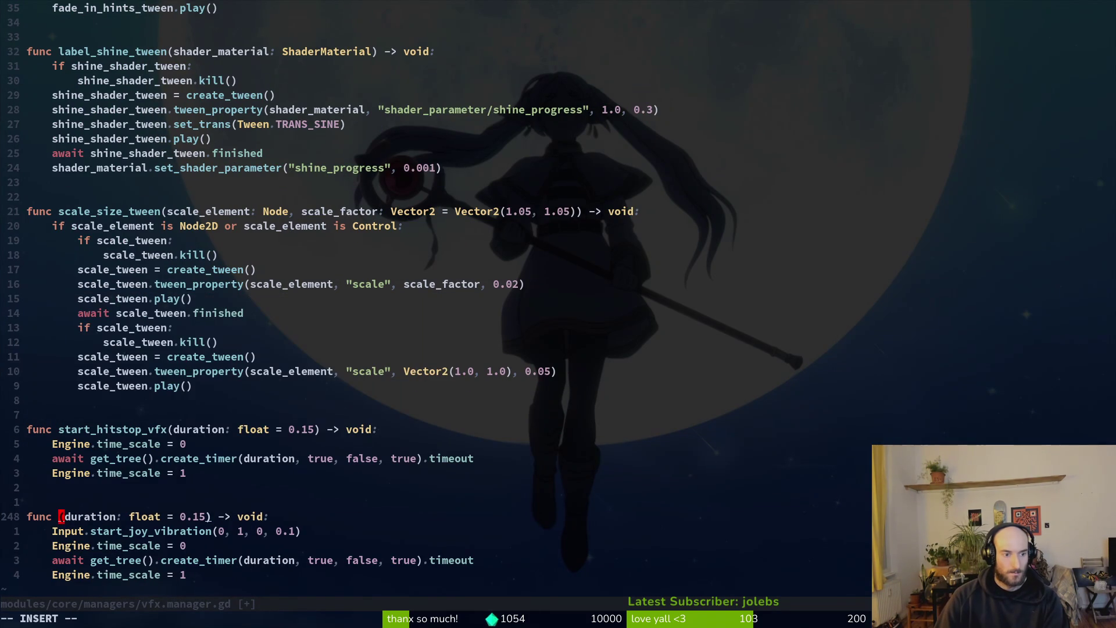
text(start_)
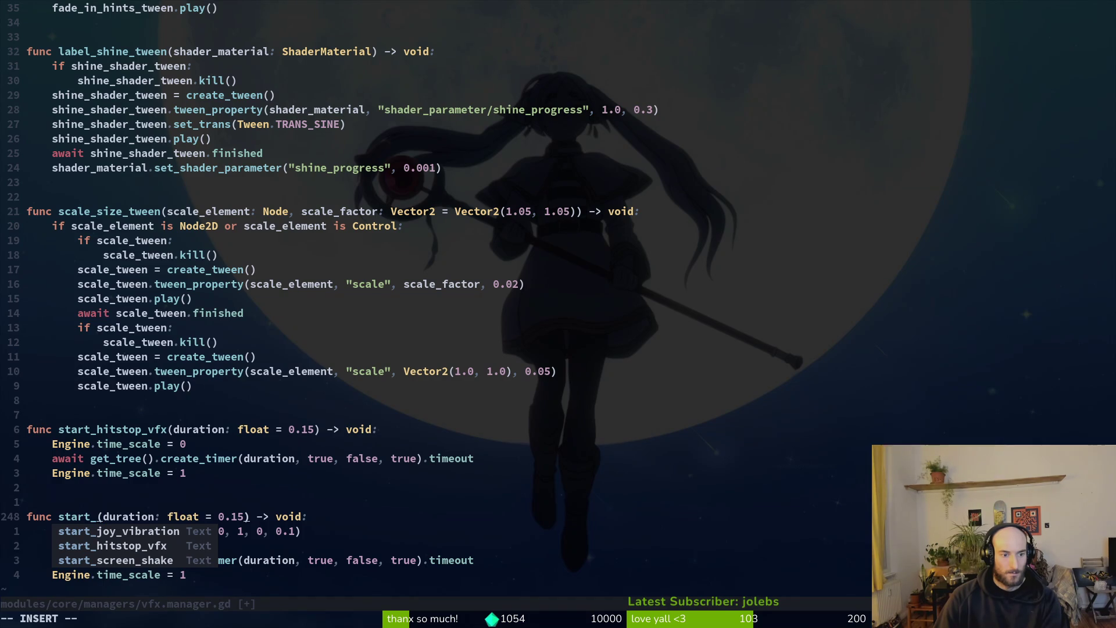
text(controller_vi)
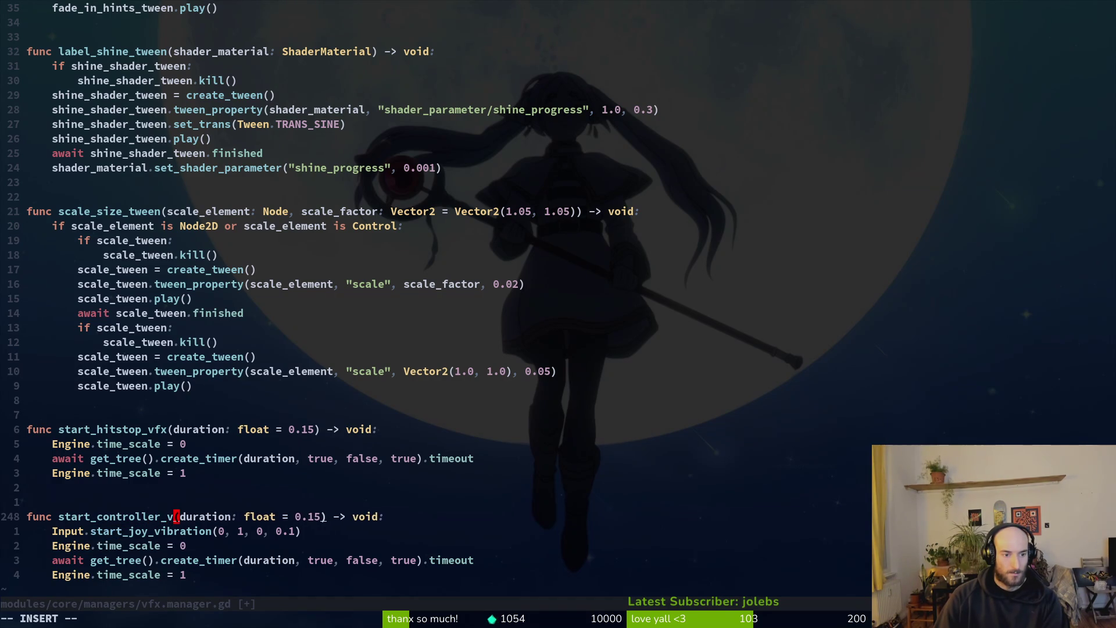
text(bration)
key(Escape)
key(j)
- Delete the leftover hitstop lines and the unused duration parameter from start_controller_vibration
key(V)
key(Escape)
text(jVjjdk:w)
key(Return)
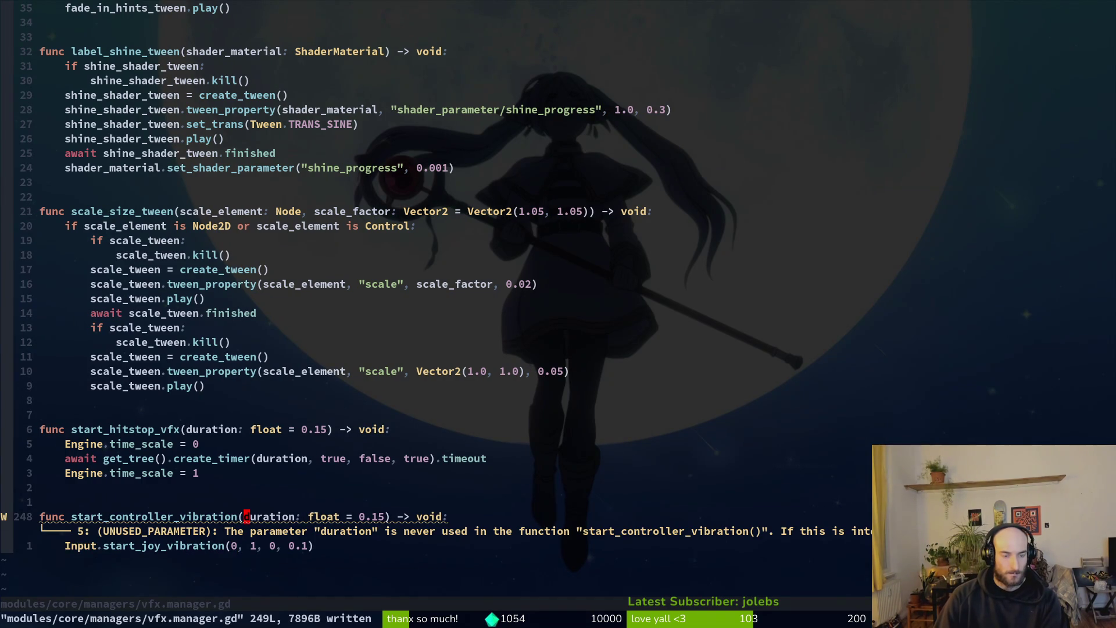
key(l)
key(v)
key(w)
key(w)
key(w)
key(w)
key(e)
key(d)
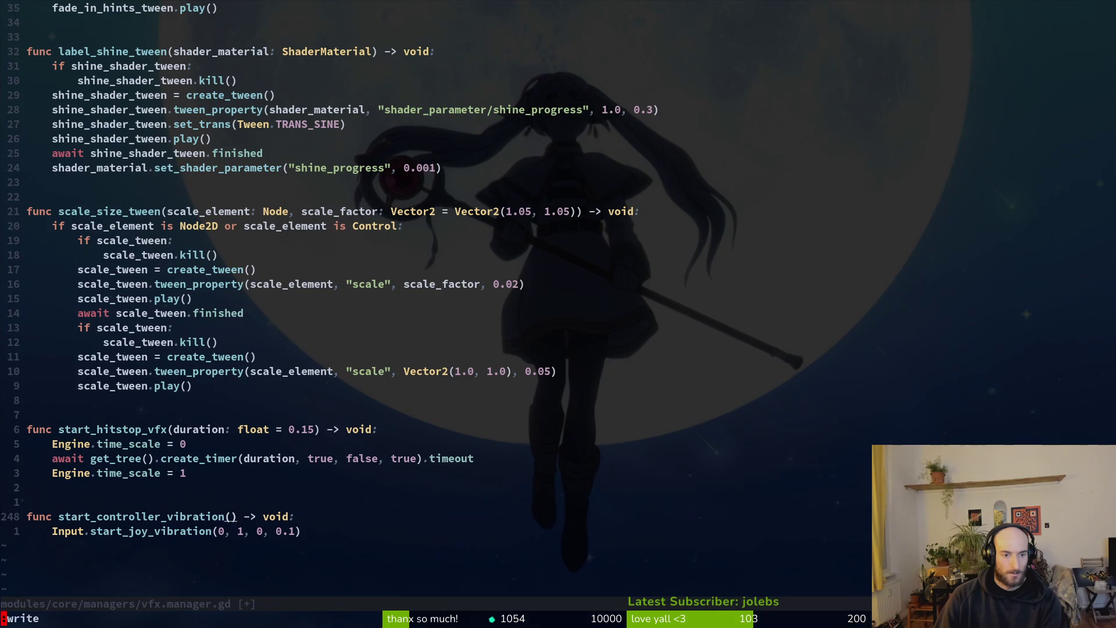
- Add an 'if GameController.controller_vibration:' check above the Input vibration call
key(O)
key(Escape)
key(V)
key(J)
key(Escape)
key(Return)
key(k)
key(k)
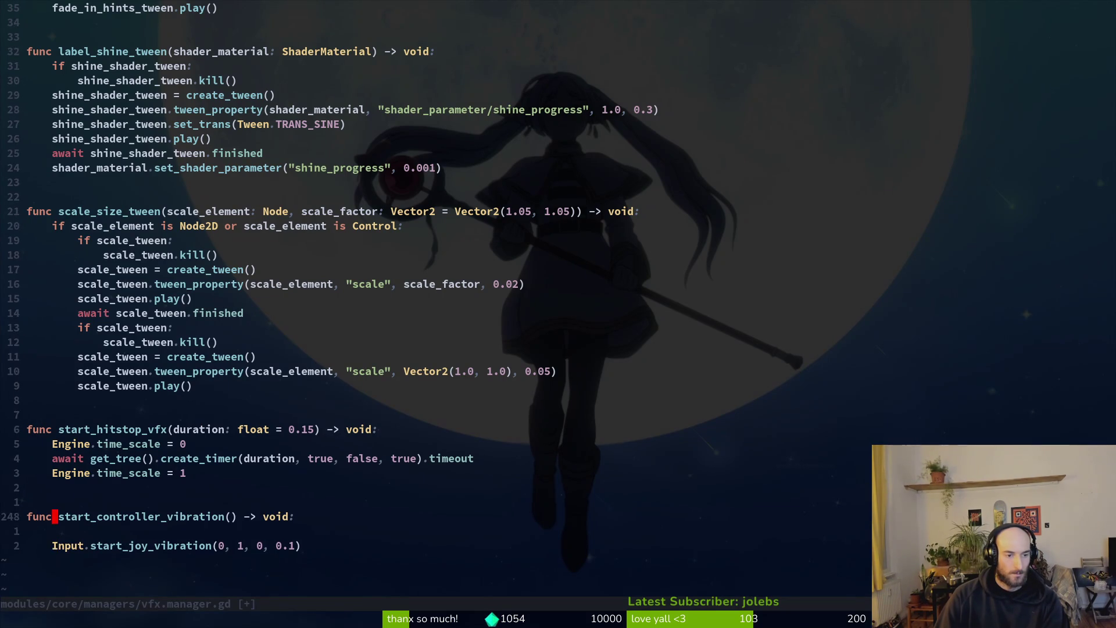
text(oif)
text(Gatme)
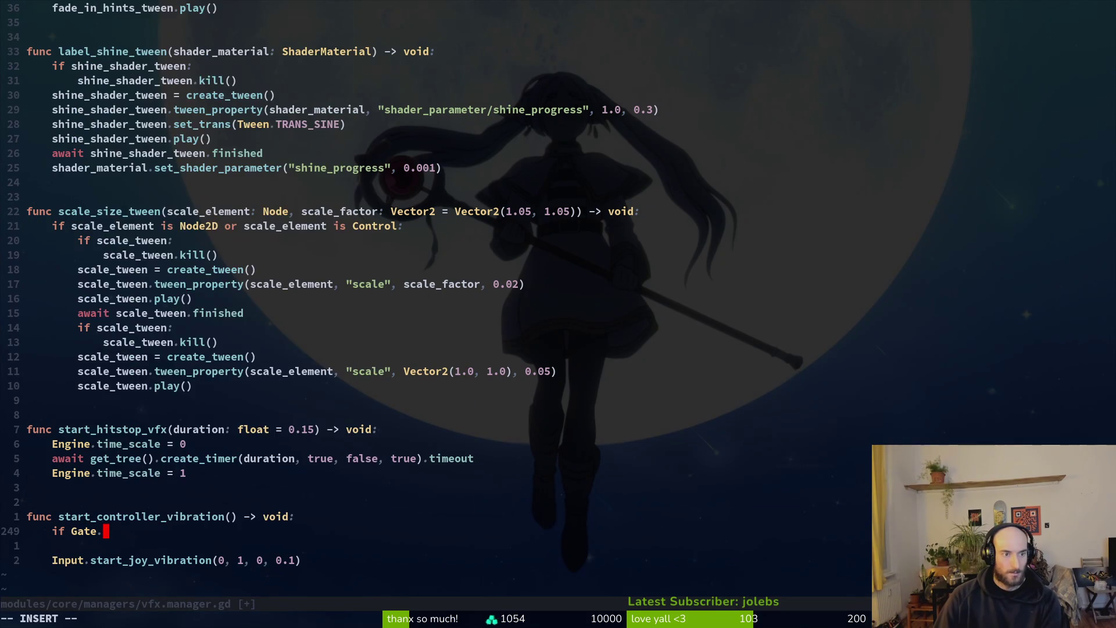
key(BackSpace)
key(BackSpace)
key(BackSpace)
text(mecon)
key(Tab)
text(.contr)
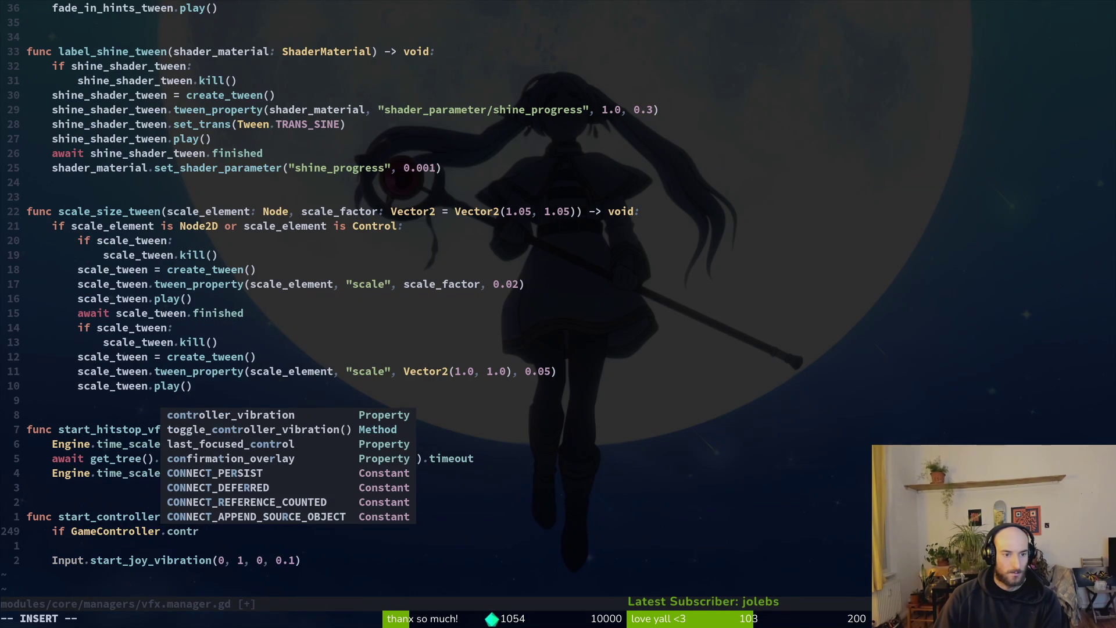
key(Tab)
text(:)
- Indent the Input vibration call under the controller_vibration condition and save
key(Return)
key(d)
key(d)
key(shift+v)
key(greater)
text(:w)
key(Return)
- Turn the check into an early return when controller_vibration is off, unindent the call, and save vfx.manager.gd
key(k)
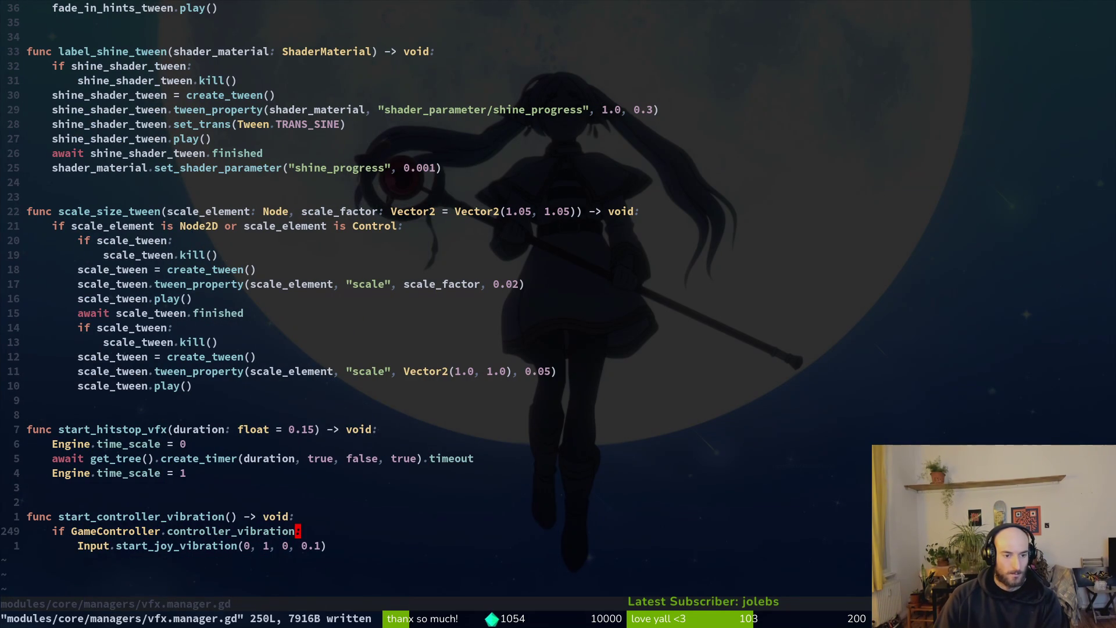
text(if !)
key(Escape)
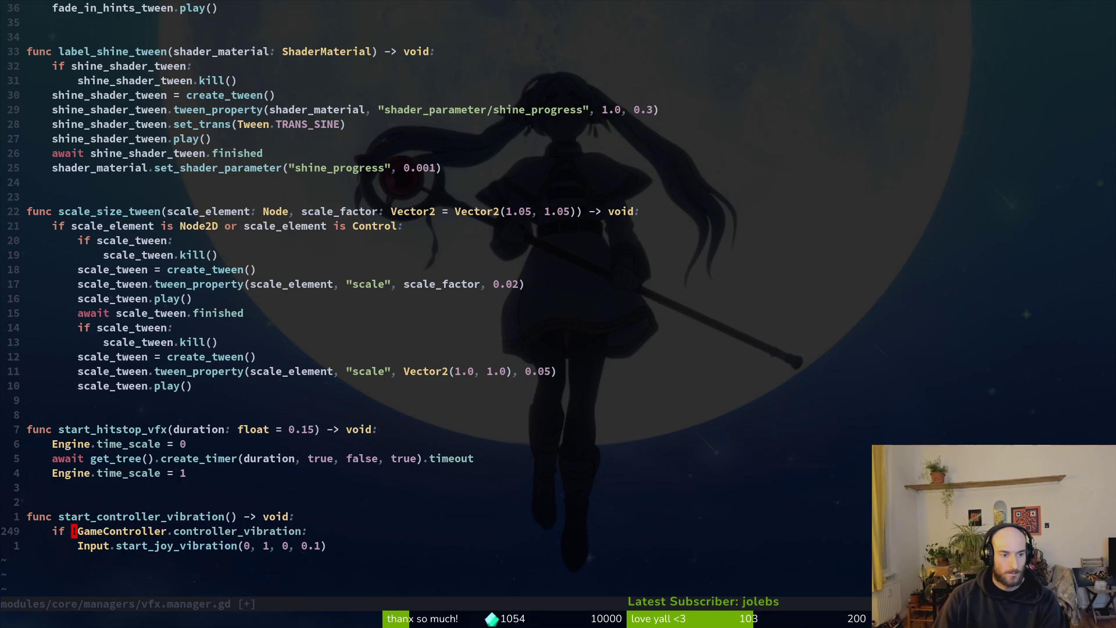
key(o)
text(return)
key(Escape)
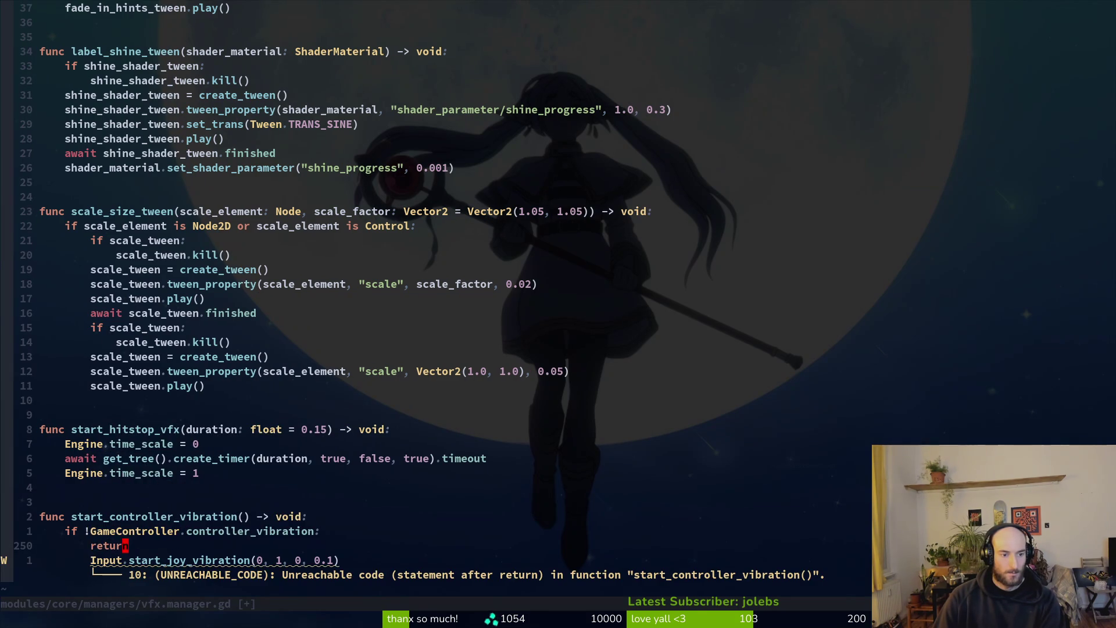
key(shift+v)
key(less)
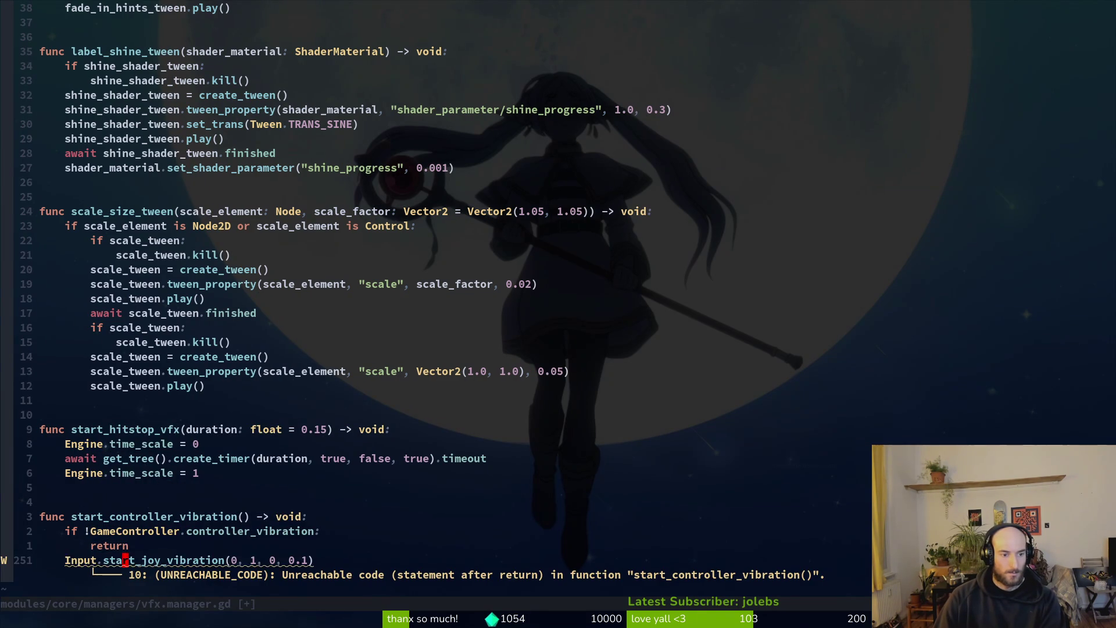
text(:w)
key(Return)
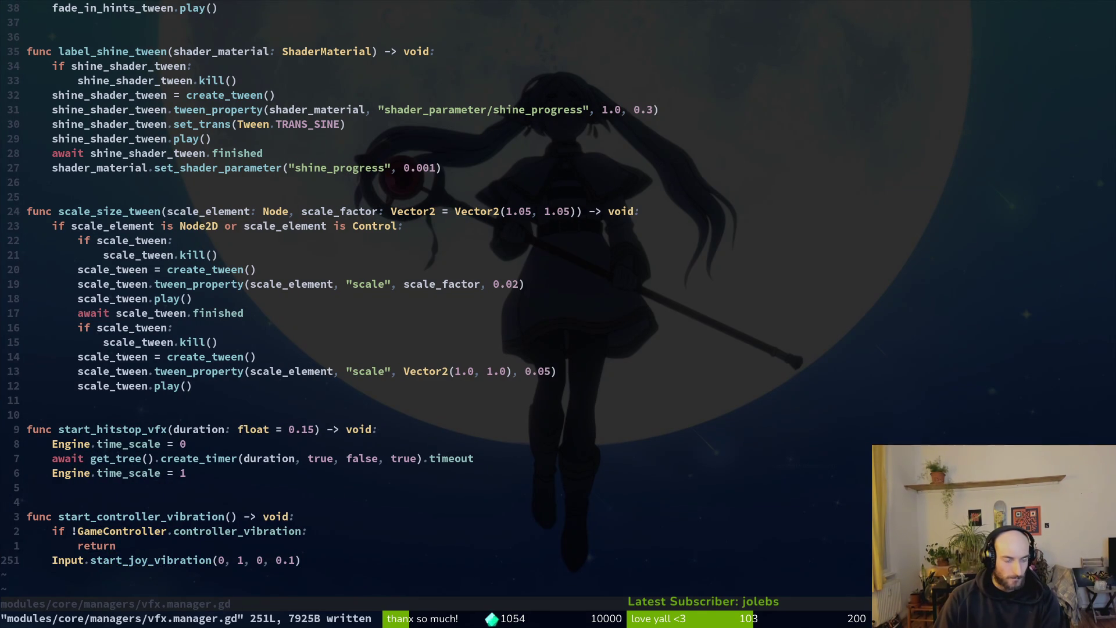
- Insert GameController.vfx_manager.start_controller_vibration() above the hitstop call in _take_a_hit and save player.gd
key(ctrl+o)
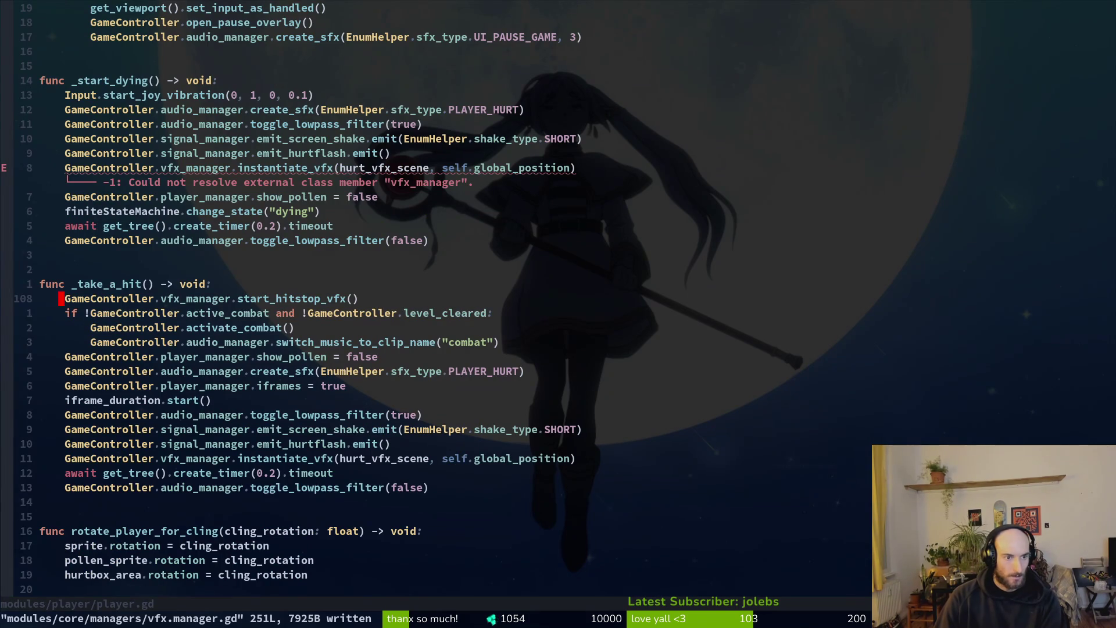
key(u)
key(ctrl+r)
text(OGameController.vf)
key(Tab)
text(.start)
key(Down)
key(Down)
key(Return)
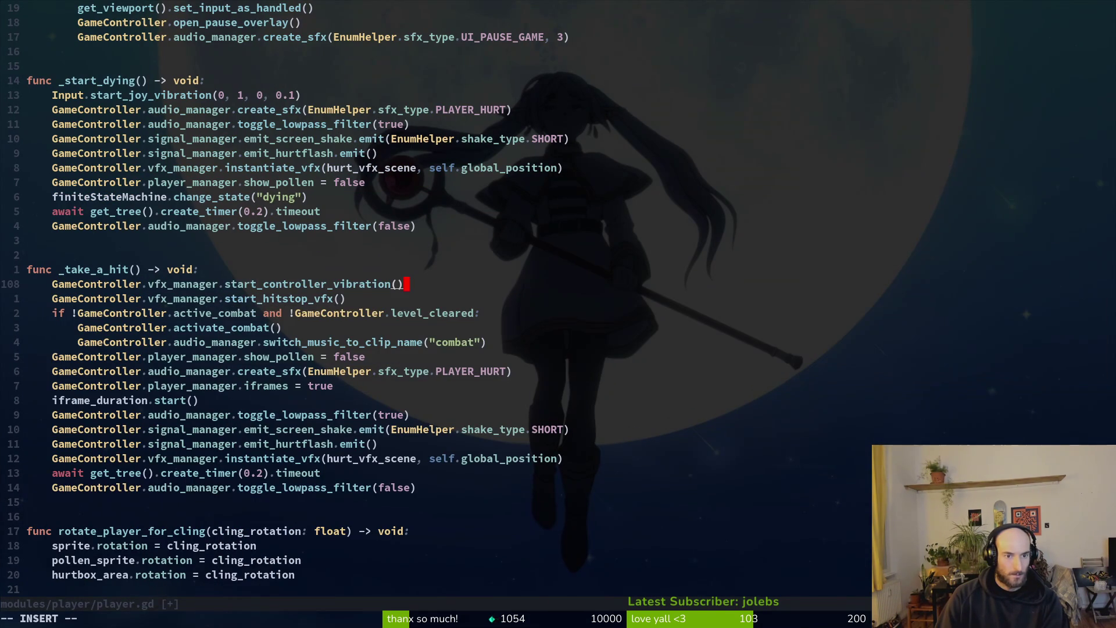
key(Escape)
key(asciicircum)
text(:w)
key(Return)
- Replace the joy vibration line in _start_dying with the new vibration call and save player.gd
key(k)
key(k)
key(k)
key(shift+v)
text(p:w)
key(Return)
key(alt+Tab)
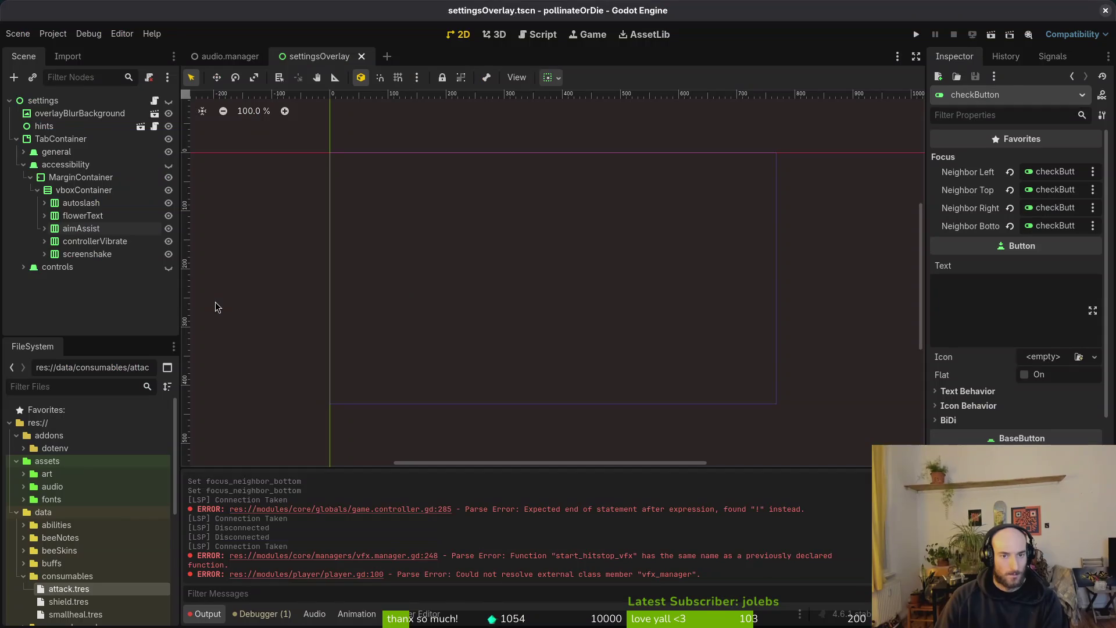
- Assign controllerVibrate's checkButton to the settings node's Controller Vibration property, then rerun the game
key(F5)
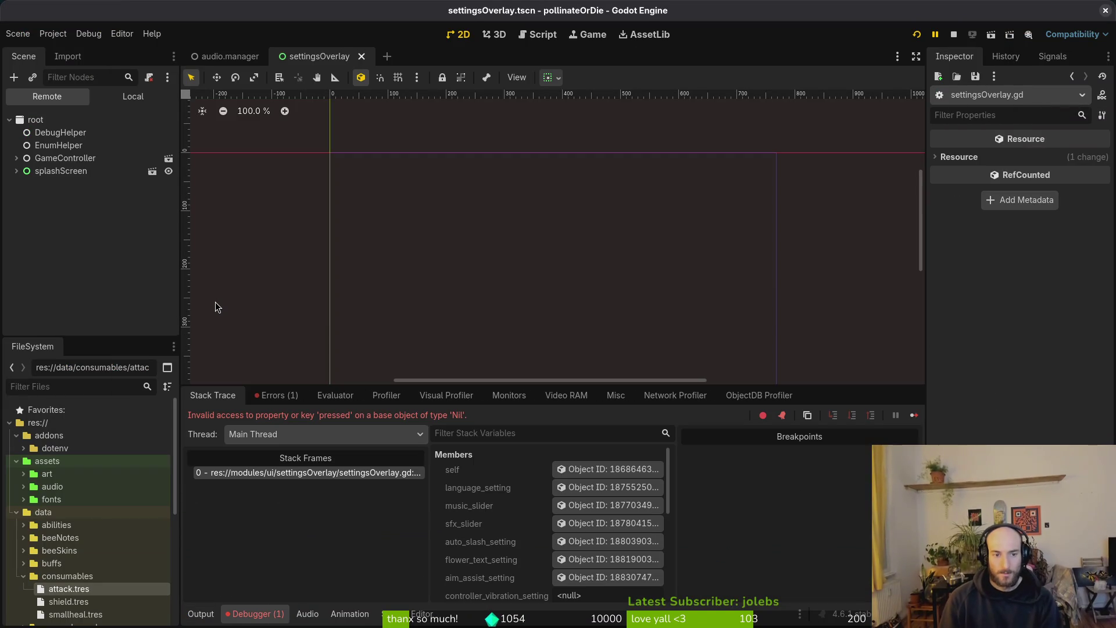
click(116, 98)
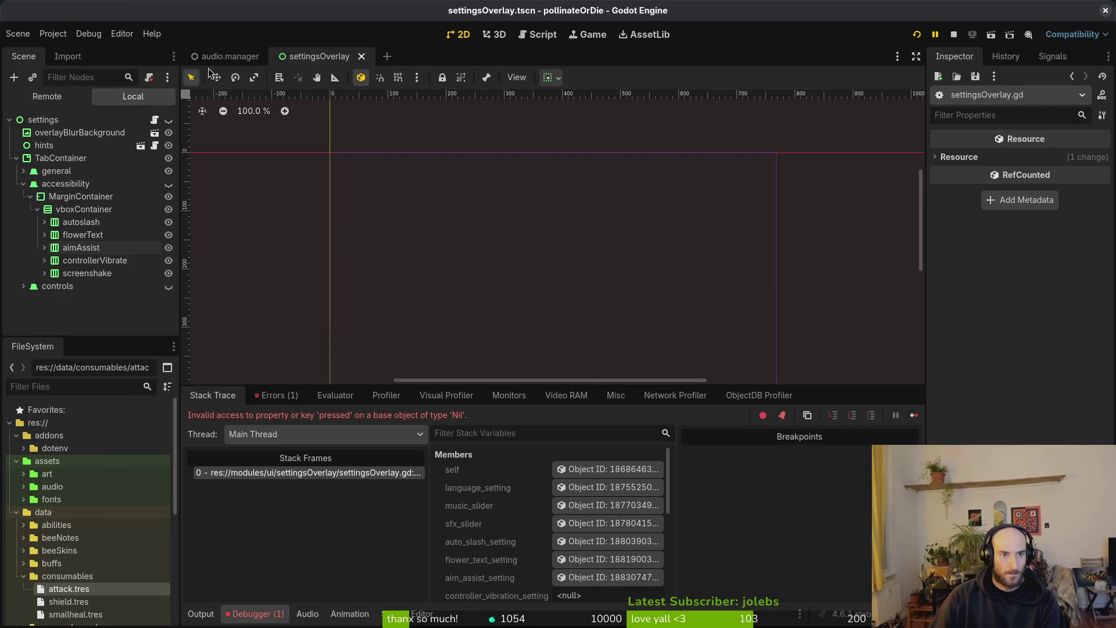
click(43, 120)
click(1050, 373)
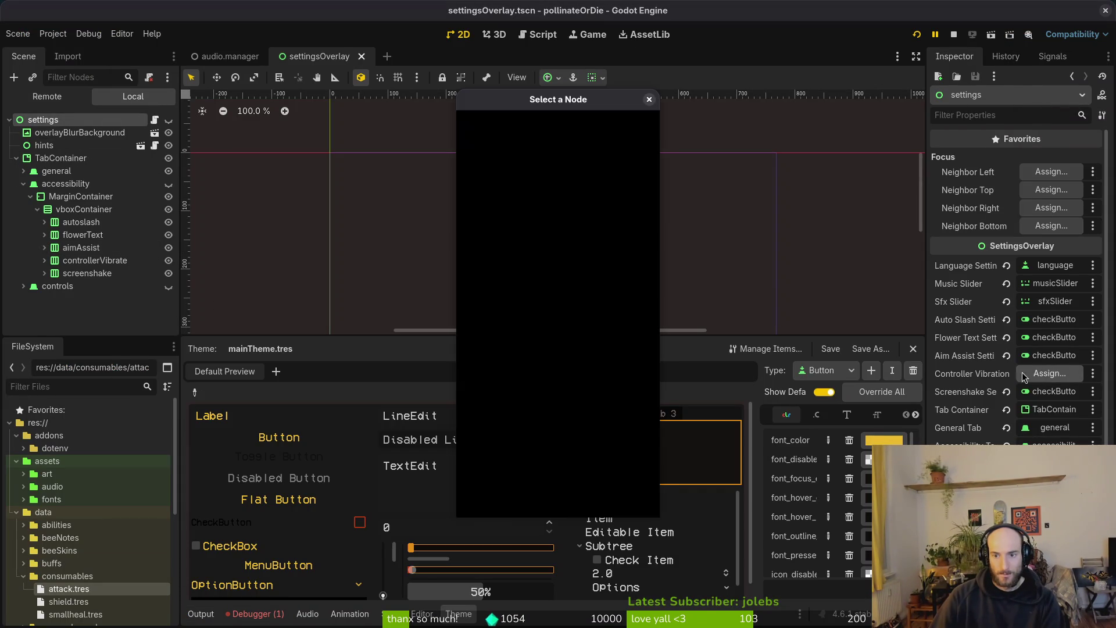
click(548, 322)
click(601, 502)
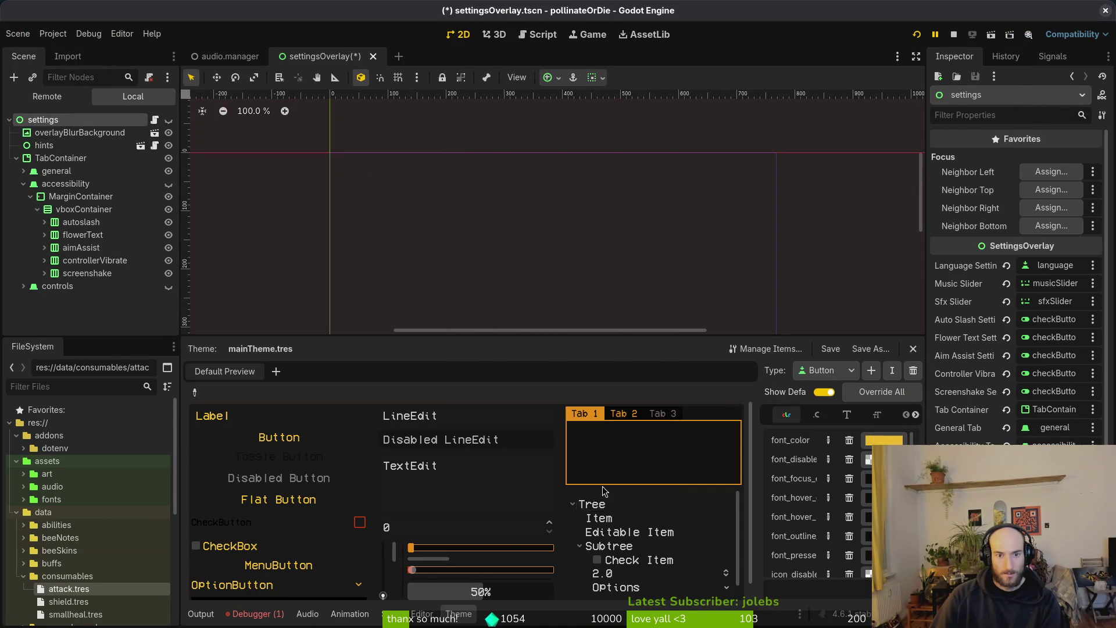
click(917, 35)
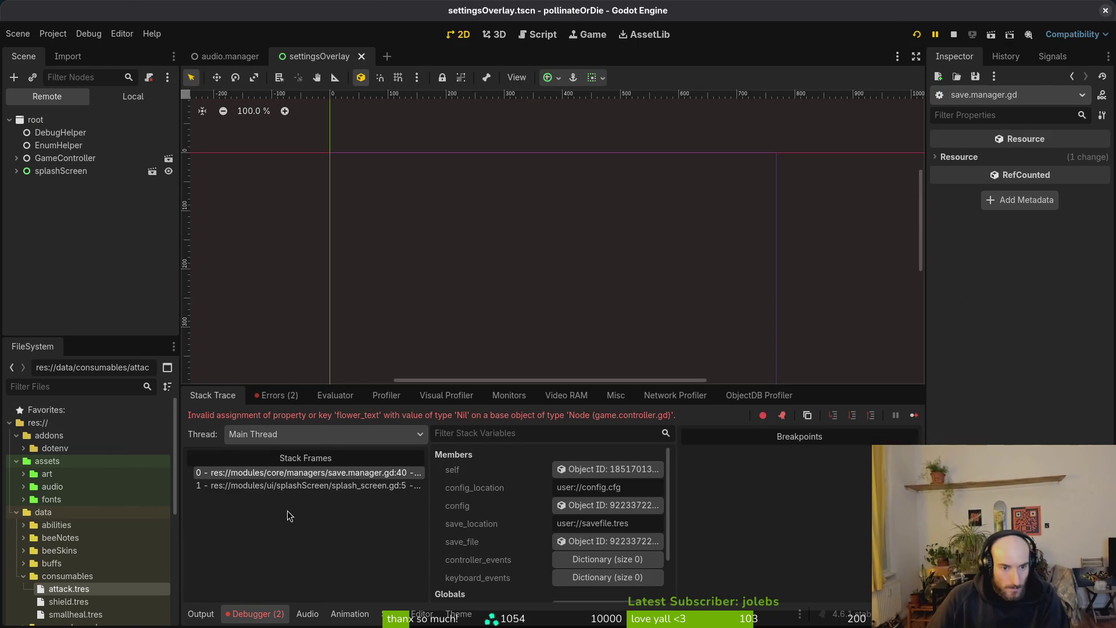
key(alt+Tab)
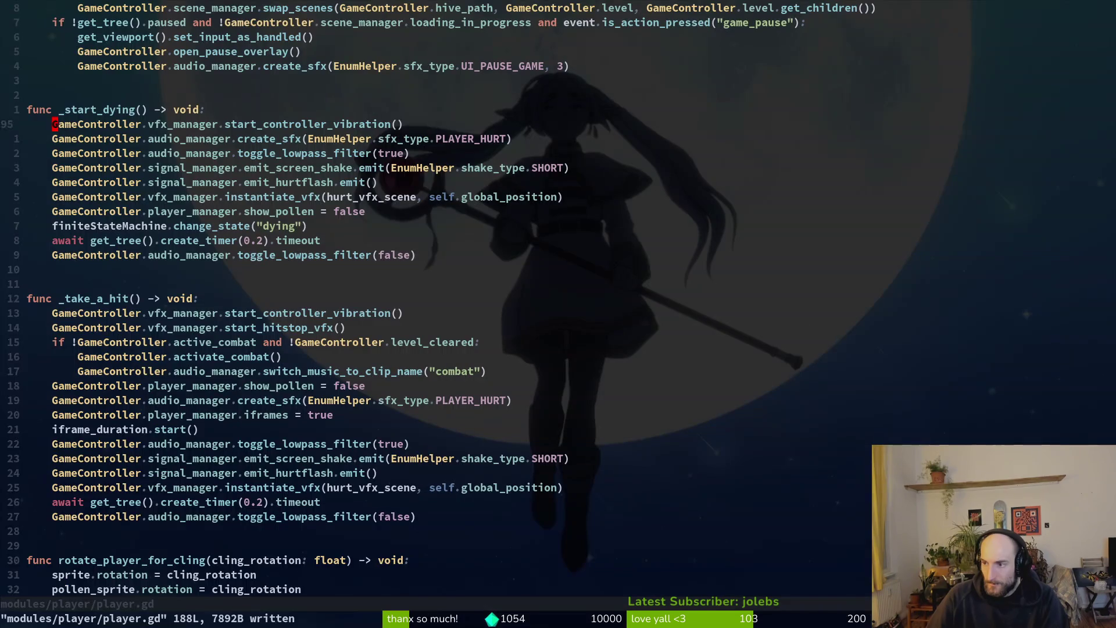
- Save vfx_manager.gd, then open save.manager.gd with the file finder
key(ctrl+6)
text(:w)
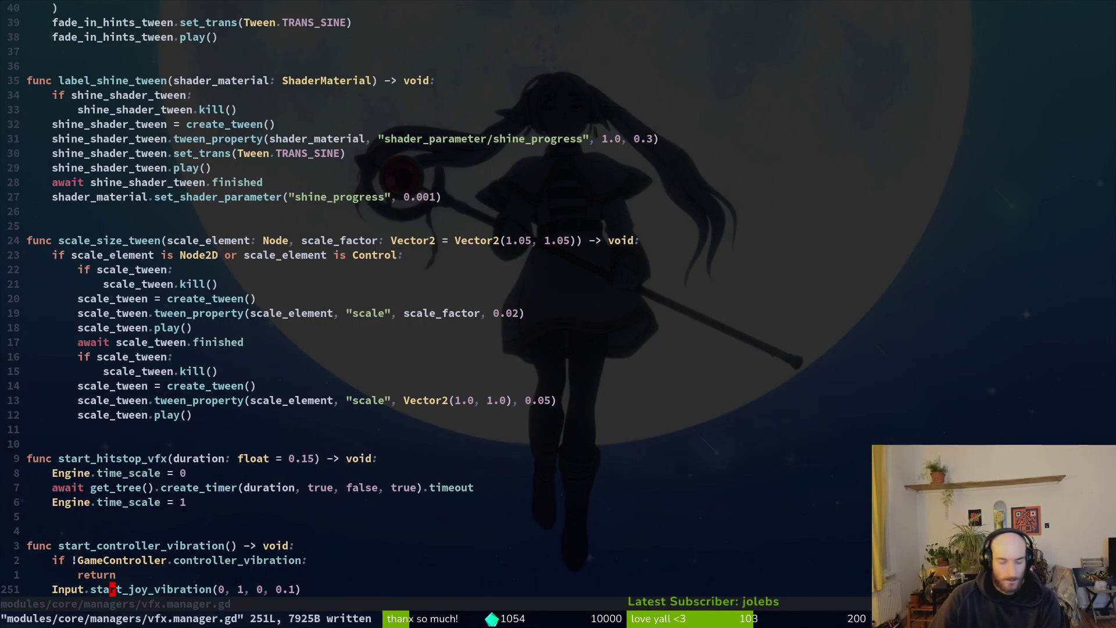
key(Return)
key(ctrl+6)
key(space)
key(f)
key(f)
text(savem)
key(Return)
- Check the error in Godot, then go to the flower_text line in load_config
key(alt+Tab)
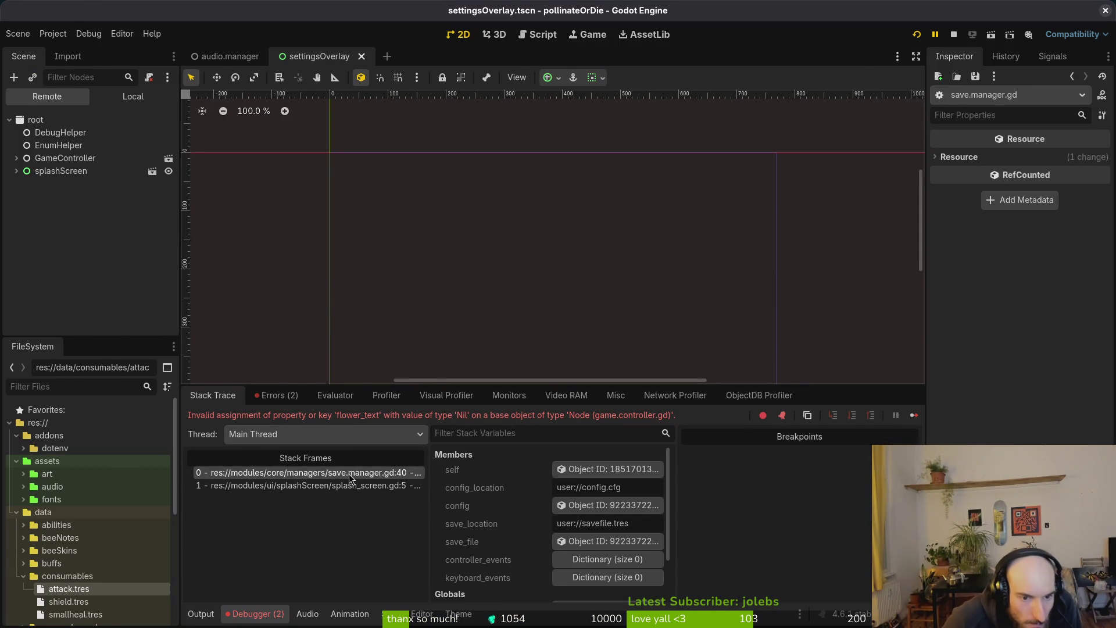
key(alt+Tab)
scroll(183, 404, down, 3)
click(192, 434)
click(228, 445)
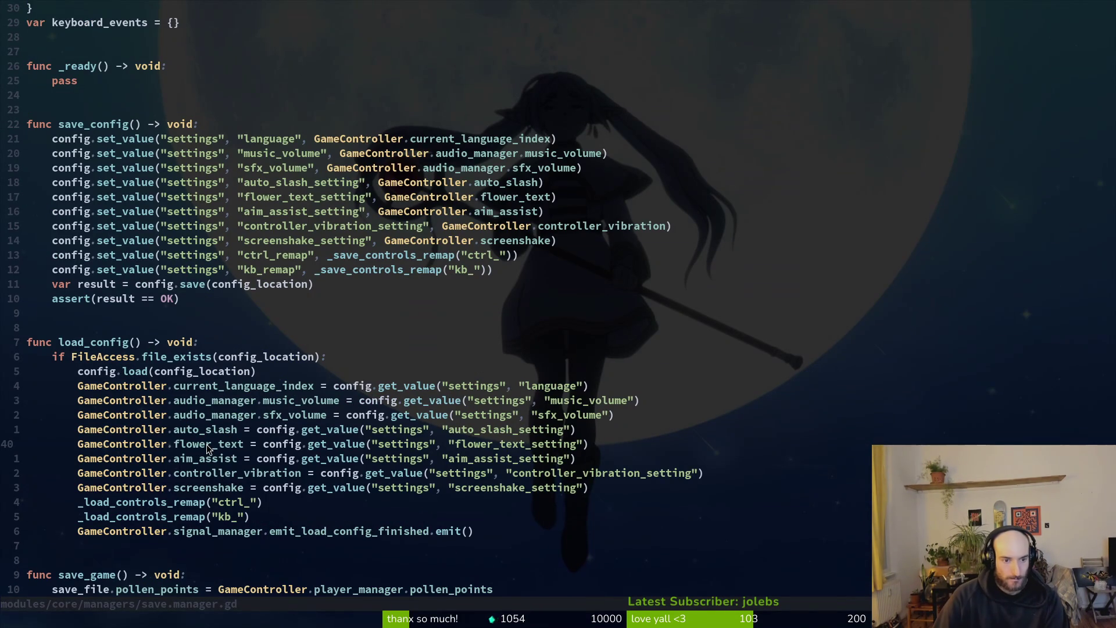
- Inspect the flower_text and aim_assist setting variables in game.controller.gd, then return to save.manager.gd
key(ctrl+p)
text(gamec)
key(Return)
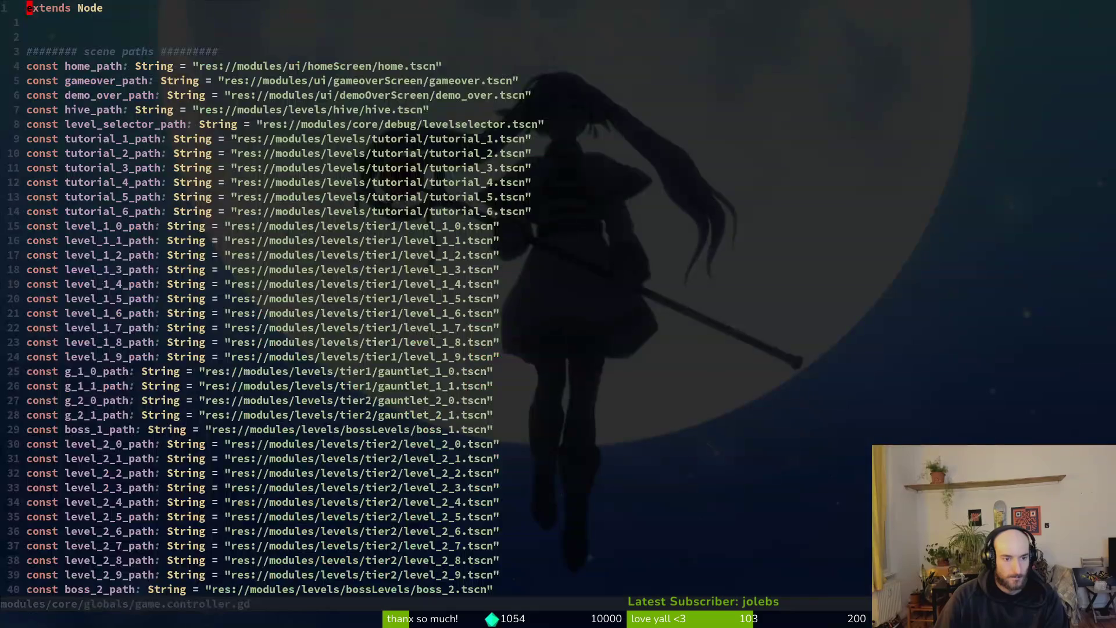
scroll(279, 314, down, 20)
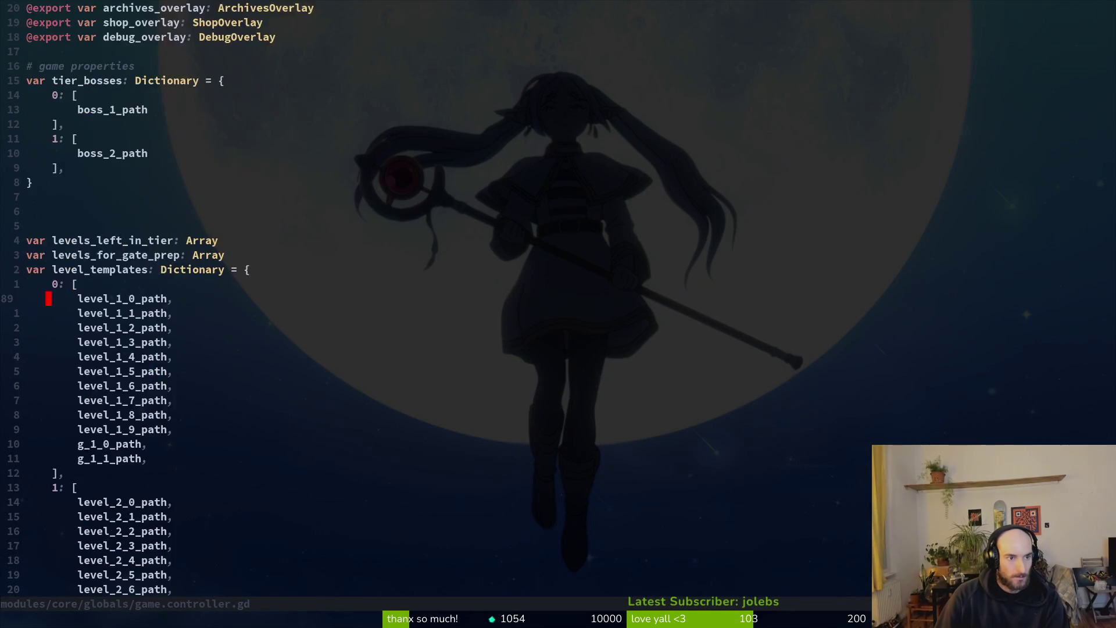
key(k)
key(k)
key(k)
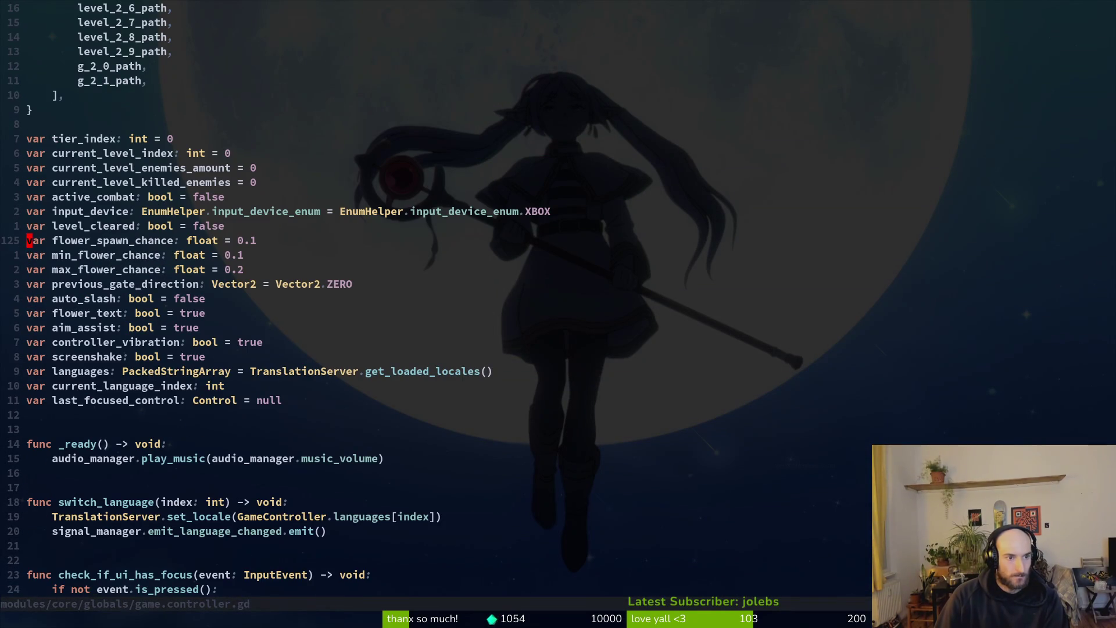
key(j)
key(j)
key(j)
key(j)
key(k)
key(ctrl+o)
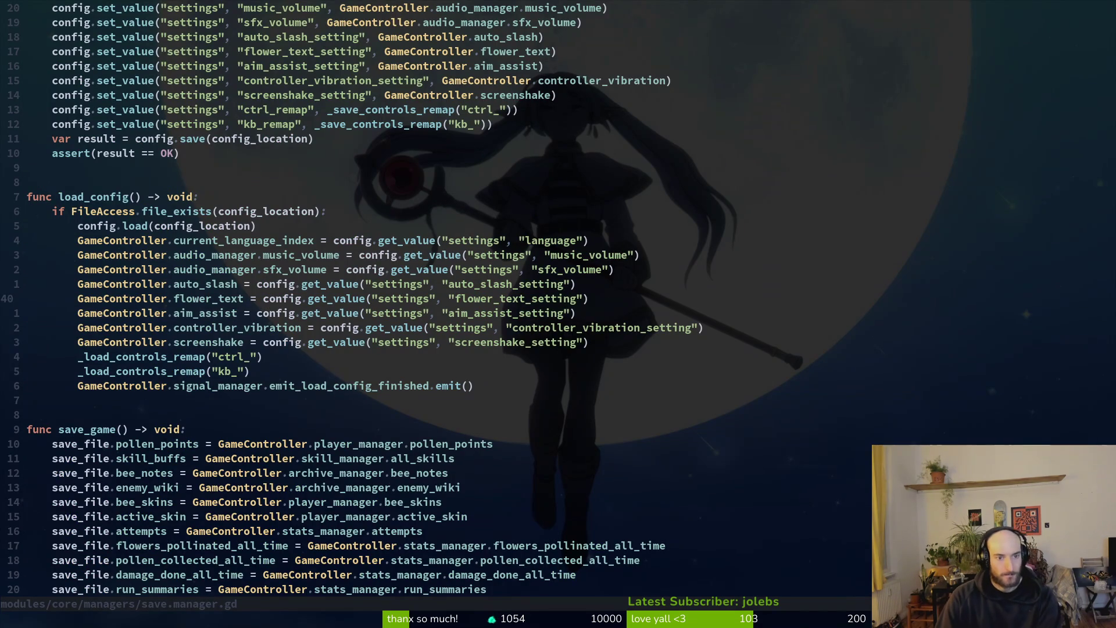
key(alt+Tab)
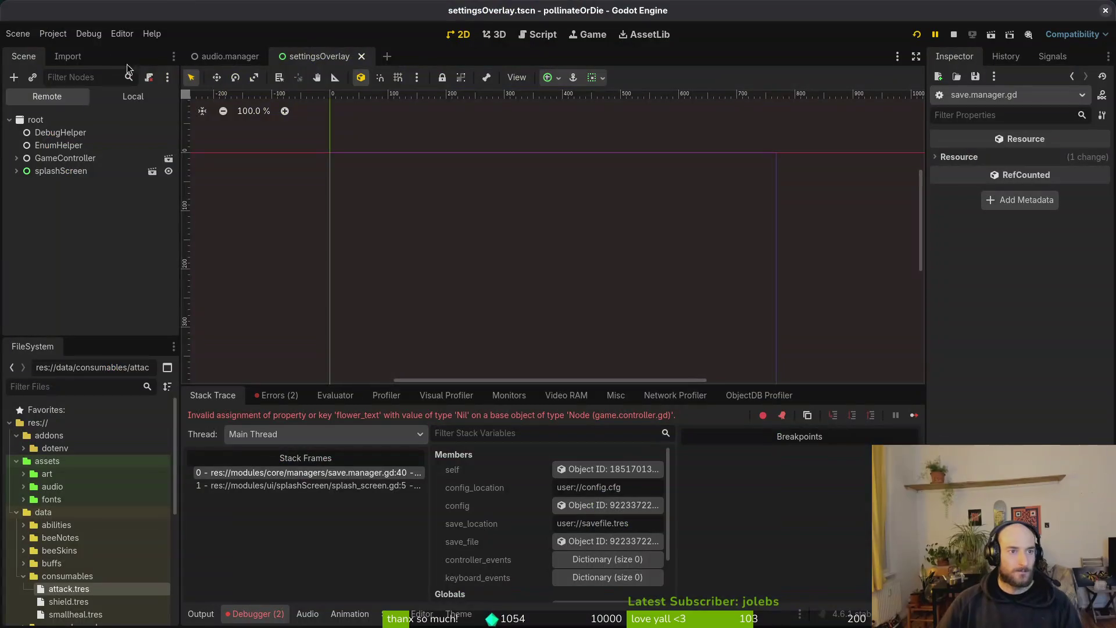
- Delete all files in the project's user data folder and relaunch the game
click(53, 34)
click(133, 143)
key(ctrl+a)
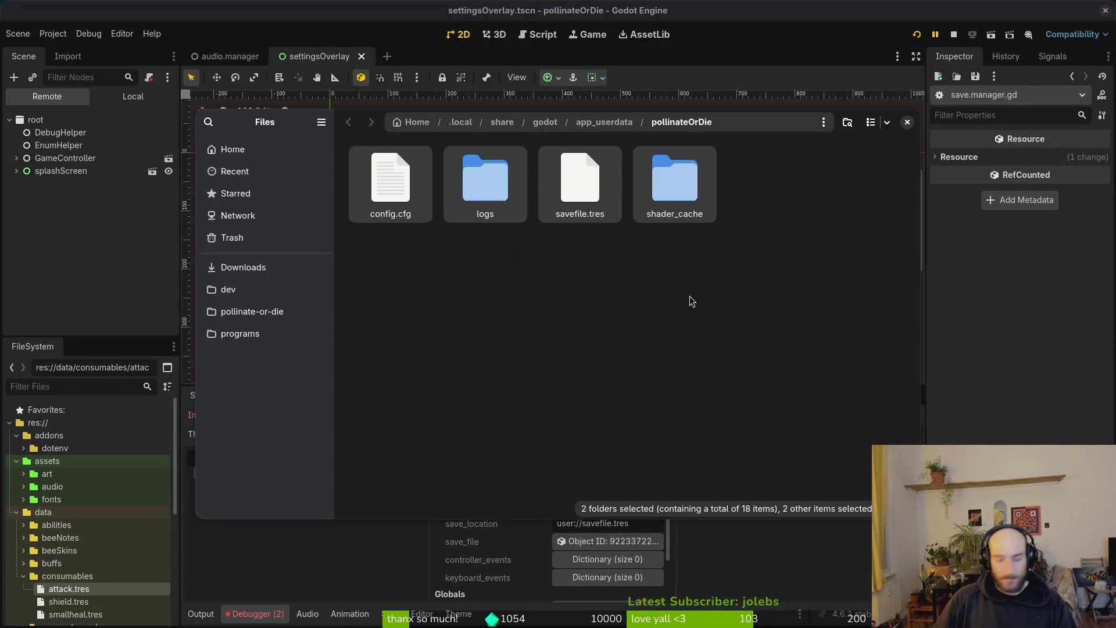
key(Delete)
click(908, 122)
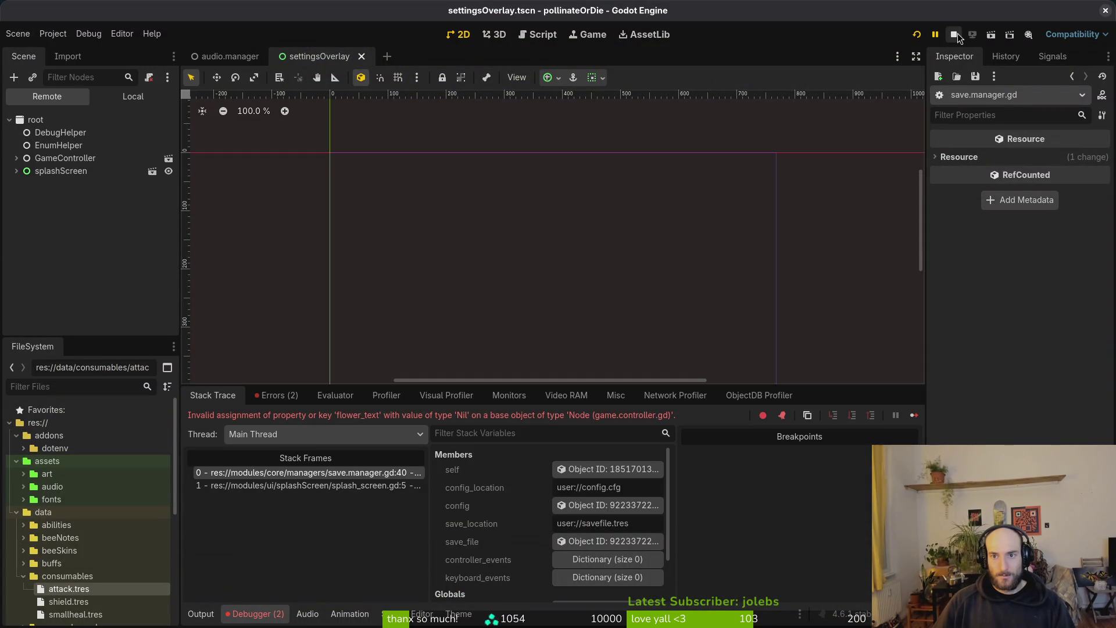
click(955, 34)
click(917, 34)
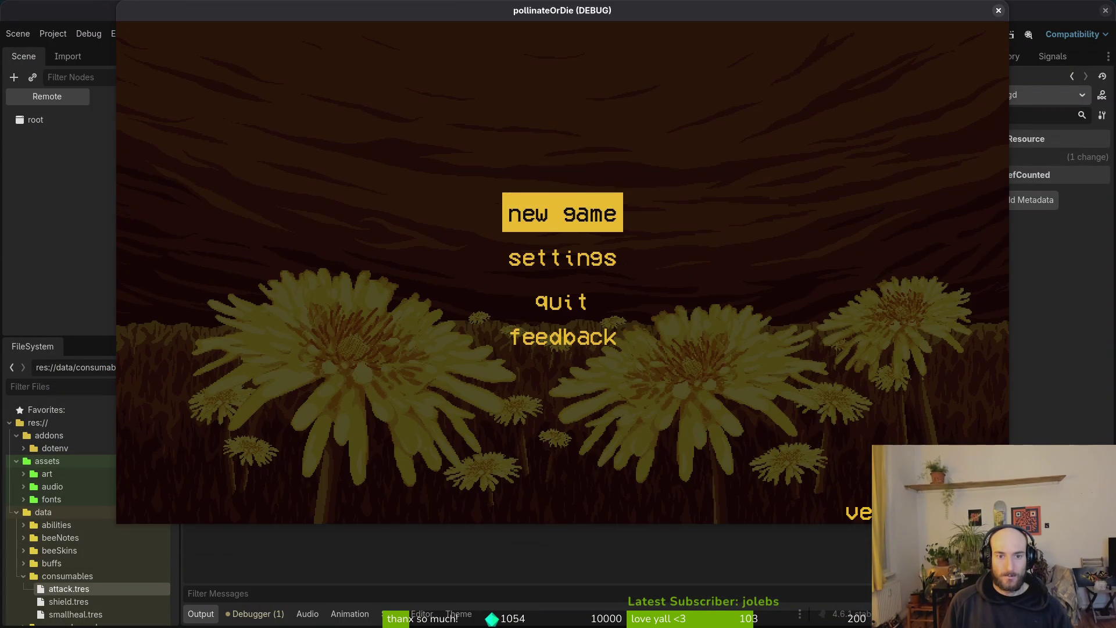
- Start a new game and open the in-game accessibility settings at the vibration row
key(Return)
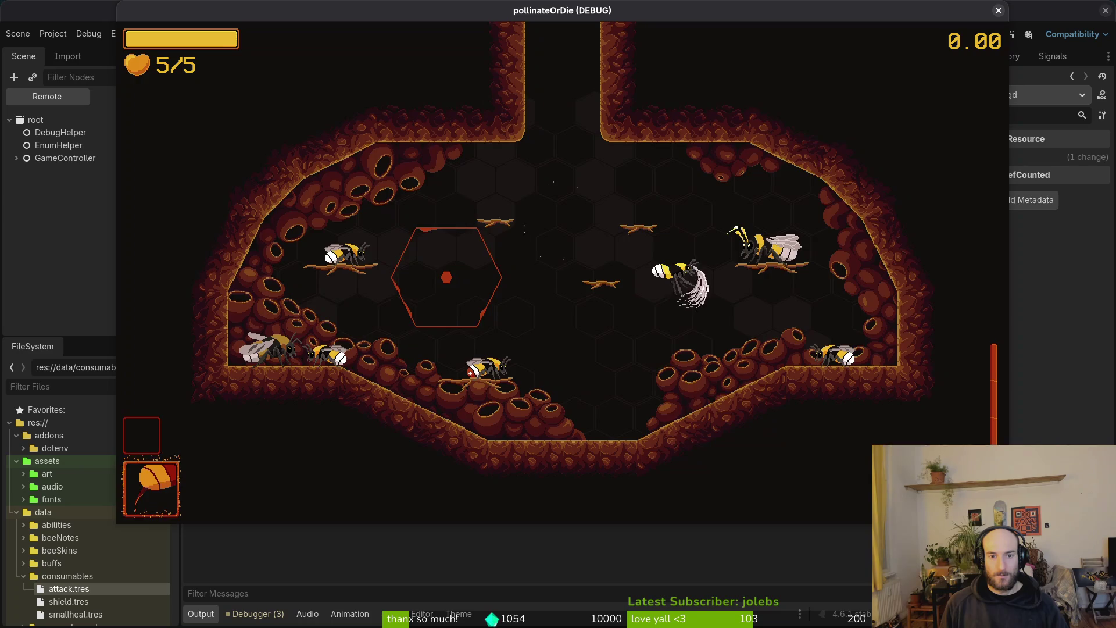
key(Escape)
key(Down)
key(Down)
key(Return)
key(Right)
key(Down)
key(Down)
key(Down)
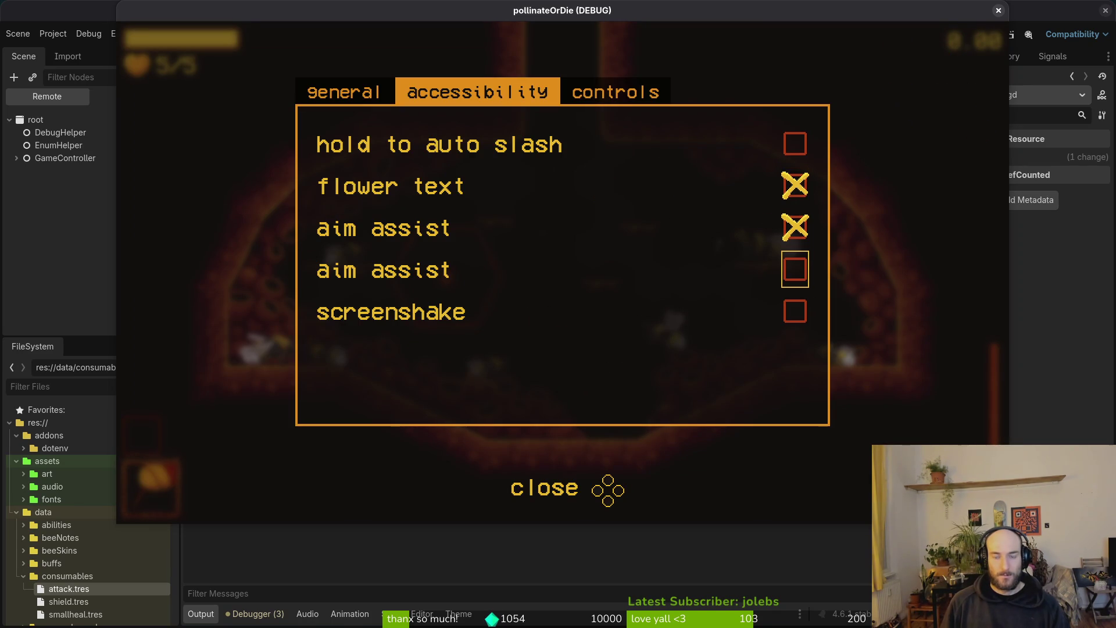
- Select controllerVibrate's vibration label in the settingsOverlay local tree and its Text field
click(74, 209)
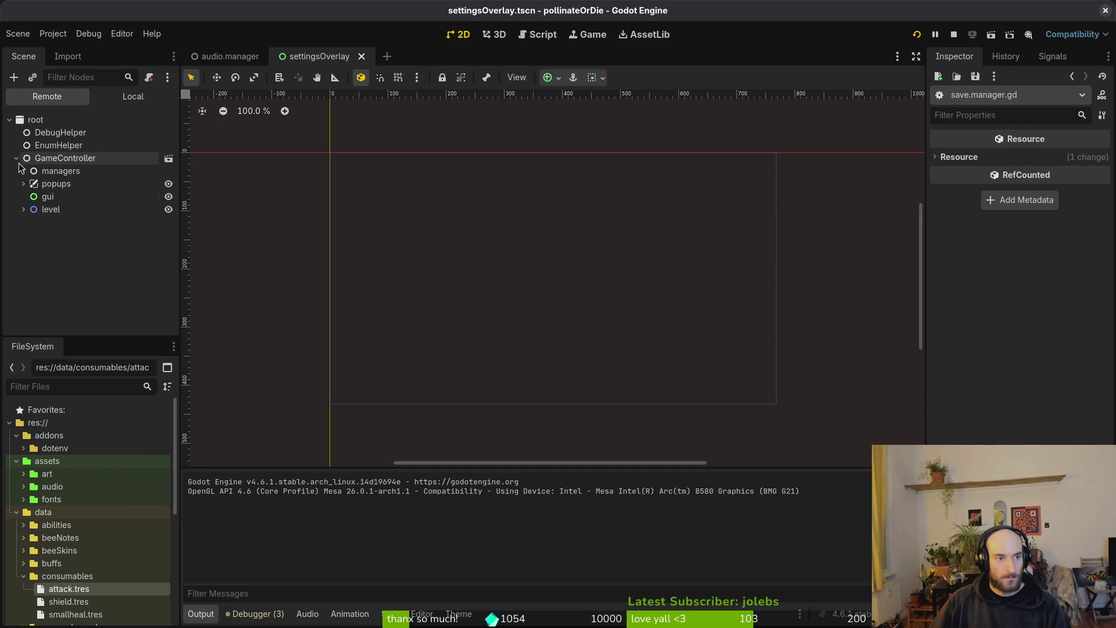
click(232, 63)
click(330, 56)
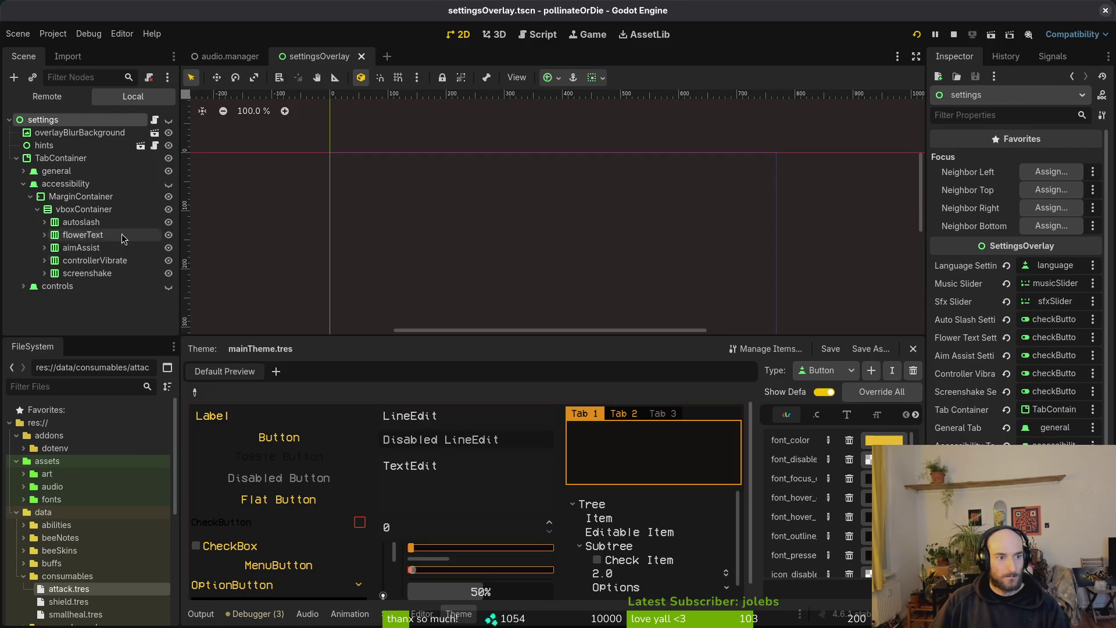
click(52, 263)
click(44, 261)
click(86, 273)
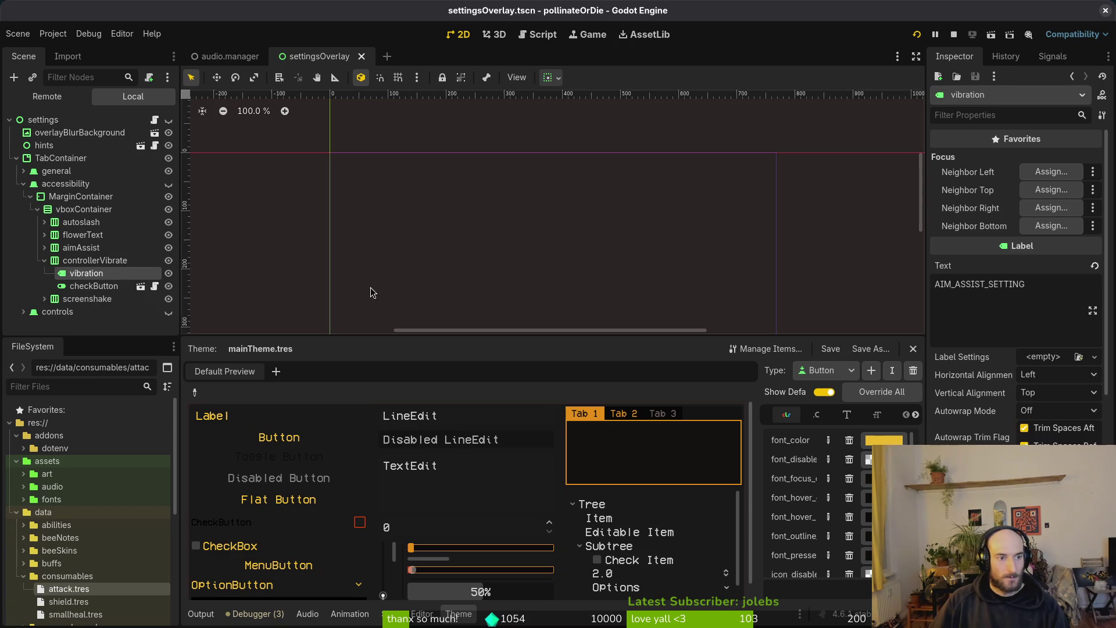
click(1053, 295)
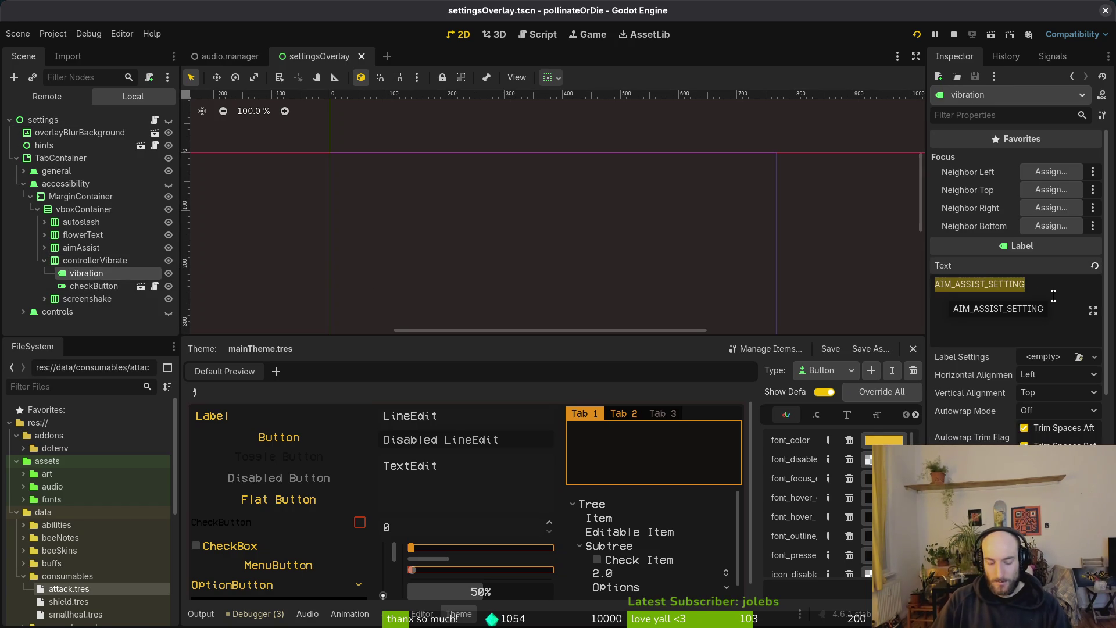
- Enter VIBRATION_SETTING as the vibration label's Text and save settingsOverlay.tscn
text(VIBRATION)
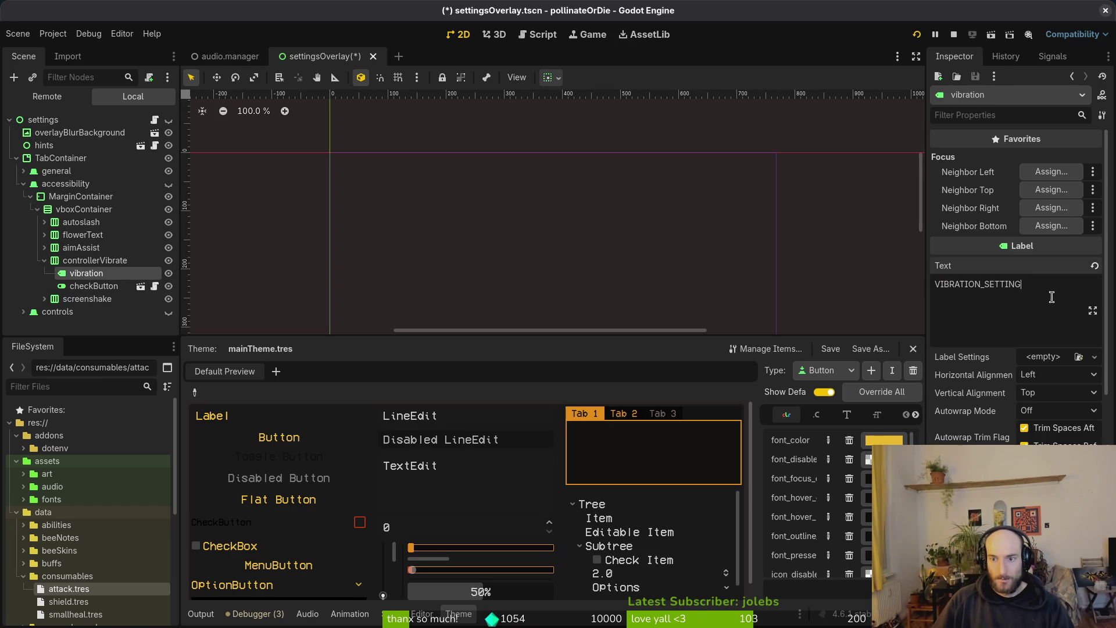
key(ctrl+s)
key(ctrl+s)
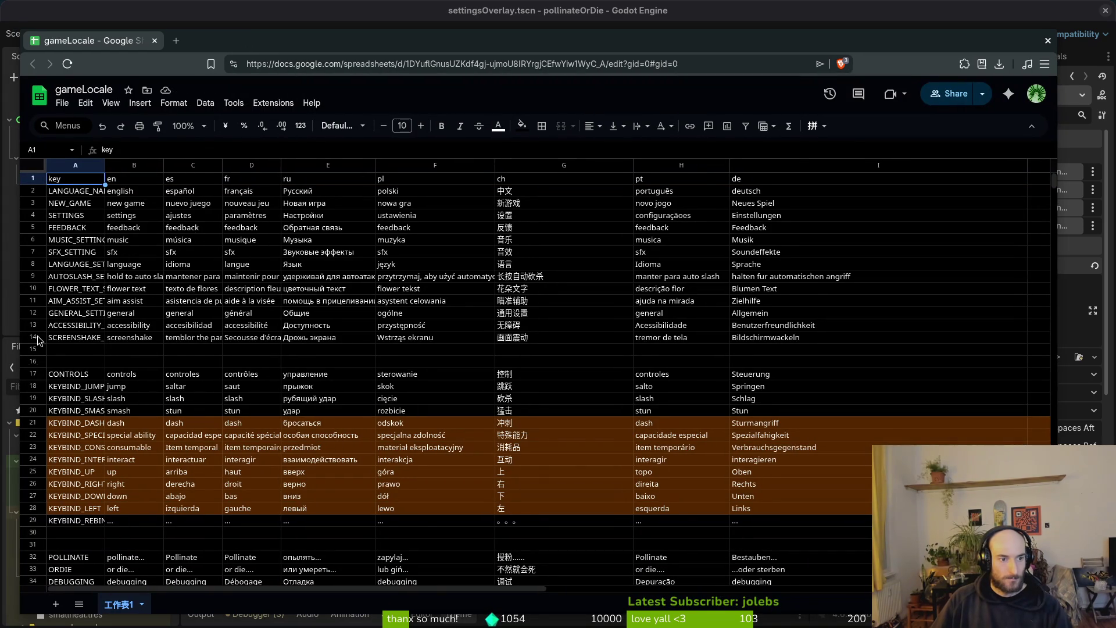
- Insert a row below screenshake with key VIBRATION_SETTING and English text 'controller vibration'
right_click(36, 348)
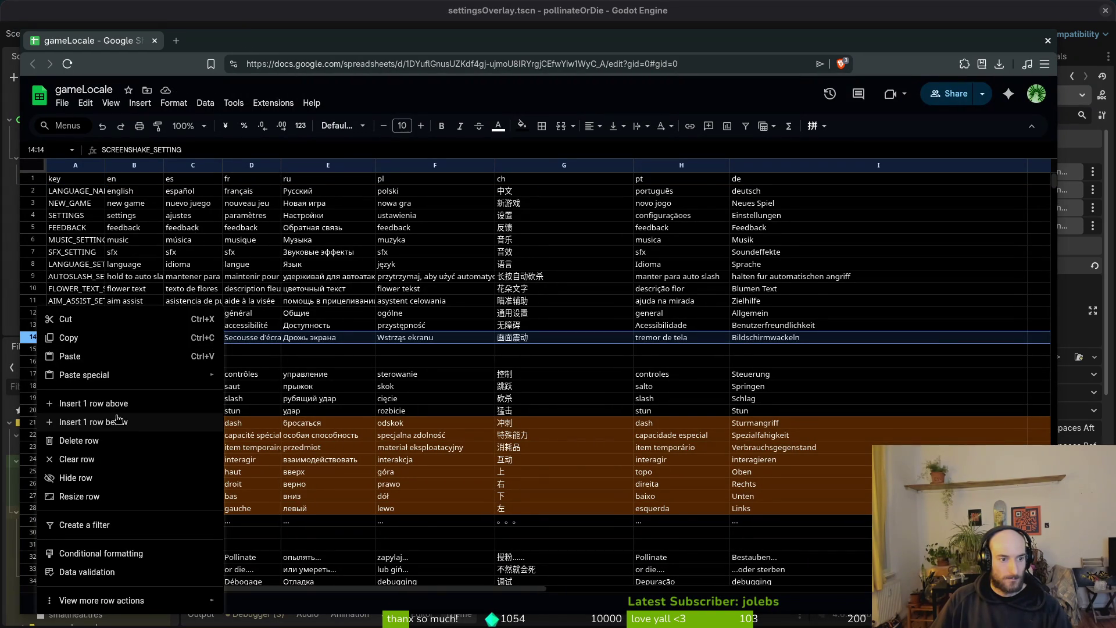
click(117, 402)
text(VIBRATION_SETTING)
click(134, 353)
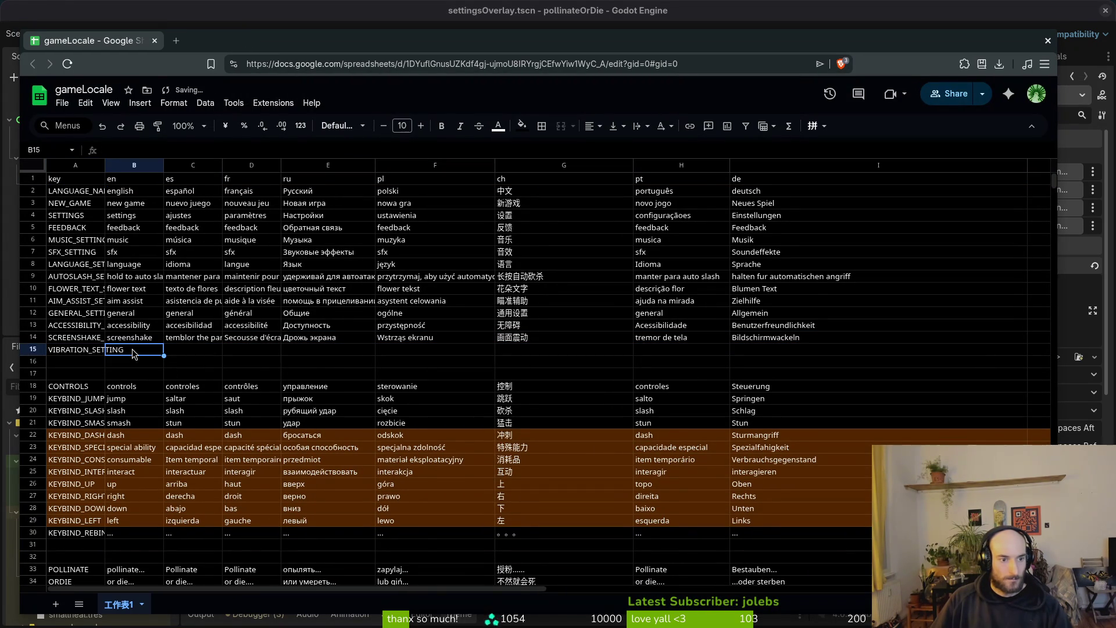
text(controller )
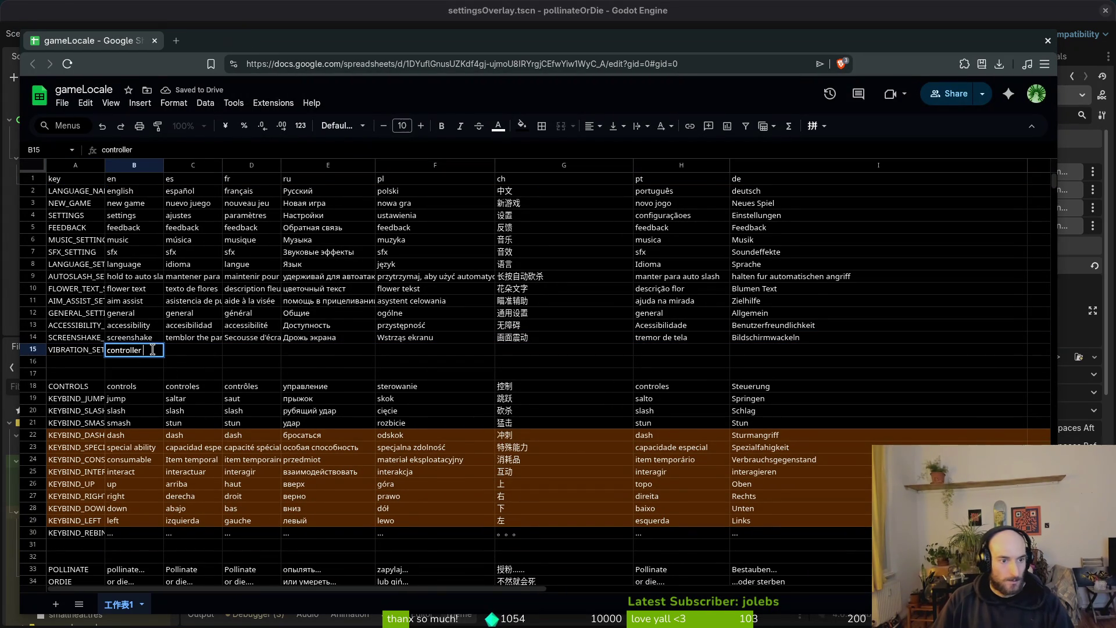
text(vibration)
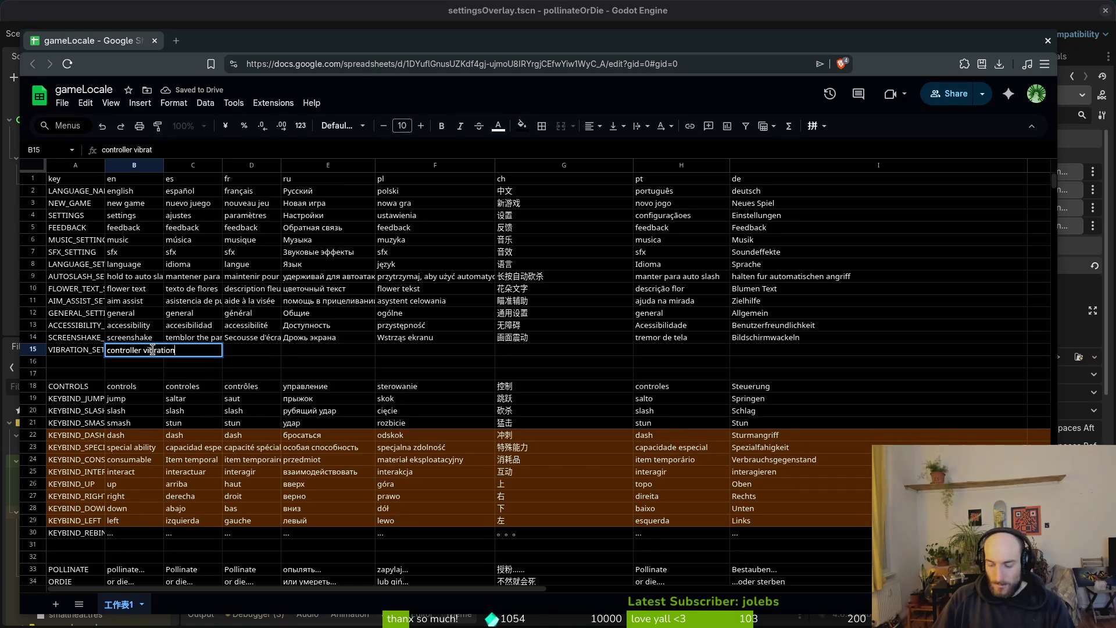
key(Tab)
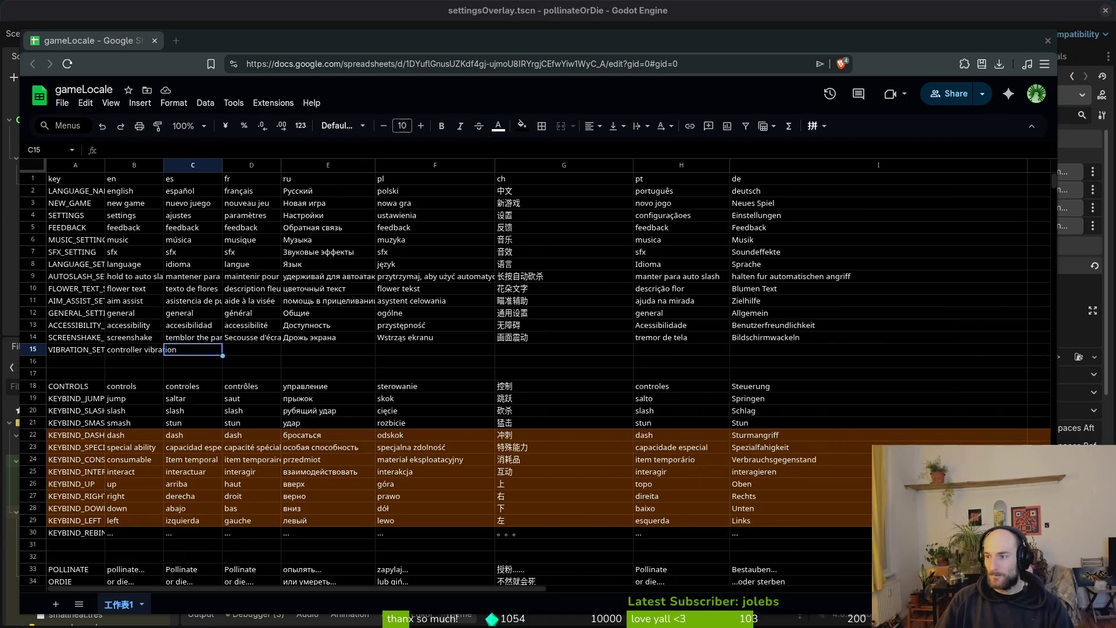
- Enter 'controller vibration' into Google Translate placed beside the sheet
mouse_move(1115, 133)
mouse_down()
mouse_move(832, 117)
mouse_move(756, 82)
mouse_move(593, 41)
mouse_move(243, 41)
mouse_up()
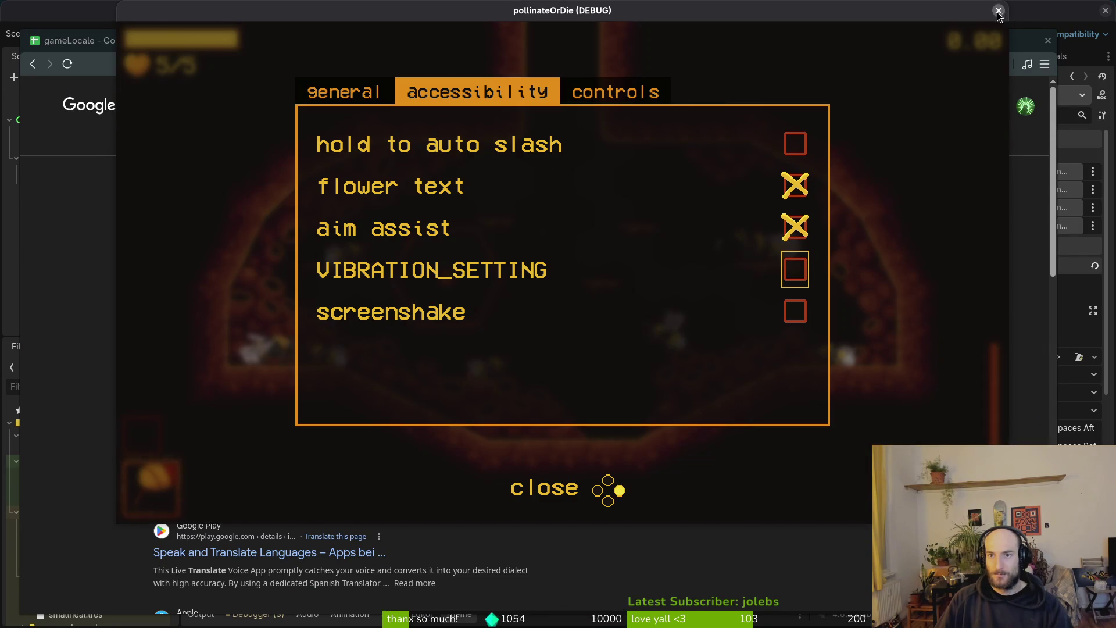
click(998, 10)
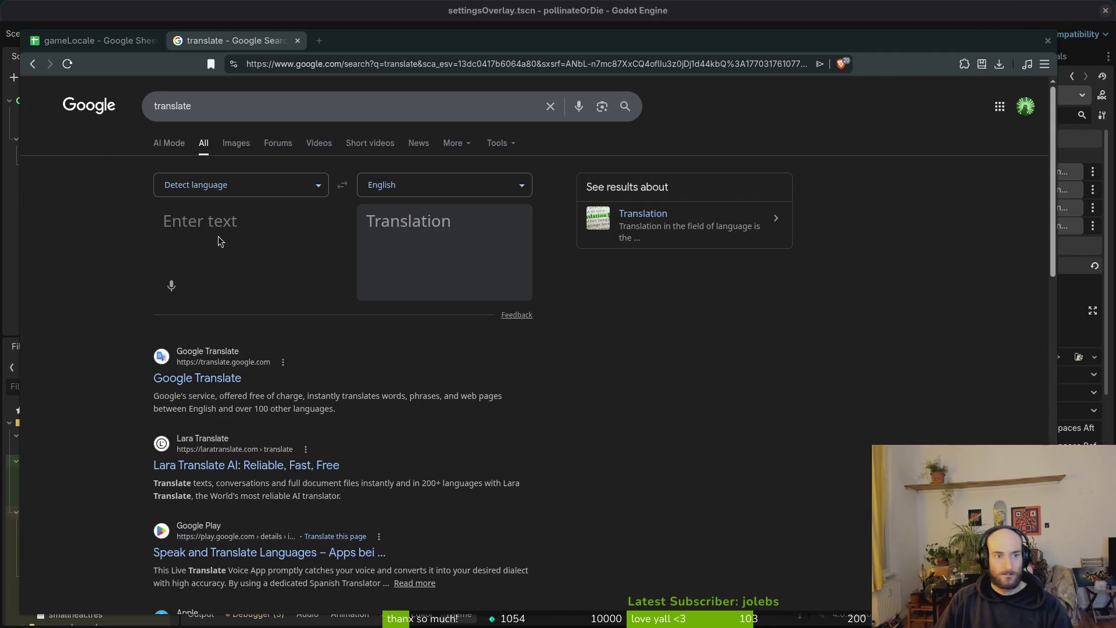
text(controller )
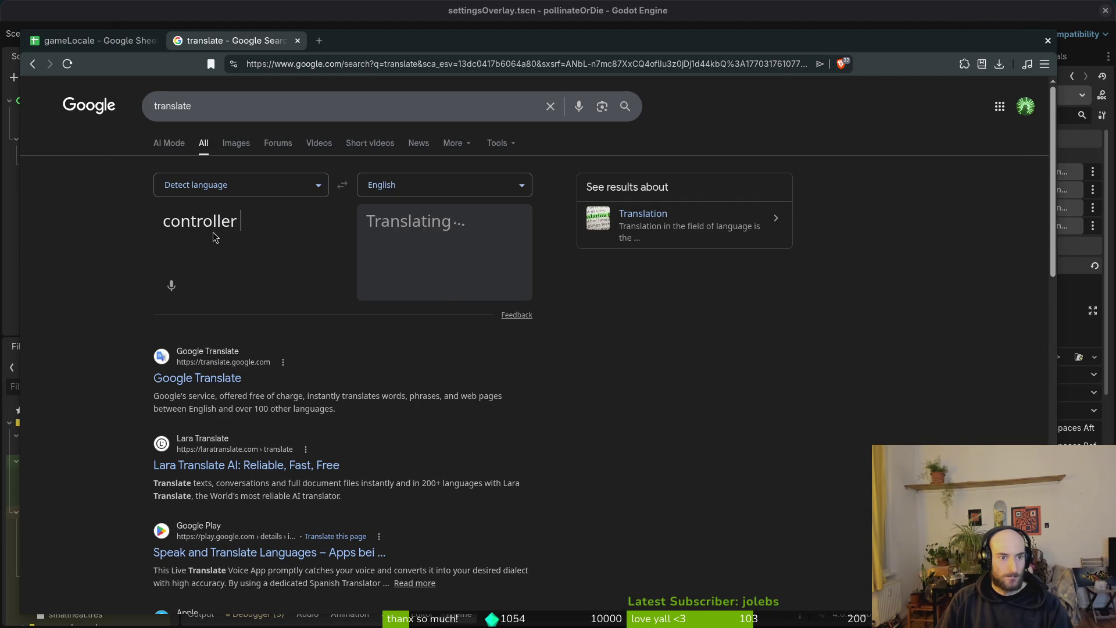
text(vibration)
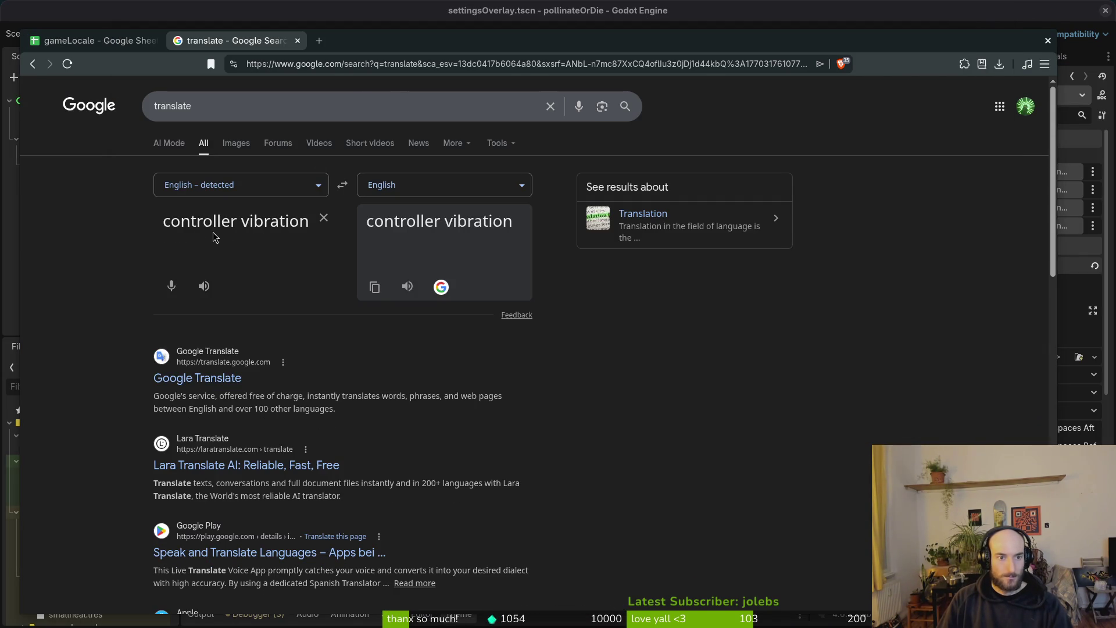
key(super)
click(212, 232)
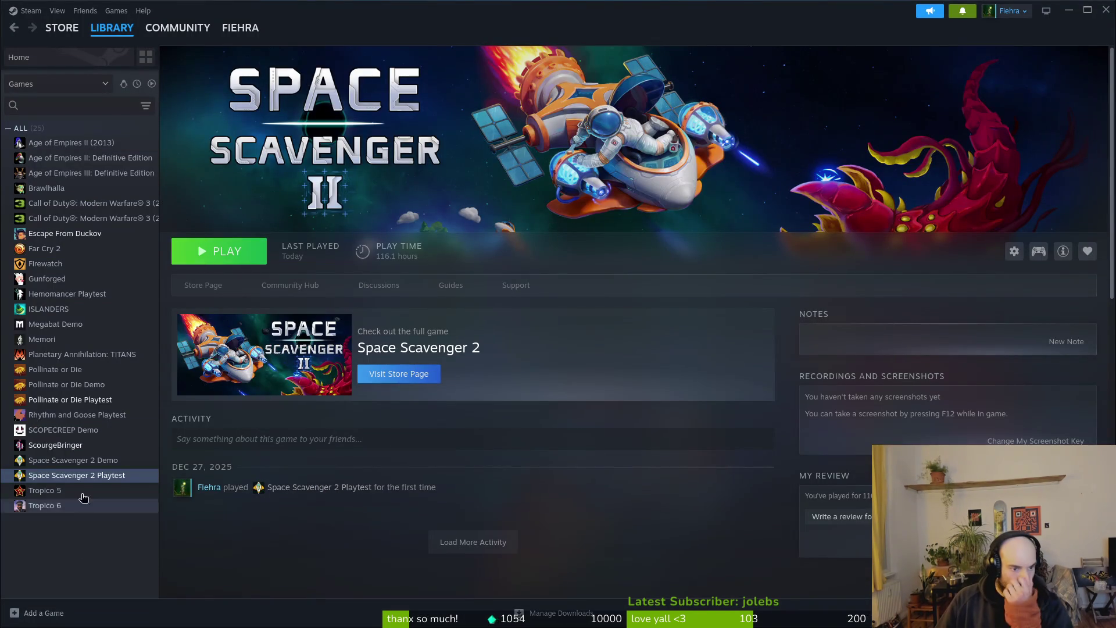
- Launch ScourgeBringer from the Steam library, view its settings' vibration option, and quit the game
click(55, 445)
click(250, 263)
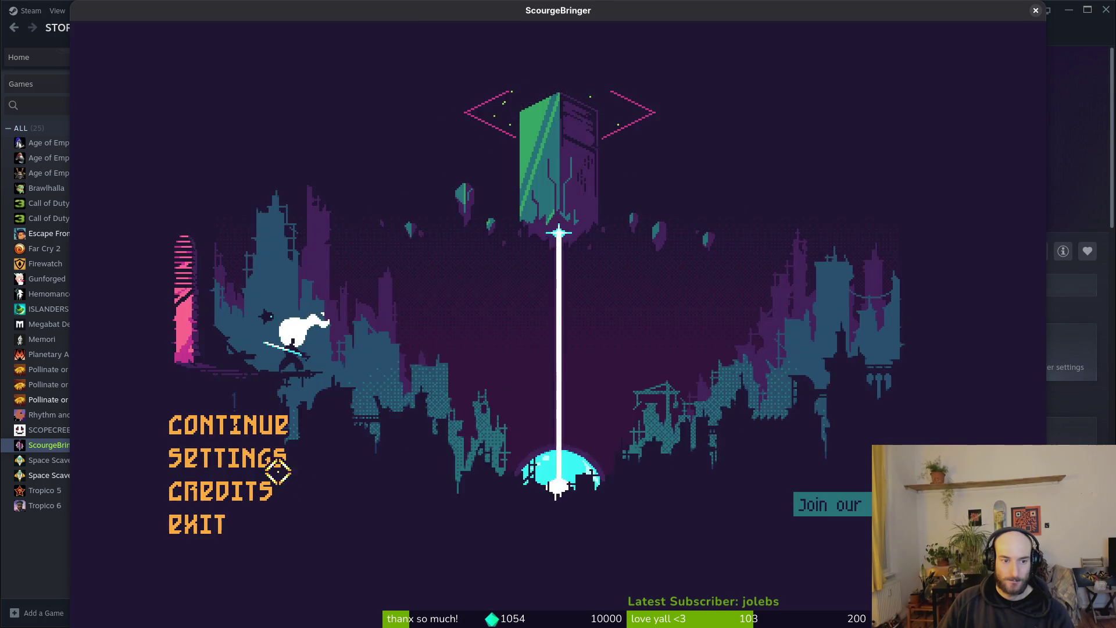
click(259, 451)
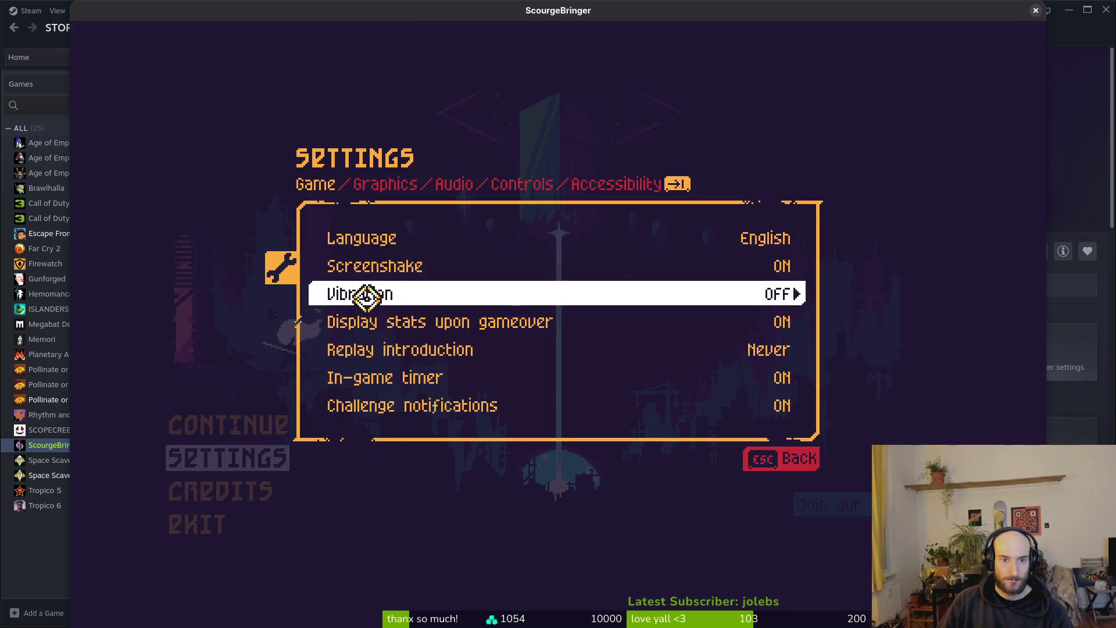
key(alt+F4)
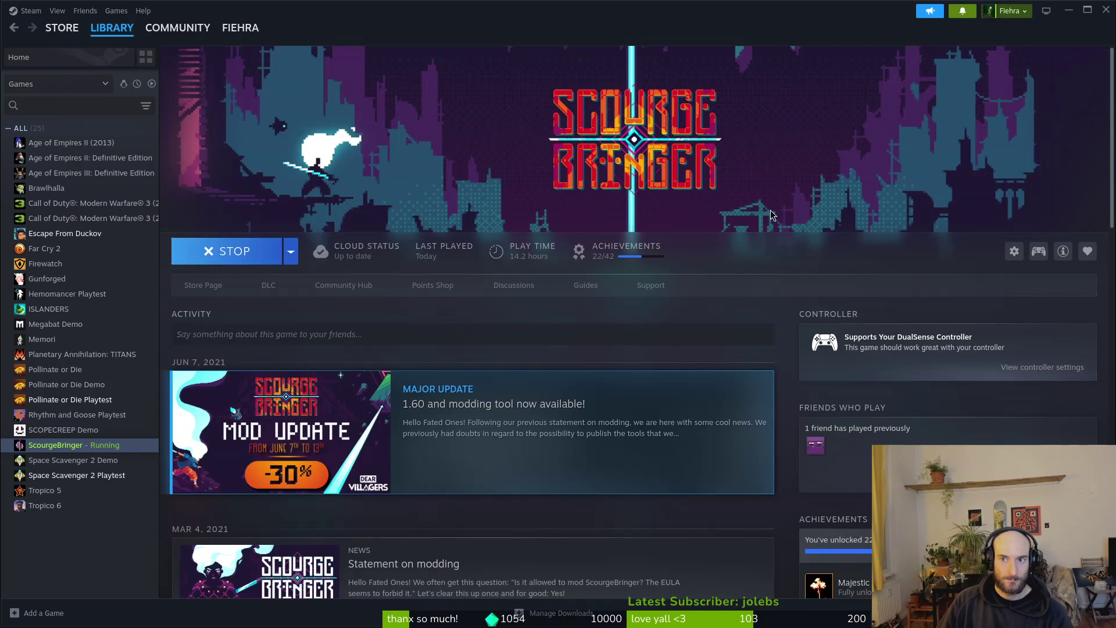
key(alt+Tab)
- Replace cell B15's English label with the shorter 'vibration' and discard the stray entry in B16
click(278, 226)
click(93, 41)
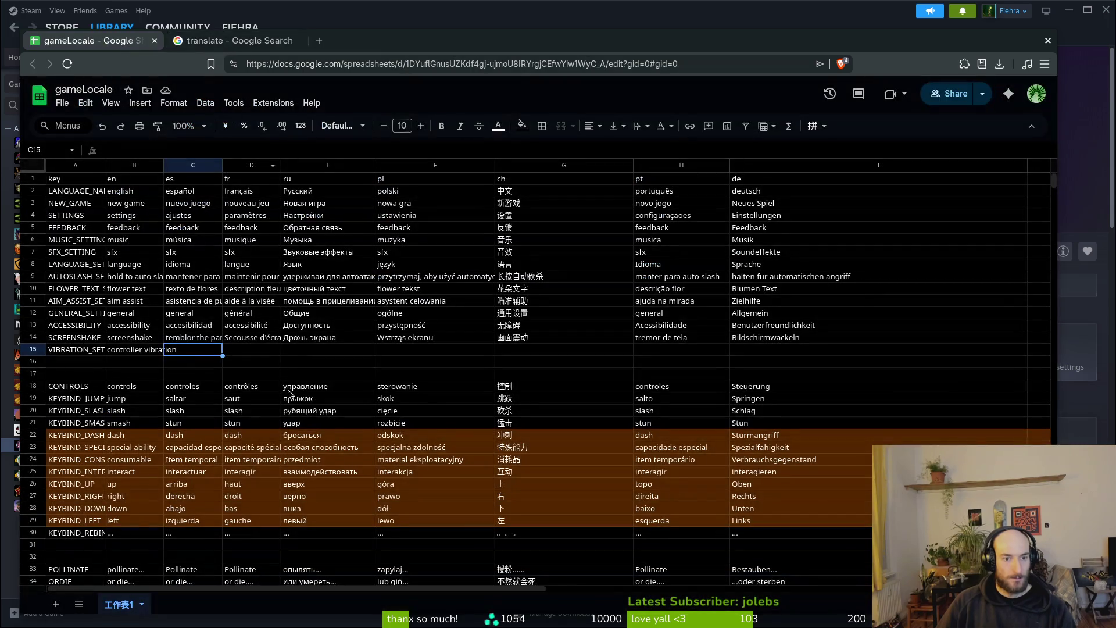
click(147, 356)
text(vi)
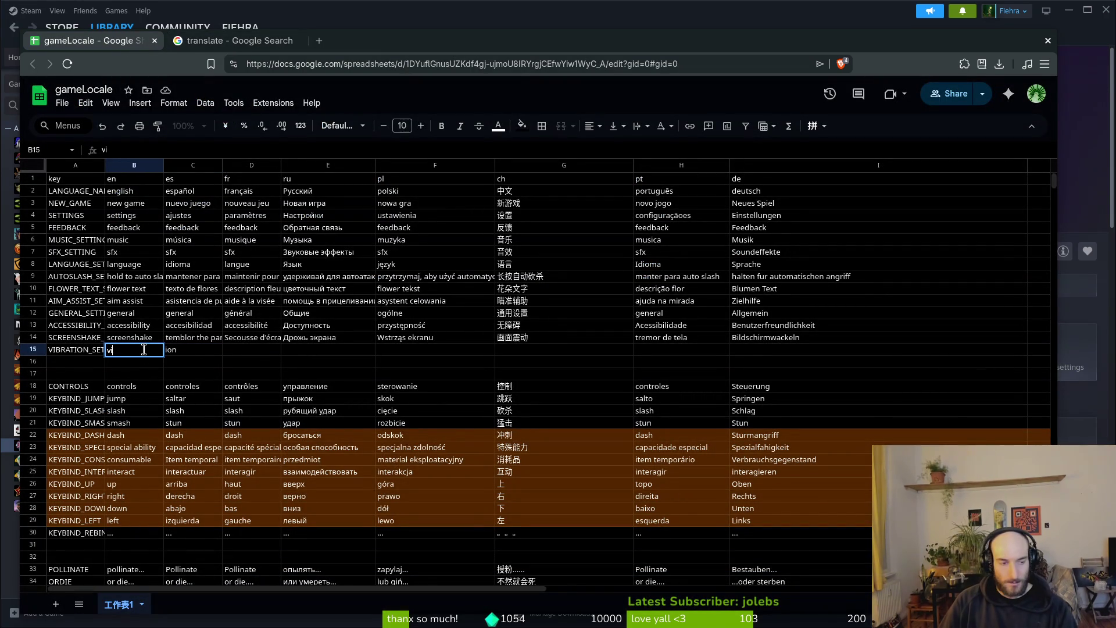
text(bration)
key(Return)
text(w)
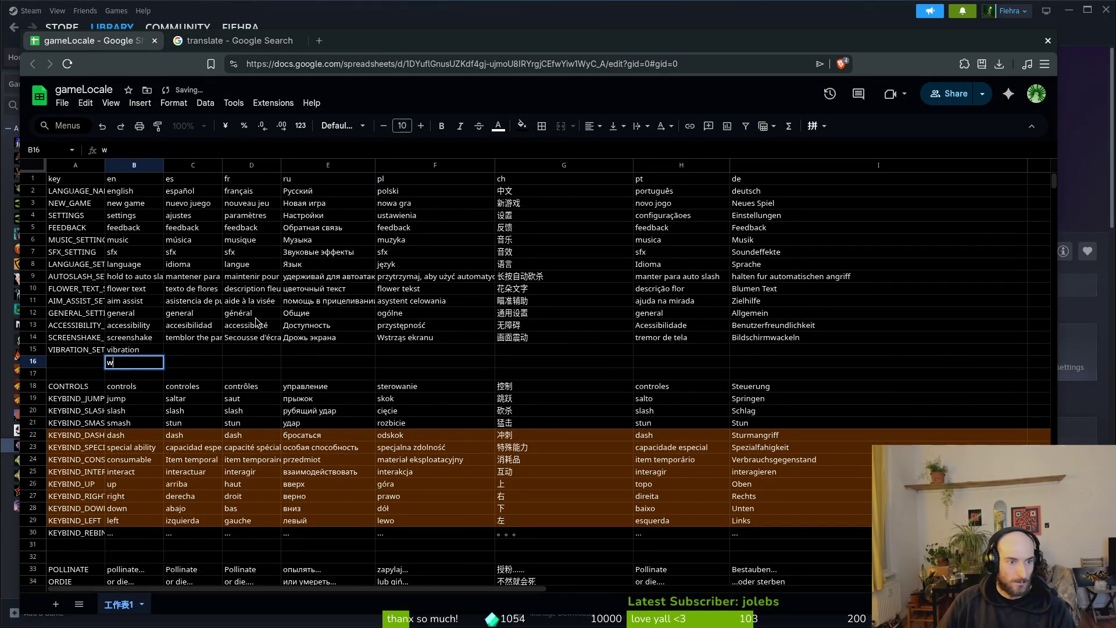
key(Escape)
click(75, 354)
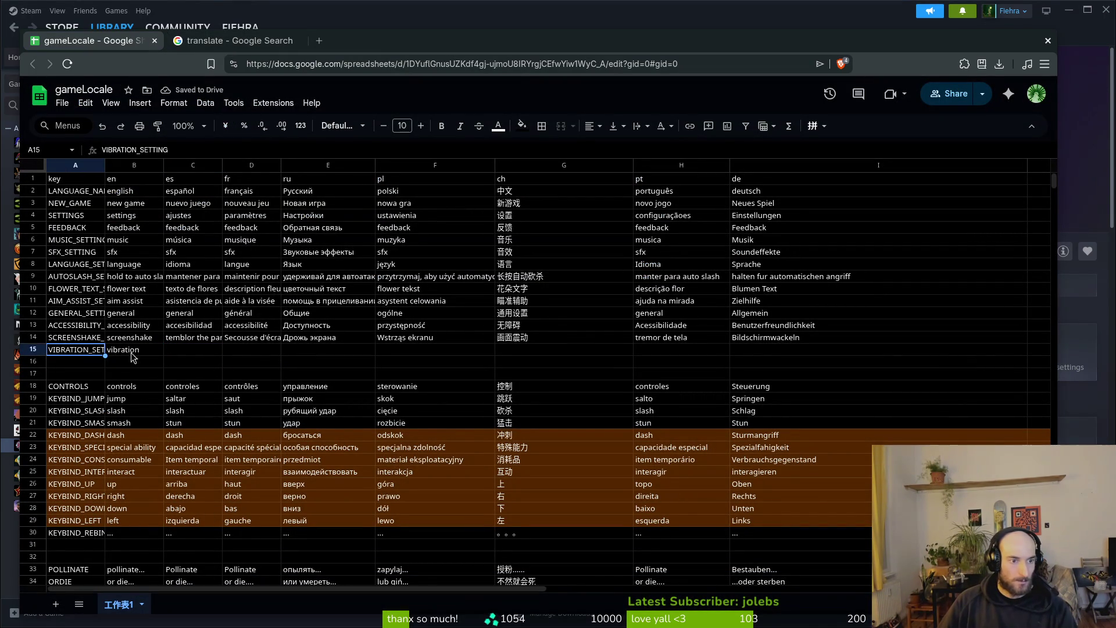
- Enter 'vibration' as the source text in Google Translate
click(233, 41)
click(315, 226)
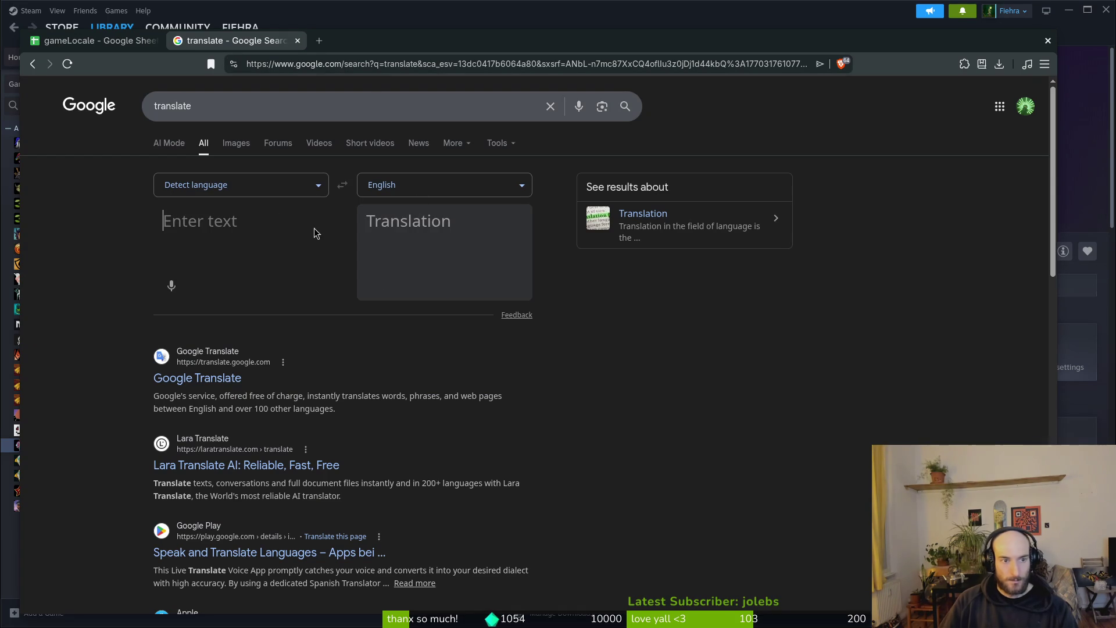
text(vpi)
key(BackSpace)
key(BackSpace)
text(bration)
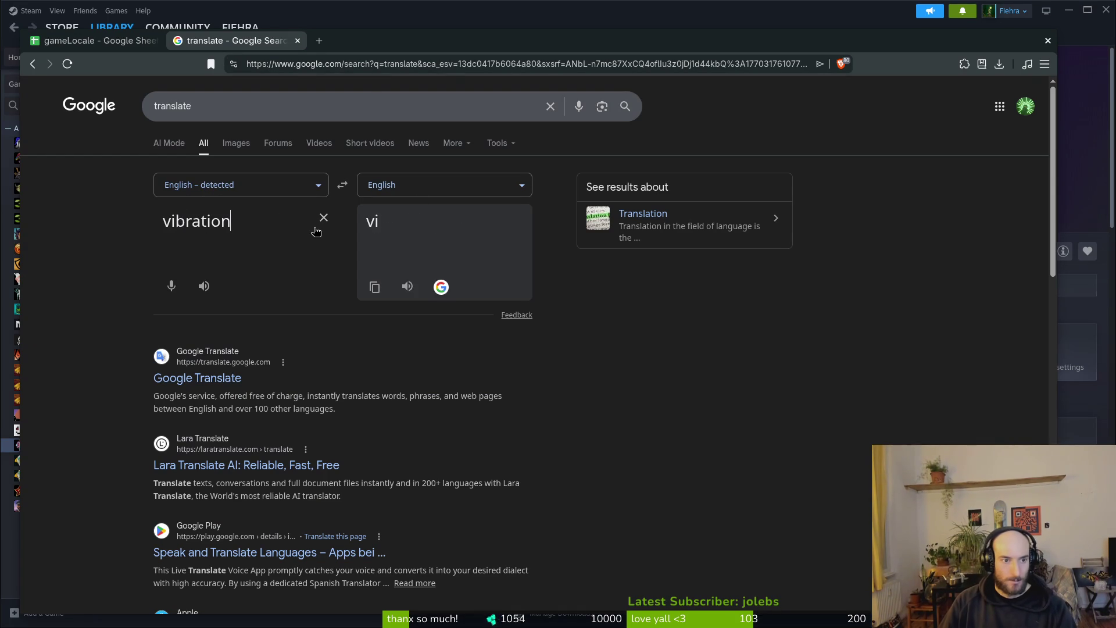
triple_click(431, 177)
- Translate to Spanish and paste 'vibración' into C15, splitting Translate into its own window
click(431, 179)
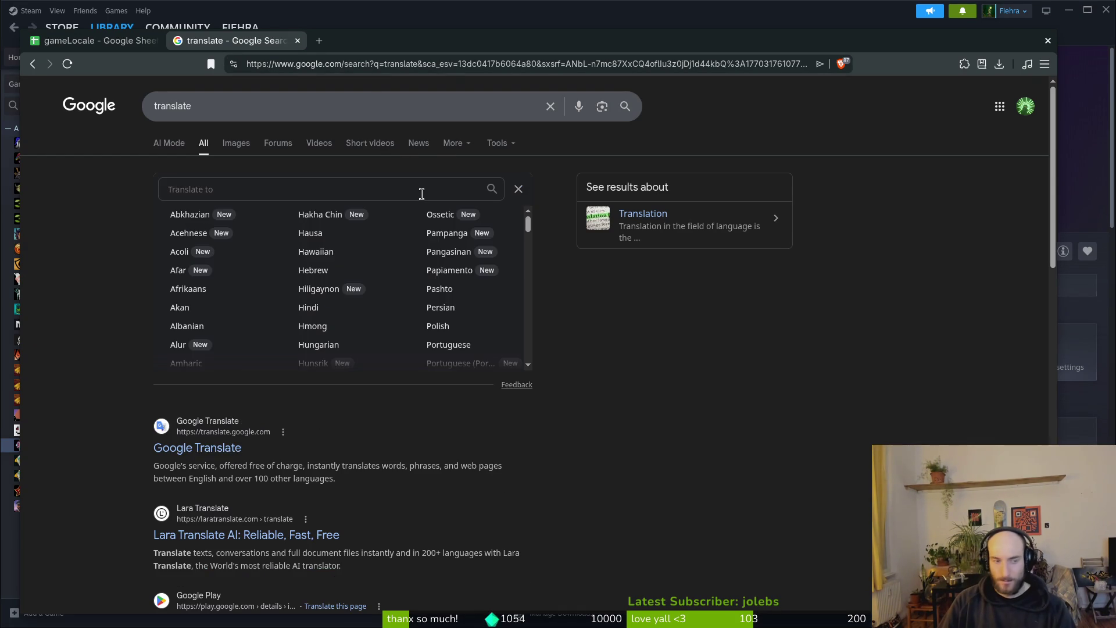
text(spa)
key(Return)
click(377, 303)
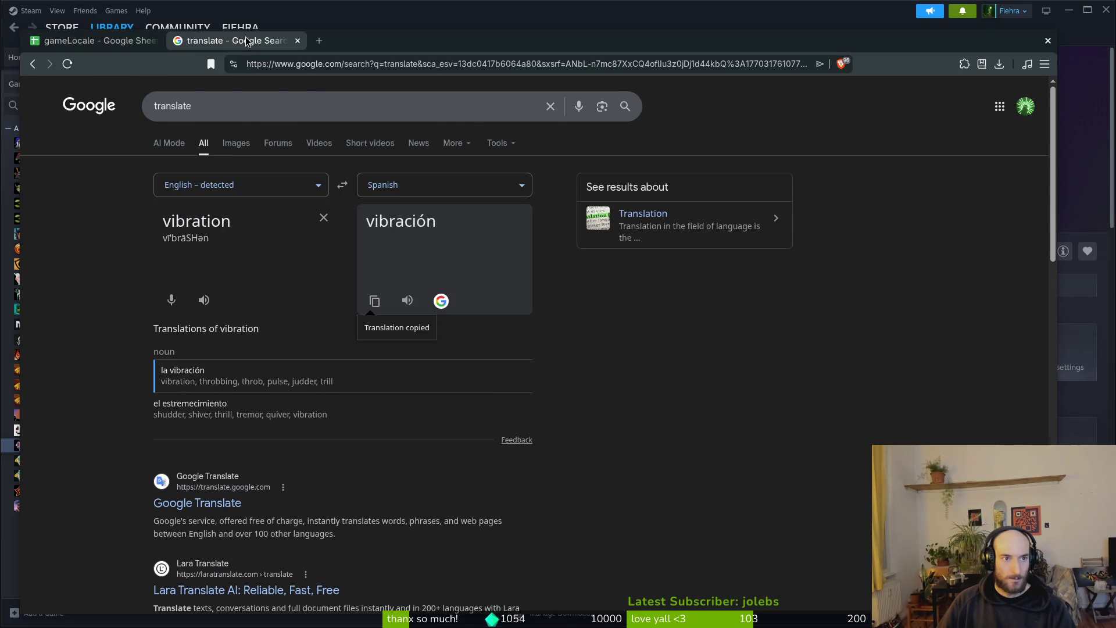
drag(250, 40, 258, 155)
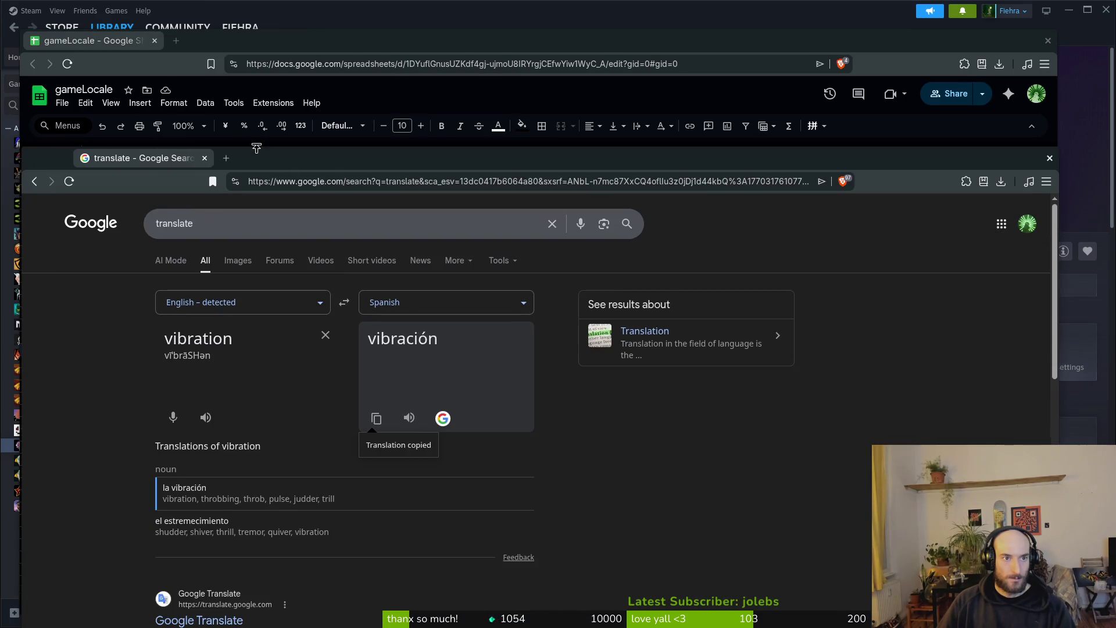
click(184, 336)
key(ctrl+v)
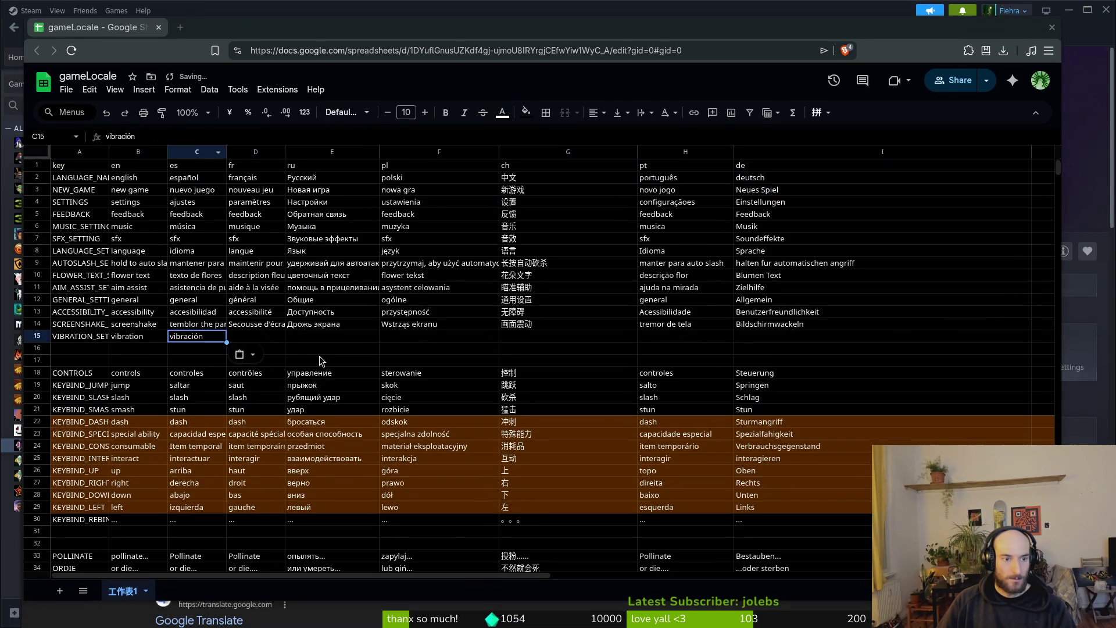
- Translate to French and paste 'vibration' into D15
key(alt+Tab)
click(377, 302)
text(fre)
key(Return)
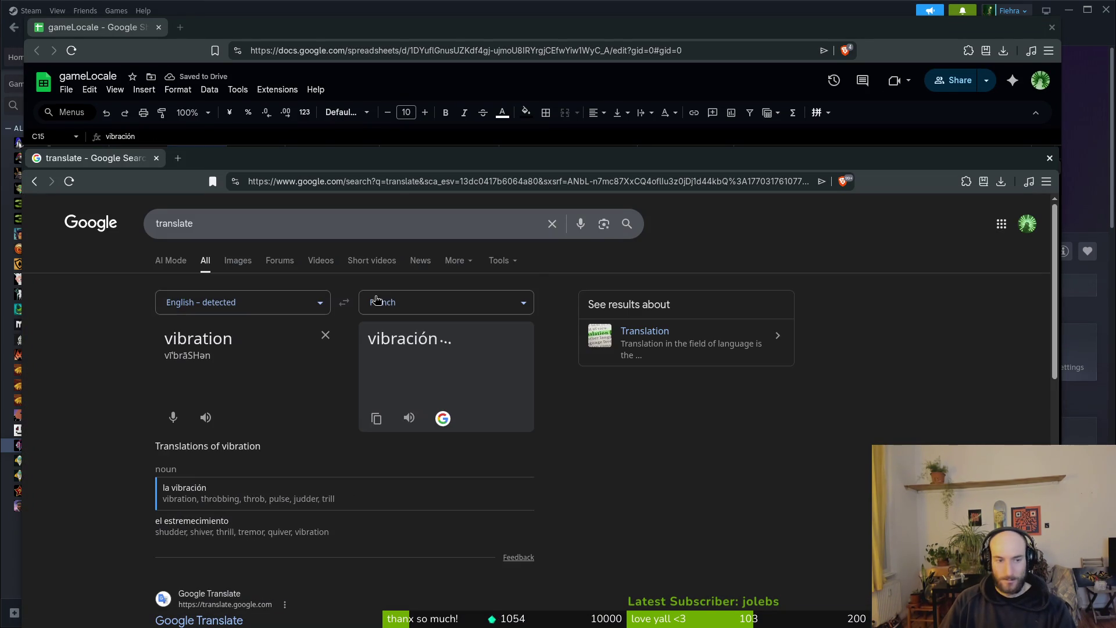
click(376, 418)
key(alt+Tab)
click(249, 337)
key(ctrl+v)
- Translate to Russian and paste 'вибрация' into E15
key(alt+Tab)
click(428, 305)
text(rus)
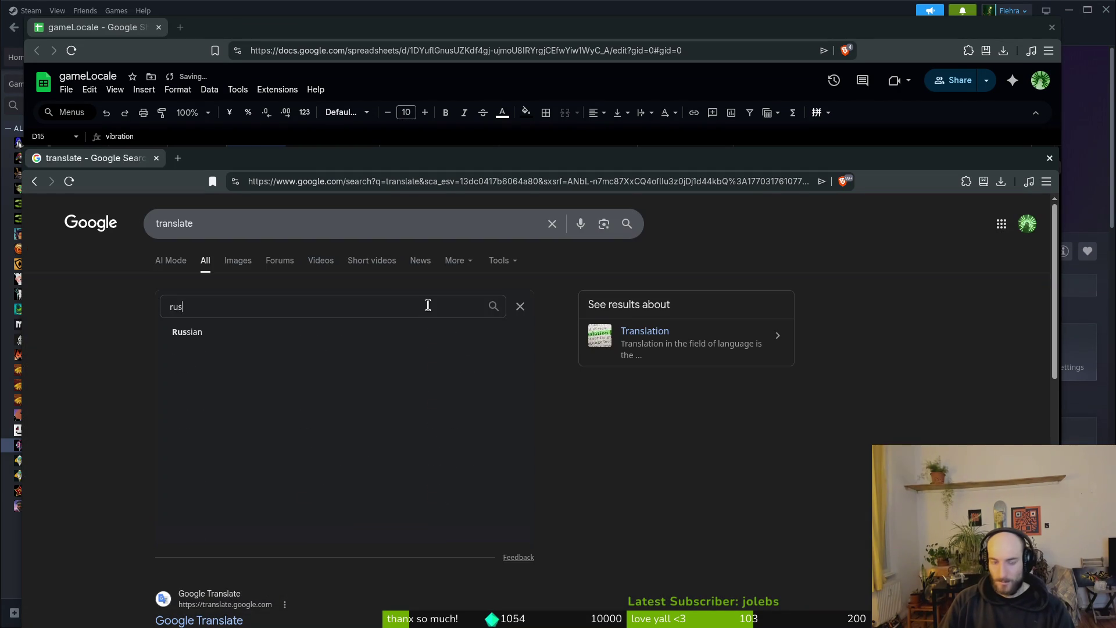
key(Return)
click(377, 418)
key(alt+Tab)
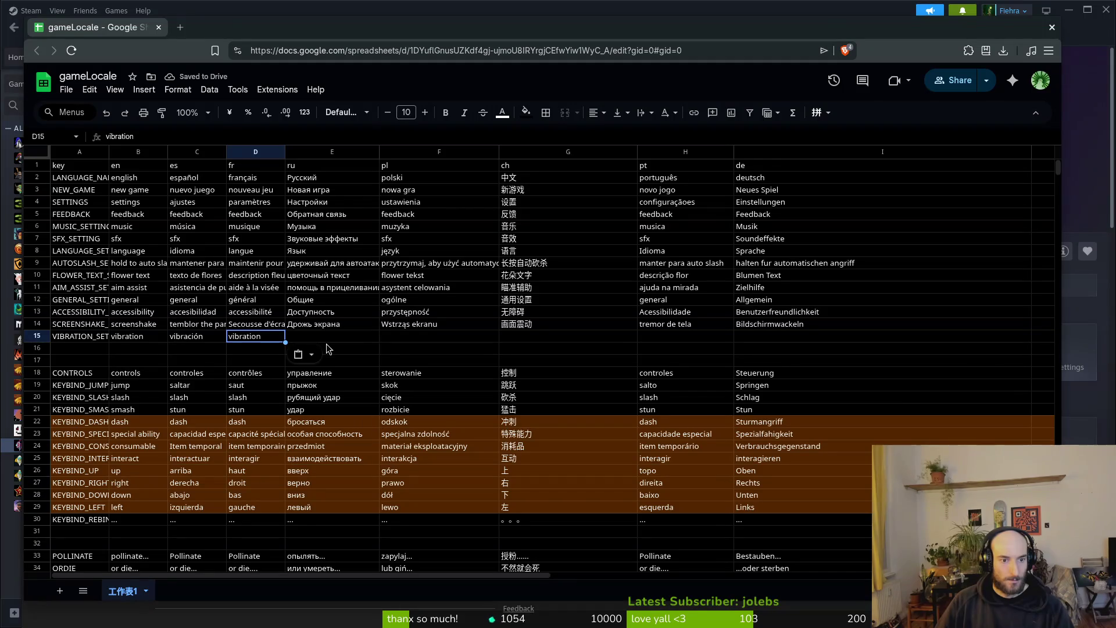
click(319, 337)
key(ctrl+v)
- Translate to Polish and paste 'wibracja' into F15
key(alt+Tab)
click(432, 303)
text(rus)
key(Return)
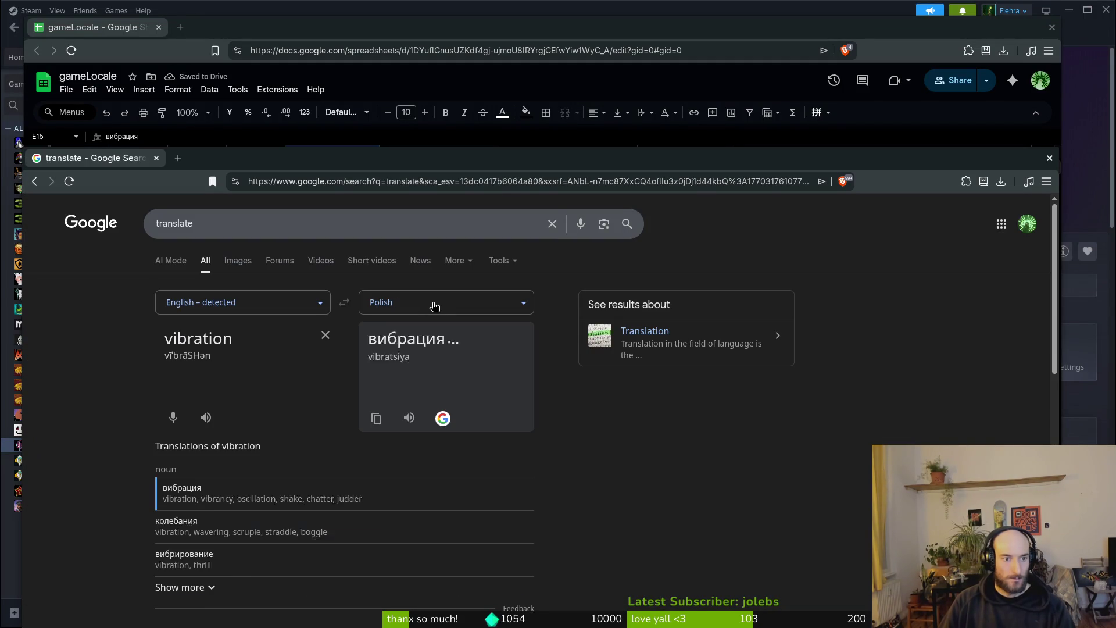
click(376, 418)
key(alt+Tab)
click(400, 340)
key(ctrl+v)
- Translate to Chinese (Simplified) and paste '振动' into G15
key(alt+Tab)
click(411, 308)
text(chines)
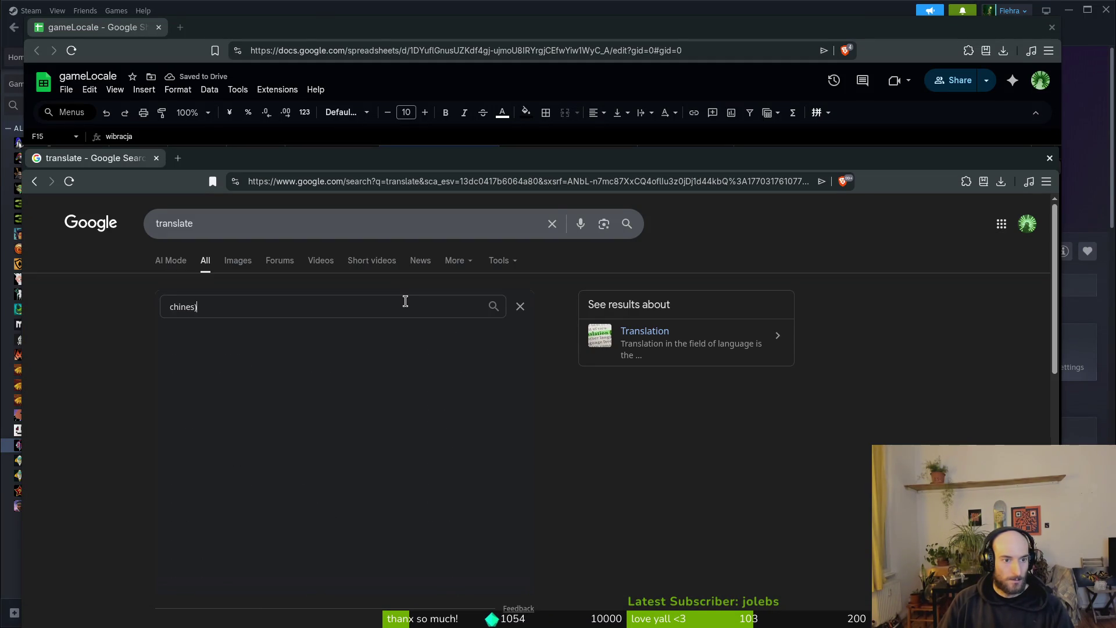
key(Return)
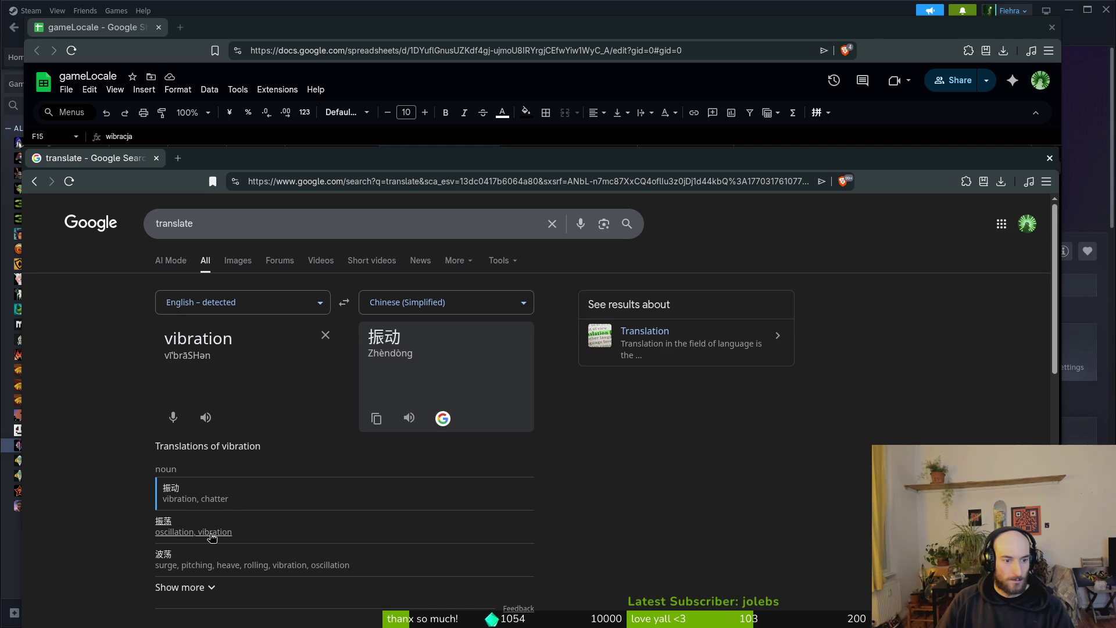
double_click(165, 341)
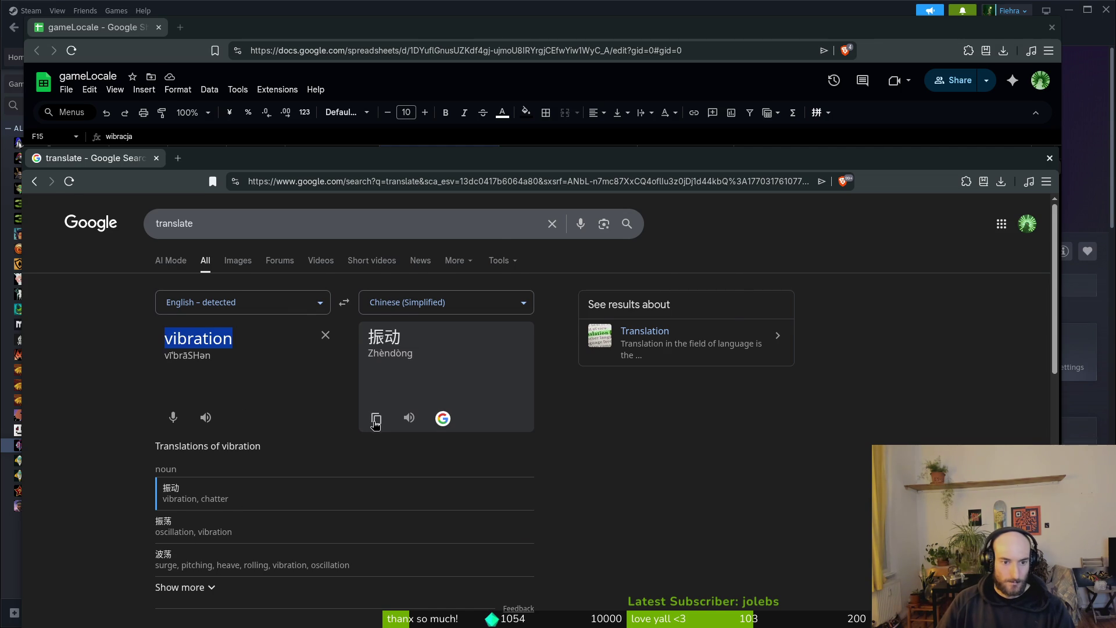
click(377, 418)
key(alt+Tab)
click(522, 336)
key(ctrl+v)
- Open a new browser tab and start typing 'perp' to reach Perplexity
key(alt+Tab)
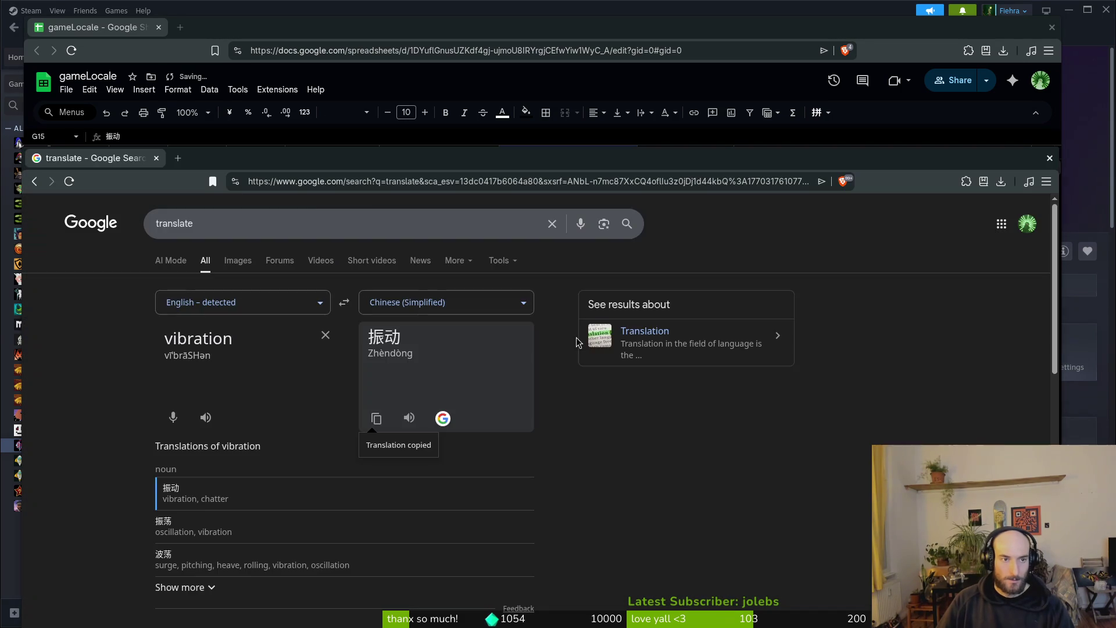
key(ctrl+t)
text(perplexity.ai)
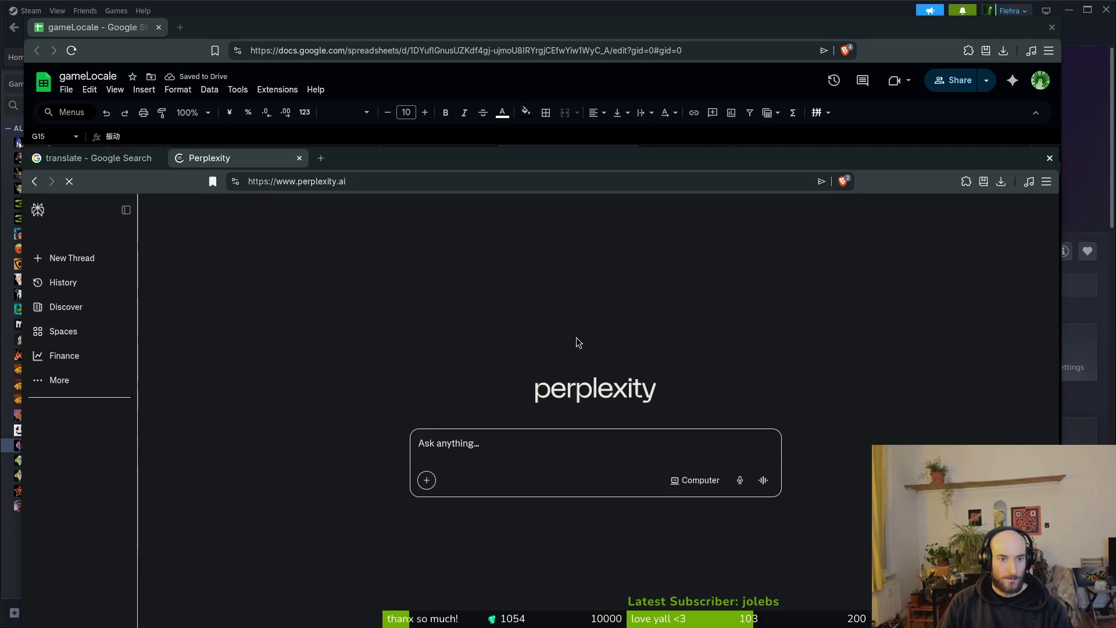
- Ask Perplexity how to localize 'vibration' into Simplified Chinese for a controller-vibration context
click(437, 452)
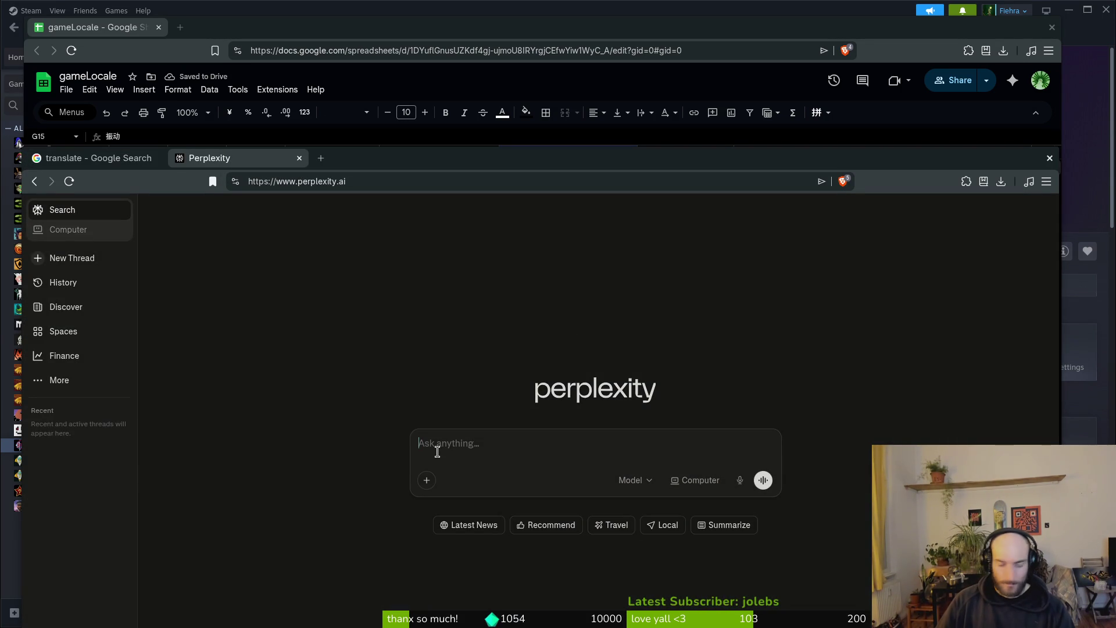
text(hye i am tri)
key(BackSpace)
text(ying toloca)
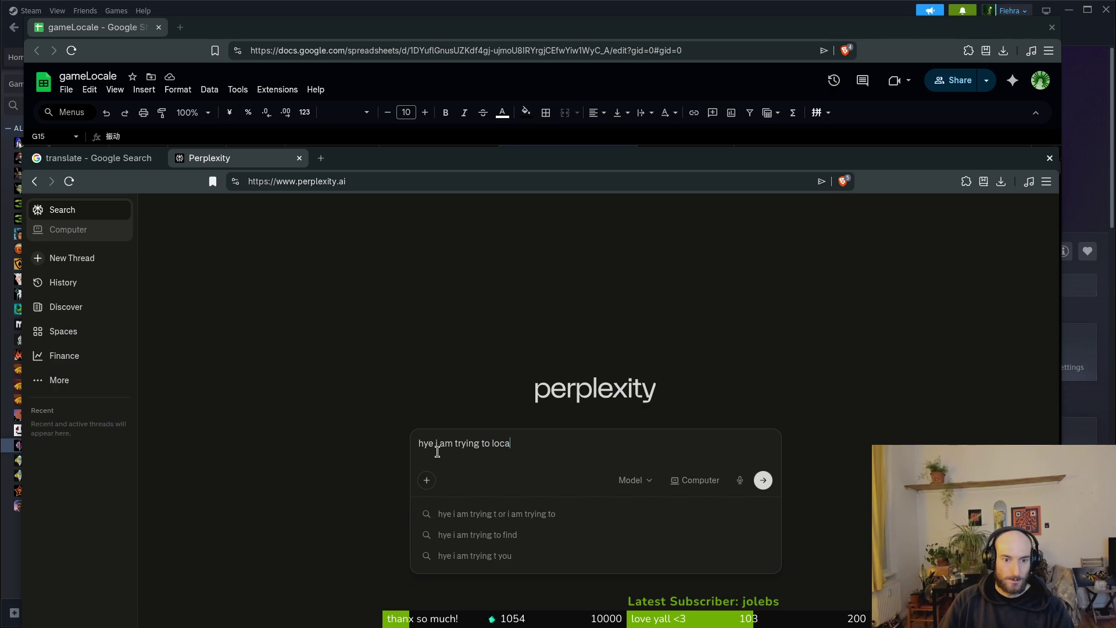
text(lize my game. i)
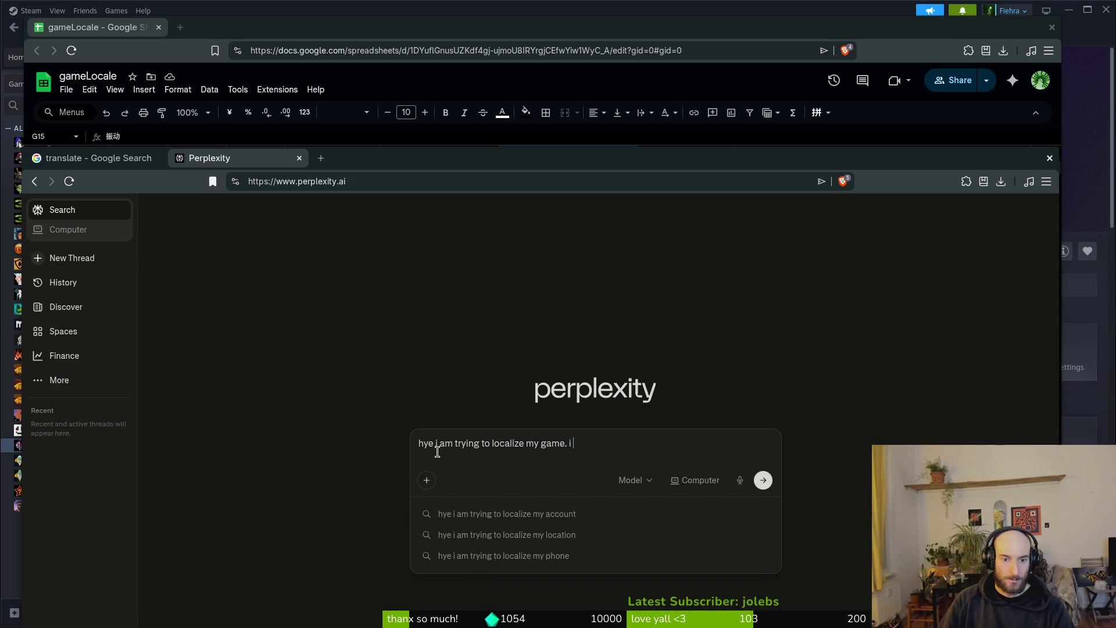
text(ting for controller vibration.)
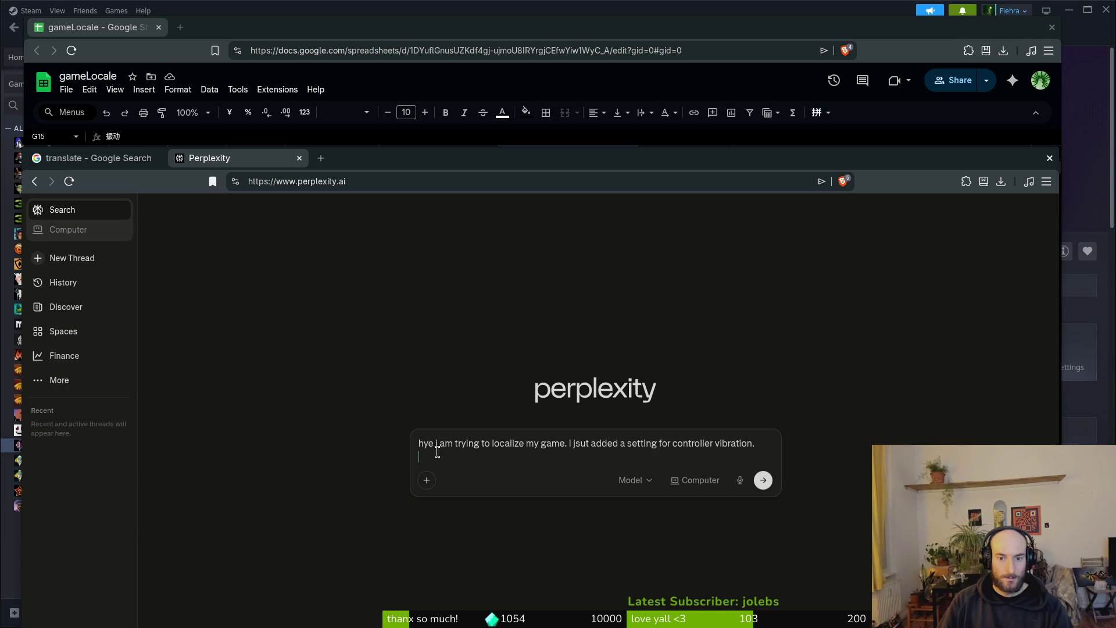
key(shift+Return)
text(s)
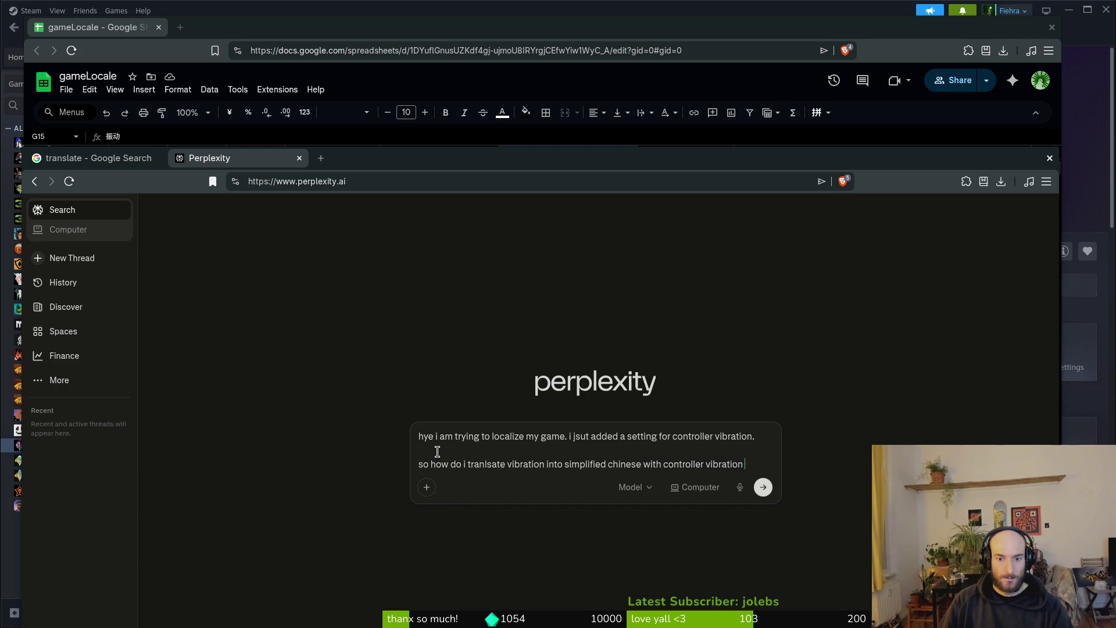
text(contes)
key(Return)
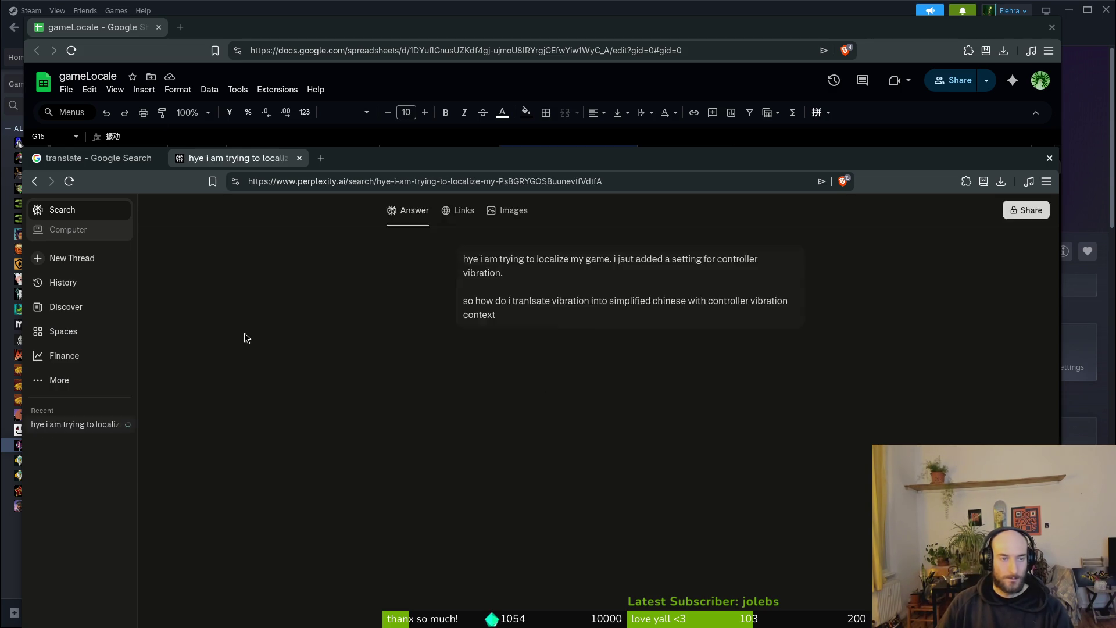
- Check Google Translate's Chinese result, then select the German cell of row 15 in the sheet
key(ctrl+shift+Tab)
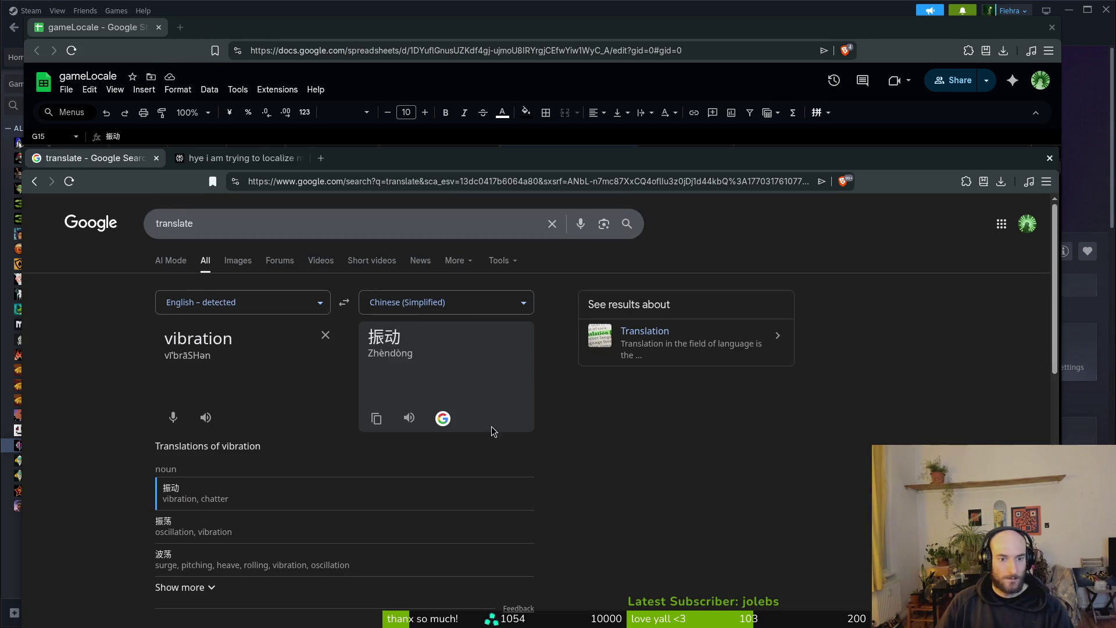
click(461, 314)
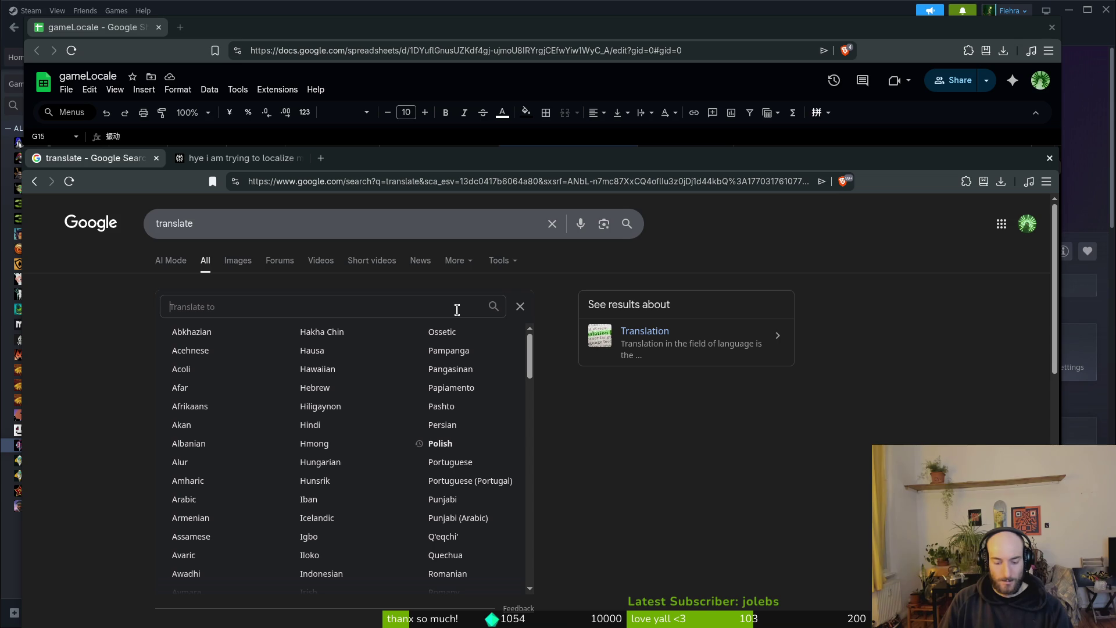
key(Escape)
key(alt+Tab)
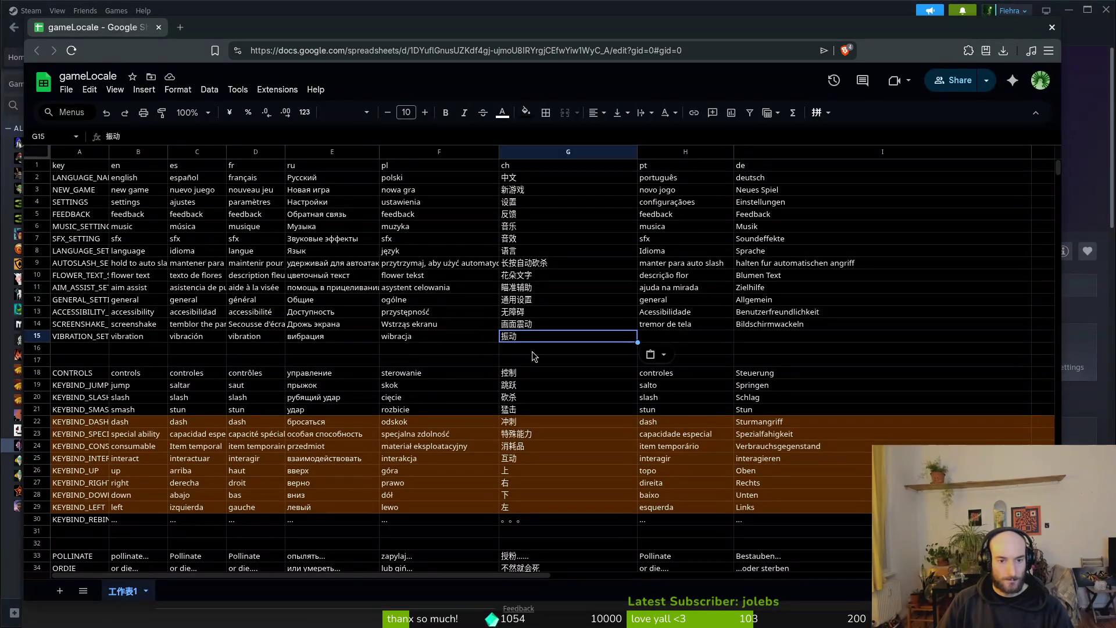
click(769, 341)
- Enter 'Vibration' in the German cell I15 and select H15
text(Vi)
text(n)
key(Return)
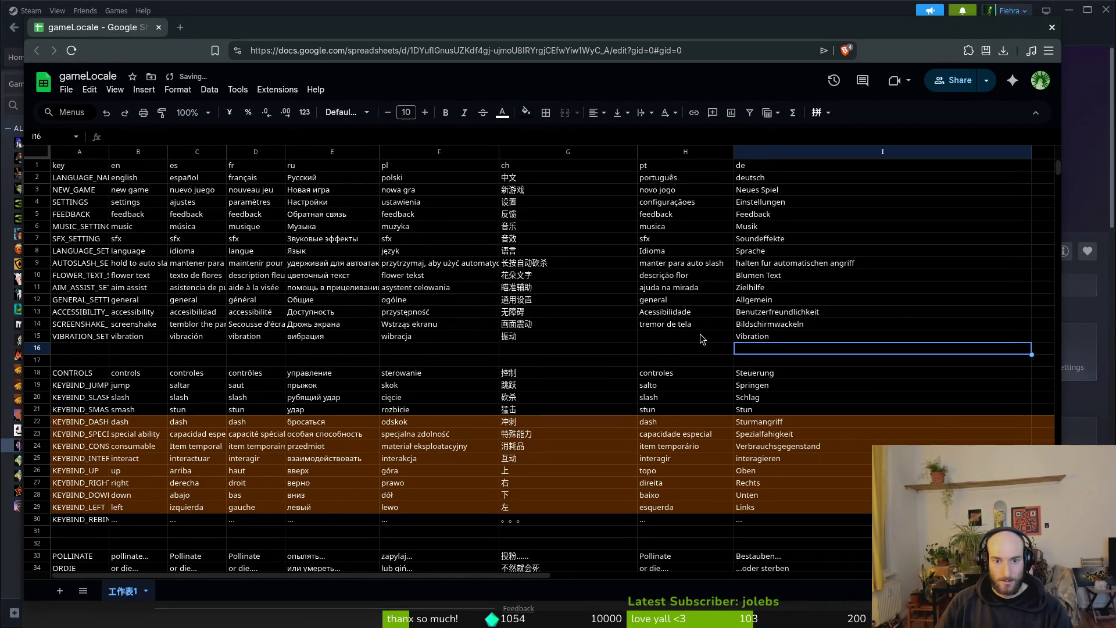
click(674, 341)
- Translate to Portuguese and paste 'vibração' into H15
key(alt+Tab)
click(262, 223)
click(102, 325)
click(445, 302)
text(vi)
key(BackSpace)
key(BackSpace)
text(port)
key(Return)
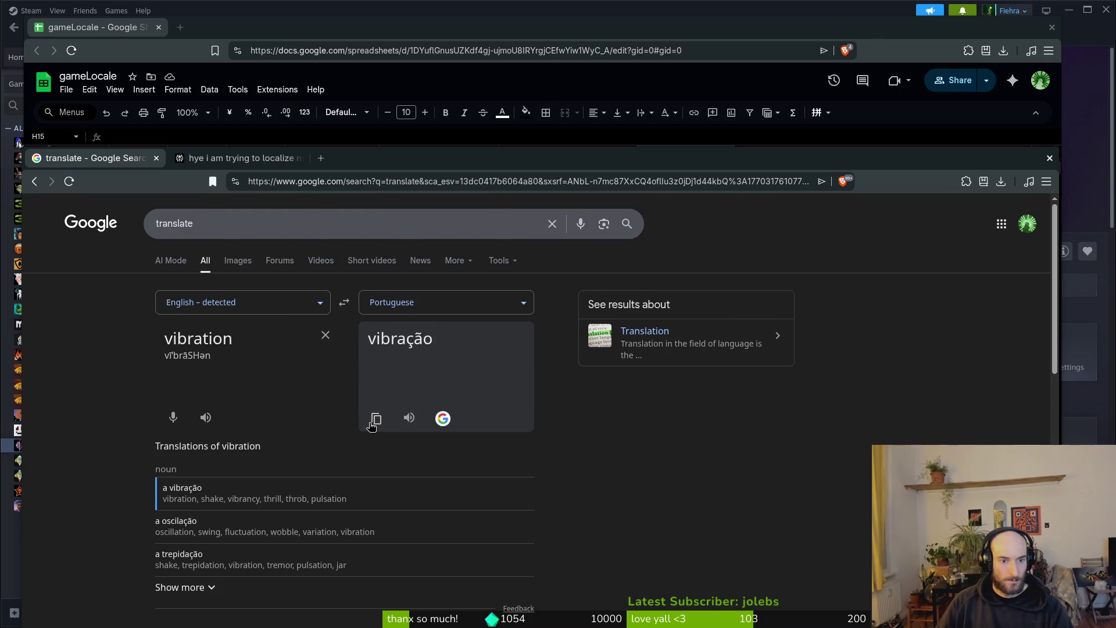
click(373, 428)
key(alt+Tab)
key(ctrl+v)
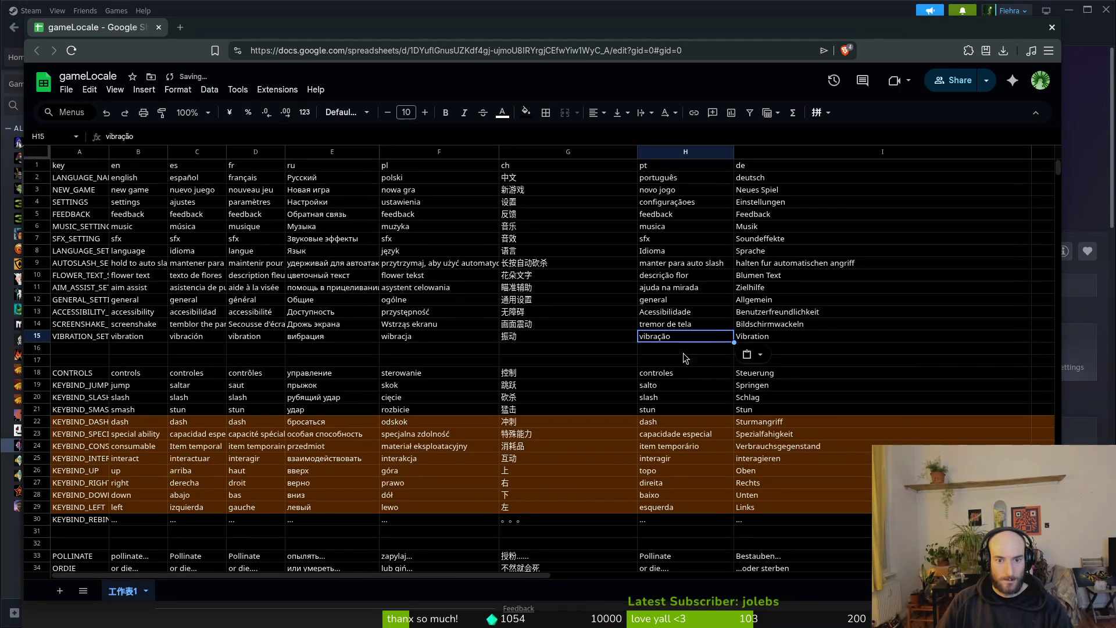
key(alt+Tab)
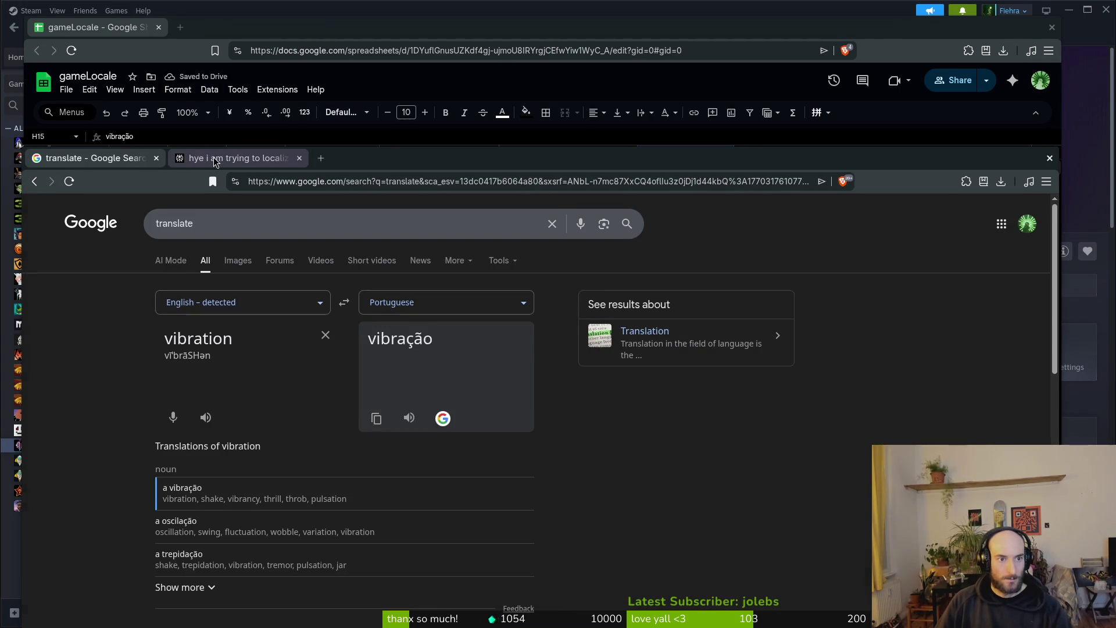
click(238, 158)
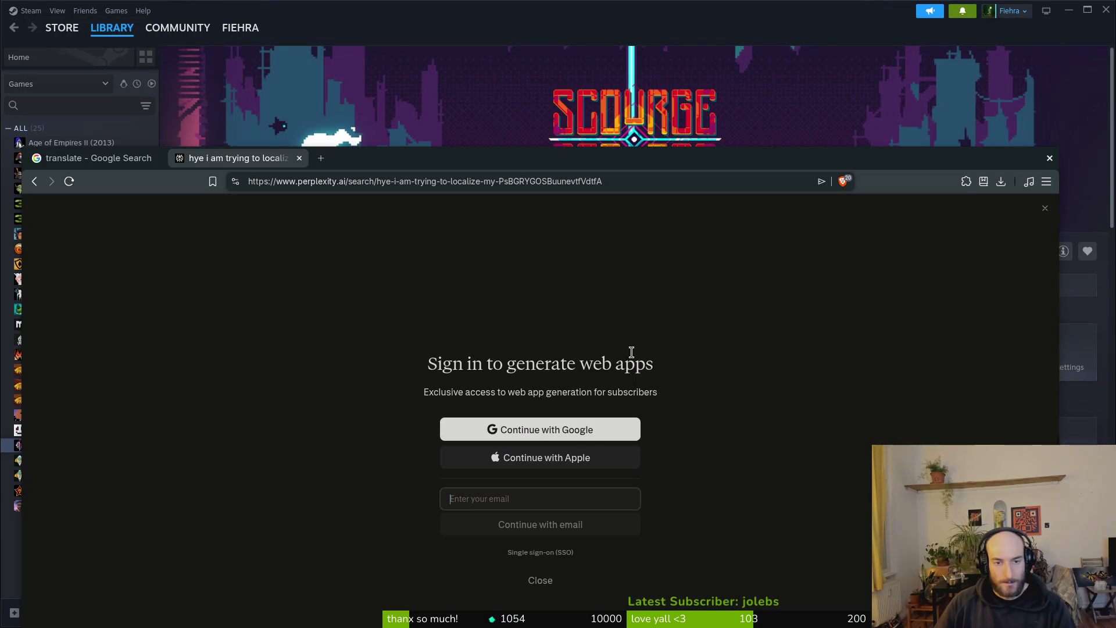
- Move the browser aside, dismiss Perplexity's sign-in prompt, and open ScourgeBringer's settings
drag(417, 152, 492, 23)
click(618, 449)
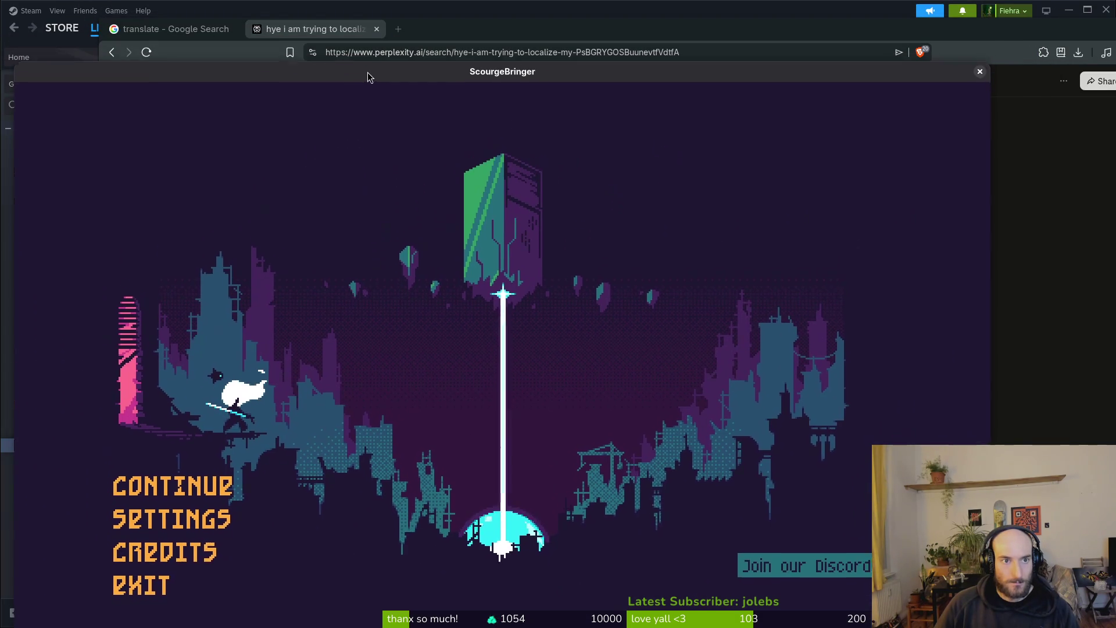
drag(614, 26, 632, 29)
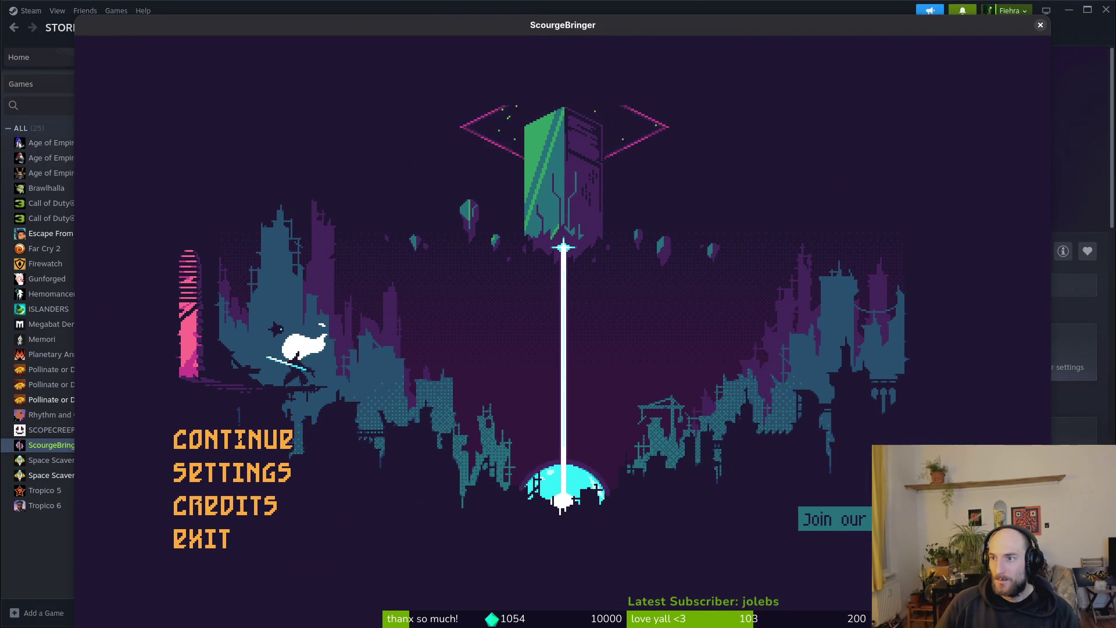
click(281, 482)
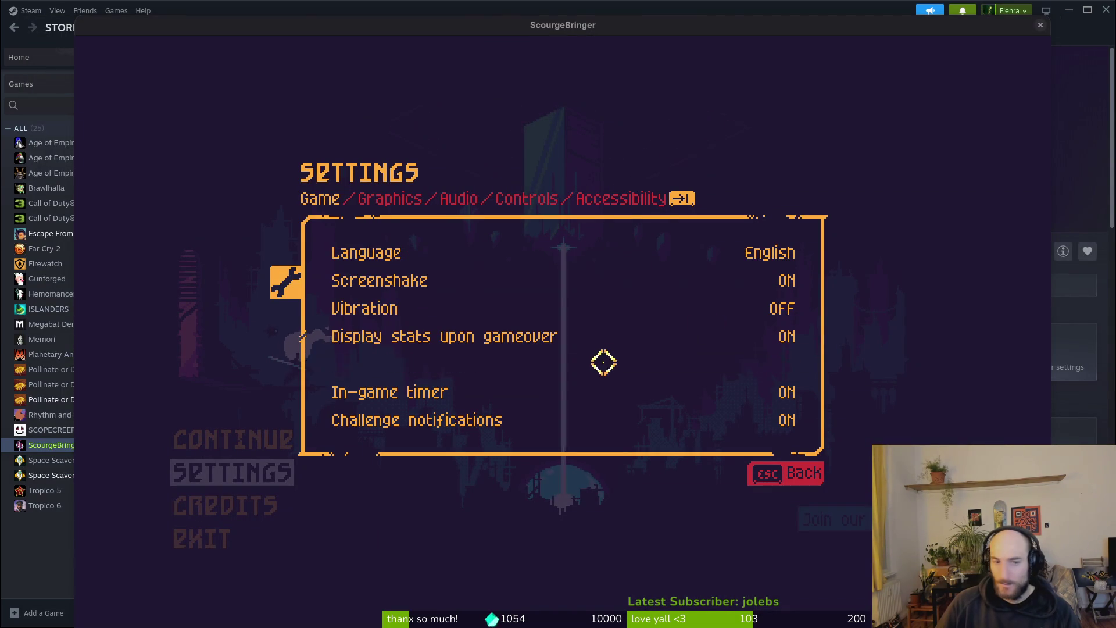
- Cycle the game language through French, German, Spanish, Russian, Brazilian Portuguese and Polish to compare vibration labels
click(803, 252)
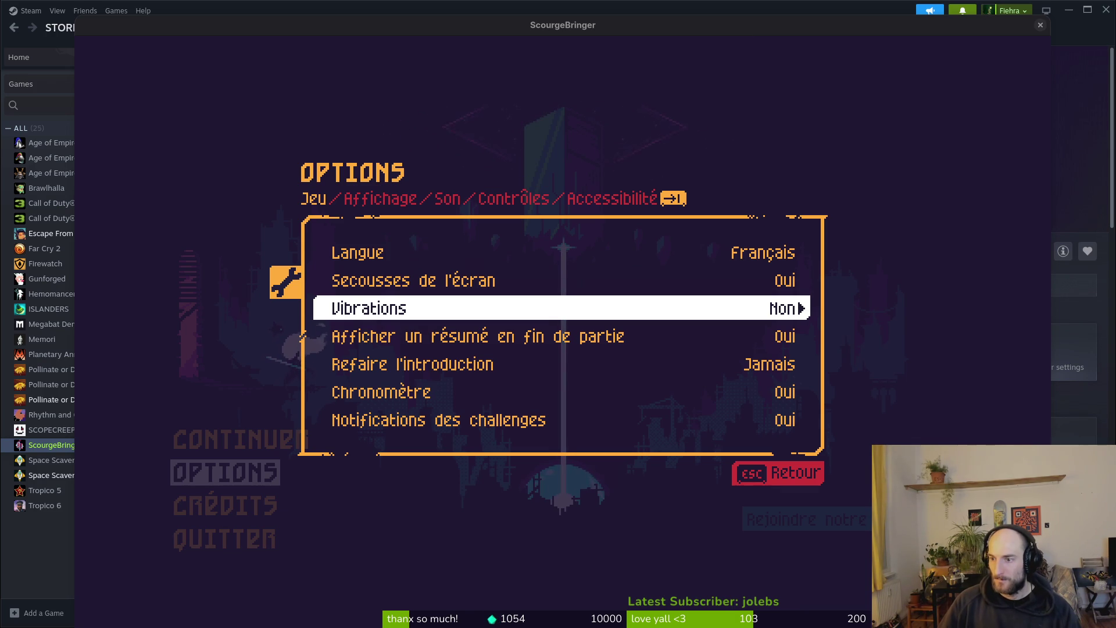
click(801, 250)
click(805, 252)
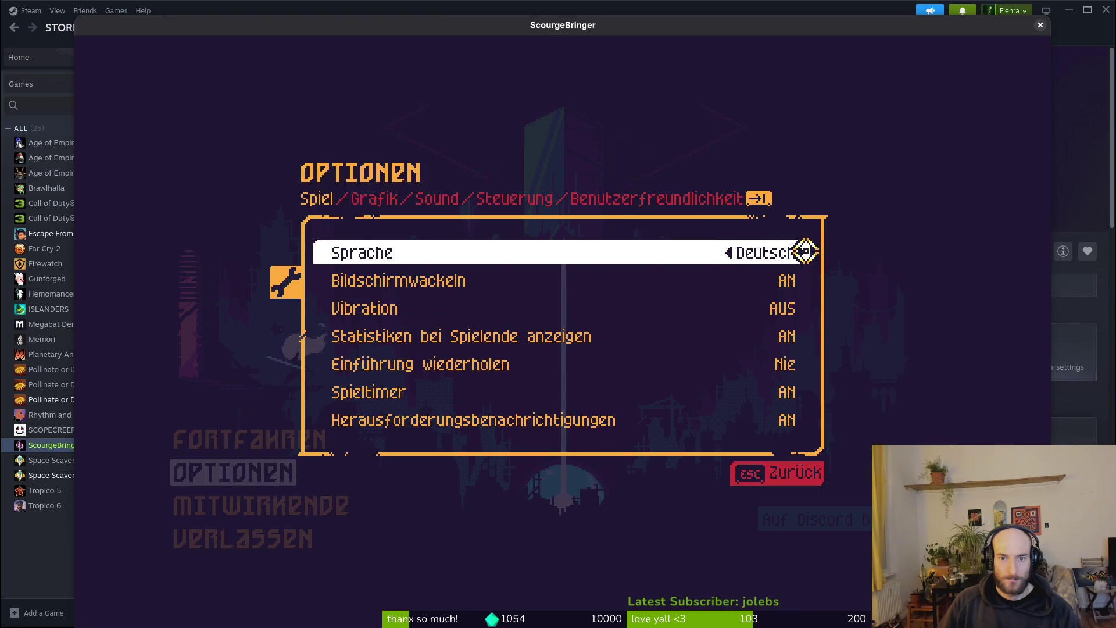
click(807, 251)
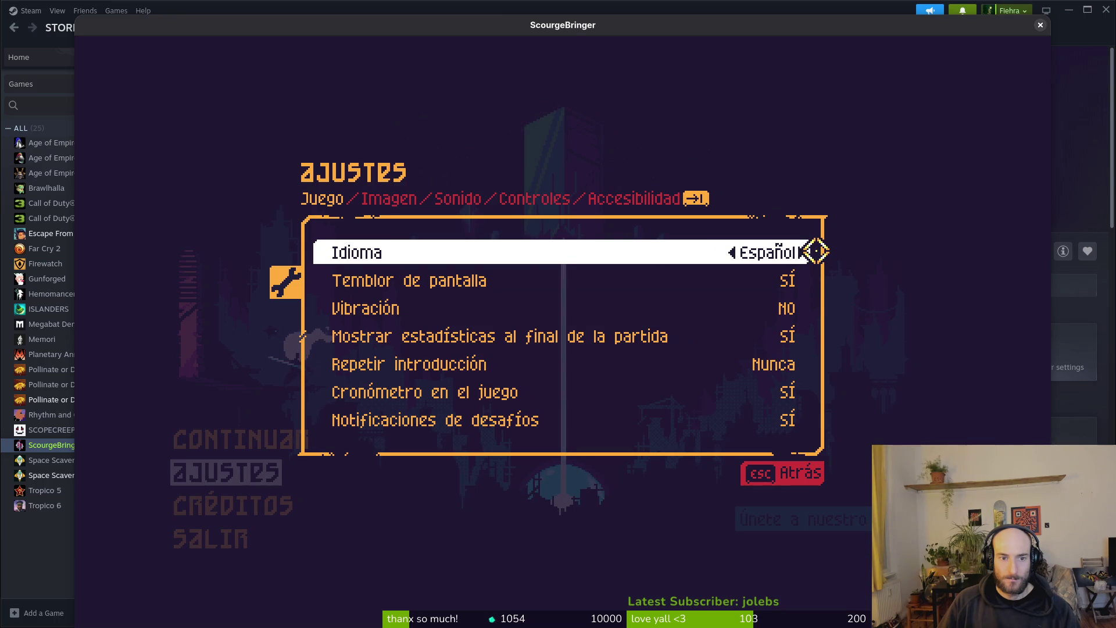
click(813, 251)
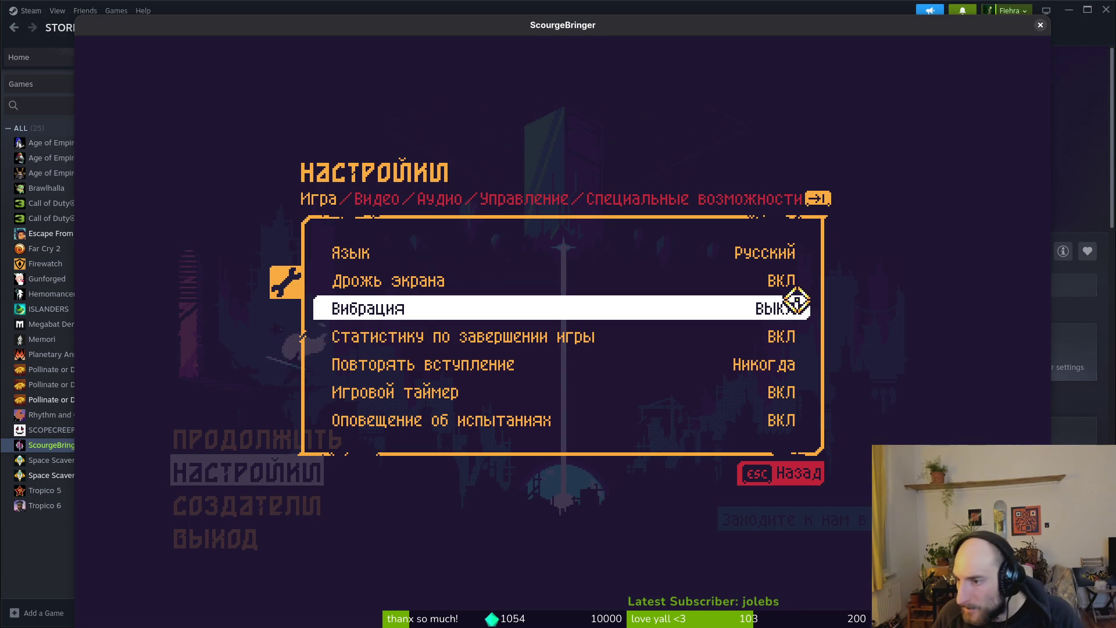
click(805, 253)
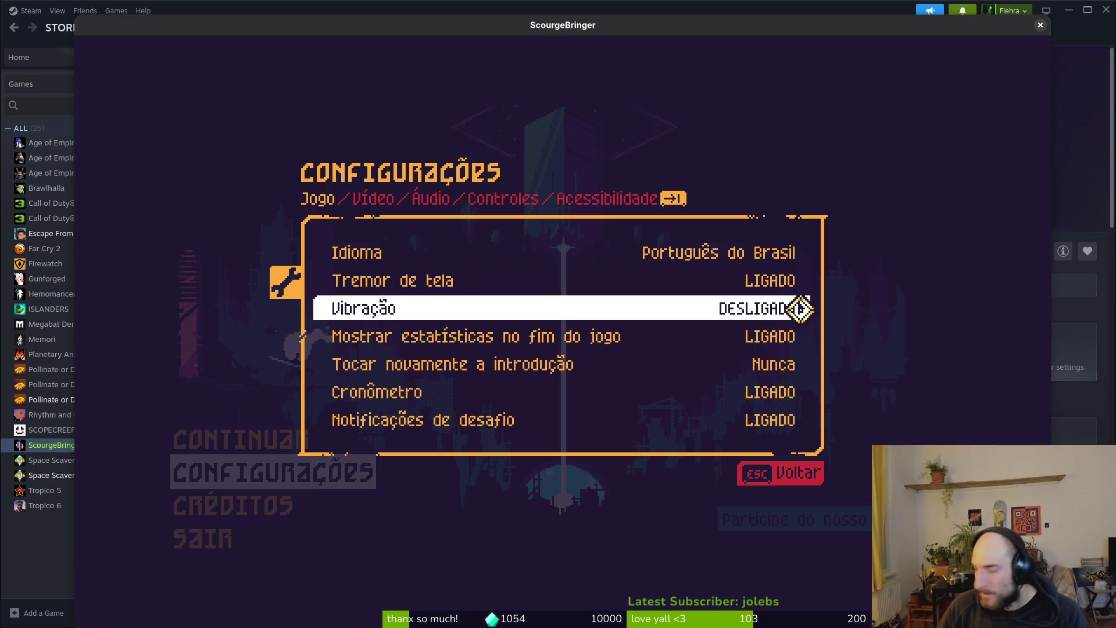
click(802, 251)
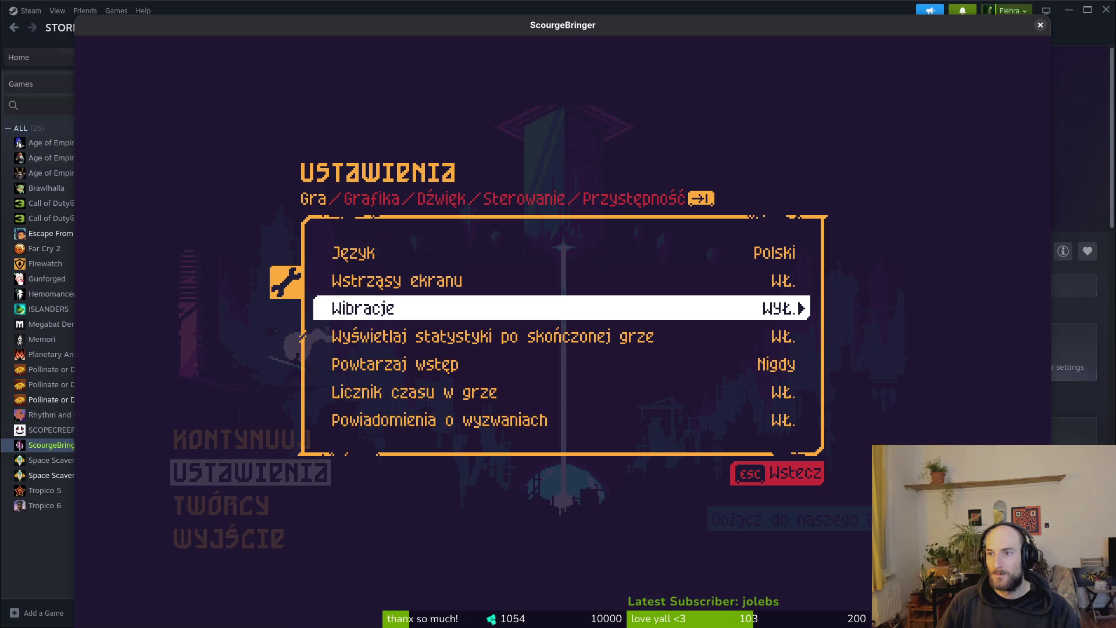
key(alt+Tab)
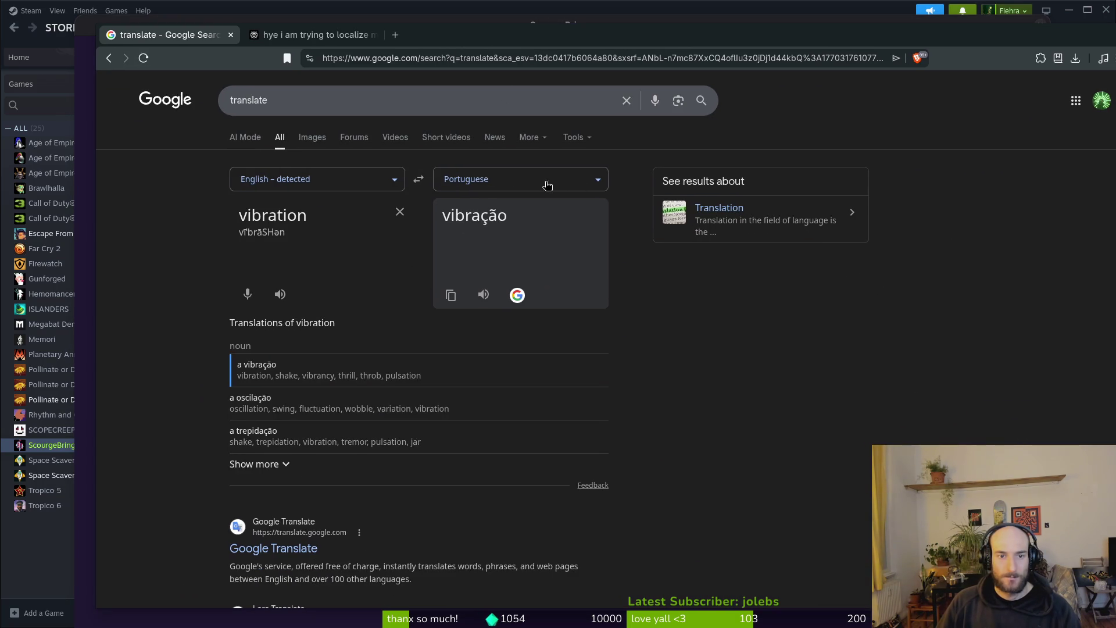
- Set Google Translate's direction to Polish → English
click(505, 178)
text(poli)
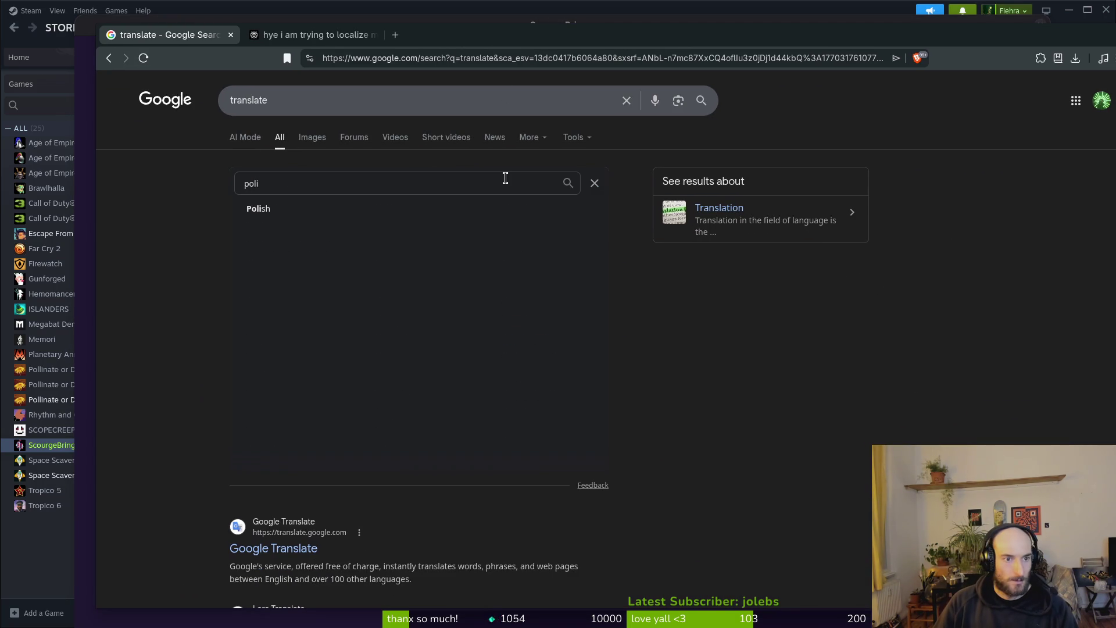
key(Return)
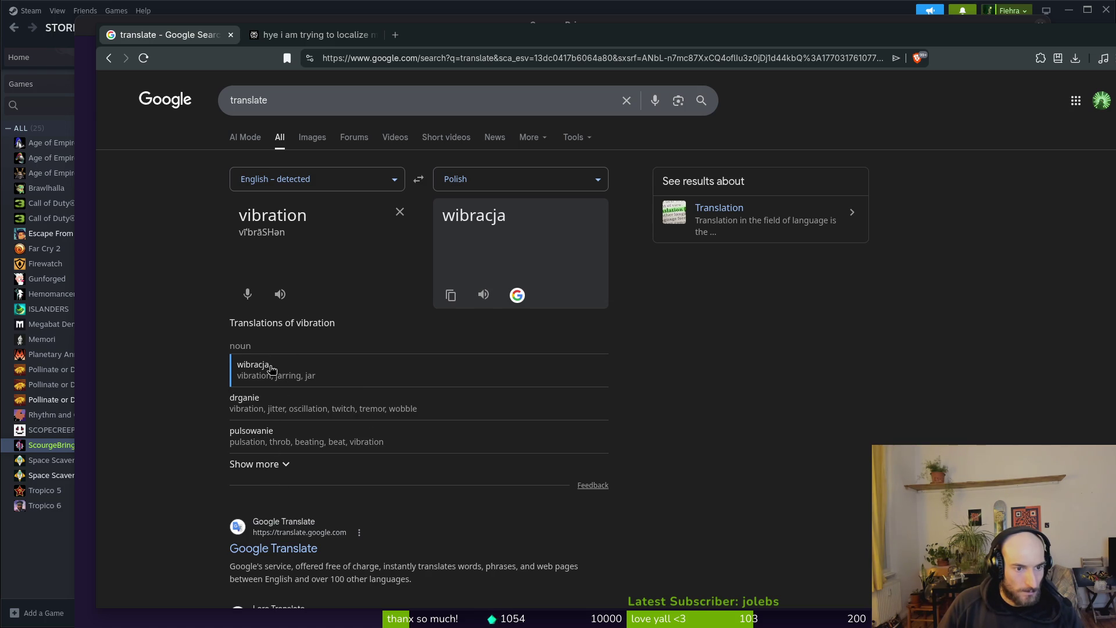
scroll(271, 369, down, 1)
click(418, 135)
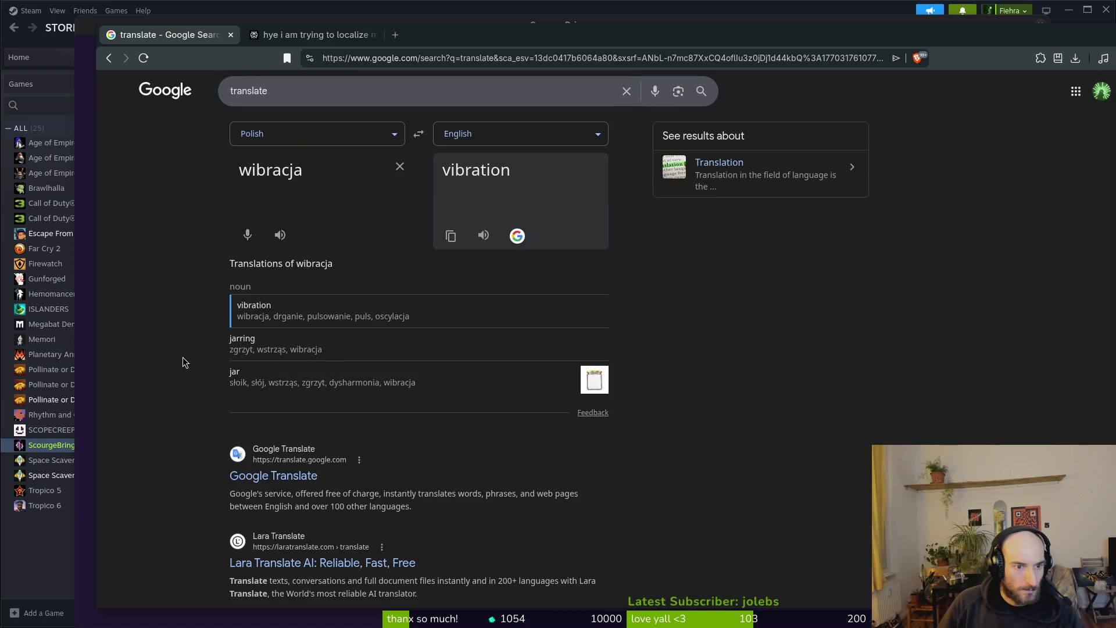
- Change the Polish source word to 'wibracje' to get 'vibrations', then bring ScourgeBringer forward
double_click(311, 169)
click(315, 170)
text(e)
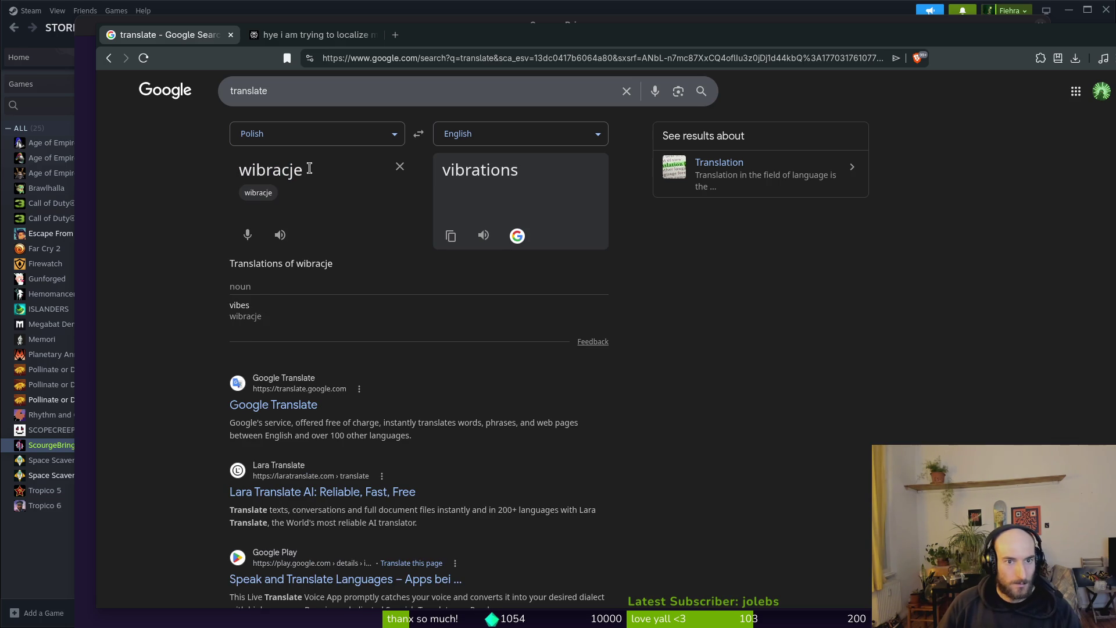
drag(314, 173, 238, 170)
key(alt+Tab)
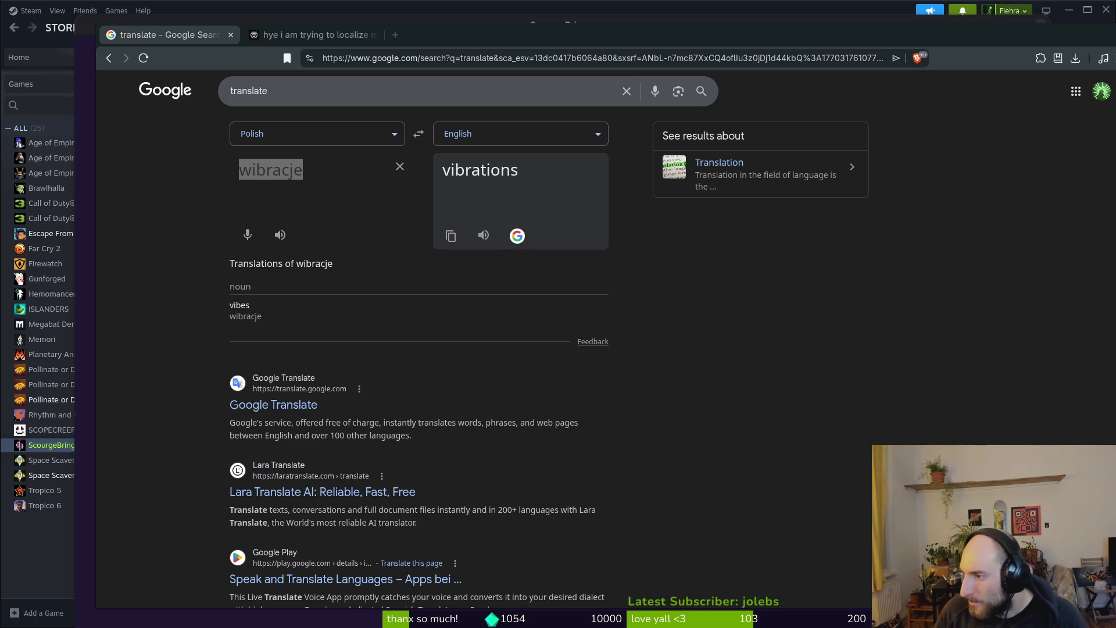
click(142, 35)
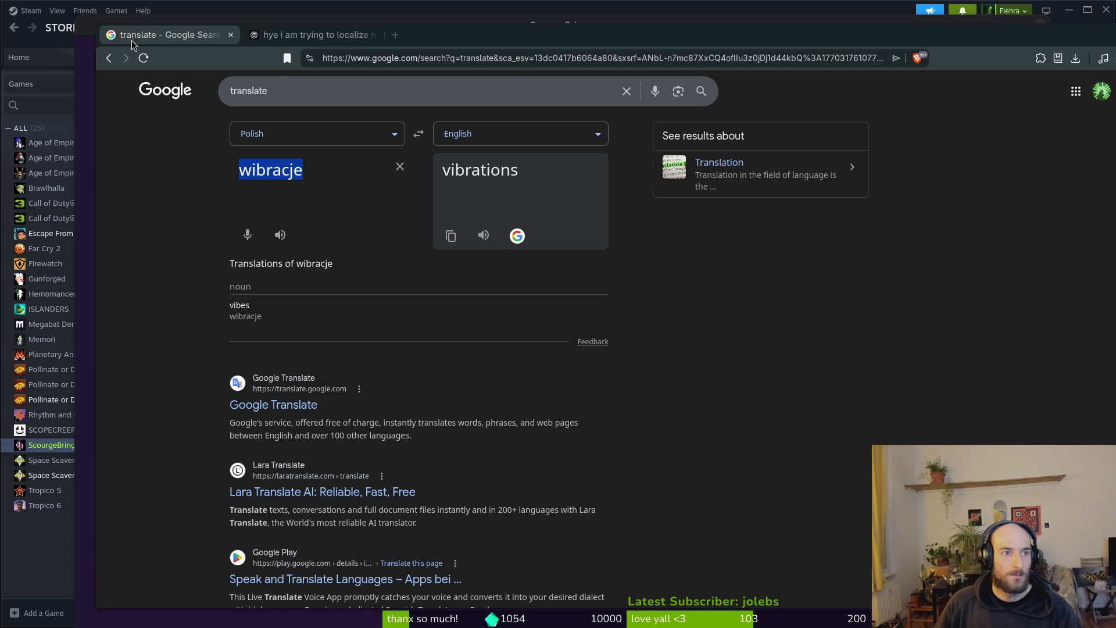
click(83, 38)
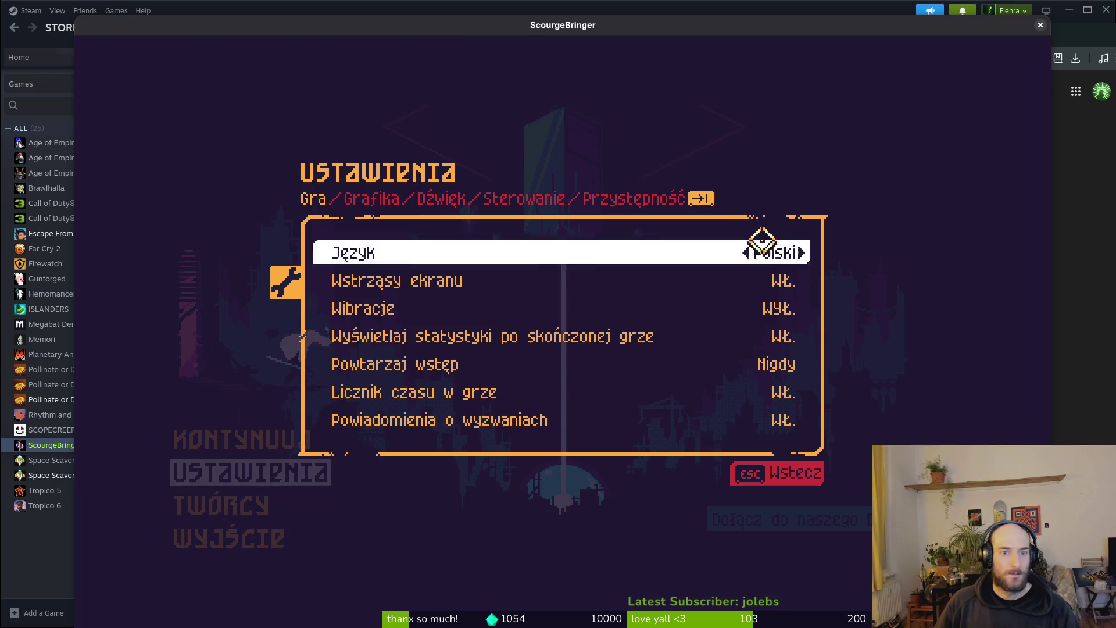
- Switch ScourgeBringer's language from Polski to 简体中文 to see its 震动功能 label
click(817, 255)
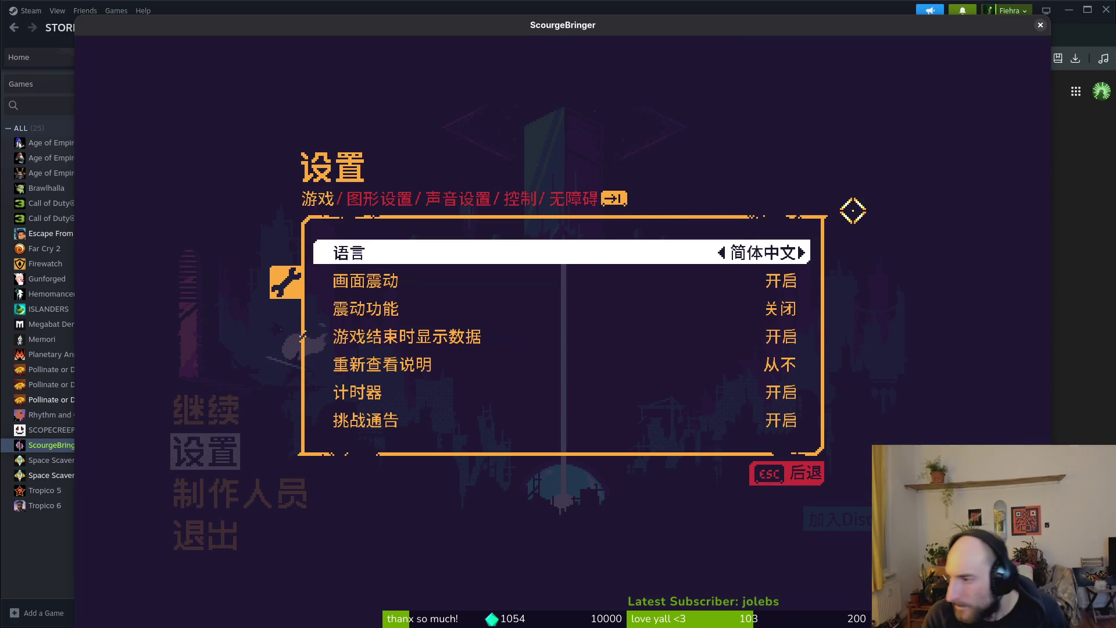
click(727, 252)
click(802, 252)
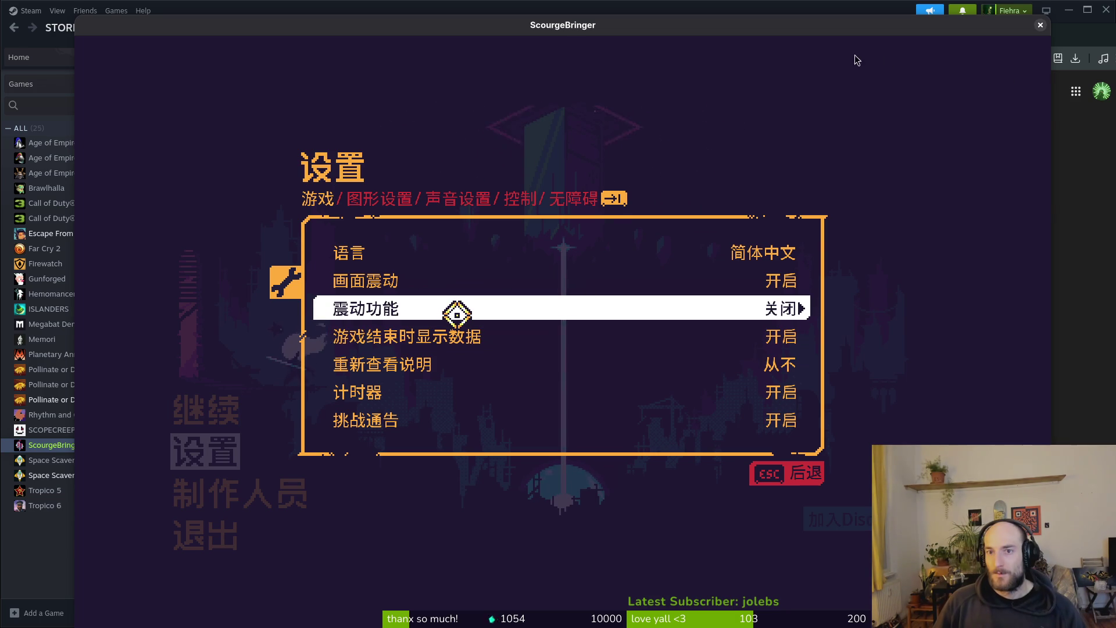
key(alt+Tab)
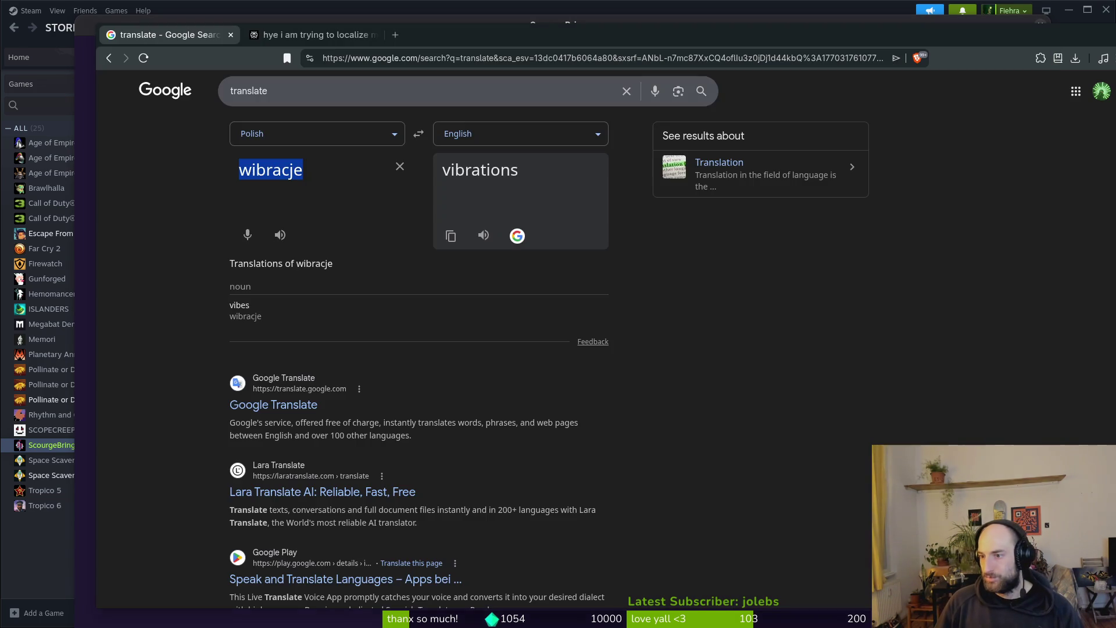
- Compare Perplexity's suggested 手柄震动 with the game's Chinese settings screen
click(305, 35)
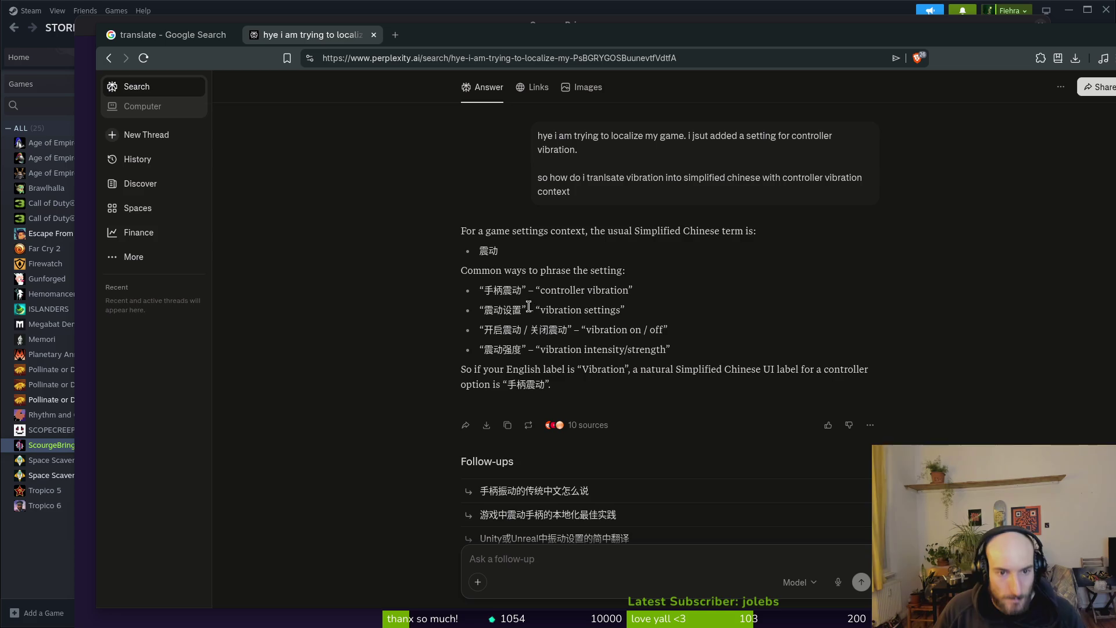
drag(522, 290, 483, 290)
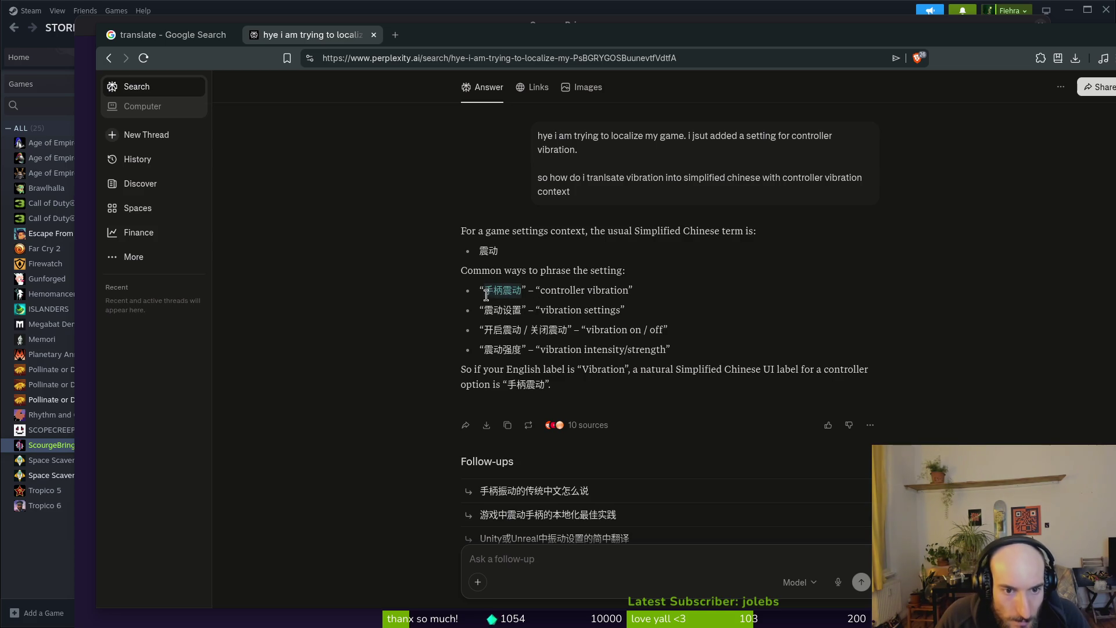
key(alt+Tab)
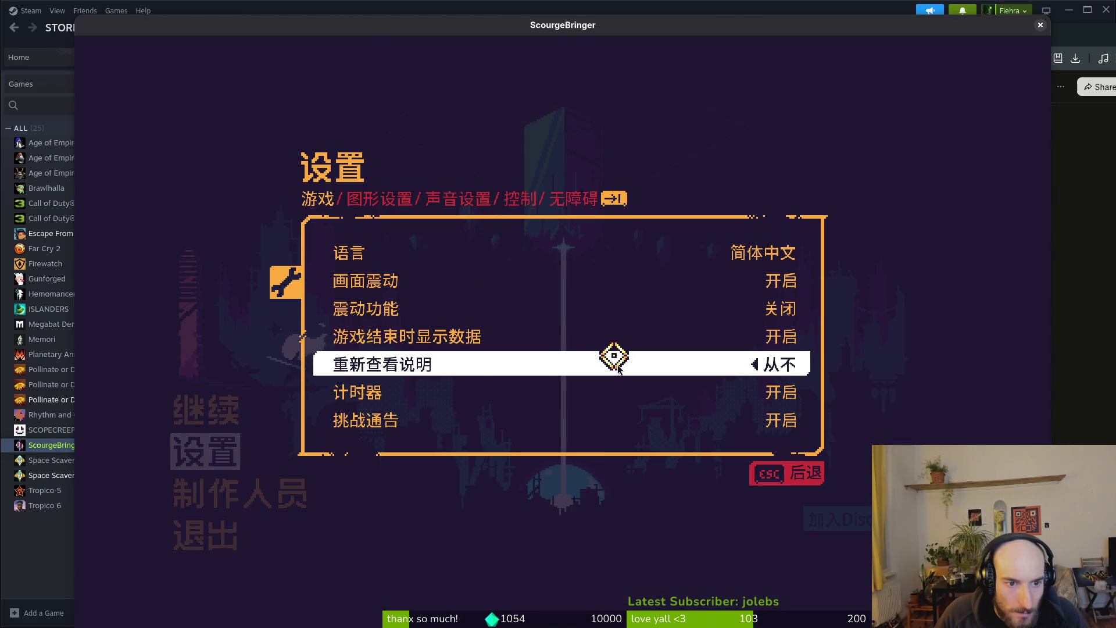
key(alt+Tab)
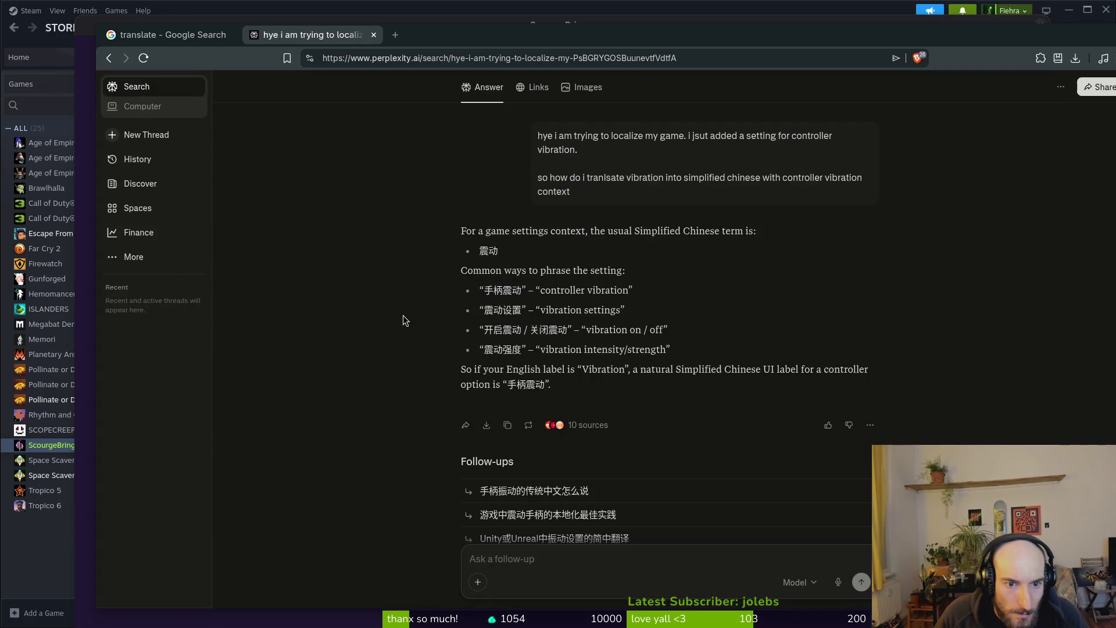
key(alt+Tab)
click(304, 198)
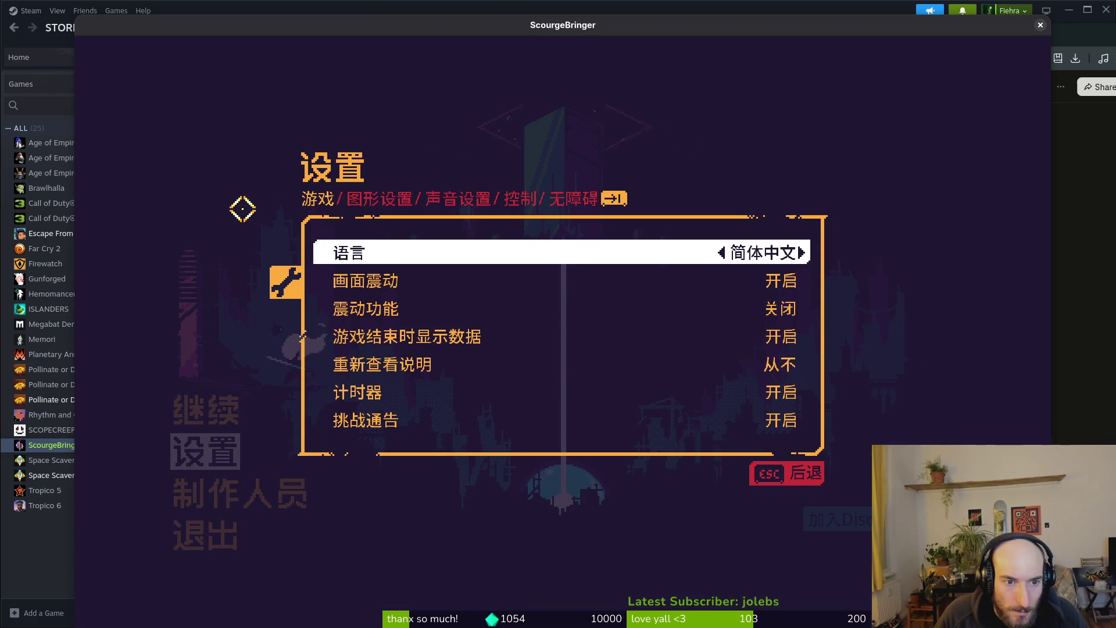
- Select 震动 in Perplexity's last suggestion and start a follow-up question
key(alt+Tab)
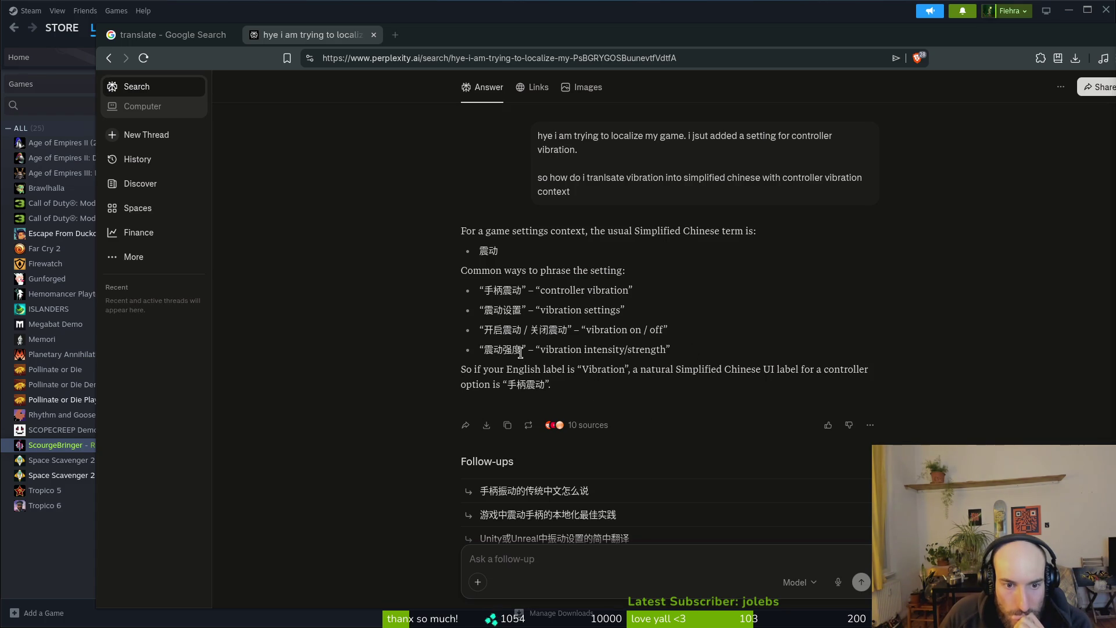
drag(485, 349, 503, 349)
click(477, 361)
drag(502, 347, 484, 349)
key(ctrl+c)
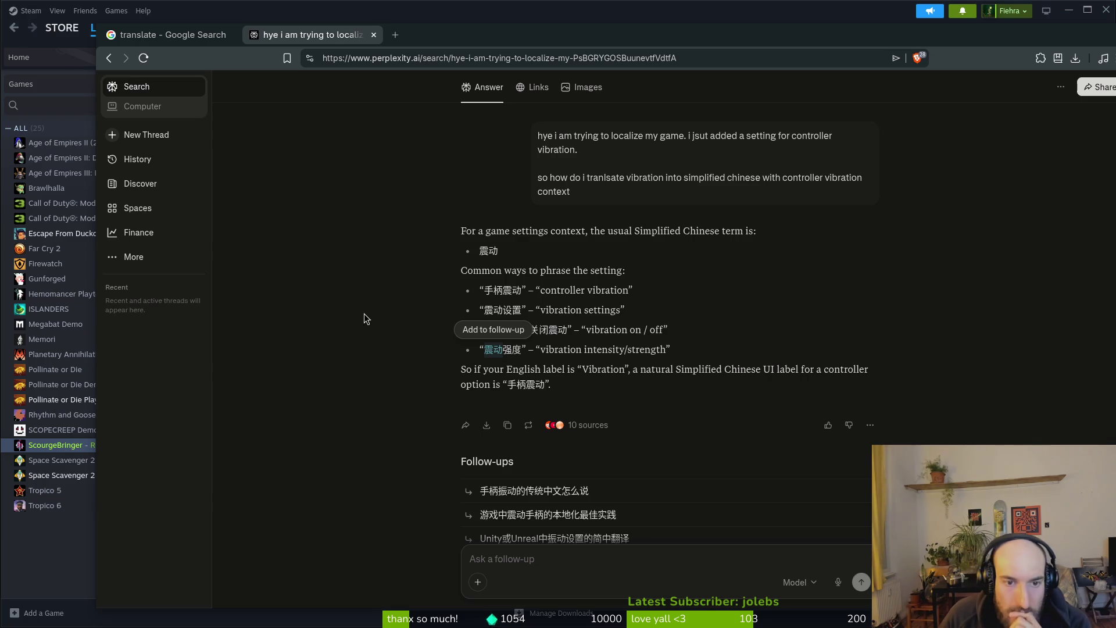
click(535, 573)
- Send a follow-up starting '震动 and then', noting ScourgeBringer's label has two more characters
key(ctrl+v)
text(and then)
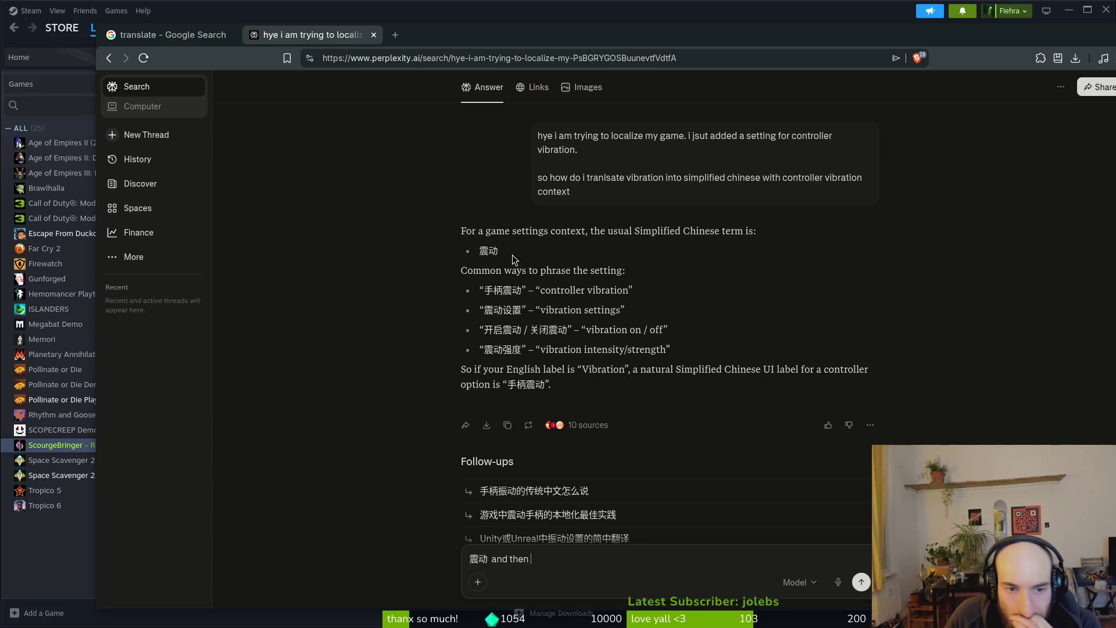
text(there should be 2)
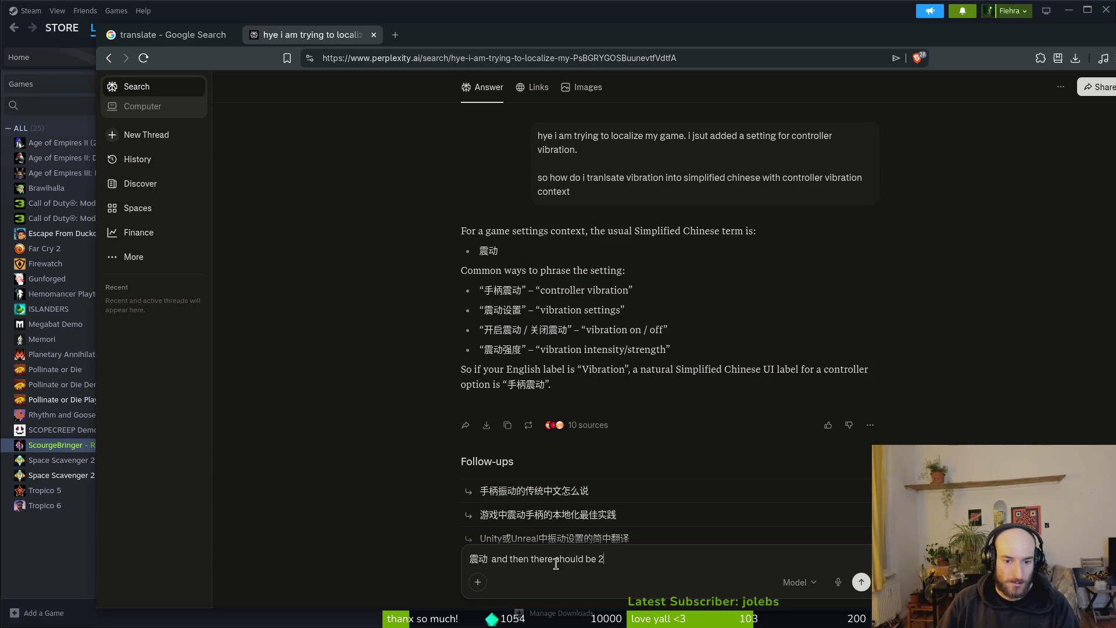
text( more kanu )
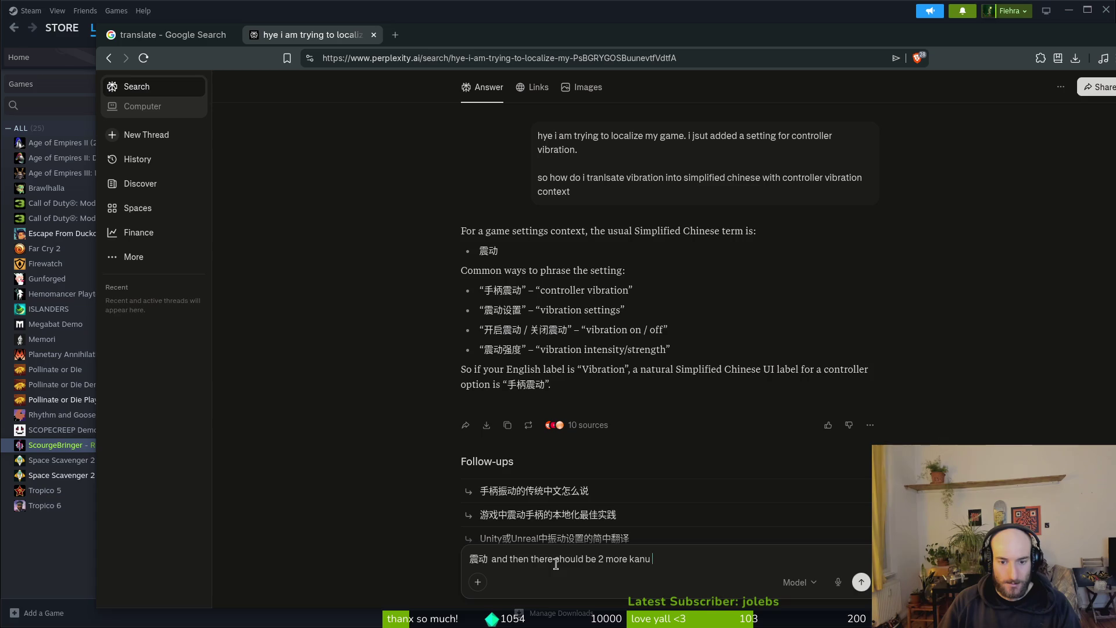
key(BackSpace)
key(BackSpace)
text(ji after. )
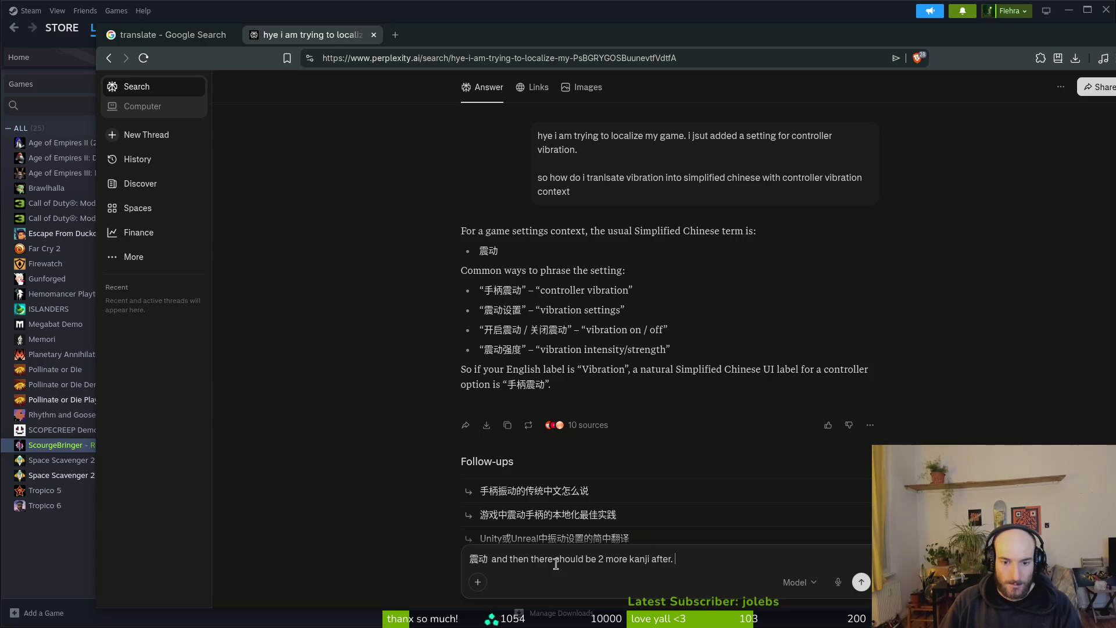
text(but none of what y)
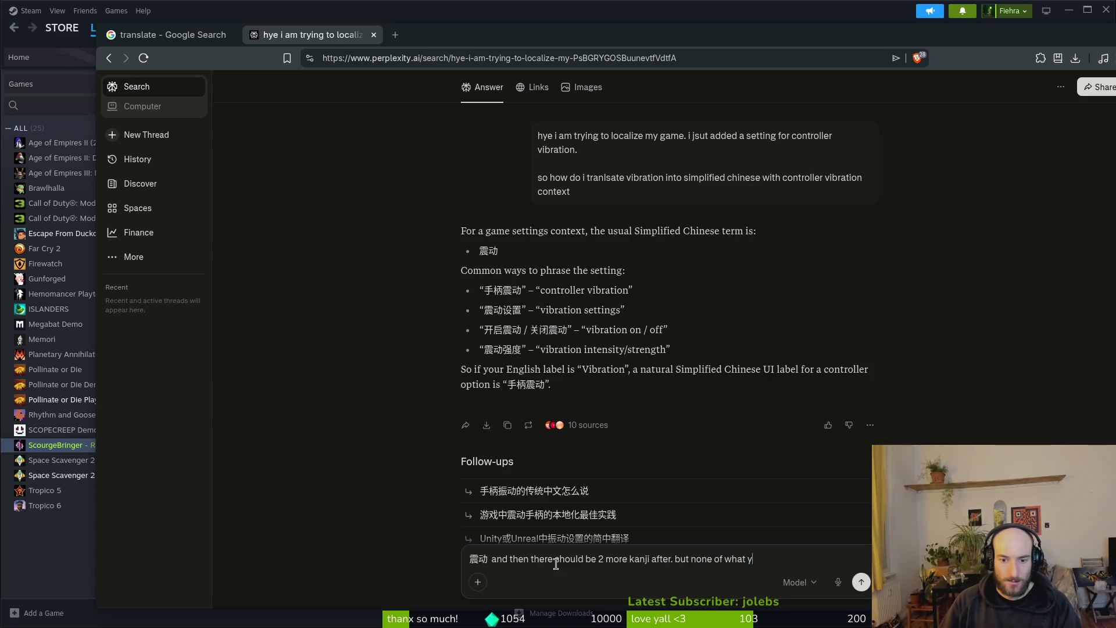
text(ou mentioned. s)
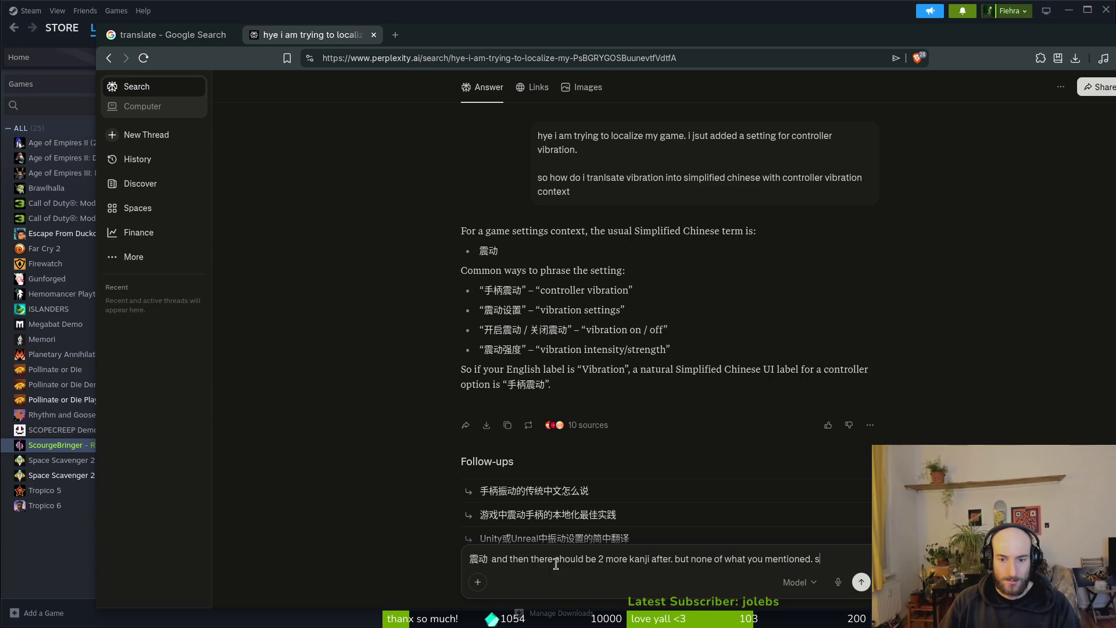
text(courgebringer has sli)
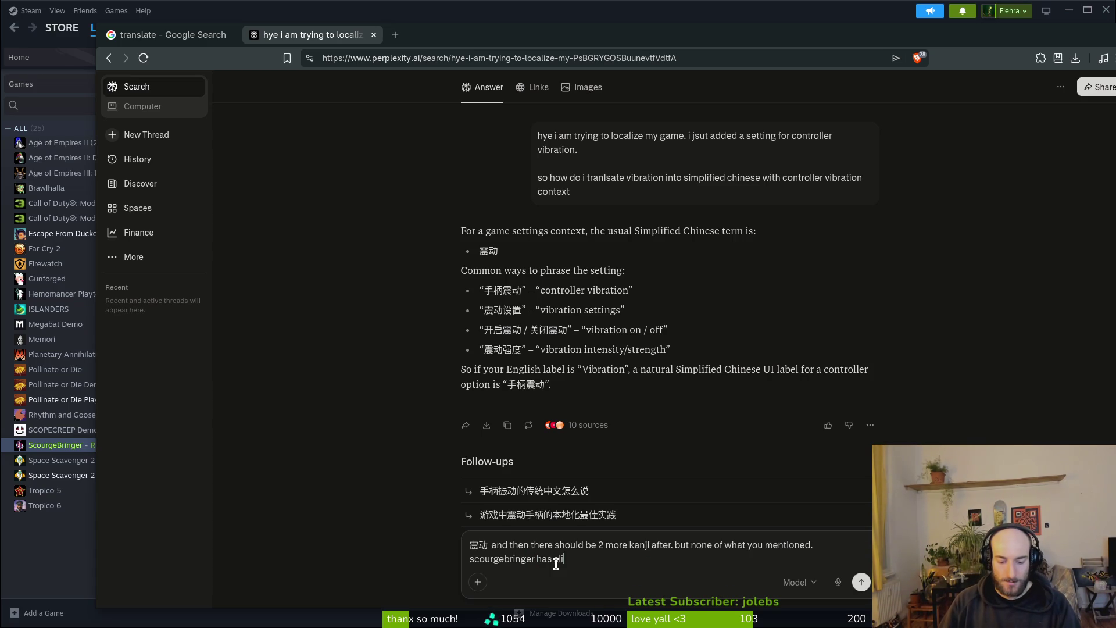
text(ghtly different)
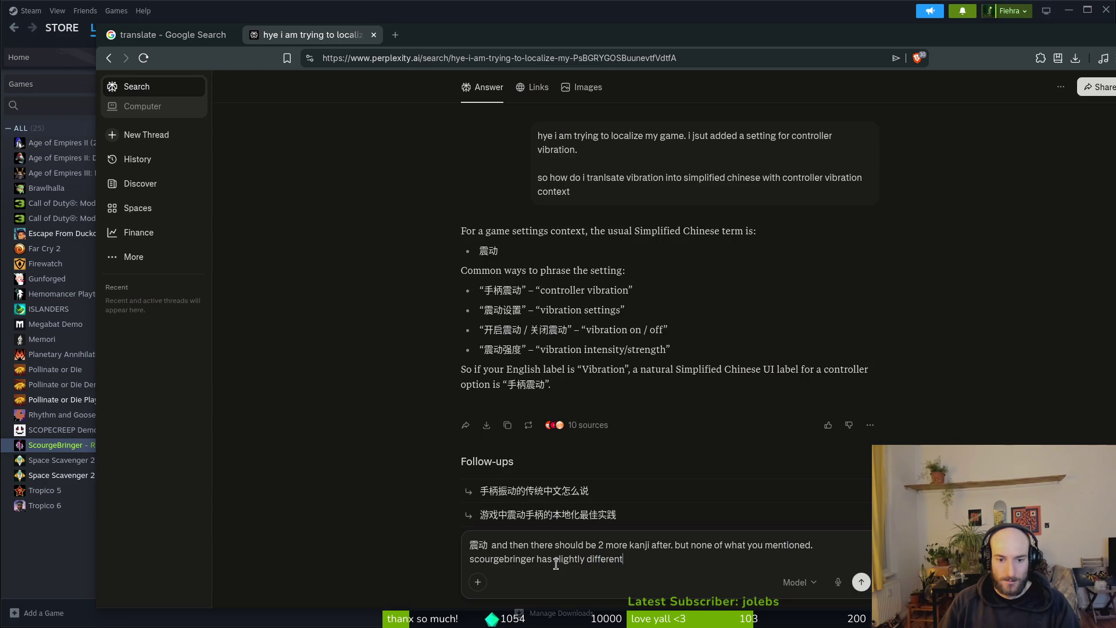
text( translation)
key(Return)
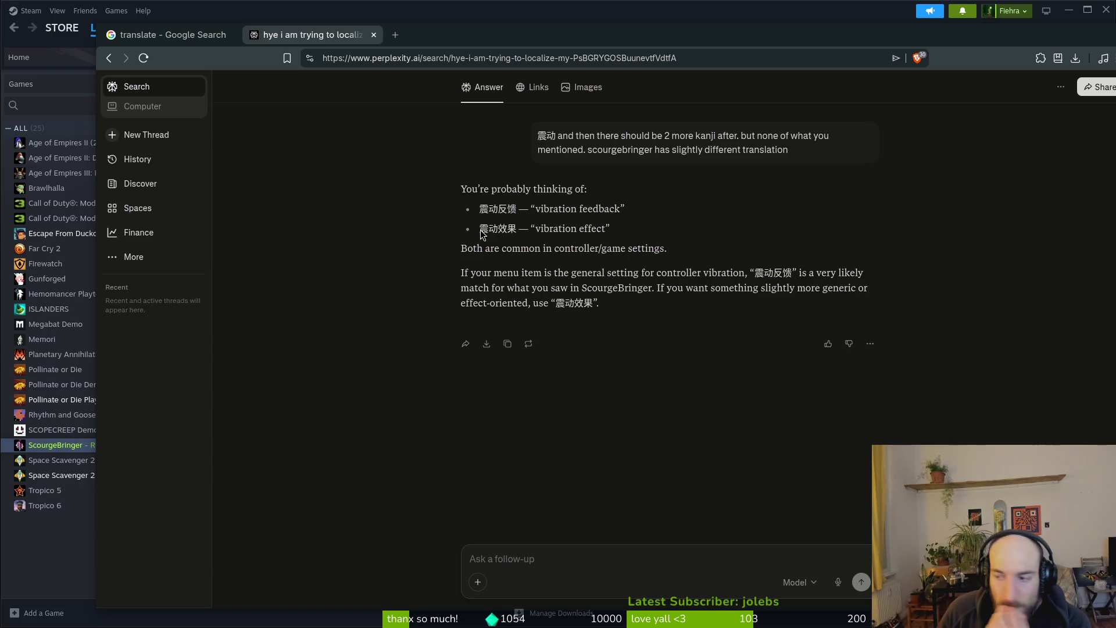
key(super)
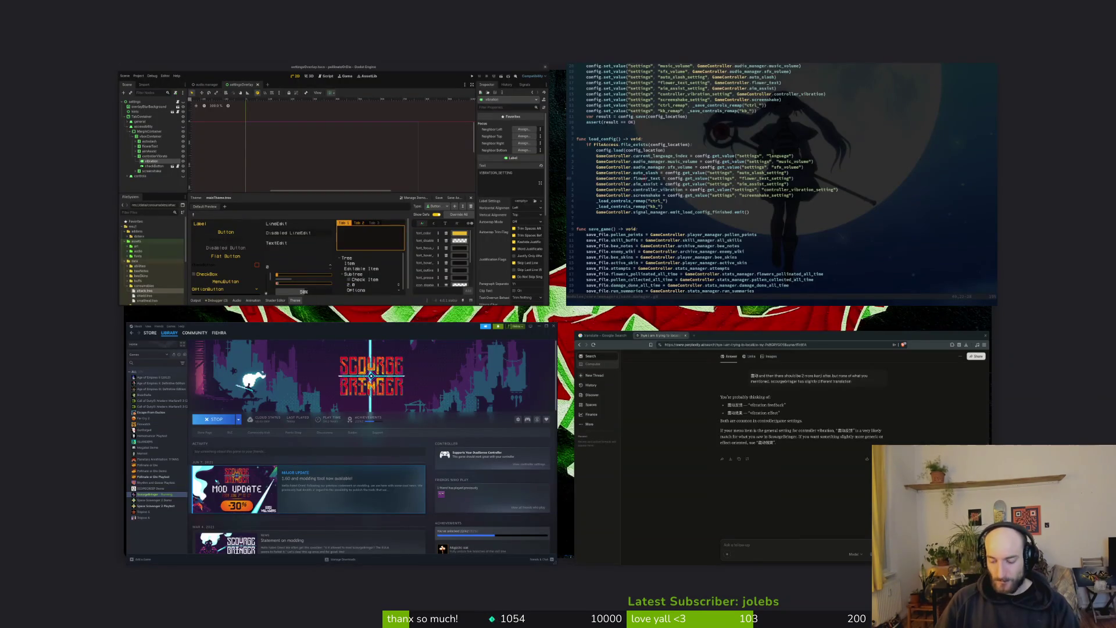
key(Escape)
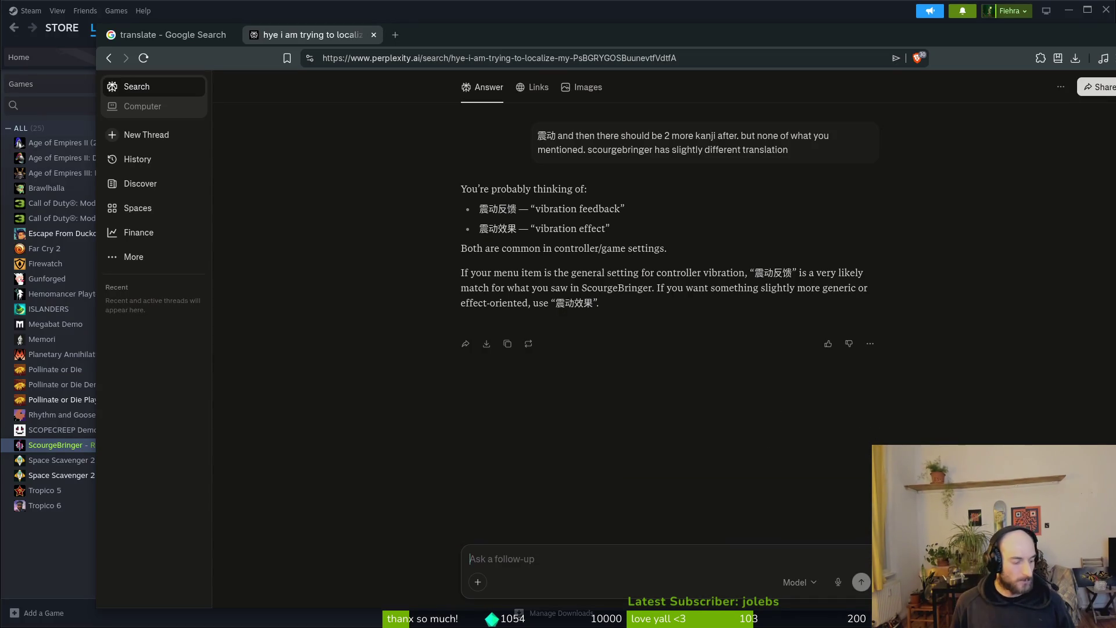
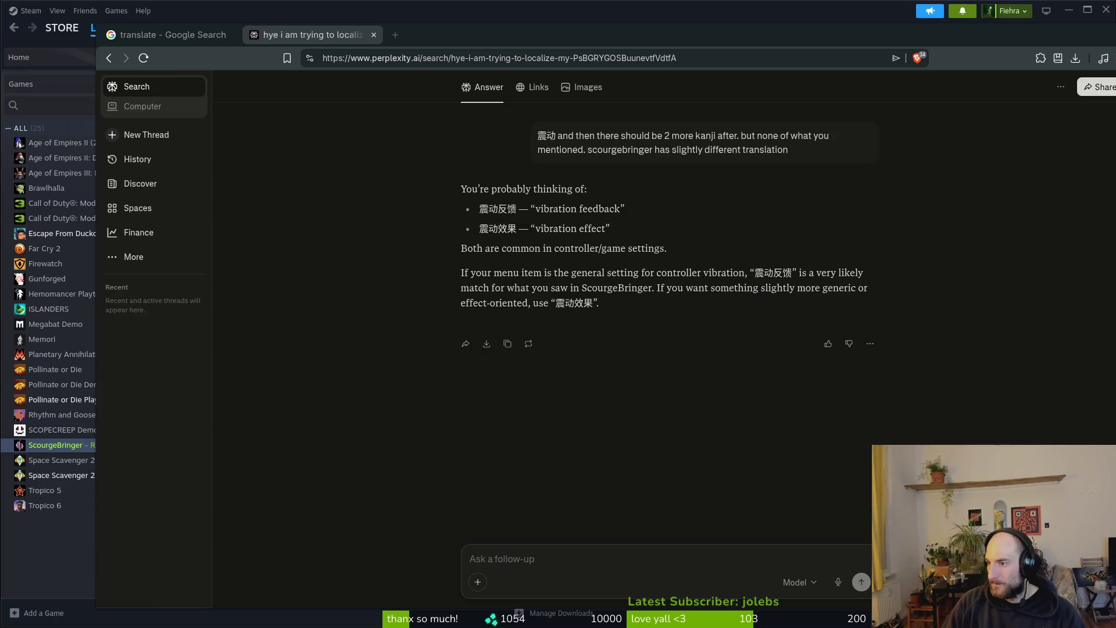
- Scroll back through Perplexity's earlier answers on translating vibration into Simplified Chinese
key(alt+Tab)
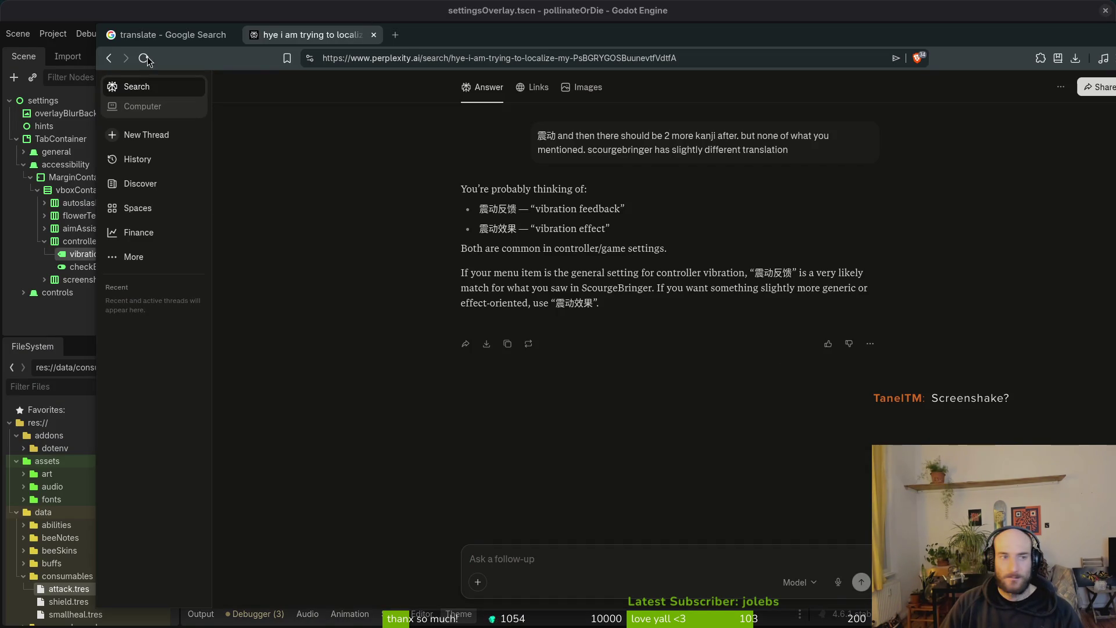
drag(438, 29, 413, 27)
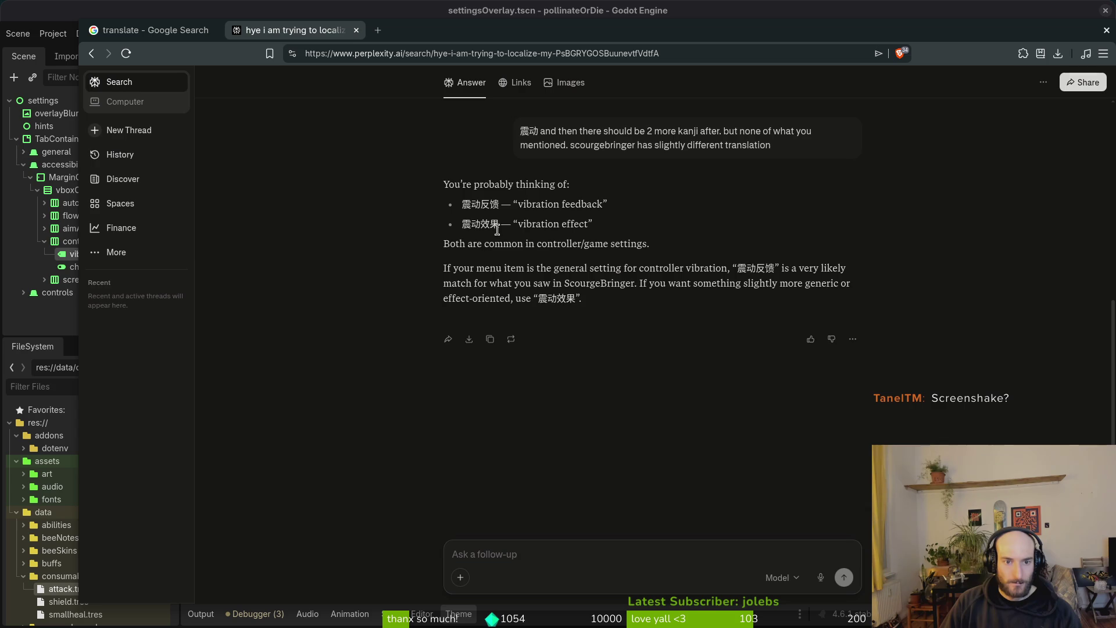
scroll(592, 347, up, 5)
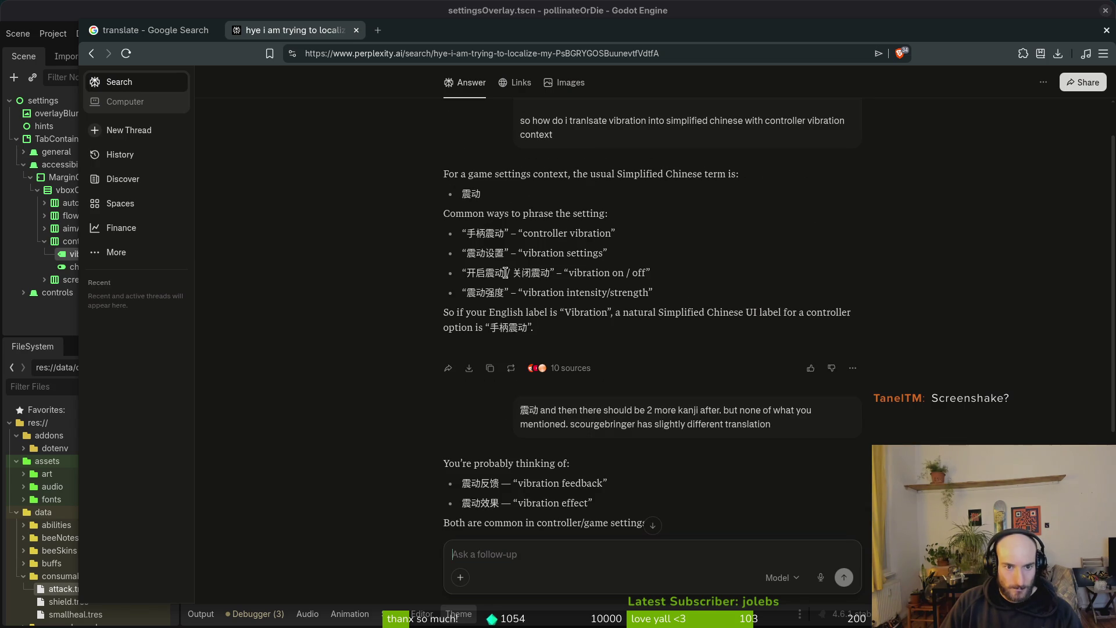
scroll(504, 273, up, 1)
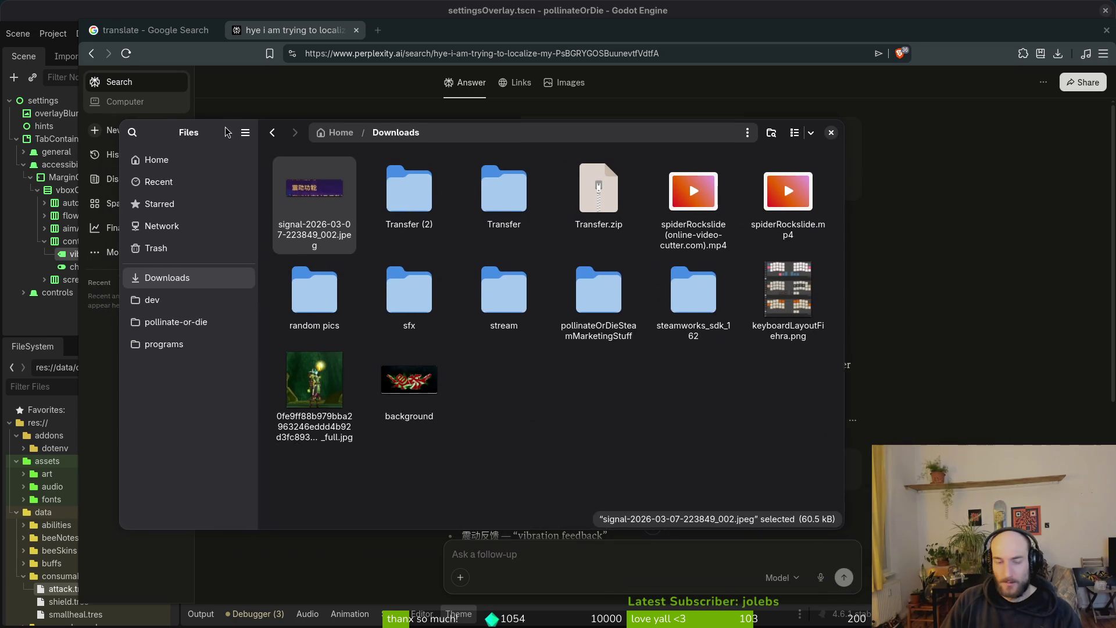
- Check both Transfer folders' contents and trash the empty Transfer folder
double_click(438, 196)
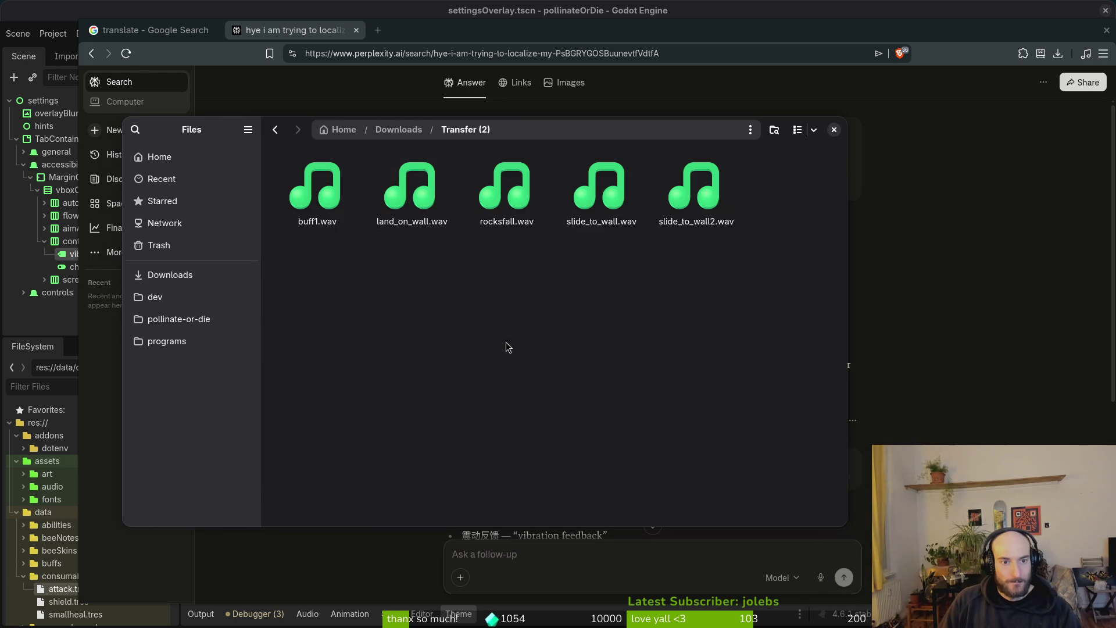
key(alt+Left)
double_click(534, 183)
key(alt+Left)
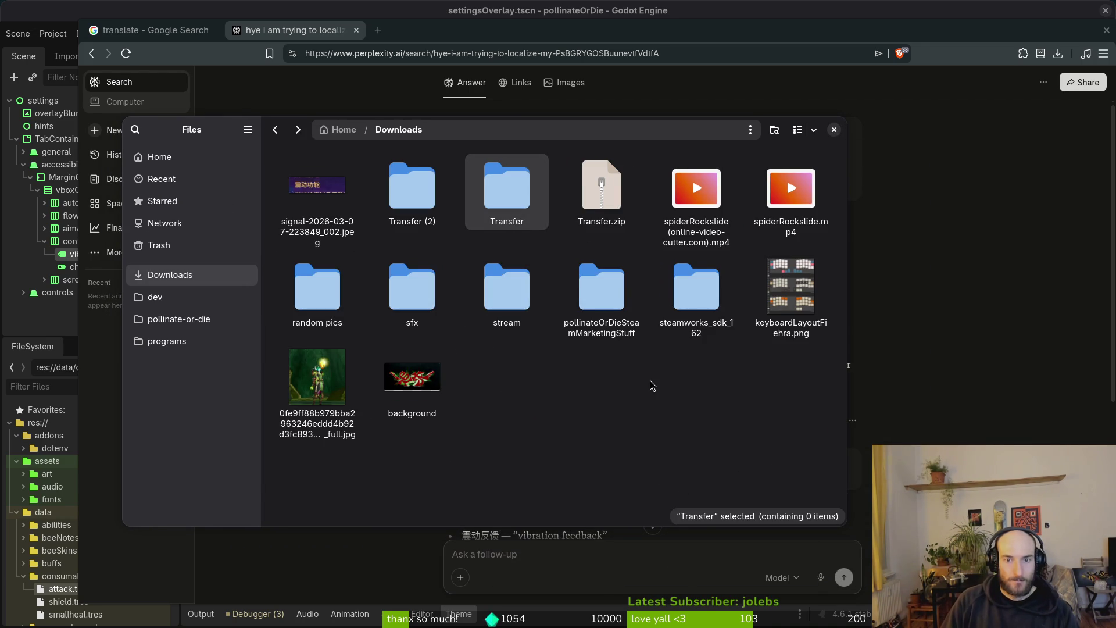
key(Delete)
- Trash both spiderRockslide videos from Downloads
click(603, 195)
ctrl+click(693, 219)
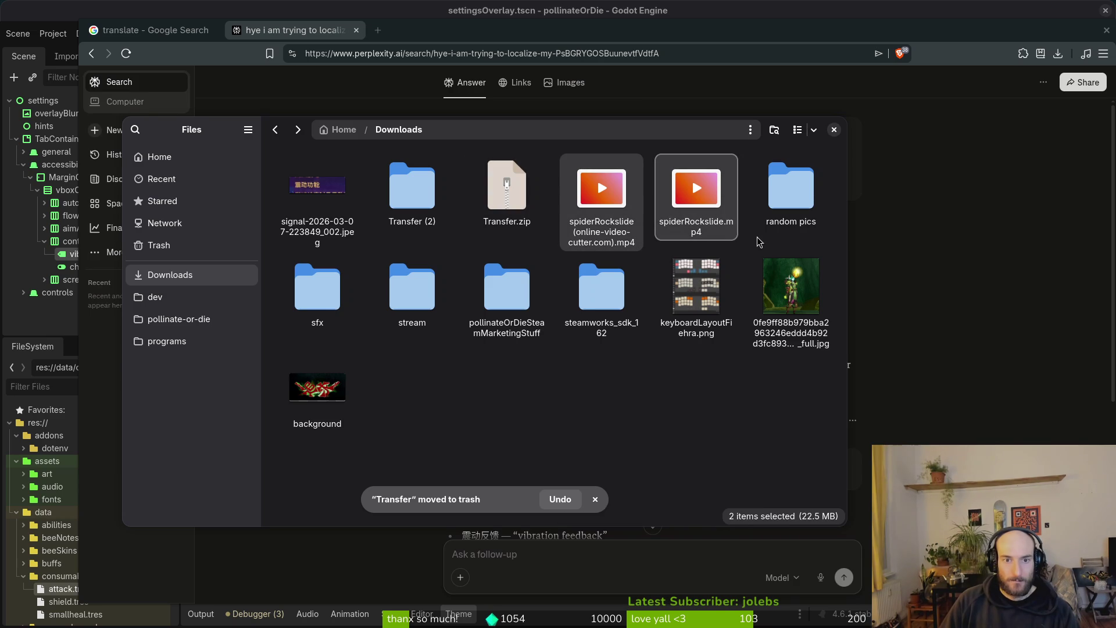
key(Delete)
- Trash Transfer (2) and Transfer.zip, then clear the selection
double_click(547, 226)
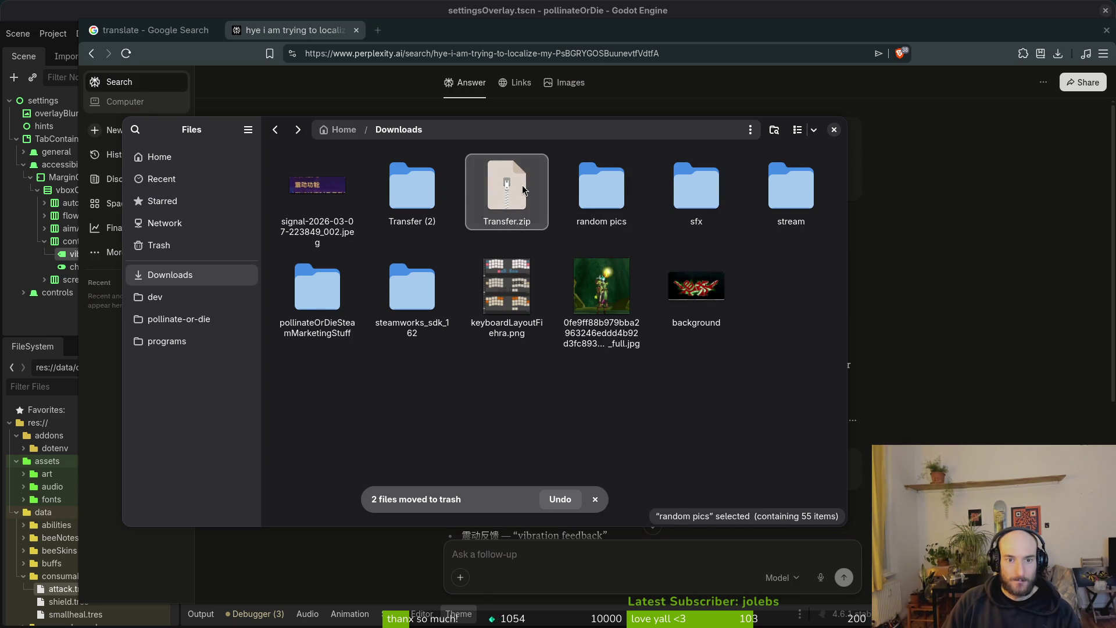
ctrl+click(476, 200)
ctrl+click(612, 215)
key(Delete)
click(612, 215)
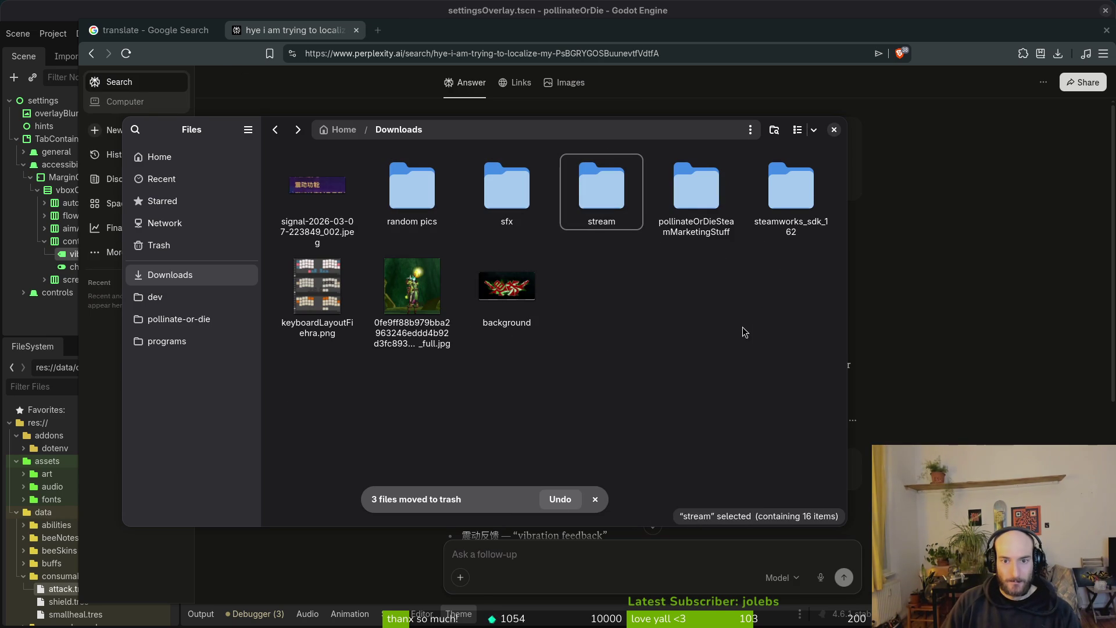
key(Home)
key(Escape)
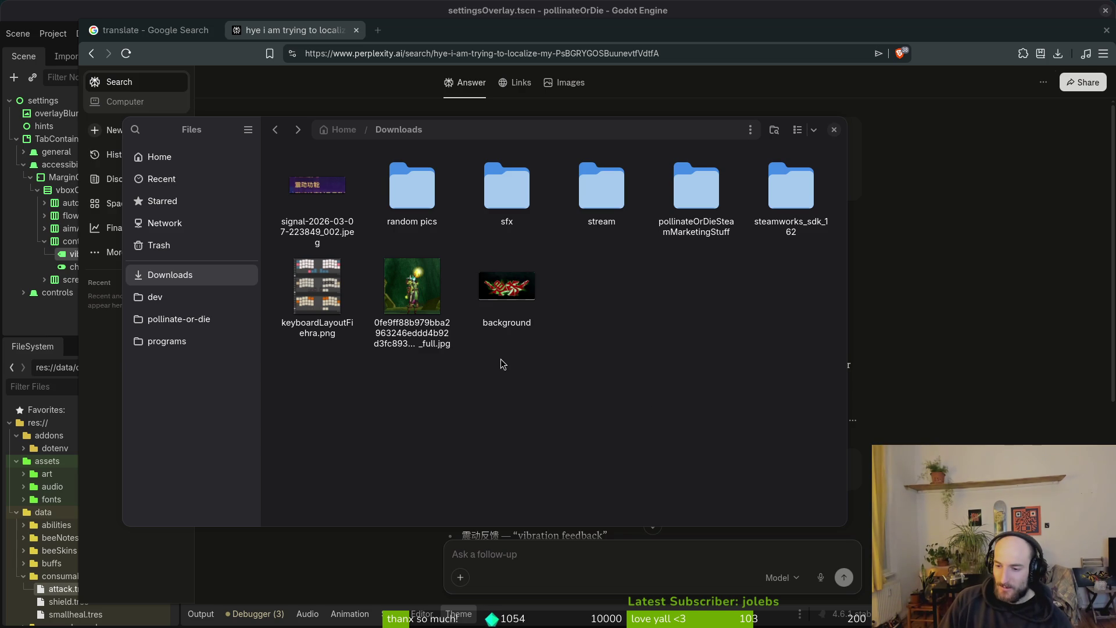
- View the signal screenshot of the 震动功能 label in Image Viewer, then close it
double_click(308, 192)
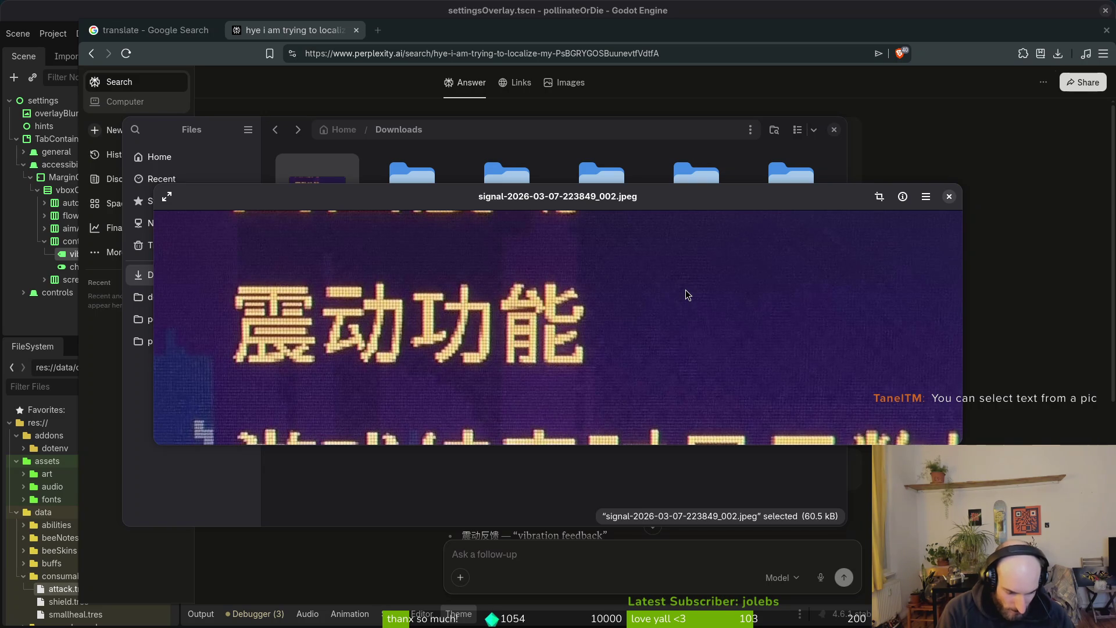
mouse_move(674, 299)
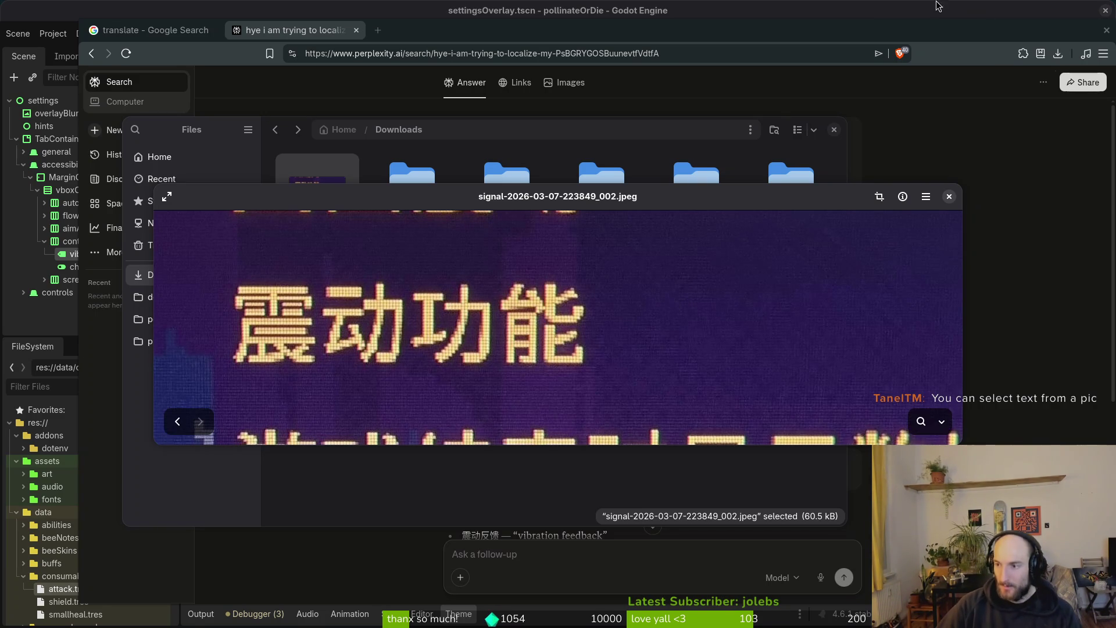
click(944, 197)
- Return to the Perplexity translation conversation in the browser
key(super)
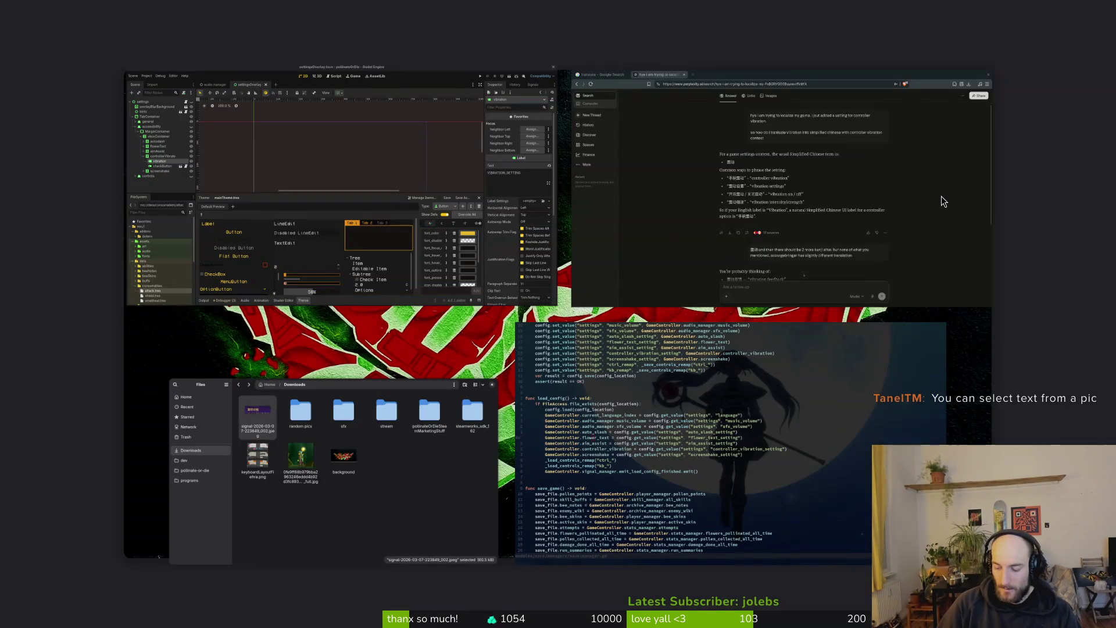
key(super)
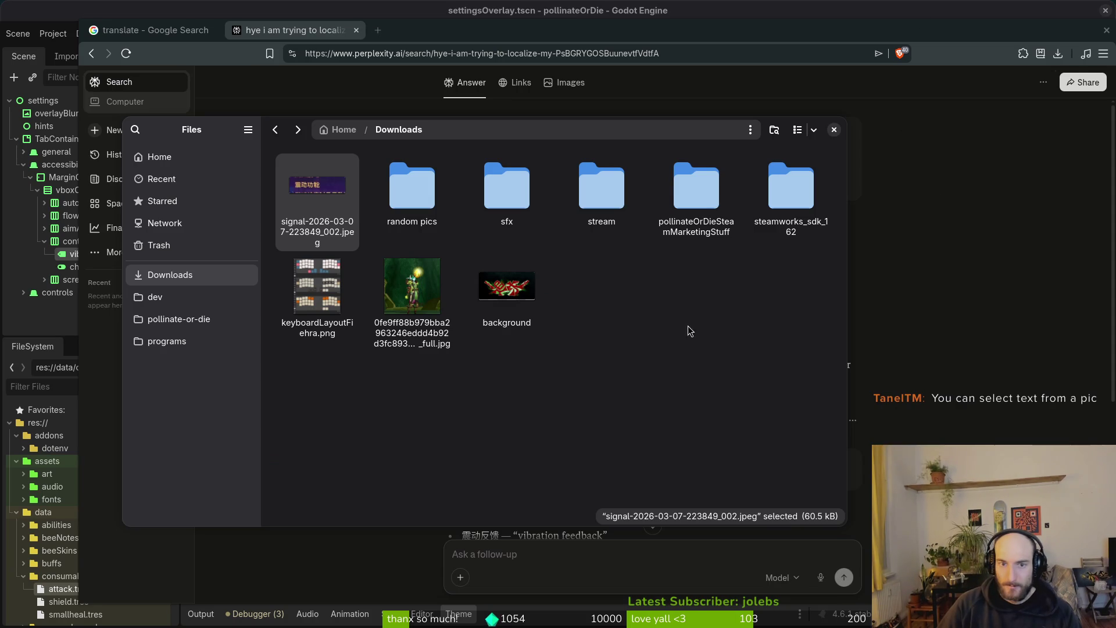
click(837, 130)
click(835, 140)
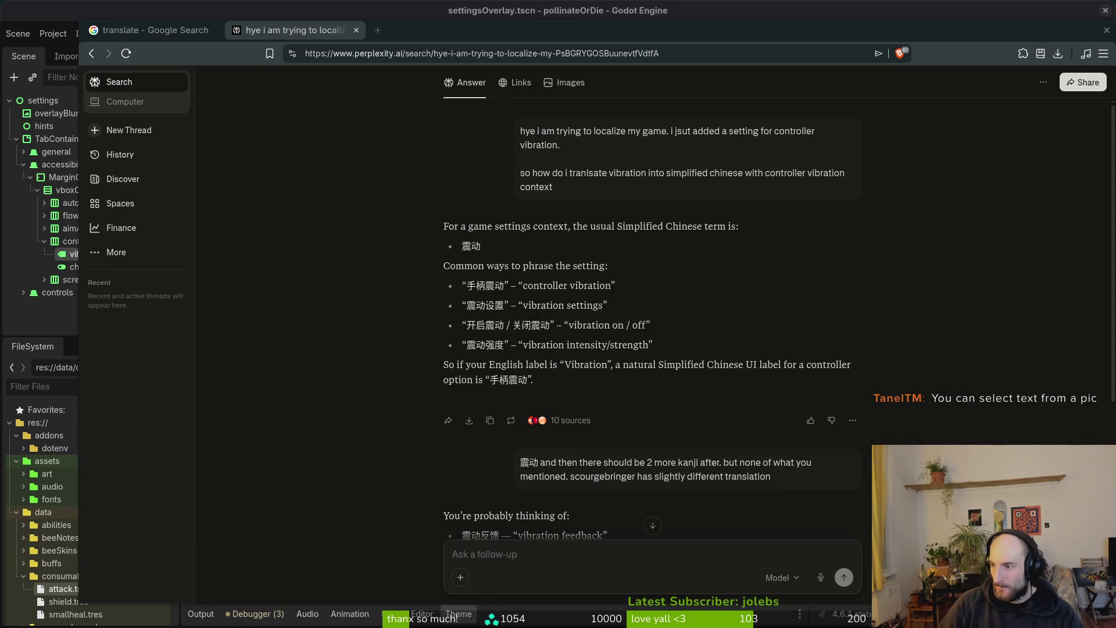
- Ask Perplexity whether 震动功能 is a natural label for the vibration setting
click(526, 551)
text(震动功能)
key(Return)
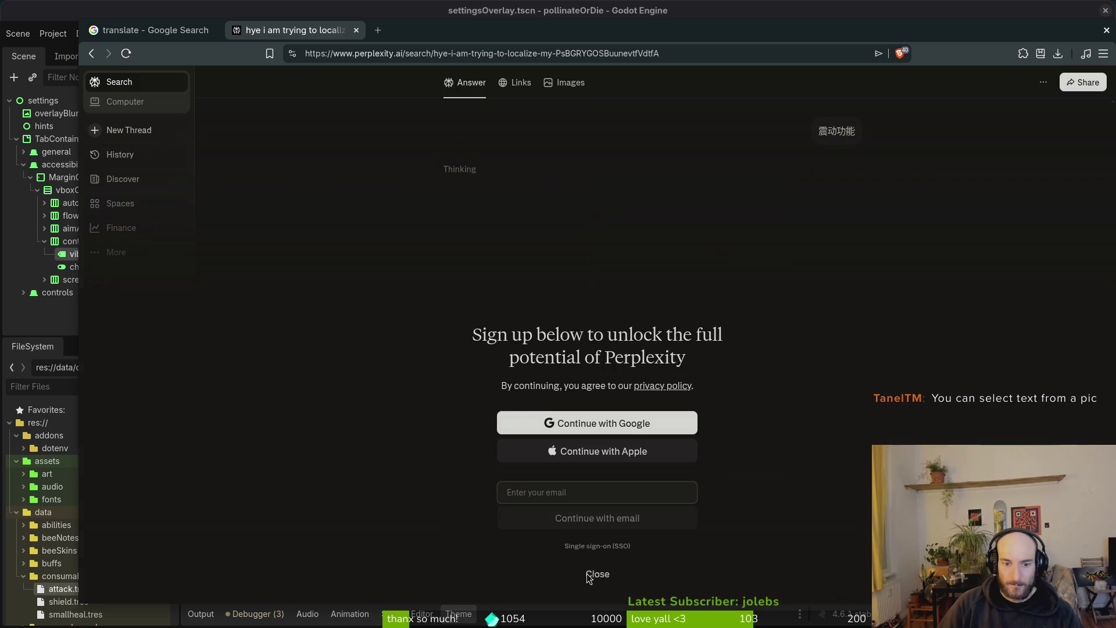
click(597, 573)
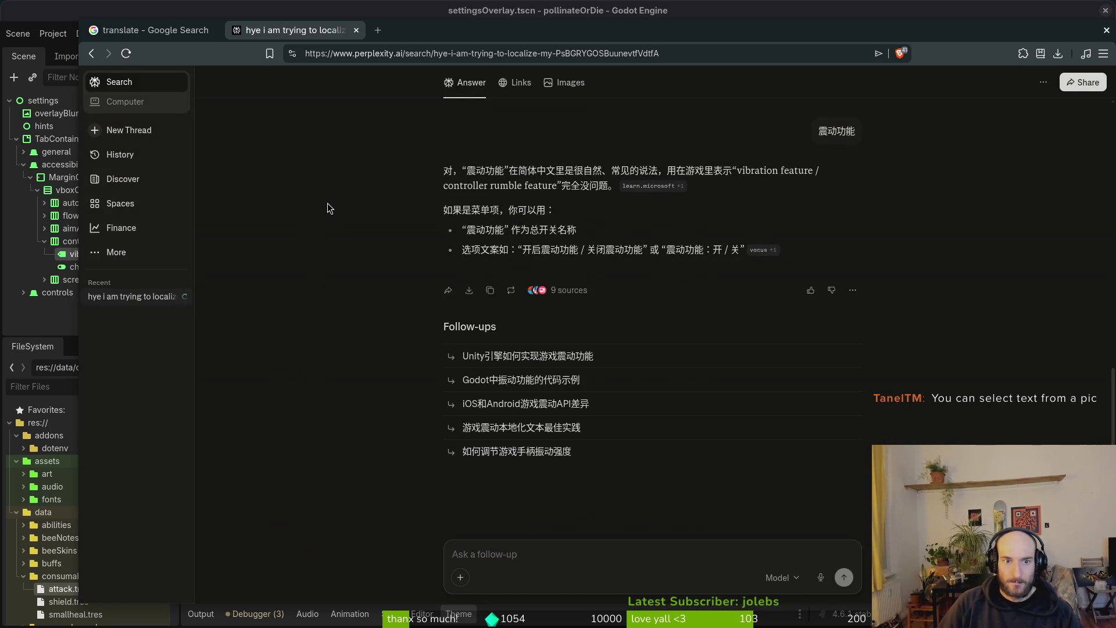
- Switch to the gameLocale spreadsheet and dismiss the tab-separated download prompt
key(alt+Tab)
click(340, 361)
key(Return)
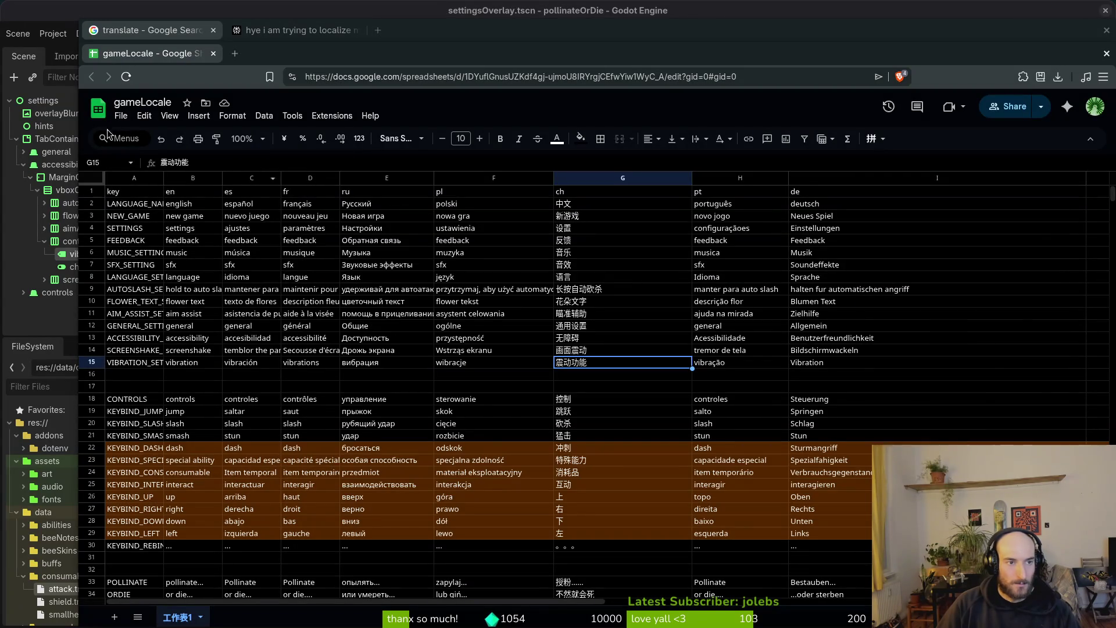
- Download the gameLocale sheet as comma-separated values named translations.csv into Downloads
click(121, 116)
mouse_move(164, 260)
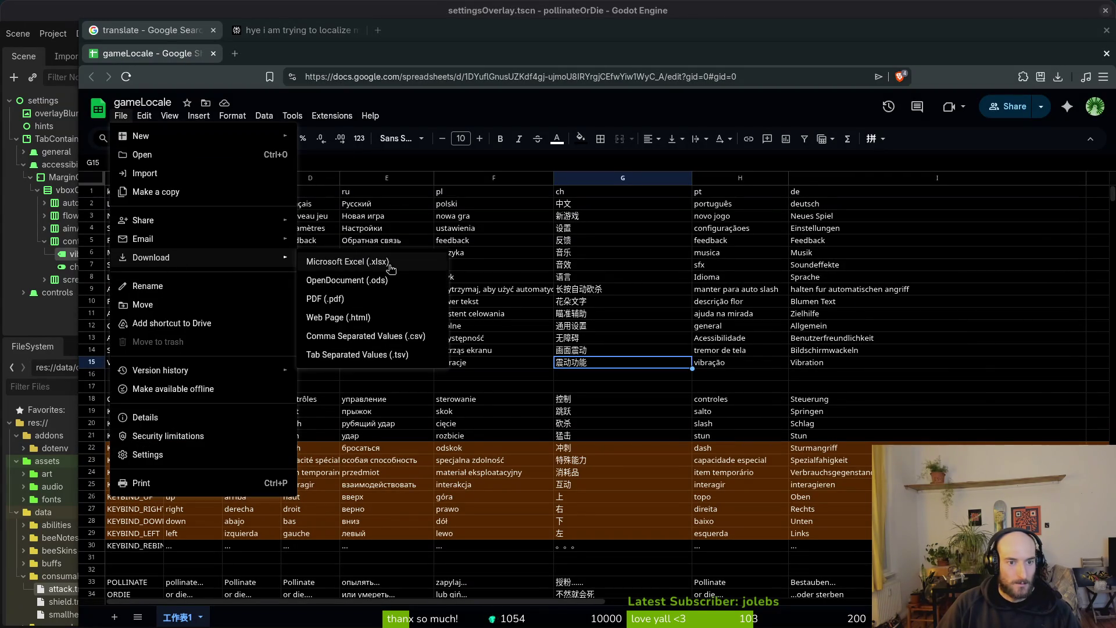
click(376, 339)
click(659, 478)
key(ctrl+a)
text(translatiohs)
key(BackSpace)
key(BackSpace)
text(ns.)
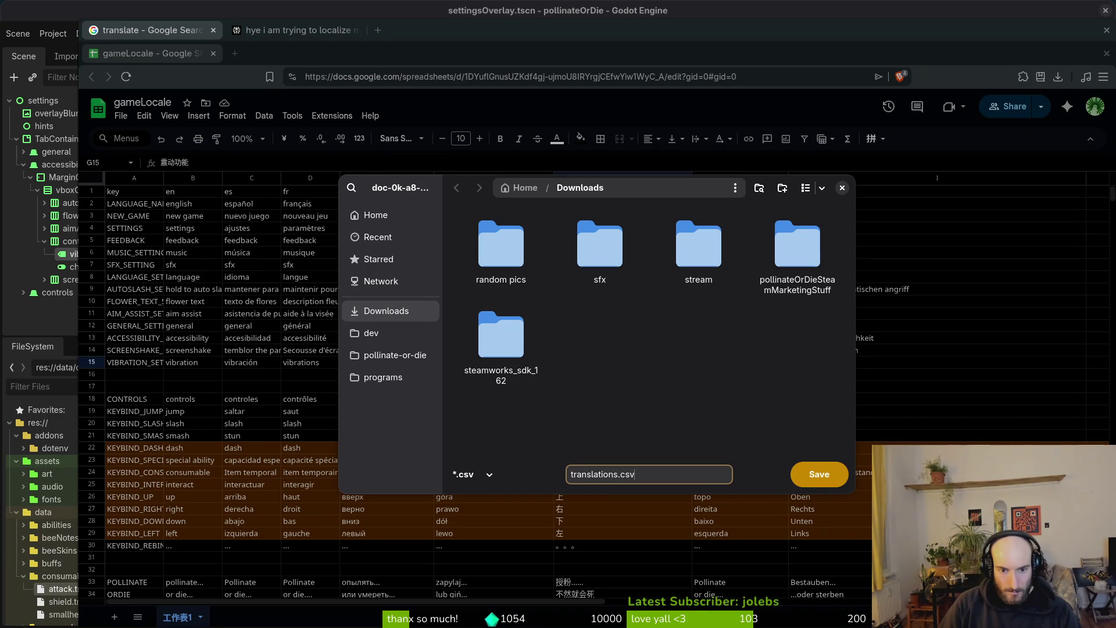
key(Return)
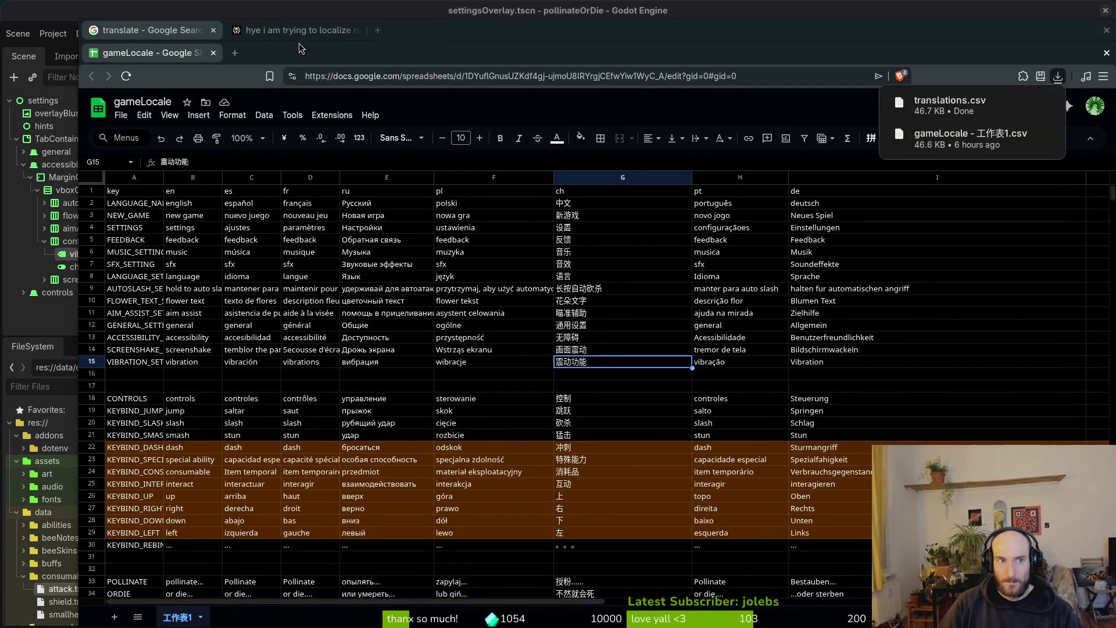
- Close the spreadsheet, the Perplexity tab and the browser, bringing Files over Godot
click(233, 39)
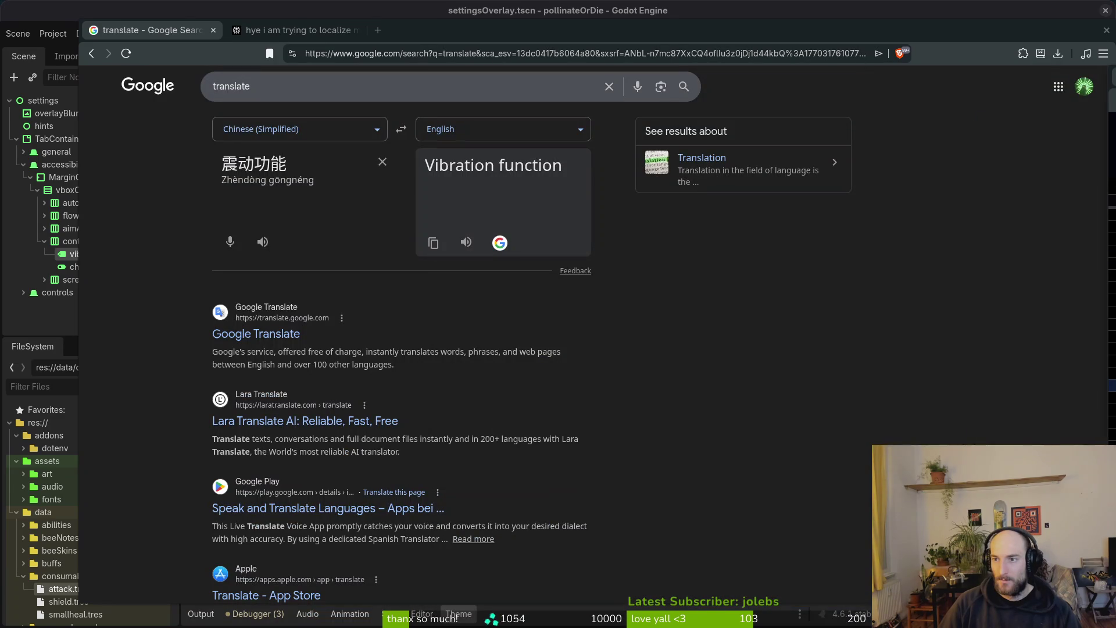
click(291, 30)
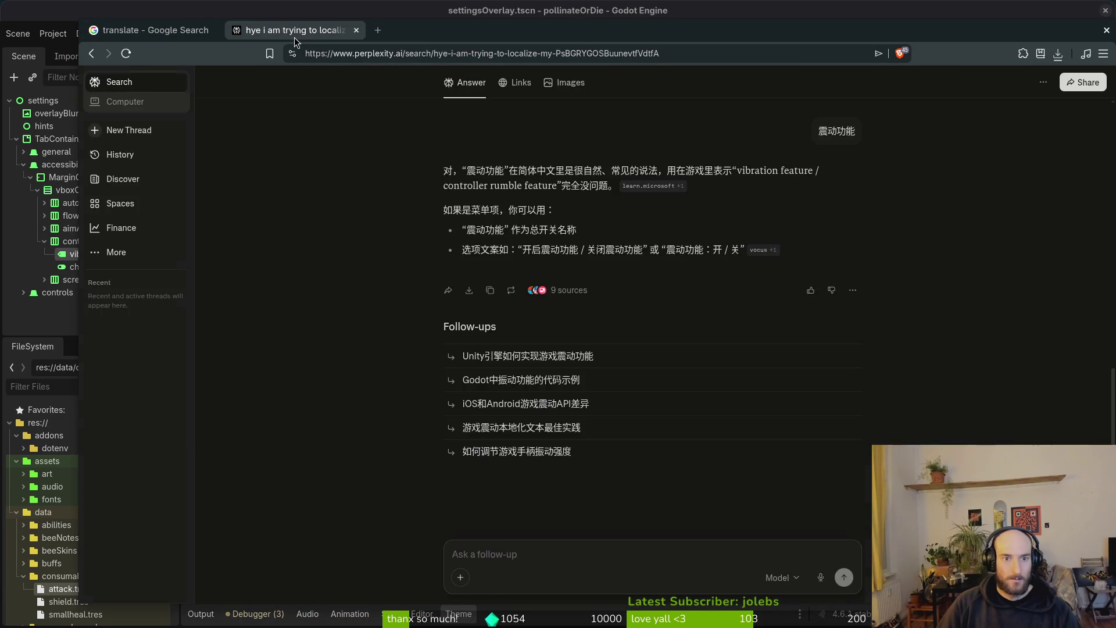
key(ctrl+w)
key(alt+Tab)
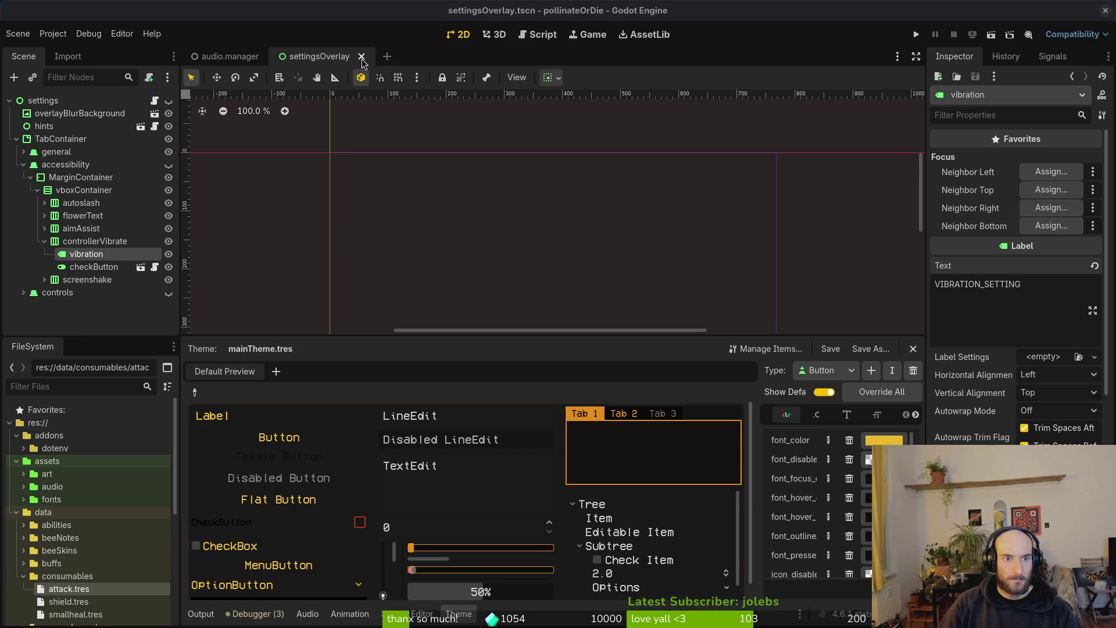
key(alt+Tab)
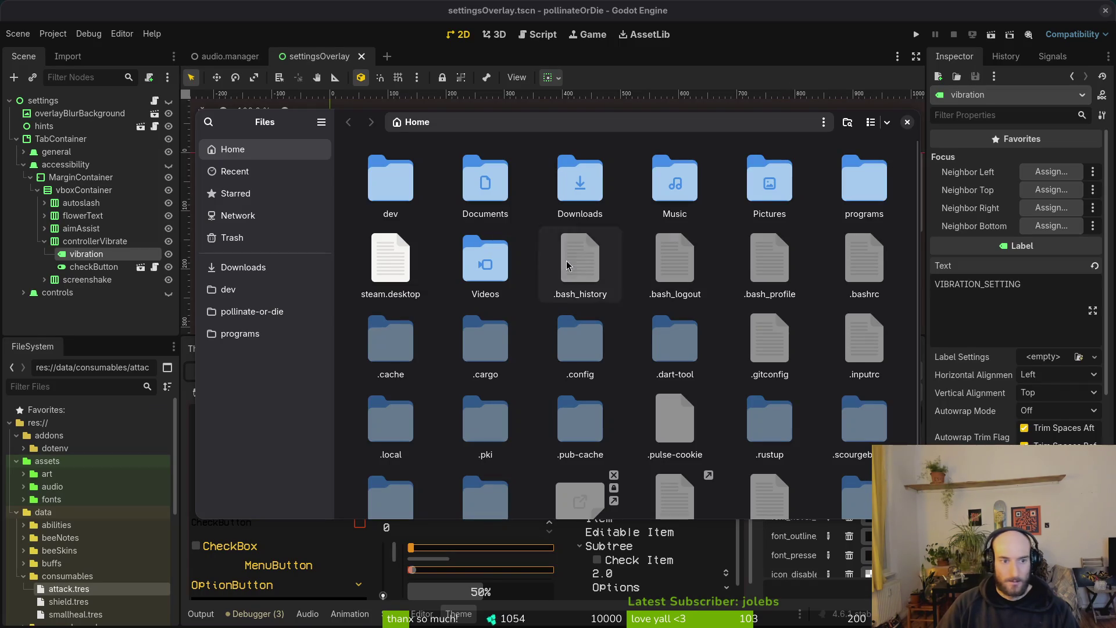
- Trash the old translations.csv from the pollinate-or-die docs folder
click(276, 311)
double_click(855, 180)
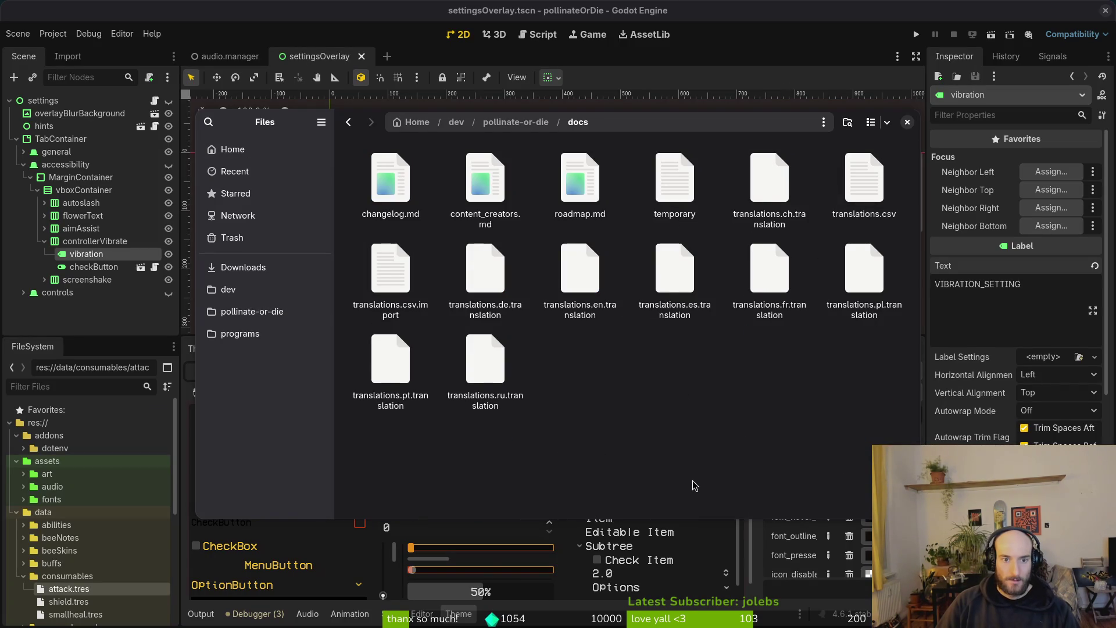
click(842, 187)
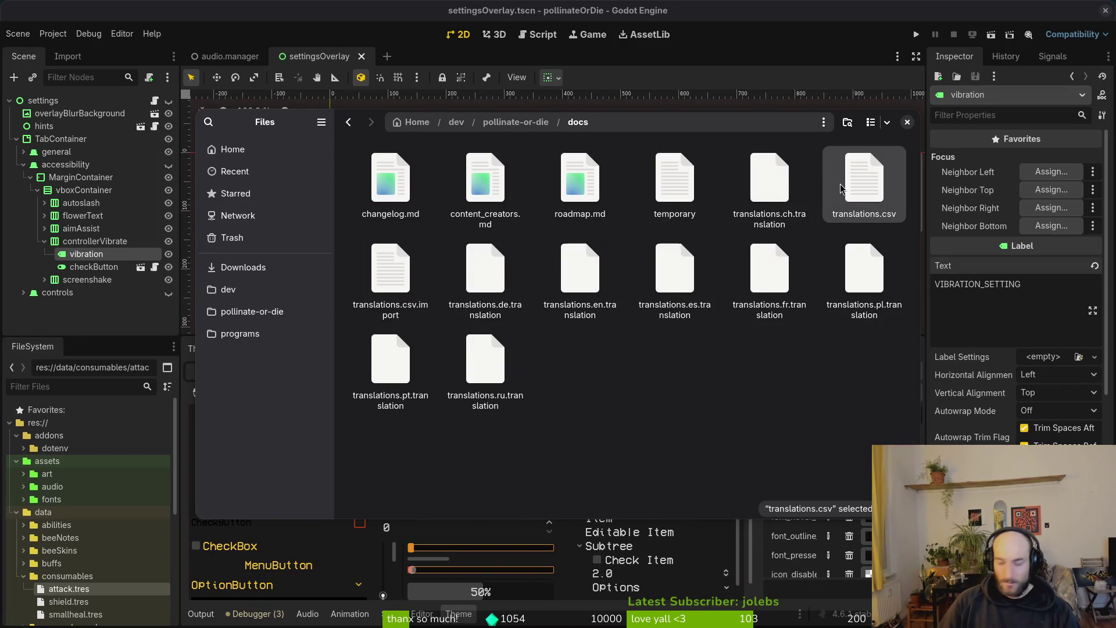
key(Delete)
- Paste the new translations.csv from Downloads into pollinate-or-die/docs and close Files
click(243, 267)
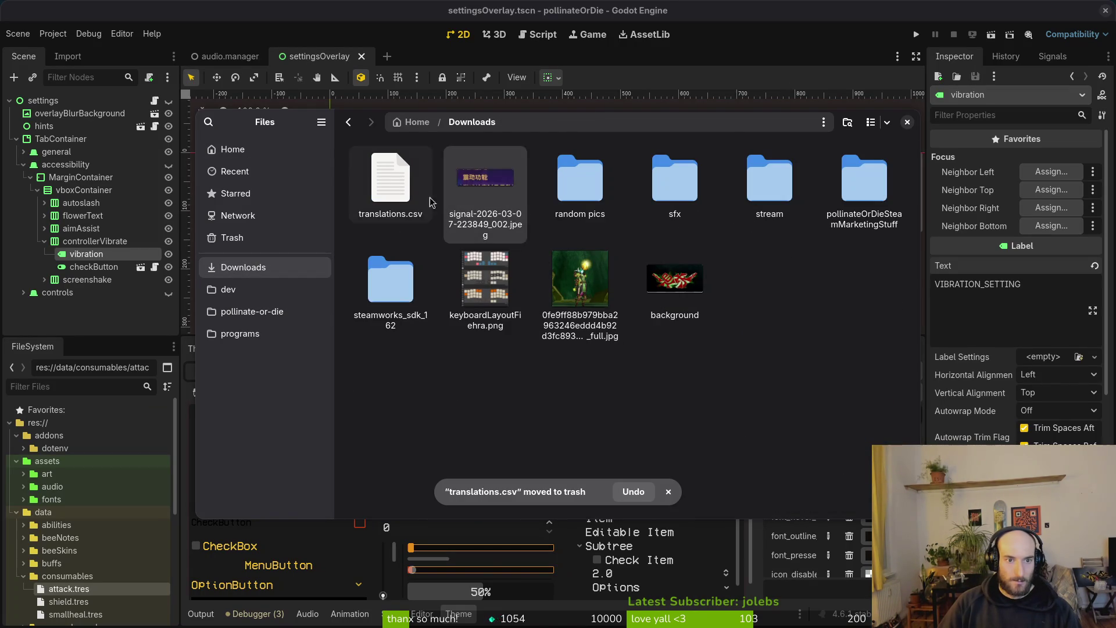
click(252, 311)
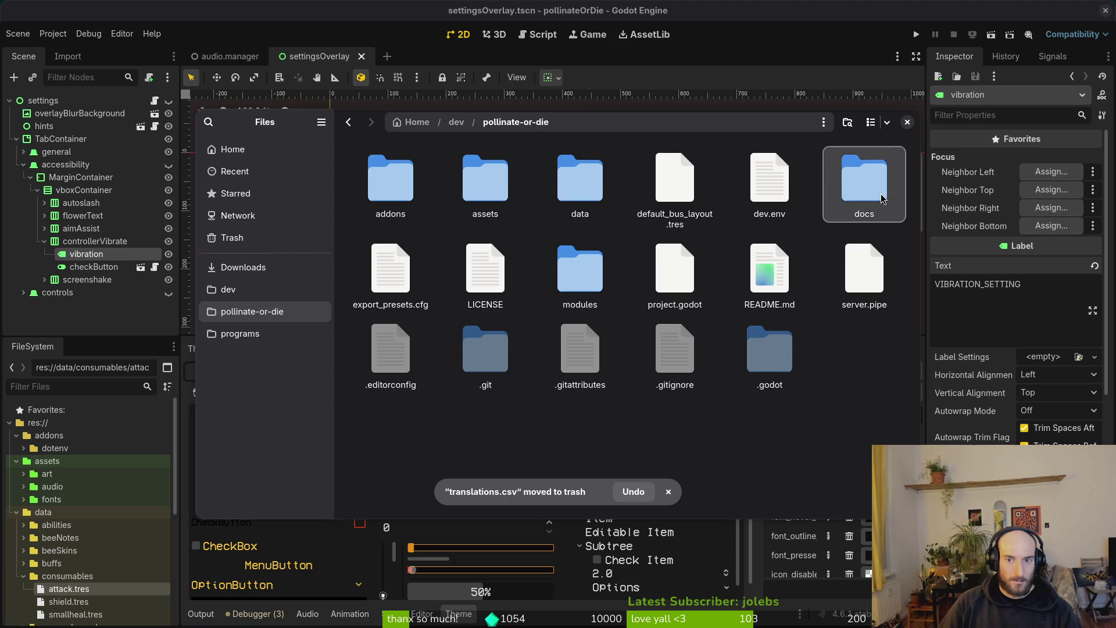
double_click(865, 180)
key(ctrl+v)
click(907, 122)
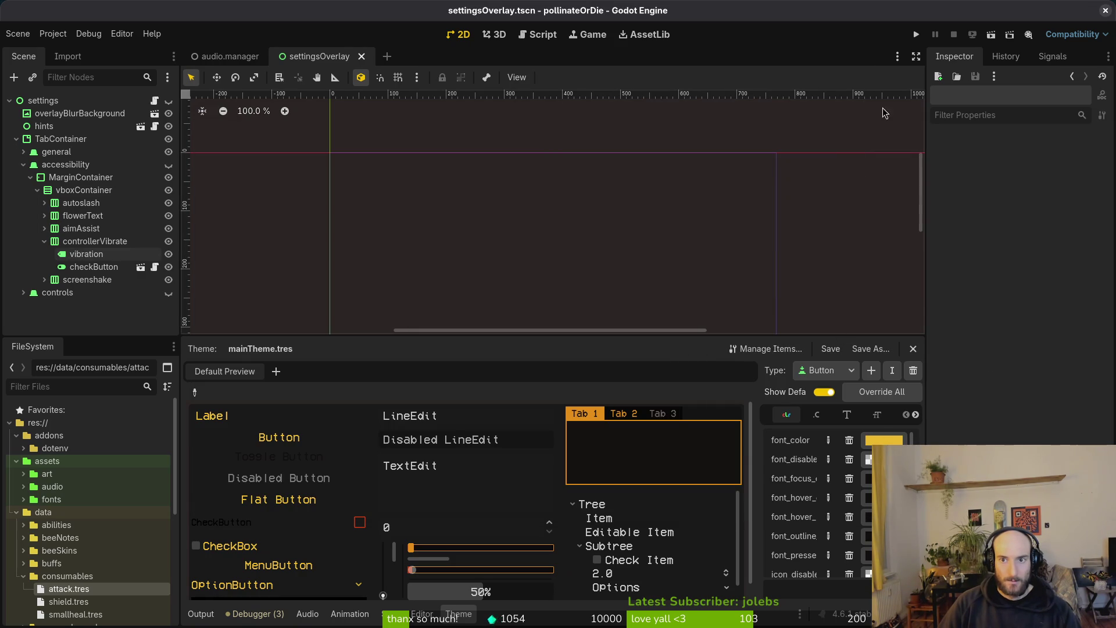
- Run the game, inspect the accessibility settings, then stop it
click(917, 35)
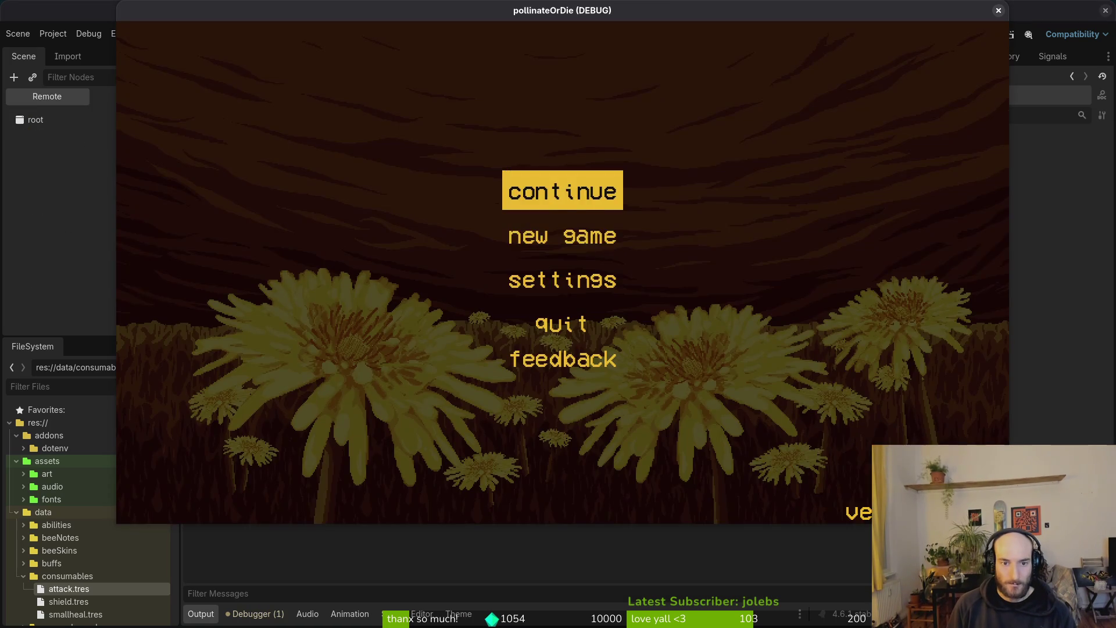
click(563, 279)
click(477, 92)
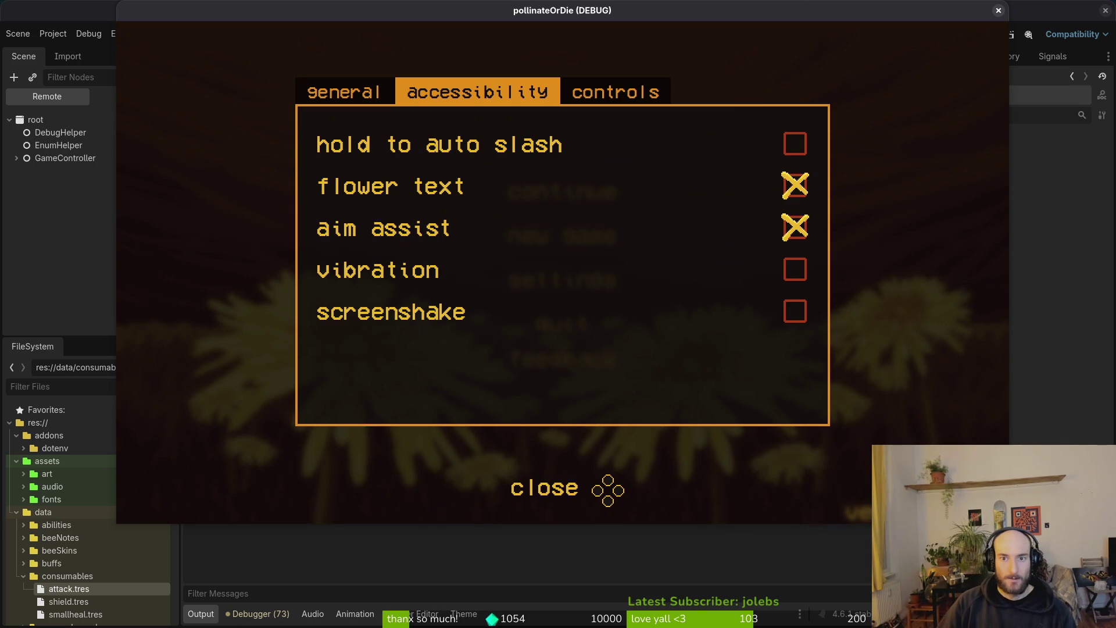
click(998, 11)
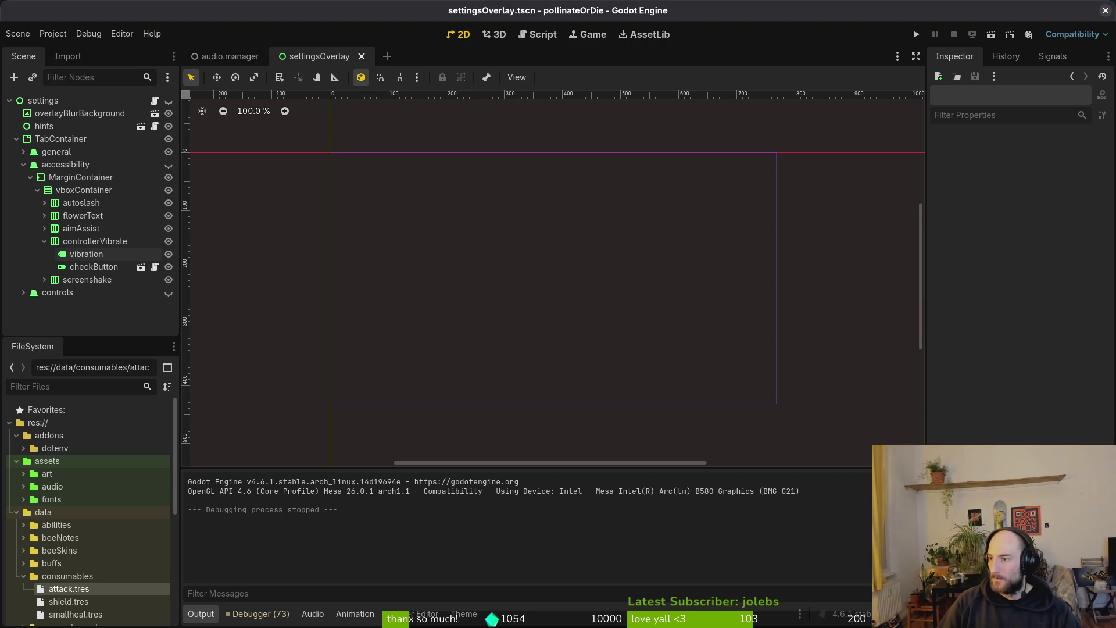
- Relaunch the game and move keyboard focus to the vibration option in accessibility settings
click(917, 34)
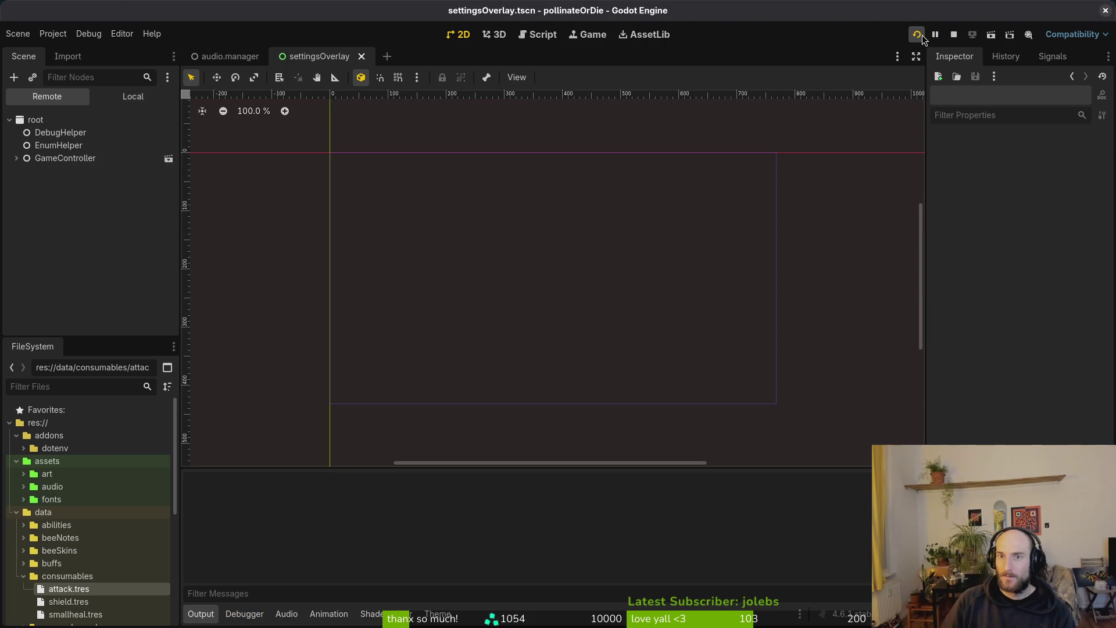
key(Down)
key(Down)
key(Return)
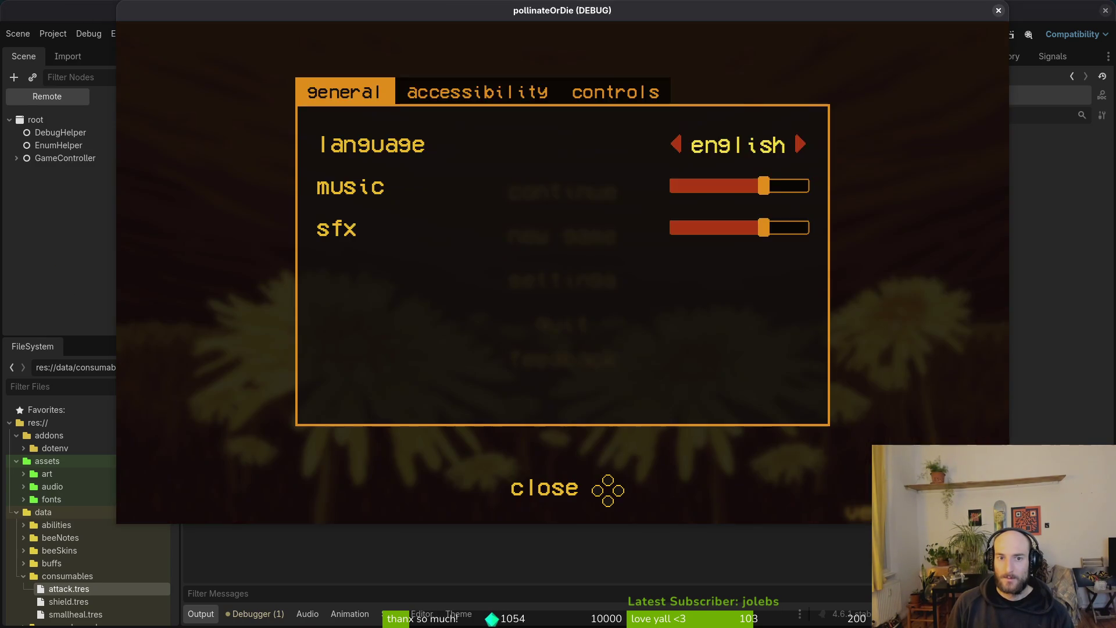
key(e)
key(Down)
key(Up)
key(Down)
key(Down)
key(Down)
key(Up)
key(Down)
key(Down)
key(Up)
key(Up)
key(Down)
key(Up)
key(Down)
key(Down)
key(Up)
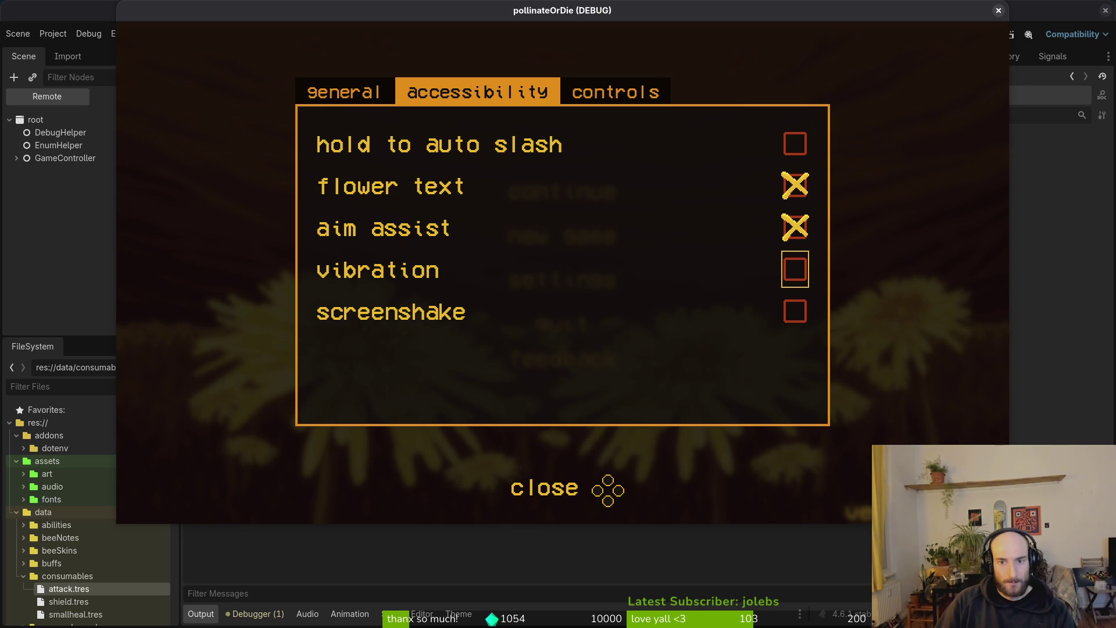
- Close the settings overlay and start a new game in the hive arena
key(alt+Tab)
key(alt+Tab)
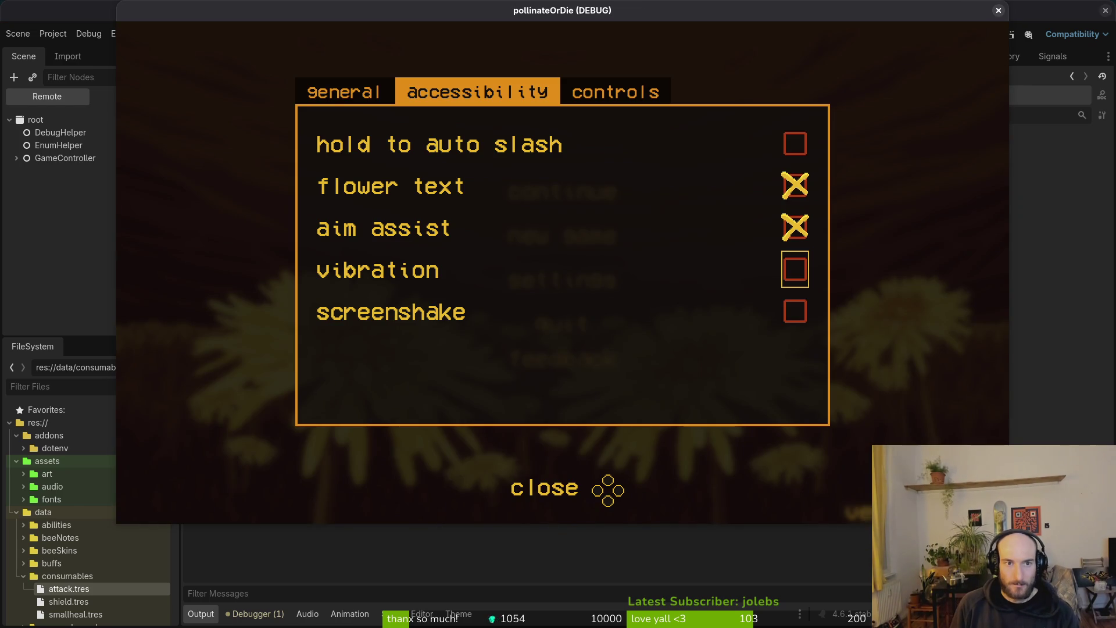
key(Escape)
key(Up)
key(Return)
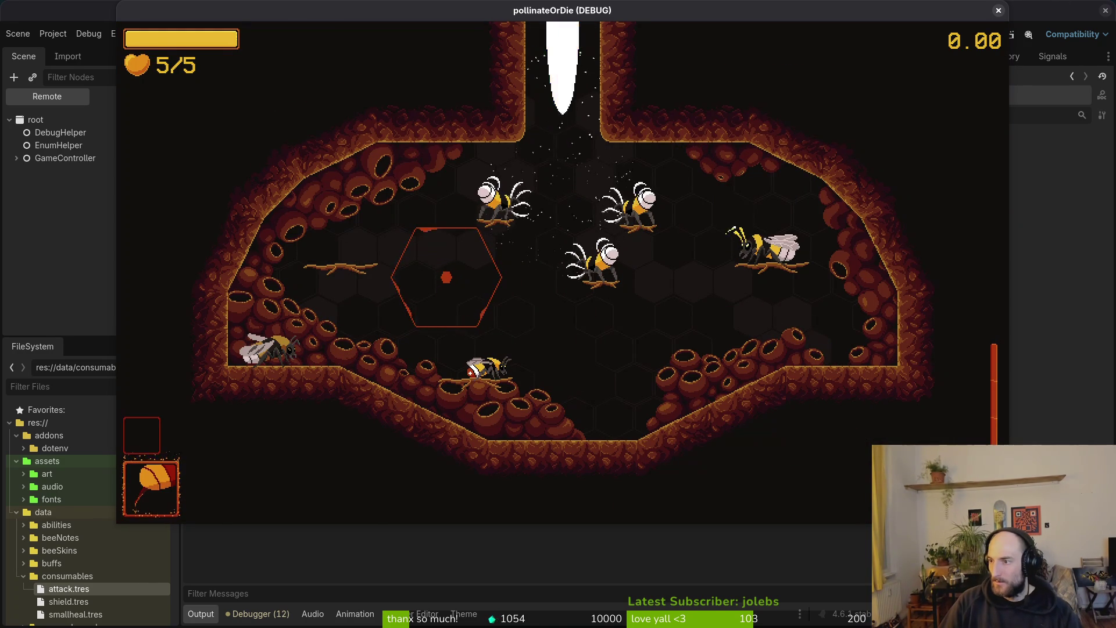
- Review the controller_vibration and screenshake variables in game.controller.gd
key(alt+Tab)
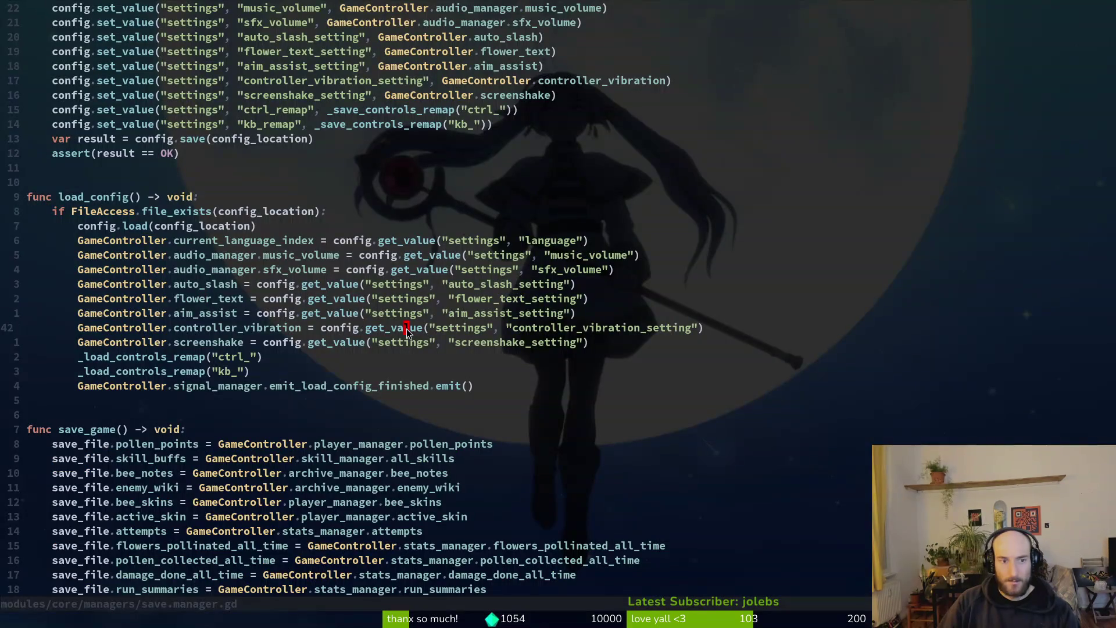
key(ctrl+p)
text(gamecontr)
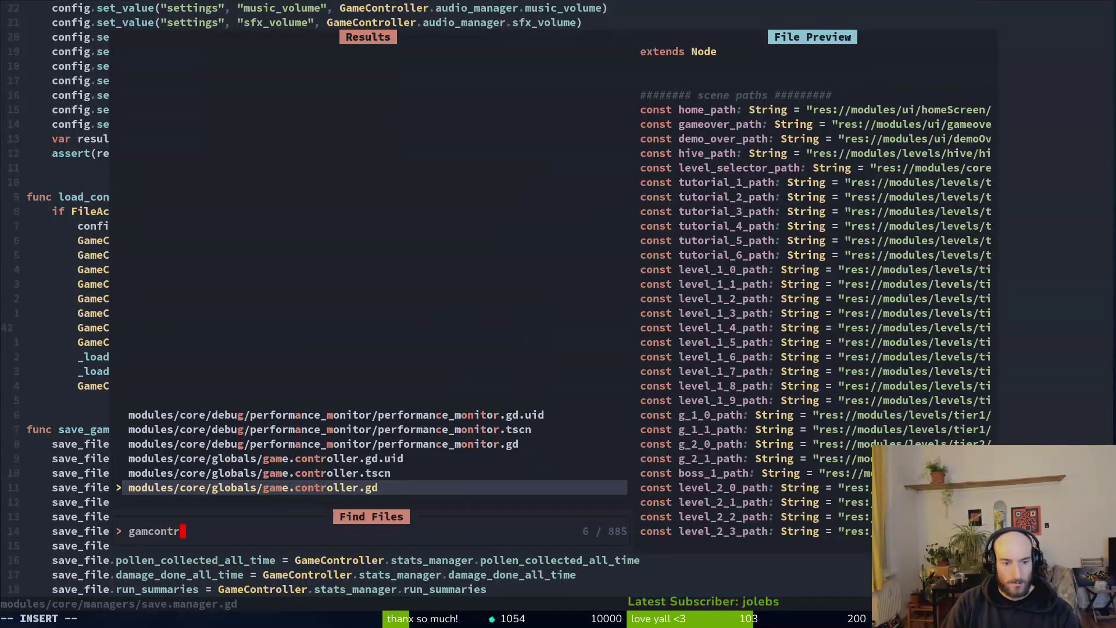
key(Return)
key(j)
key(j)
key(j)
key(k)
key(ctrl+s)
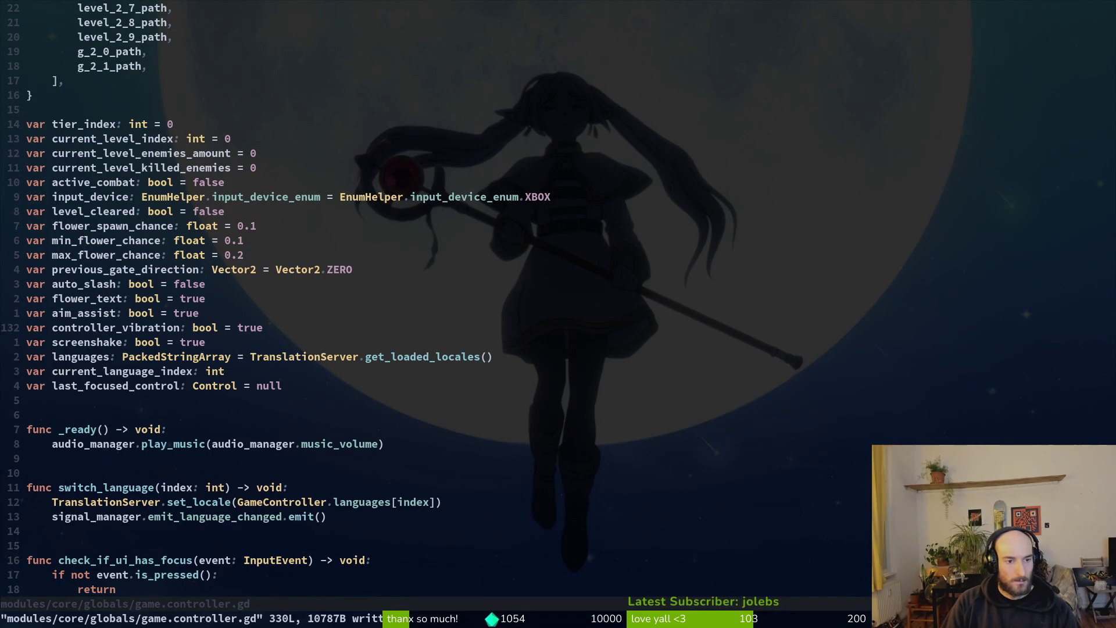
key(ctrl+6)
- In settingsOverlay.gd, duplicate the aim_assist line and change a copy to controller_vibration_setting, saving
key(ctrl+p)
text(settingsov)
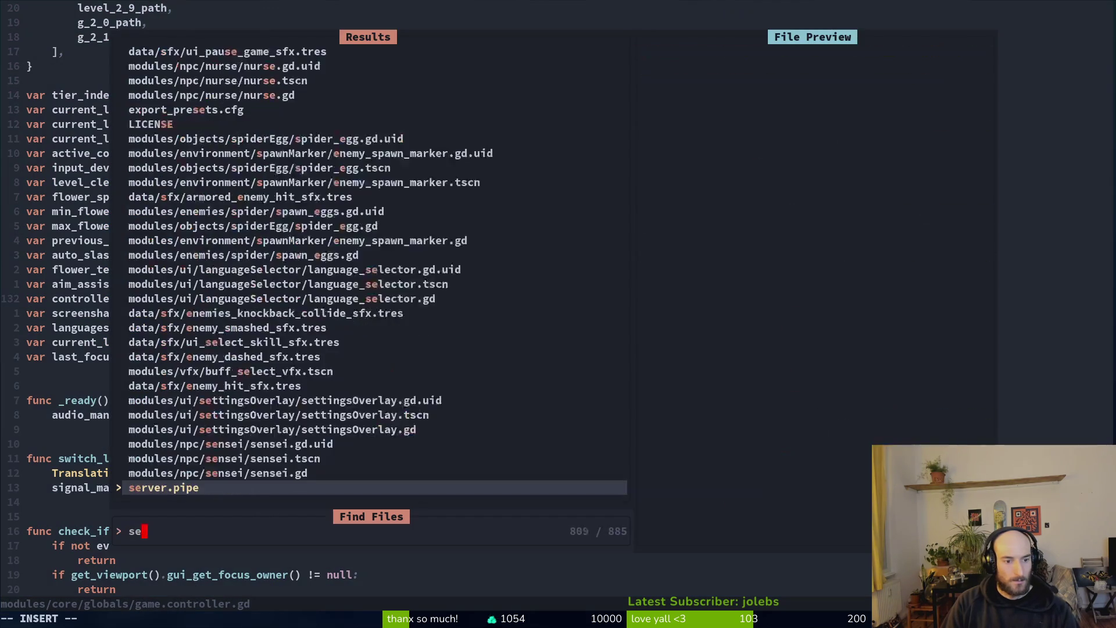
key(Return)
key(j)
key(j)
key(j)
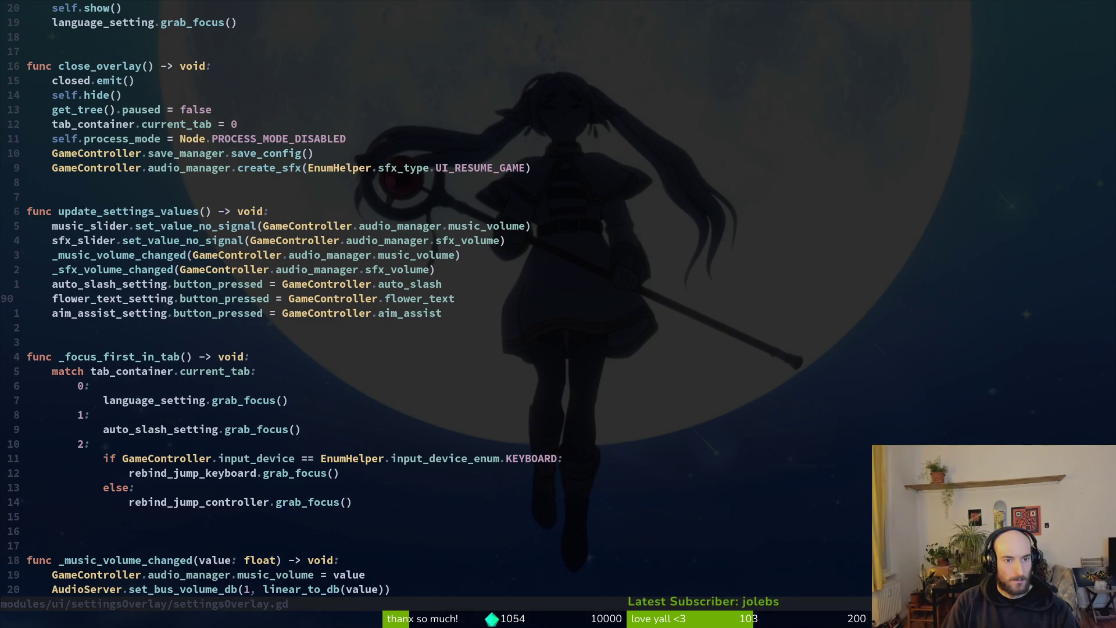
key(j)
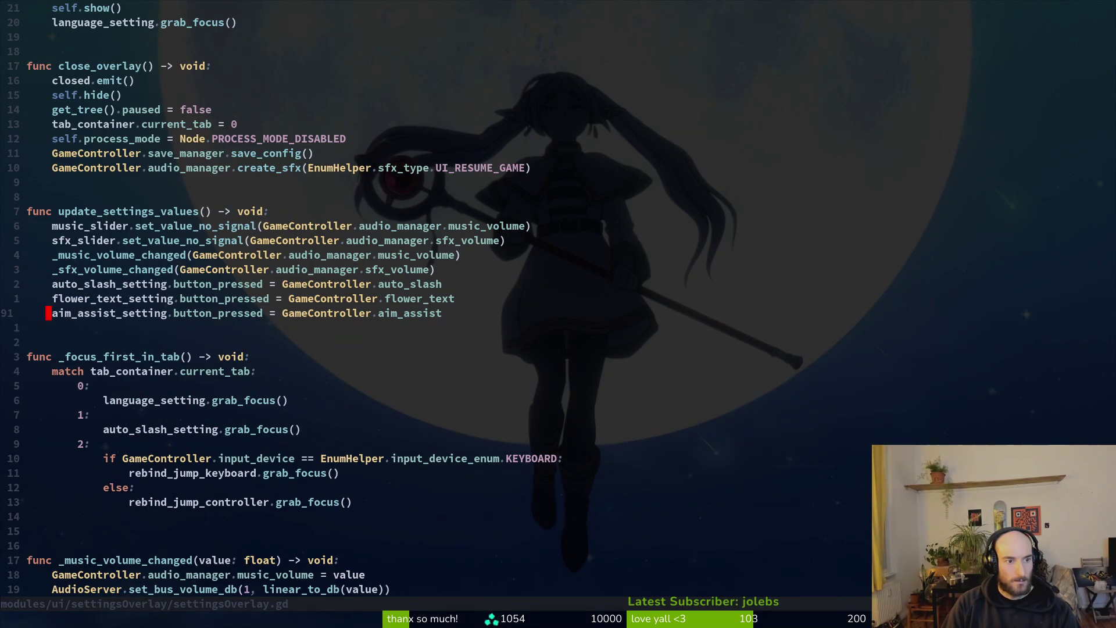
key(y)
key(y)
key(p)
text(pkcw)
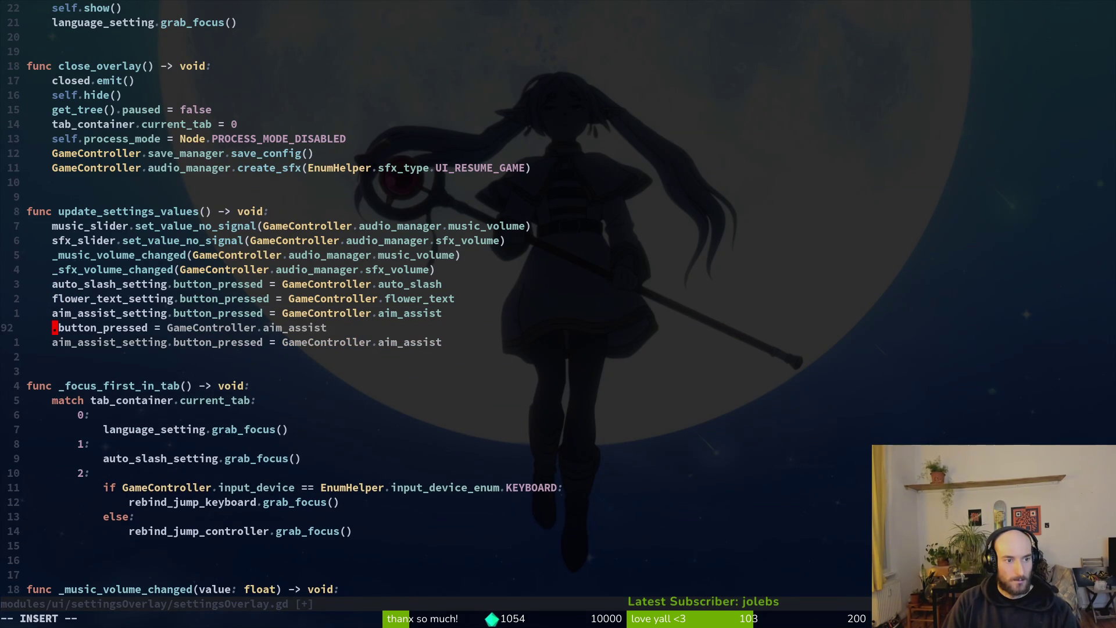
text(contr)
key(Tab)
key(Escape)
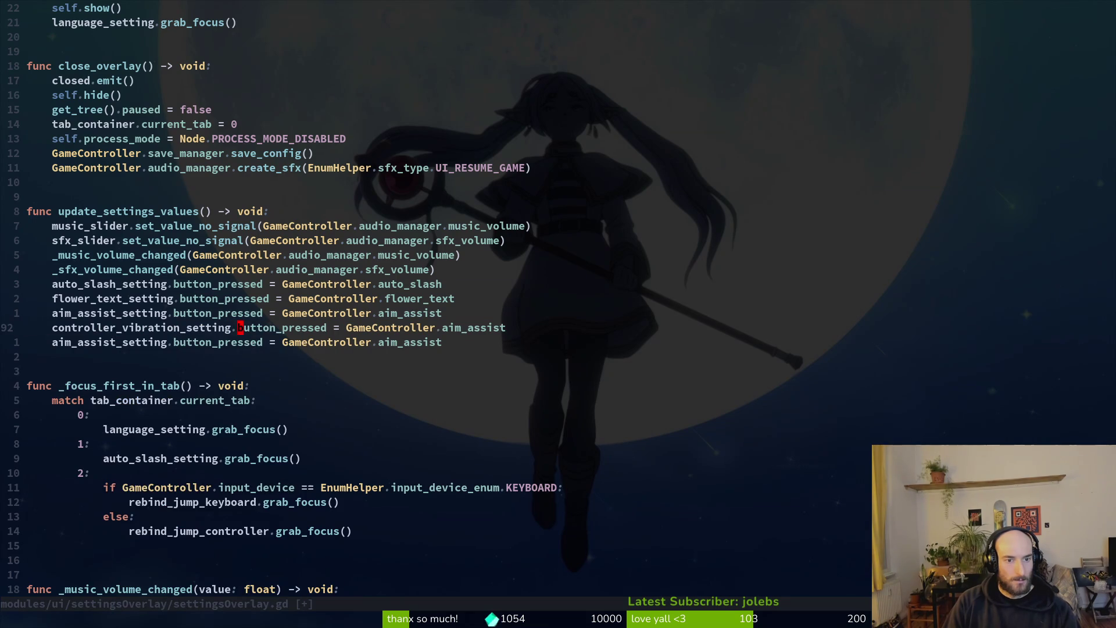
text(cwco)
key(Tab)
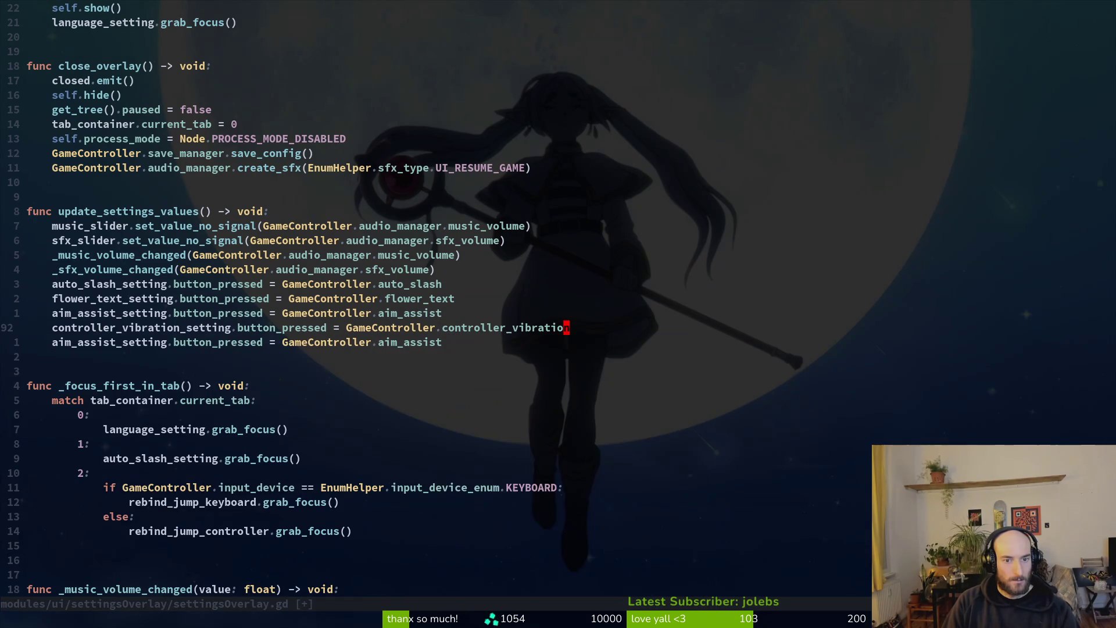
key(Escape)
text(:w)
key(Return)
- Change the next copied line to screenshake_setting and save the file
key(j)
text(ciw)
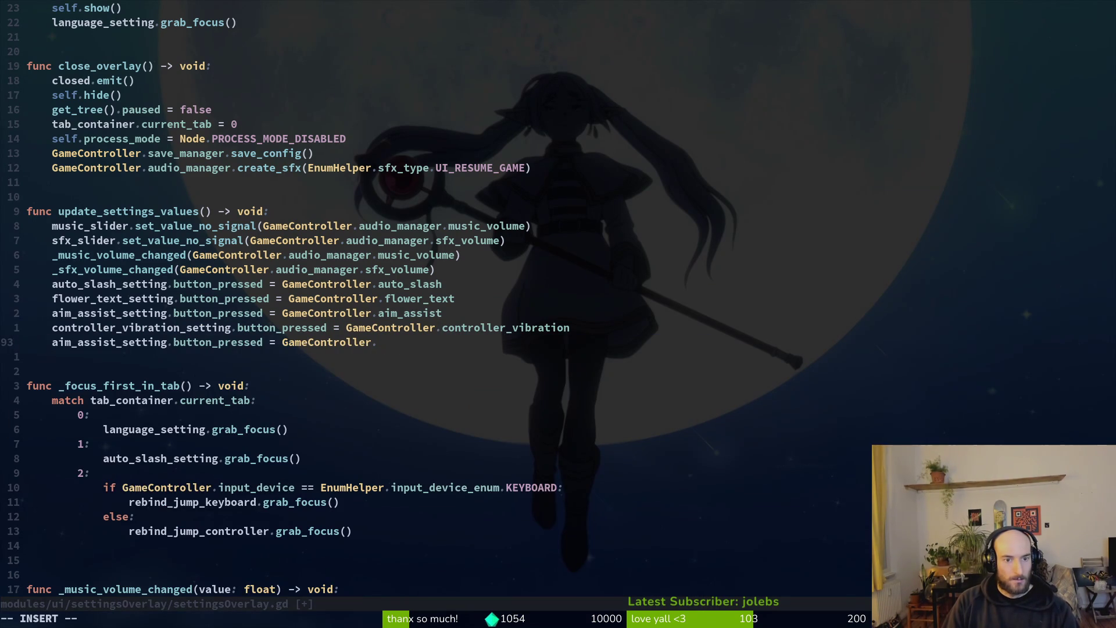
text(scre)
key(Tab)
key(Escape)
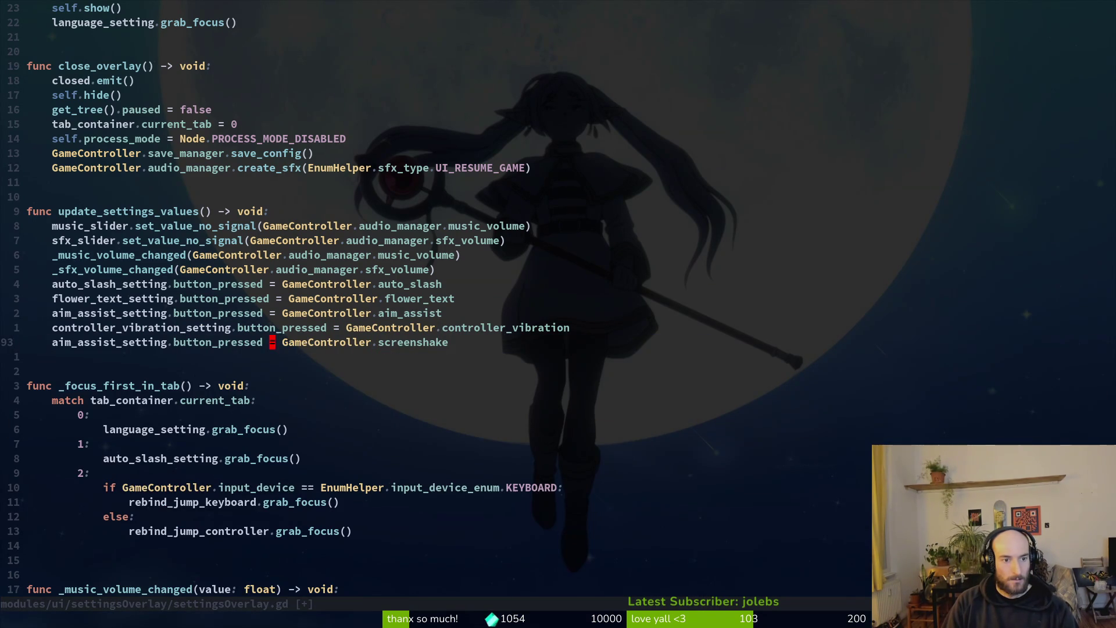
text(cwscr)
key(Tab)
key(Escape)
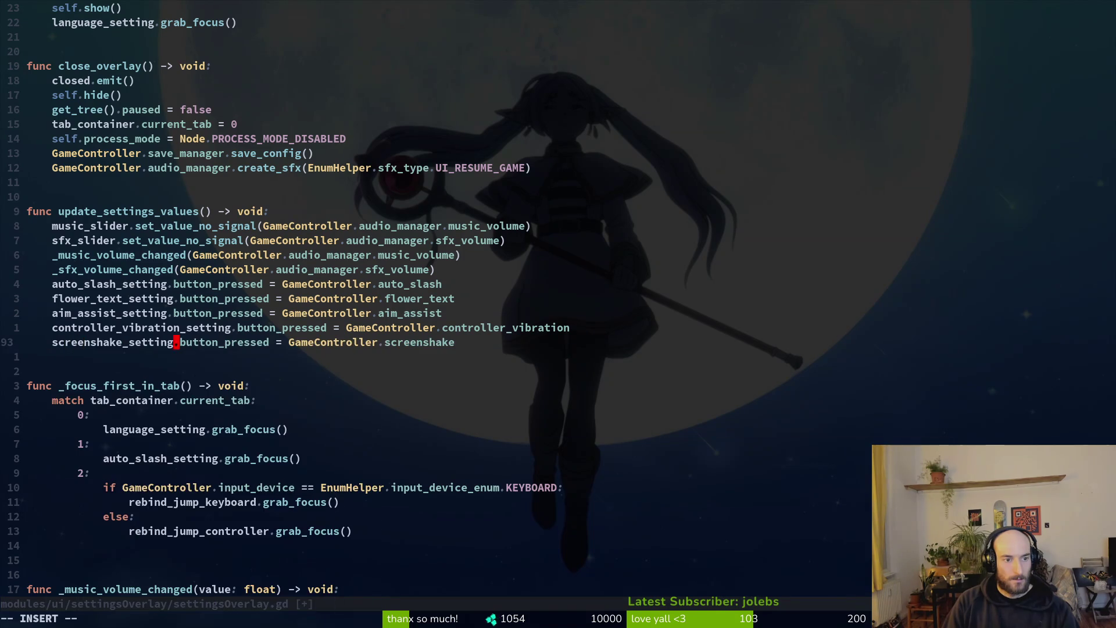
text(:w)
key(Return)
- Try moving the screenshake line above vibration, move it back, and return to the running game
key(alt+k)
key(alt+j)
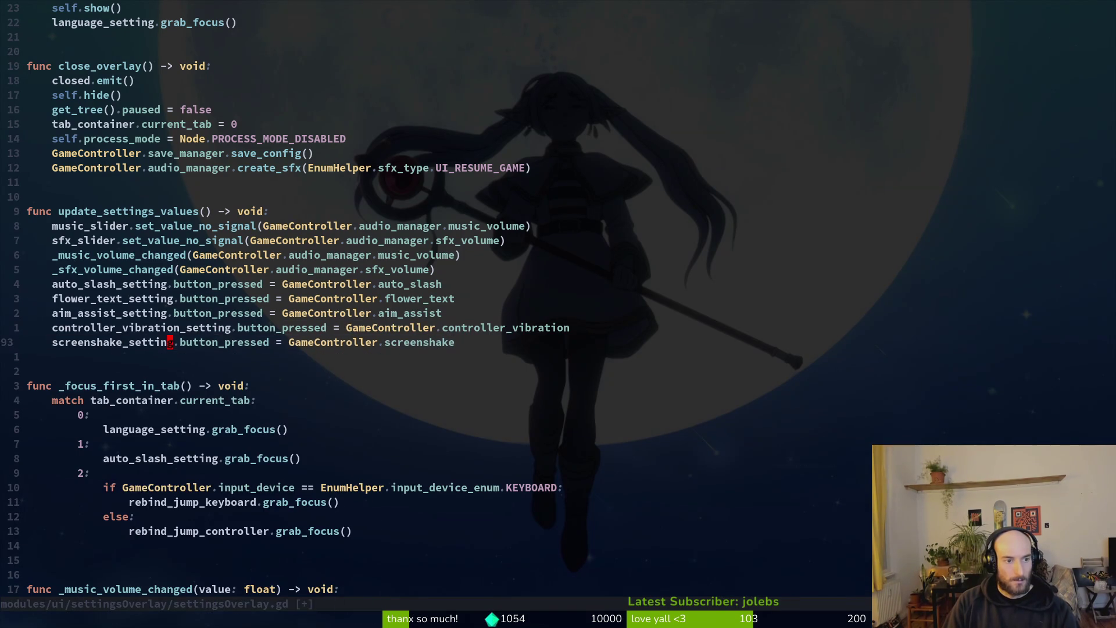
scroll(291, 186, down, 10)
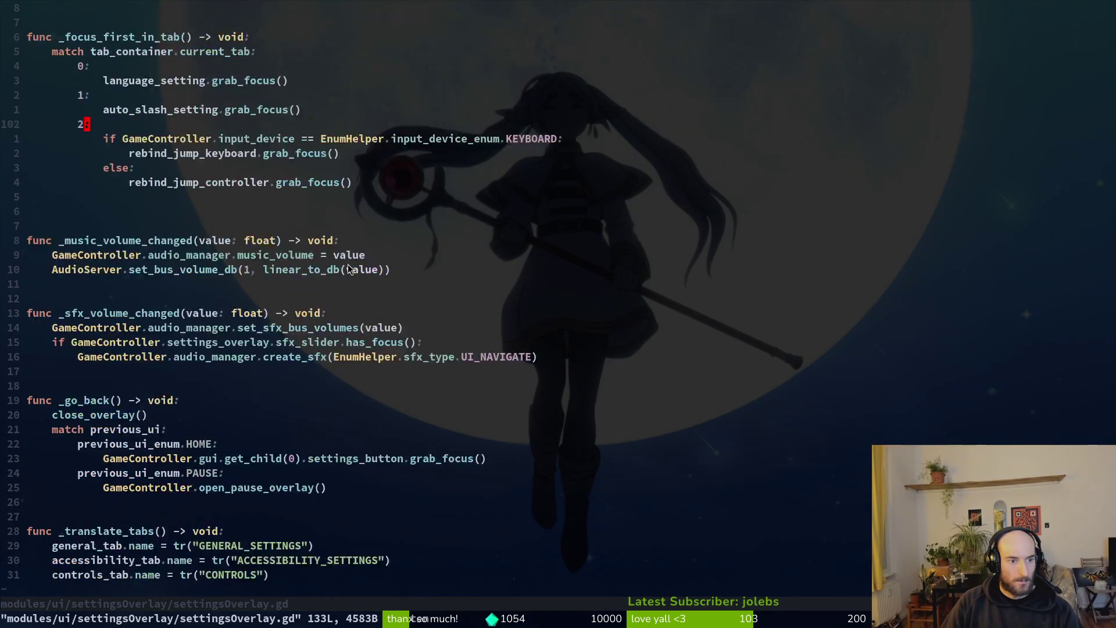
scroll(341, 264, up, 10)
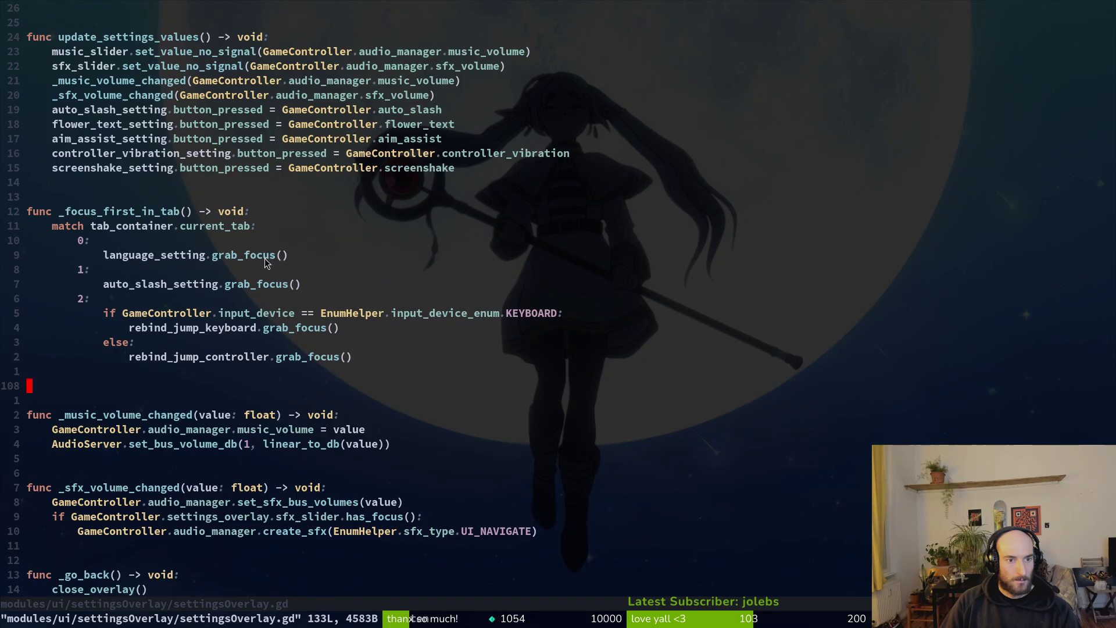
key(alt+Tab)
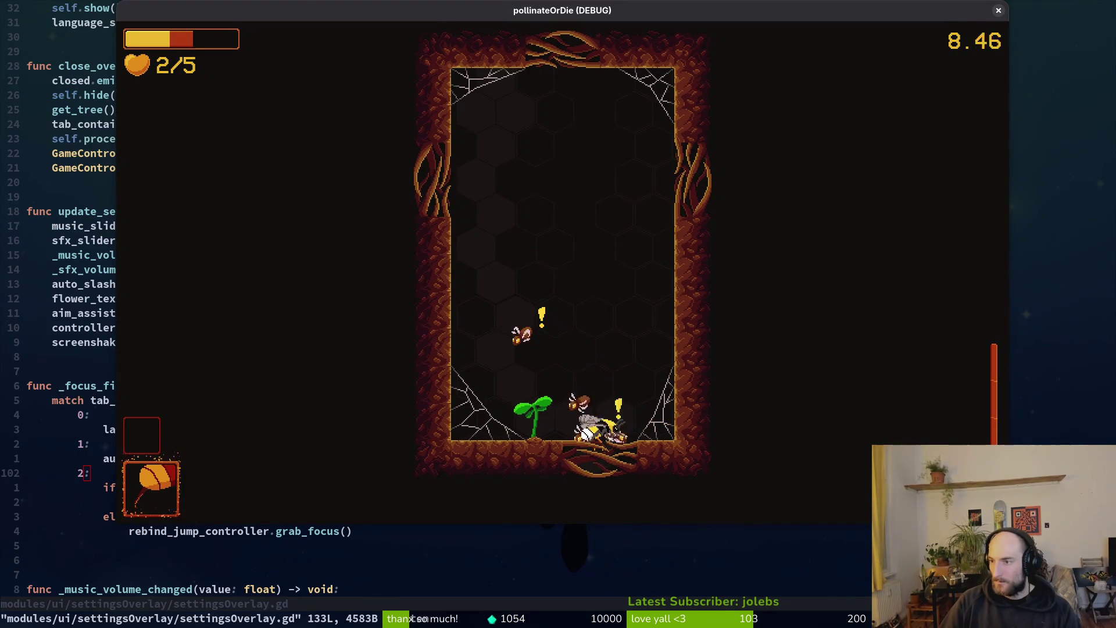
- Restart the game, pause, and turn vibration off in the accessibility settings
key(alt+Tab)
click(918, 36)
key(Return)
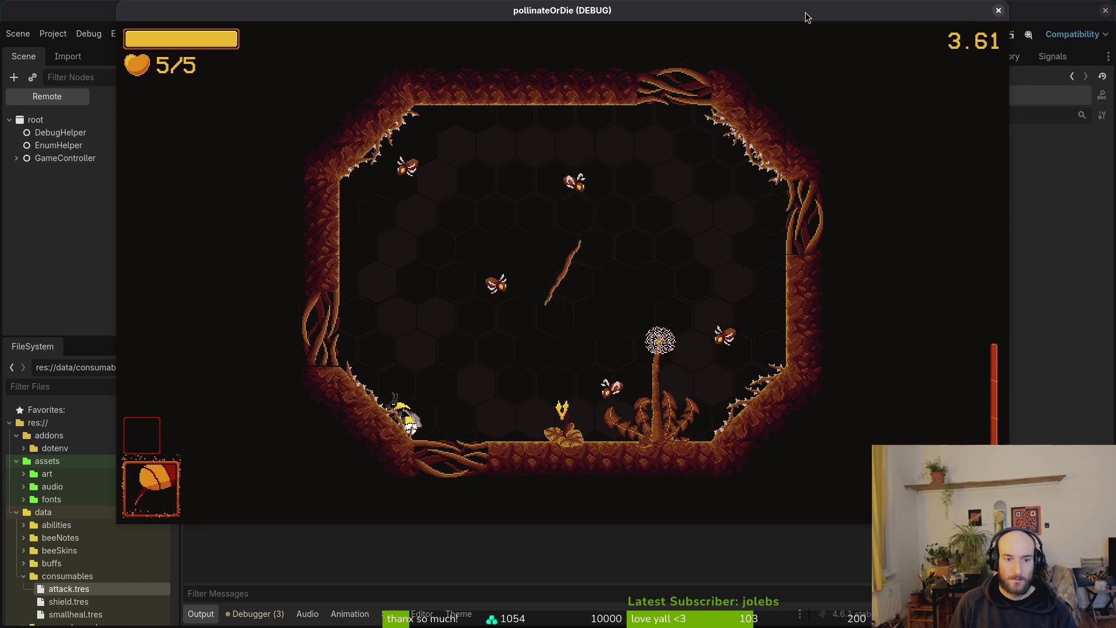
key(Escape)
key(Down)
key(Down)
key(Return)
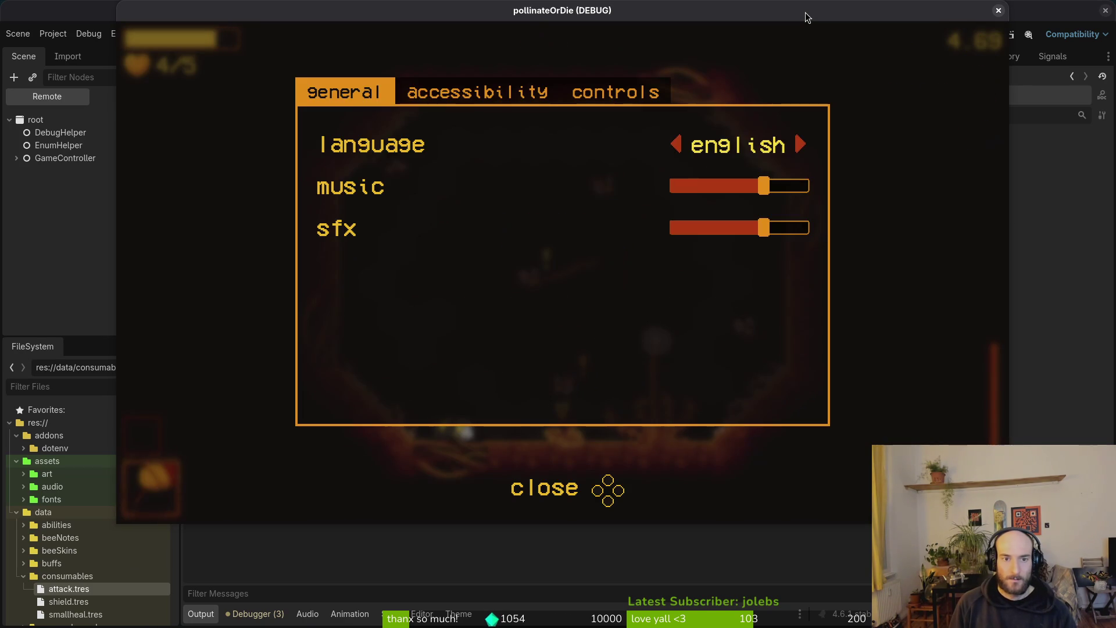
key(Right)
key(Down)
key(Down)
key(Down)
key(Return)
key(Escape)
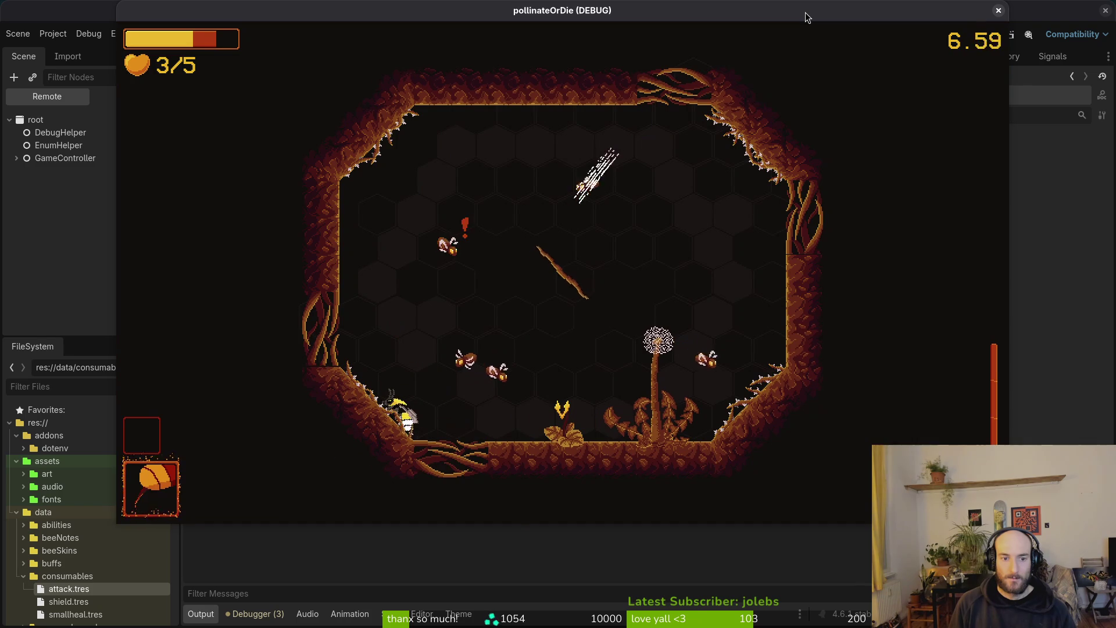
- Quit the run to the main menu and exit the game
key(Escape)
key(Down)
key(Down)
key(Down)
key(Down)
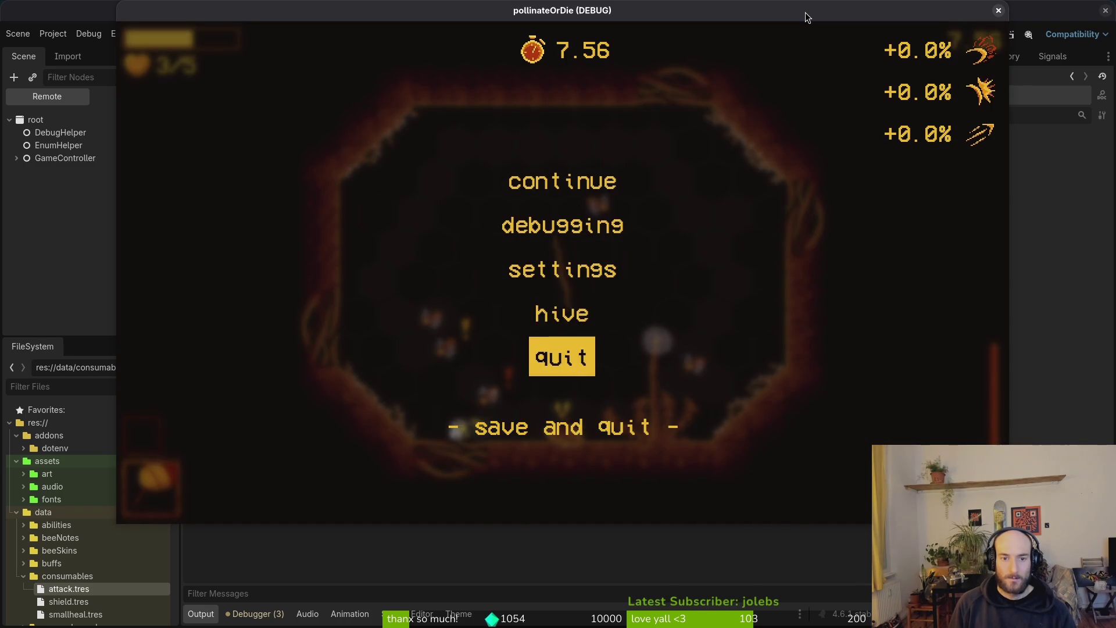
key(Return)
key(Left)
key(Return)
key(Down)
key(Down)
key(Down)
key(Return)
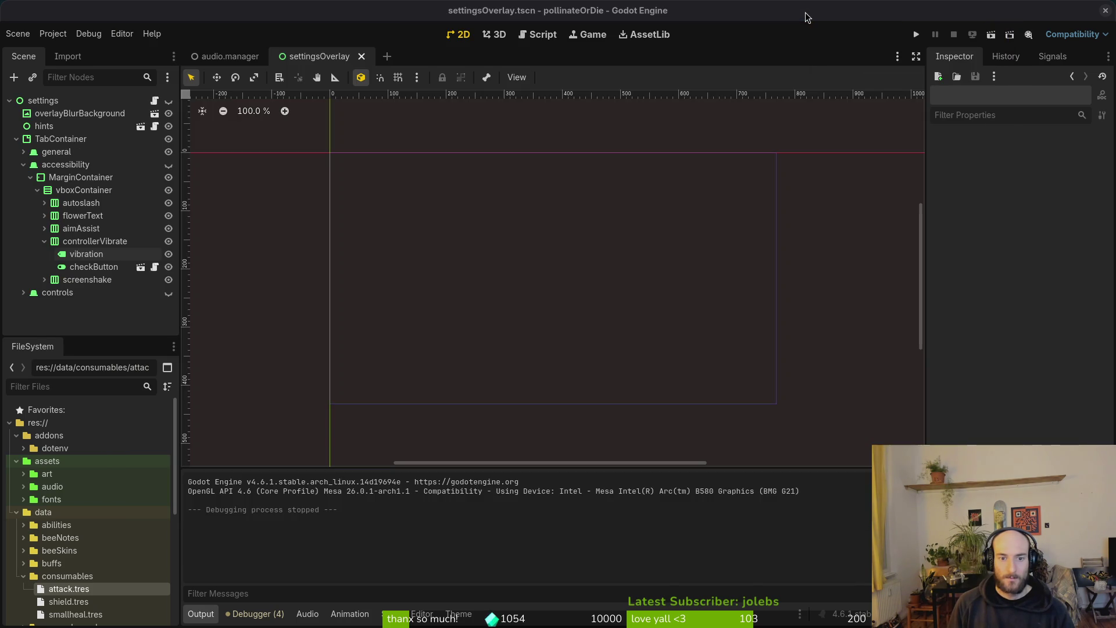
- Relaunch the game, confirm vibration is still off in accessibility, and continue the saved game
click(917, 35)
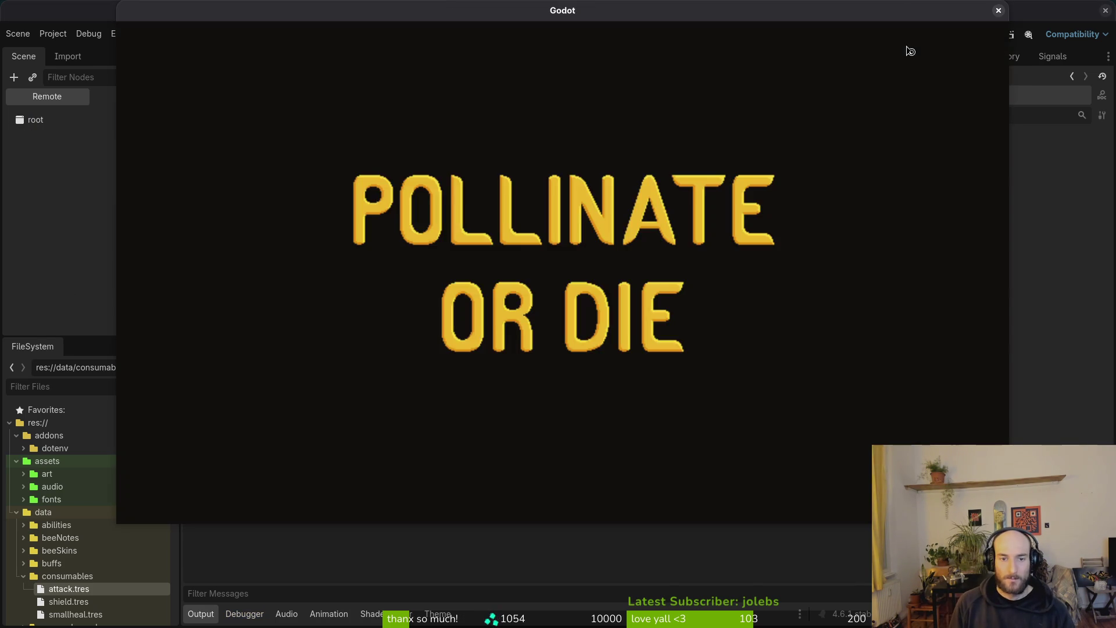
key(Down)
key(Down)
key(Return)
key(Right)
key(Down)
key(Down)
key(Down)
key(Escape)
key(Up)
key(Up)
key(Return)
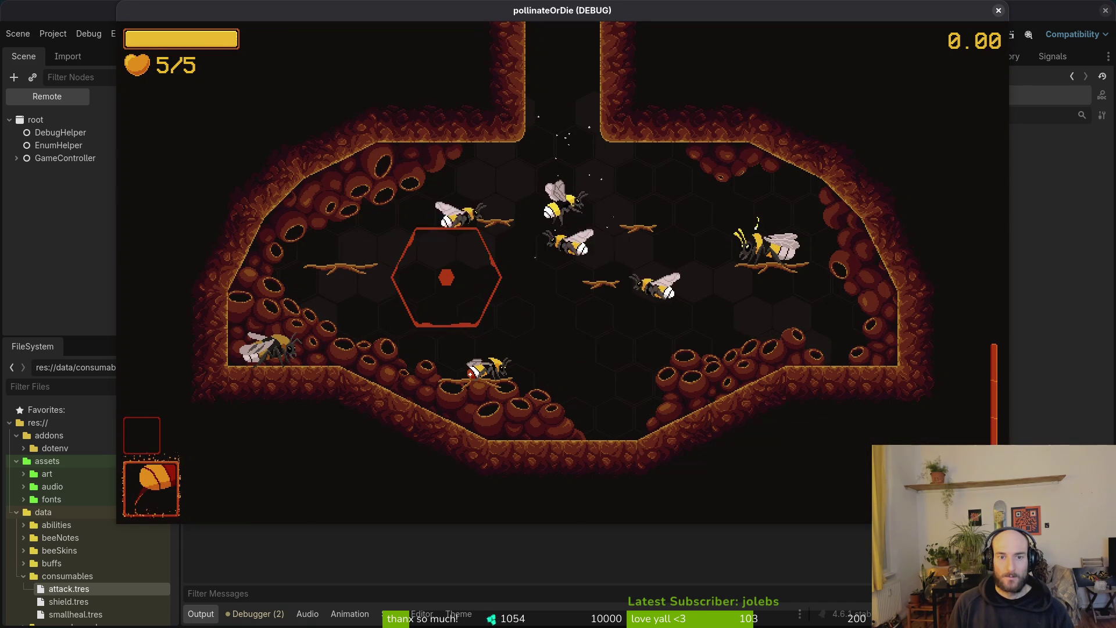
- Fly the bee around the cave and attack the enemies briefly
key(Up)
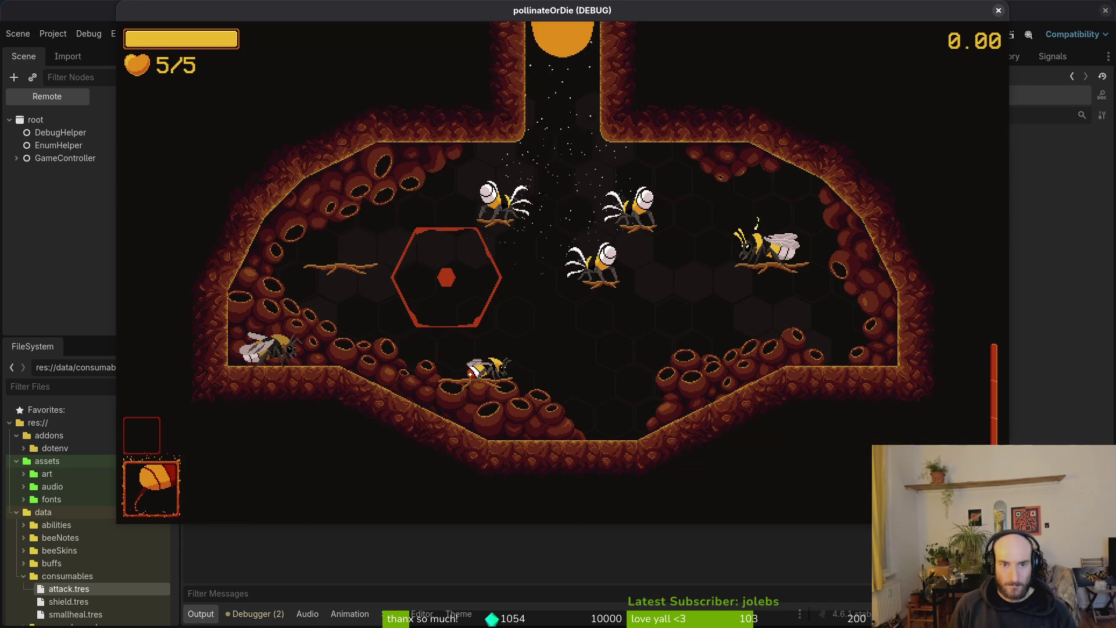
key(Right)
key(Down)
key(Up)
key(Left)
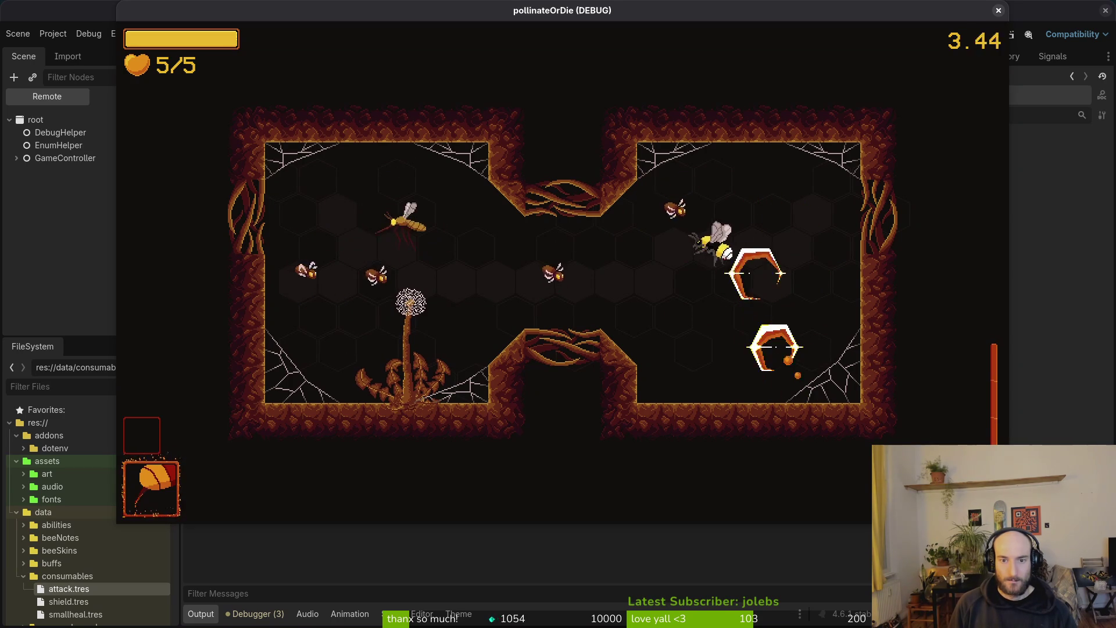
key(Left)
key(Up)
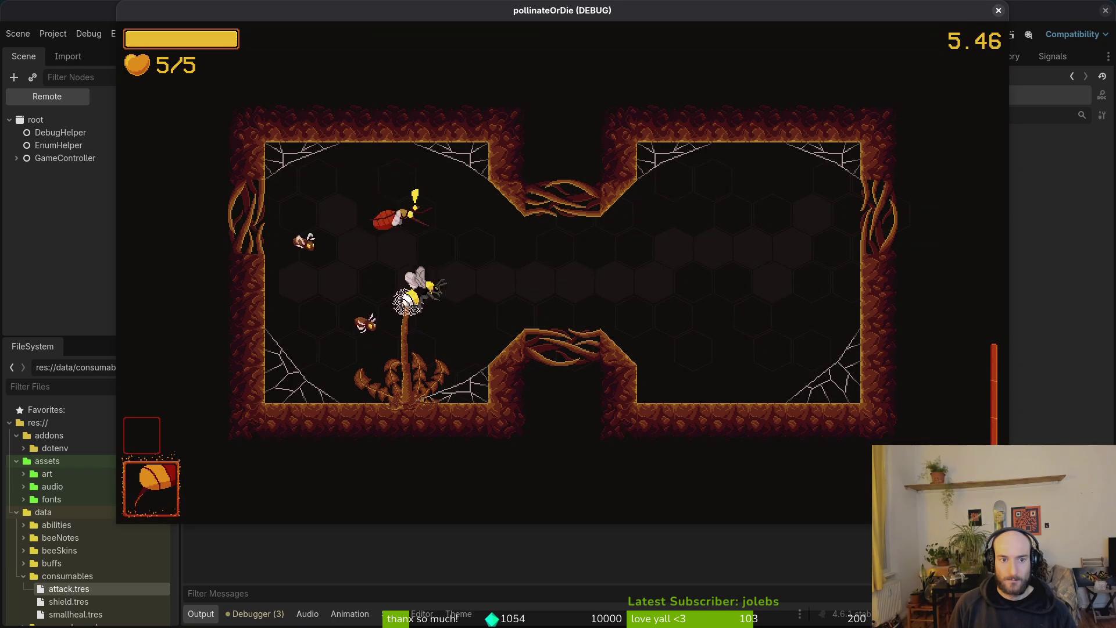
key(Right)
- Recheck the accessibility checkboxes from the pause menu, then stop the running game
key(Escape)
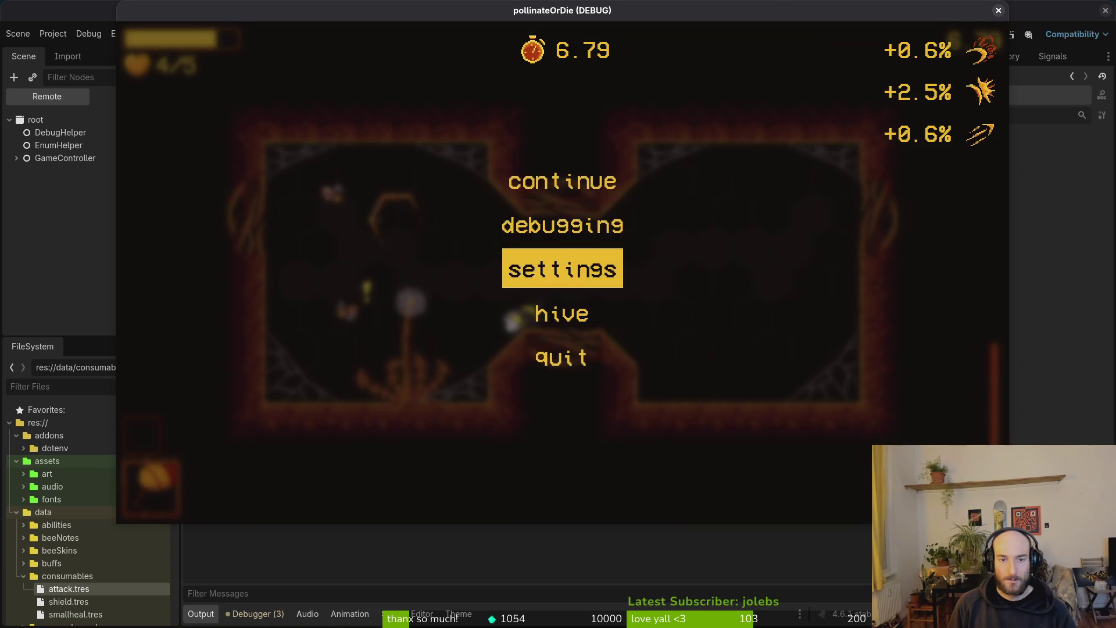
key(Return)
key(Down)
key(Down)
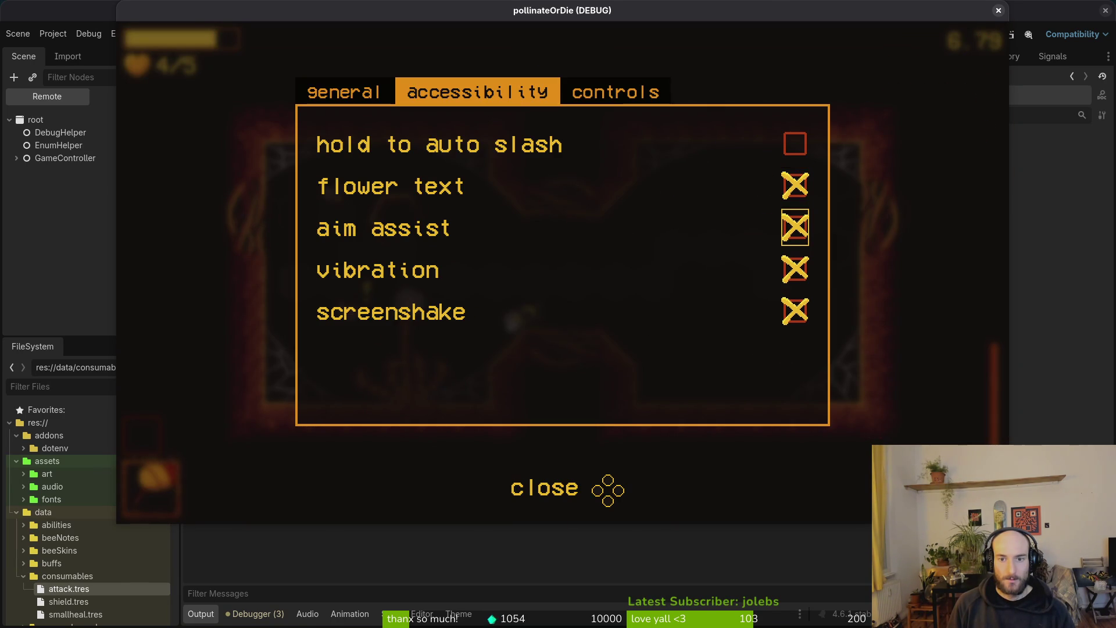
key(Up)
key(Down)
key(Down)
key(Down)
key(Up)
key(Up)
key(Up)
key(Up)
key(Escape)
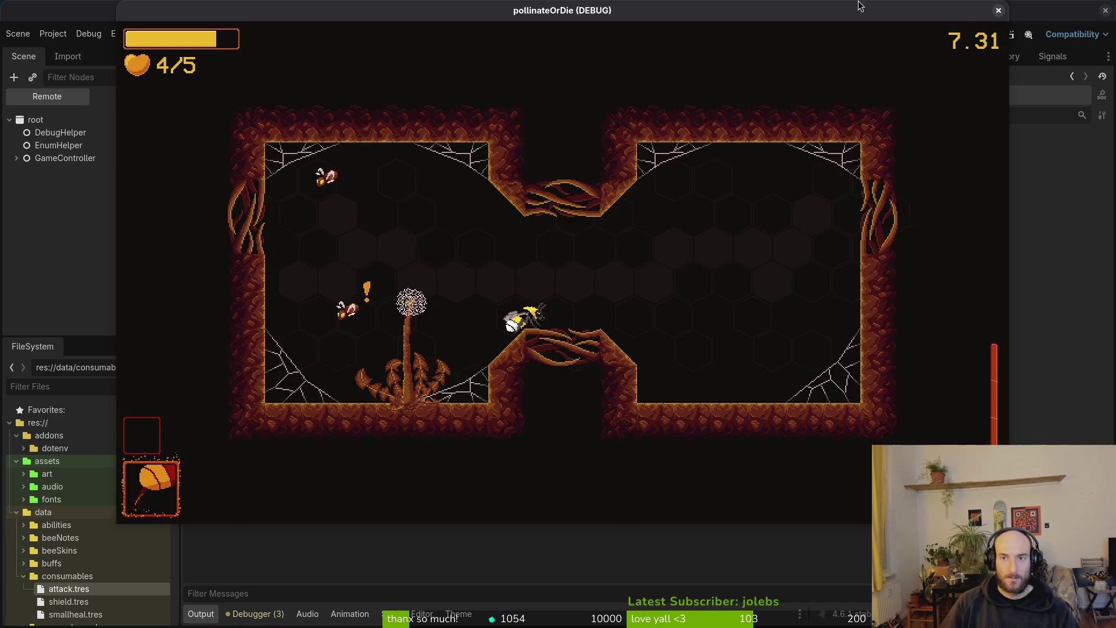
key(F8)
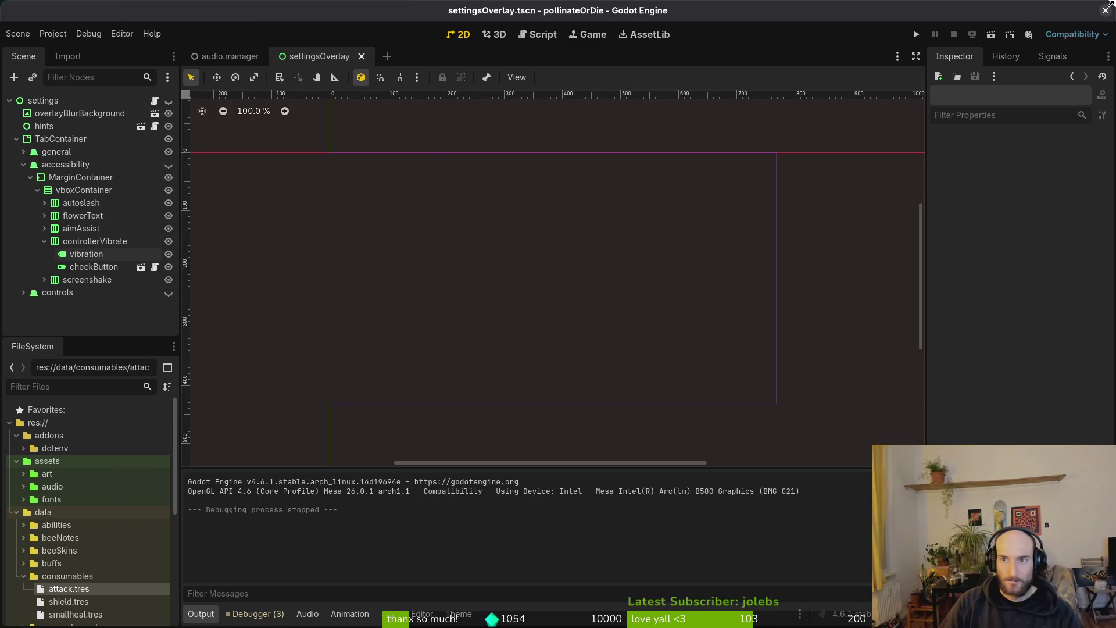
- Open tig status from Neovim and stage the changed translation files
key(super+1)
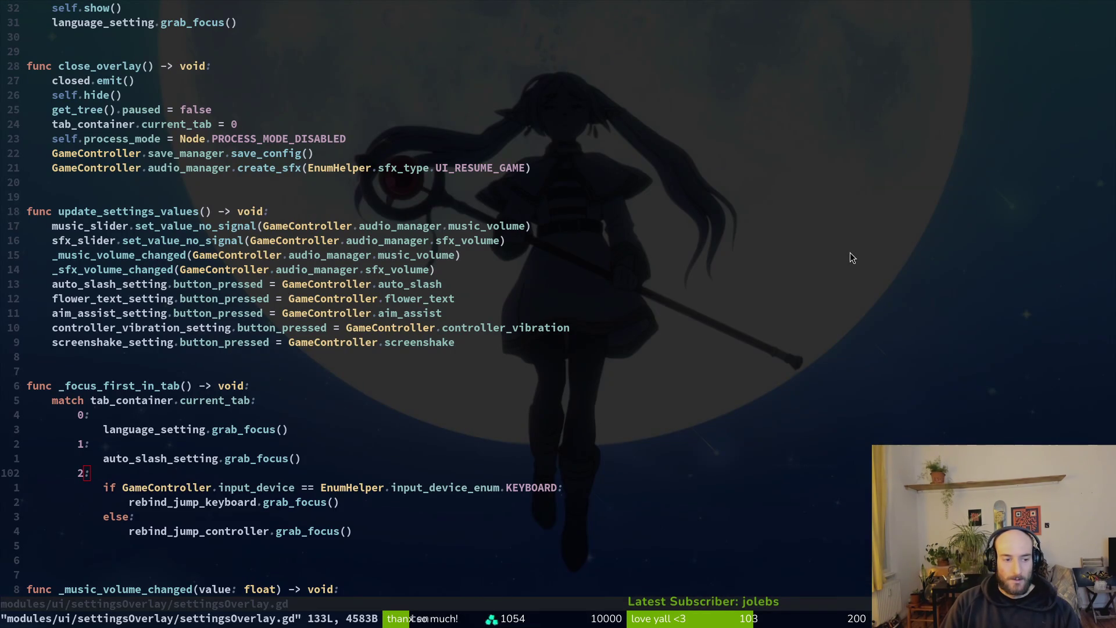
text(:!tig status)
key(Return)
key(Down)
key(Down)
key(Down)
key(u)
key(u)
key(u)
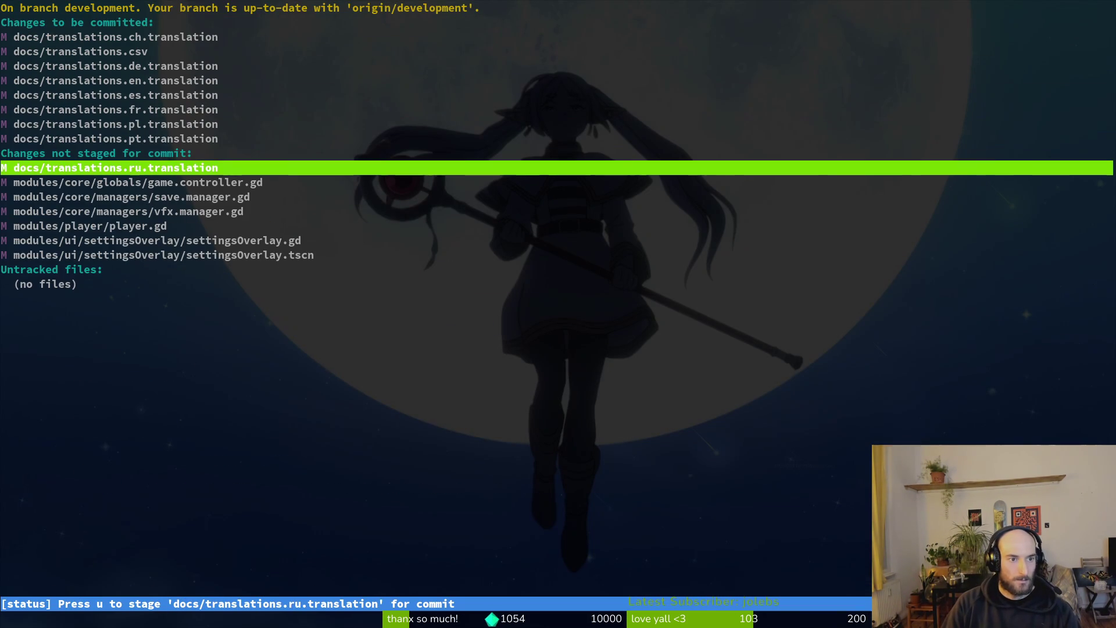
- Stage player.gd, vfx.manager.gd, settingsOverlay.gd, settingsOverlay.tscn and save.manager.gd, then quit tig
key(Down)
key(Down)
key(Down)
key(Return)
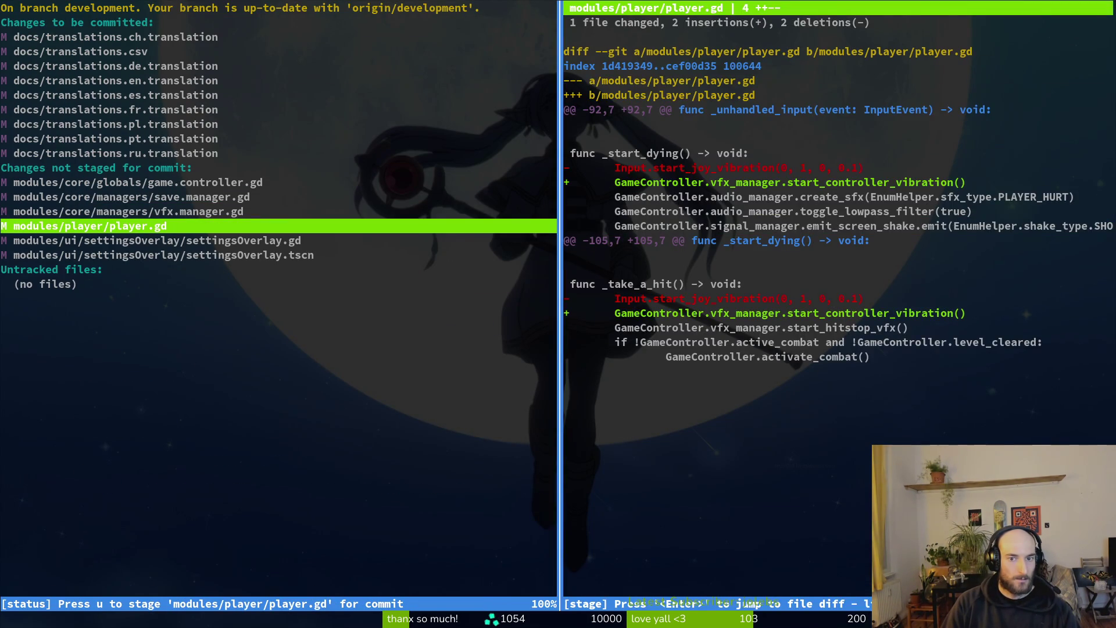
key(u)
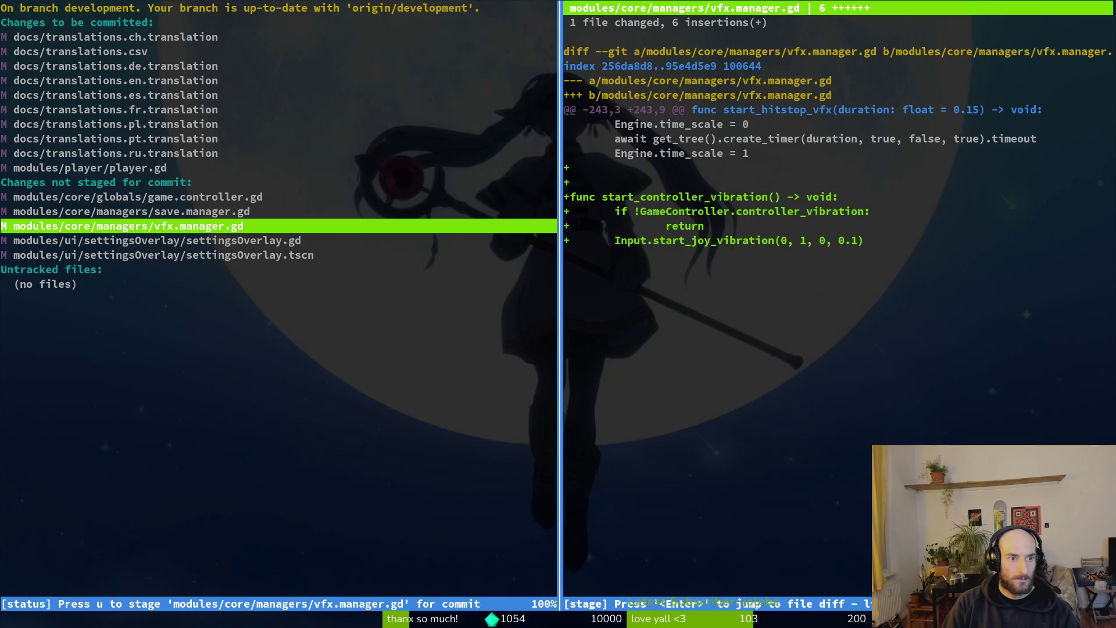
key(u)
key(Down)
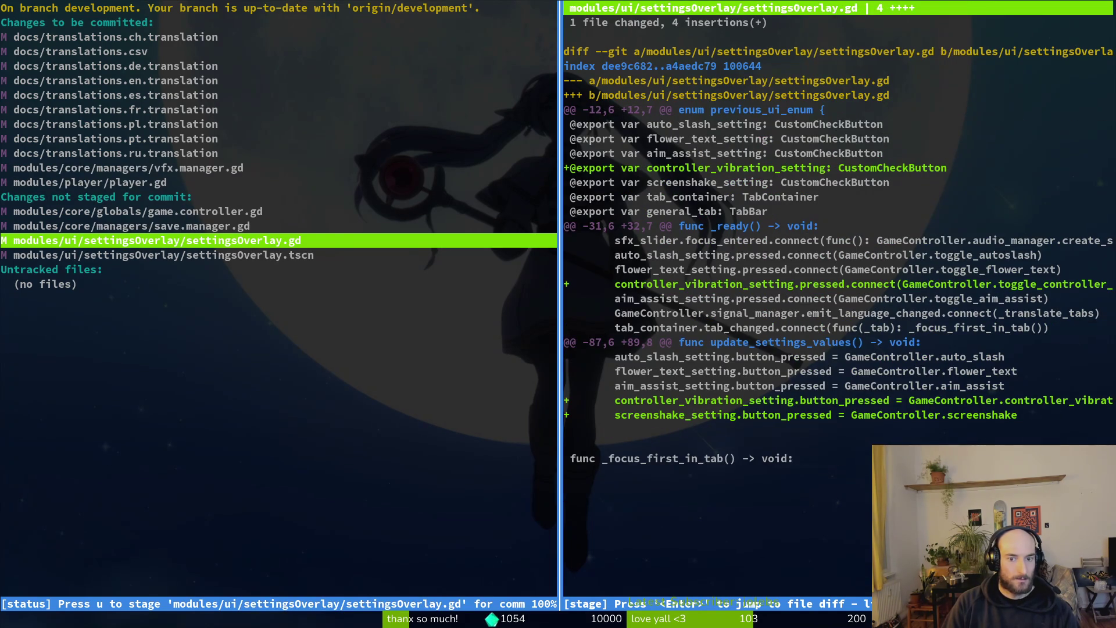
key(u)
key(Down)
key(u)
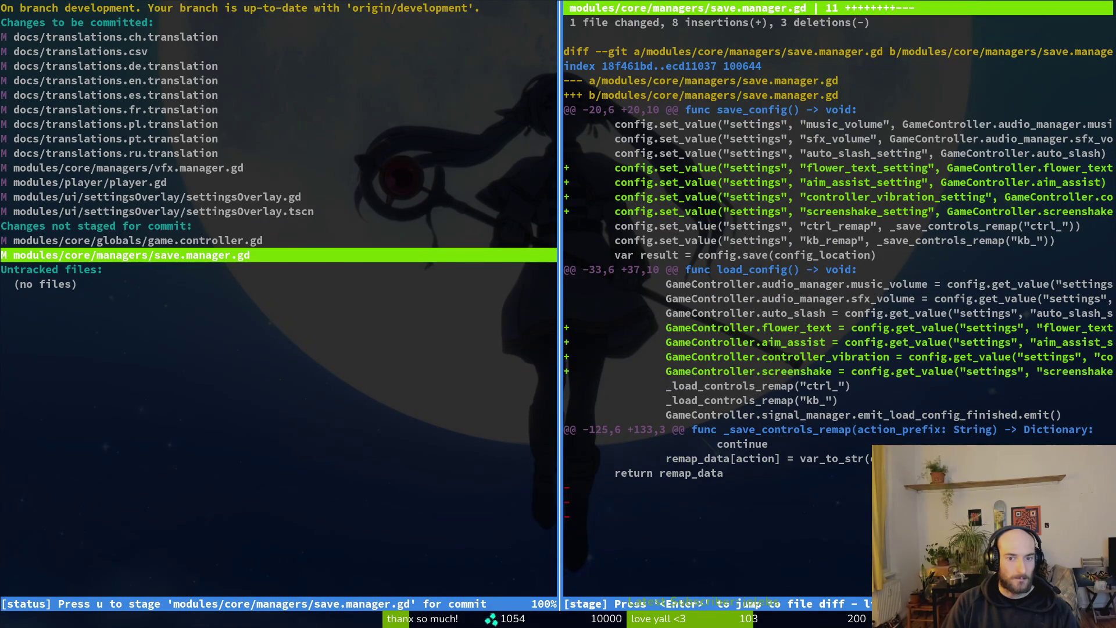
key(u)
key(u)
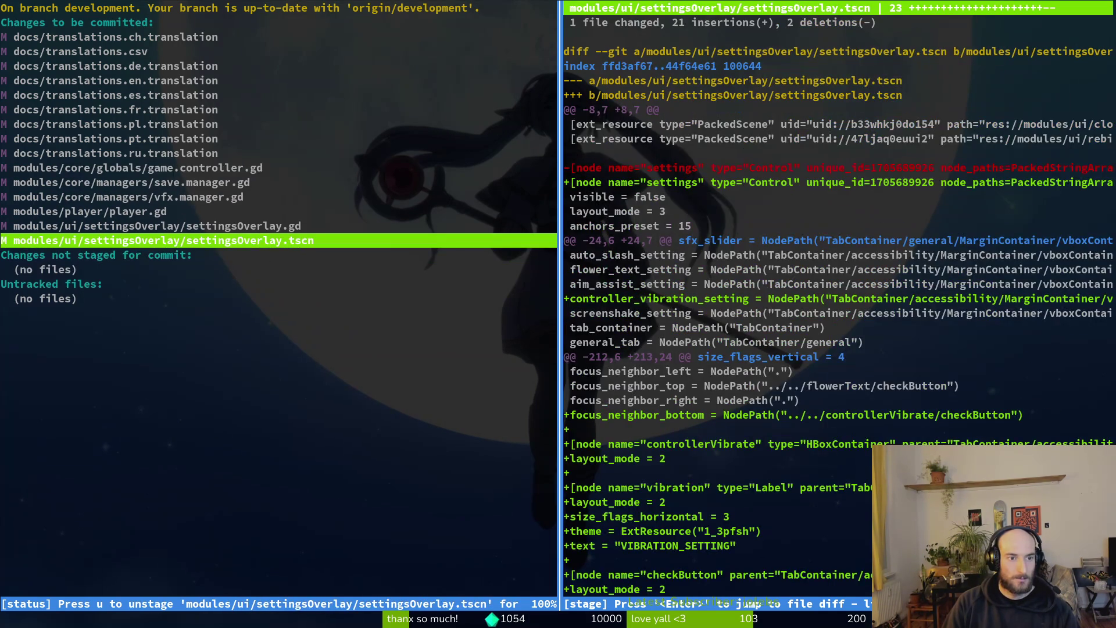
key(Up)
key(Up)
key(Up)
text(qg)
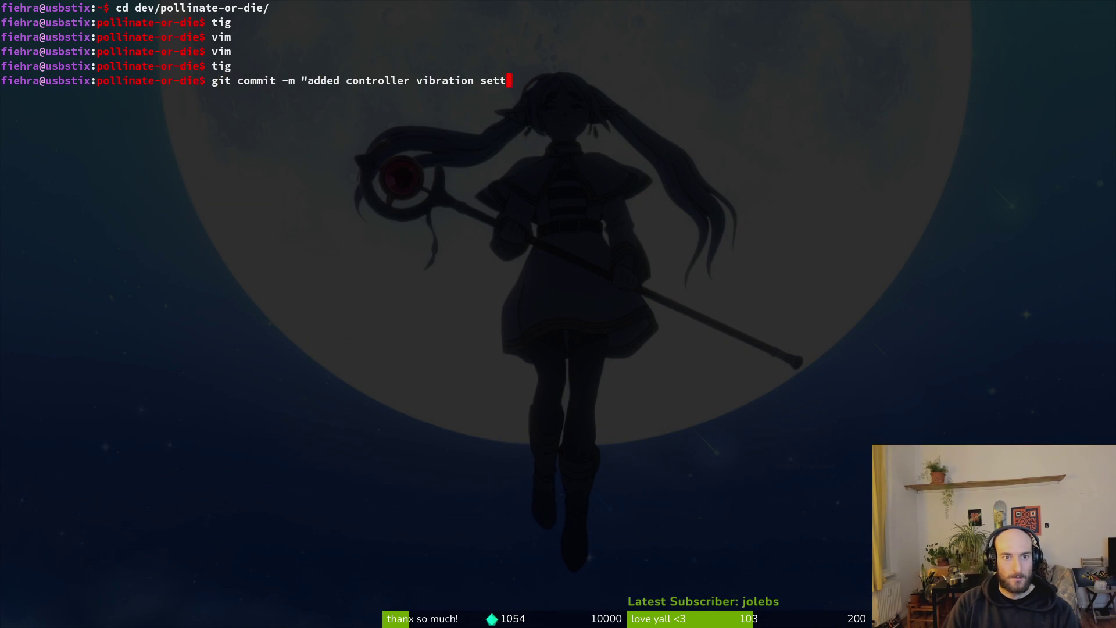
- Commit the controller vibration setting changes and push them to the remote
key(Return)
text(tig)
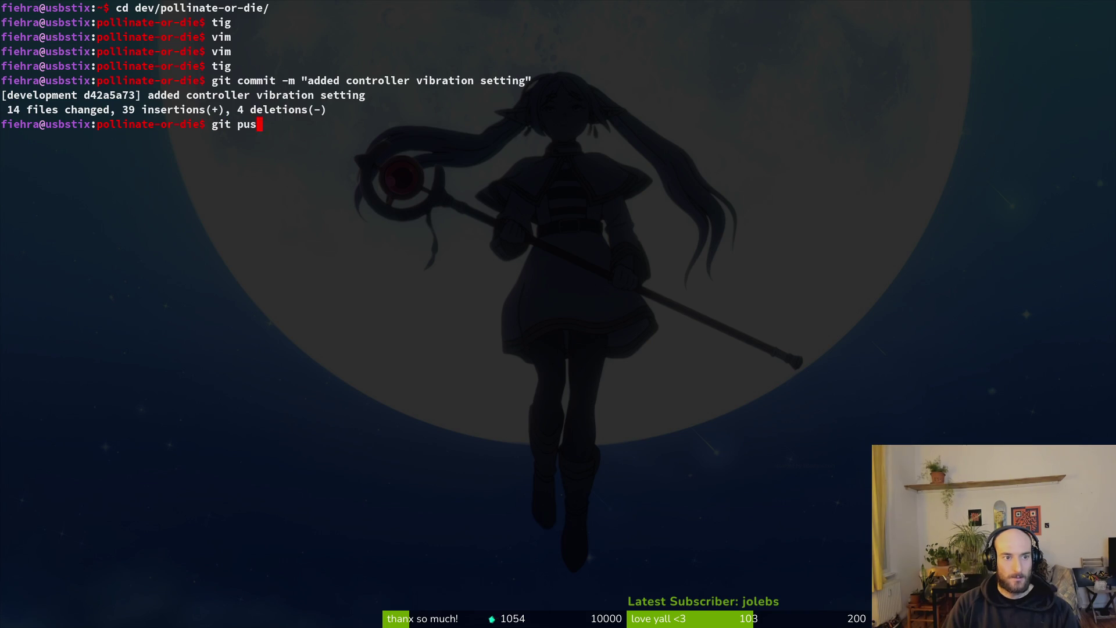
key(Return)
text(git push)
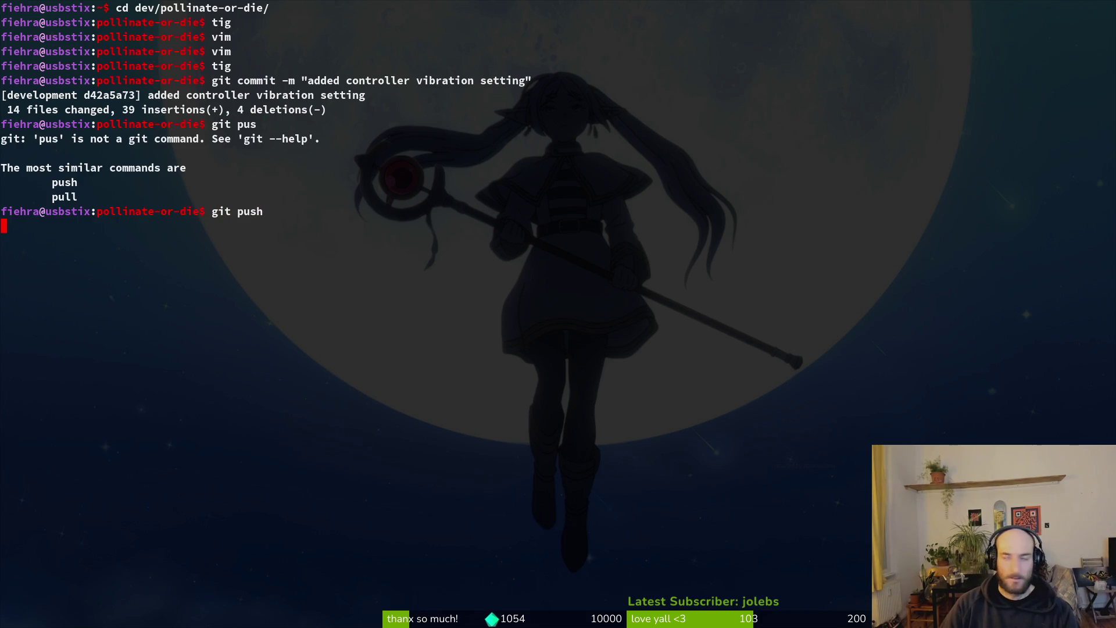
key(Return)
key(alt+Tab)
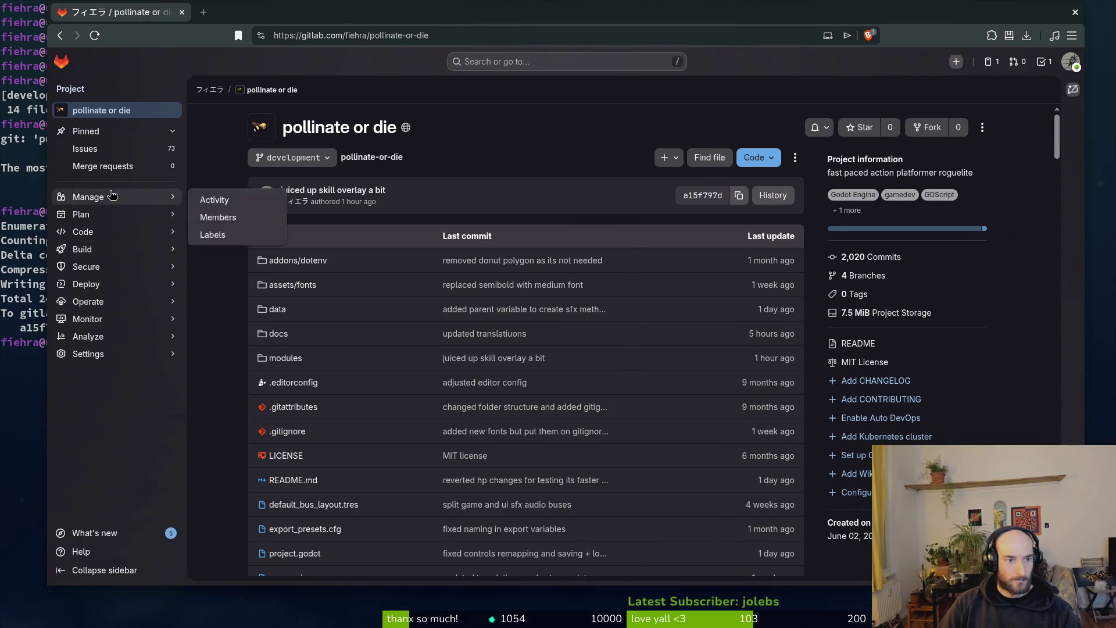
click(1, 447)
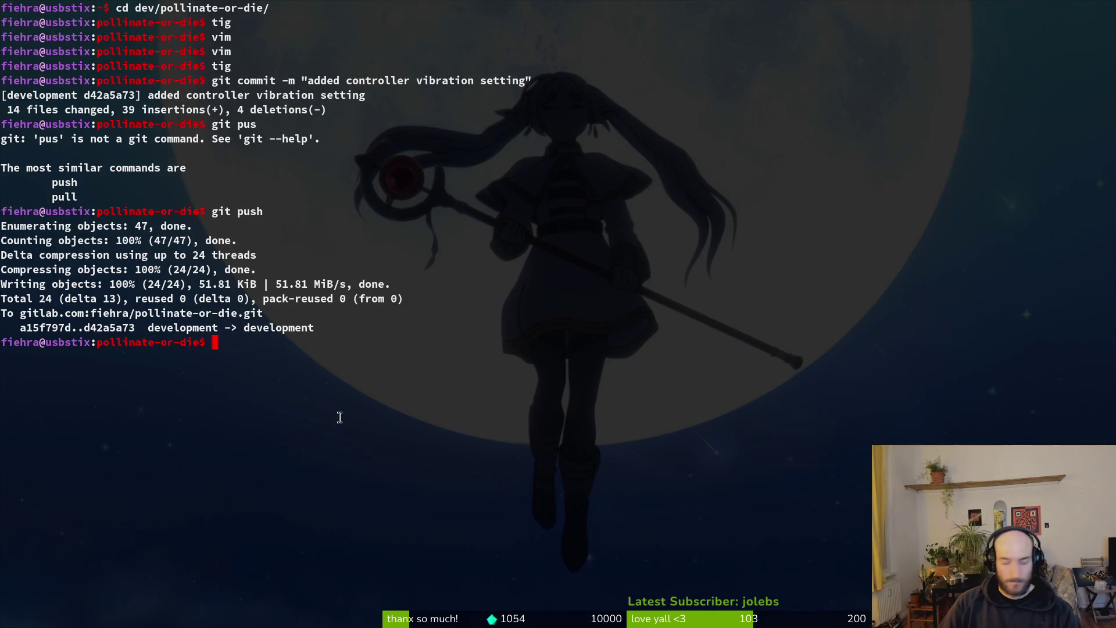
click(175, 342)
text(tig)
key(Return)
- Commit "added the other missing settings to config" and push it to development
text(qit commi)
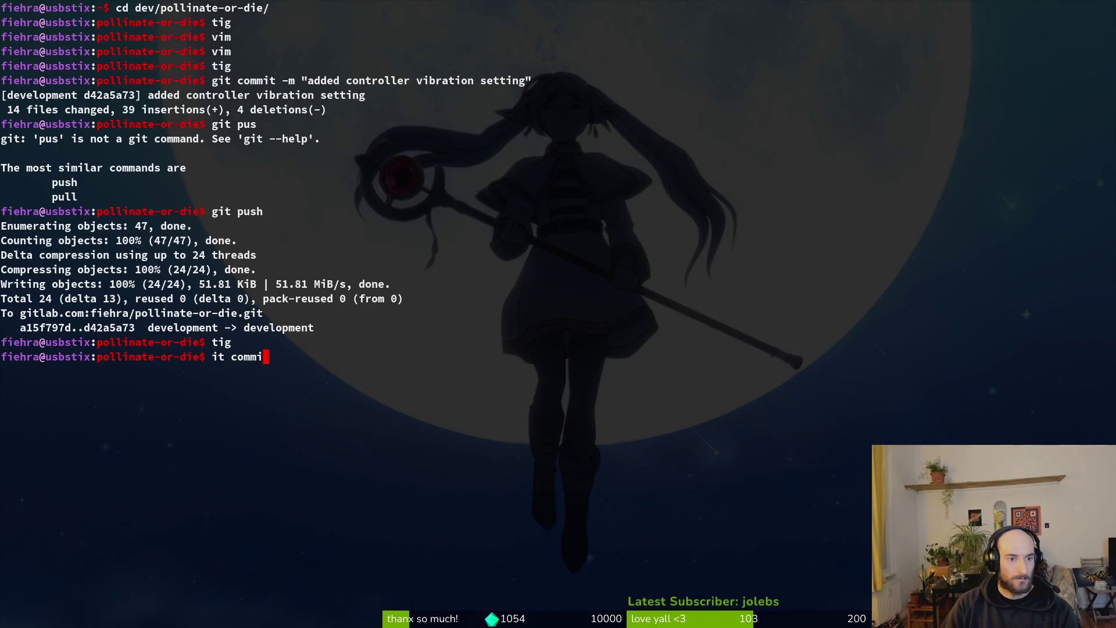
key(ctrl+u)
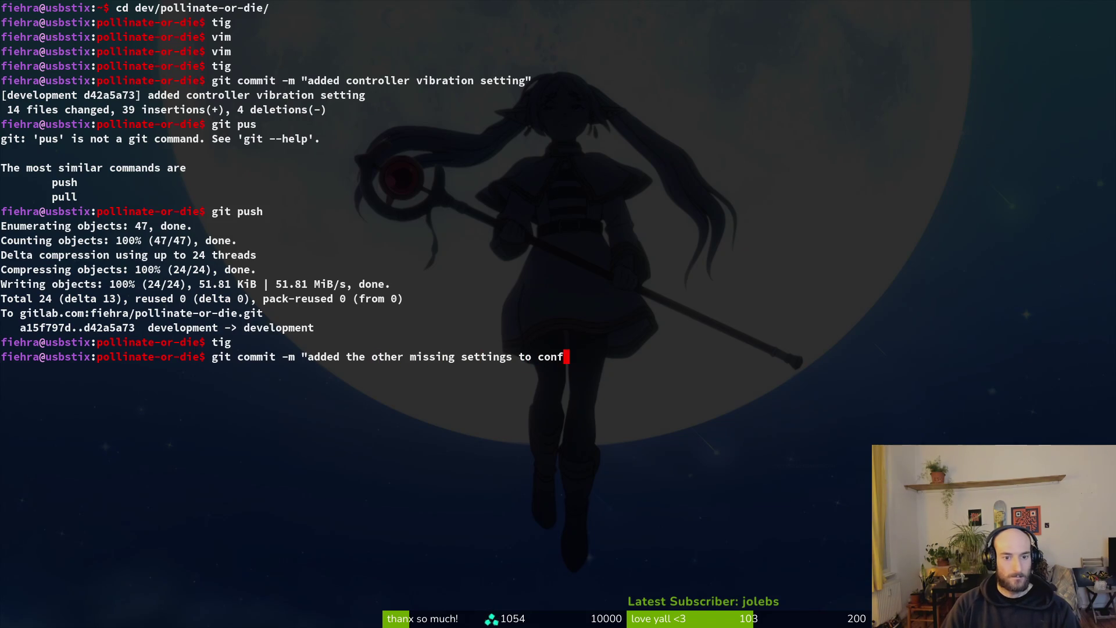
text(ig")
key(Return)
text(git push)
key(Return)
key(alt+Tab)
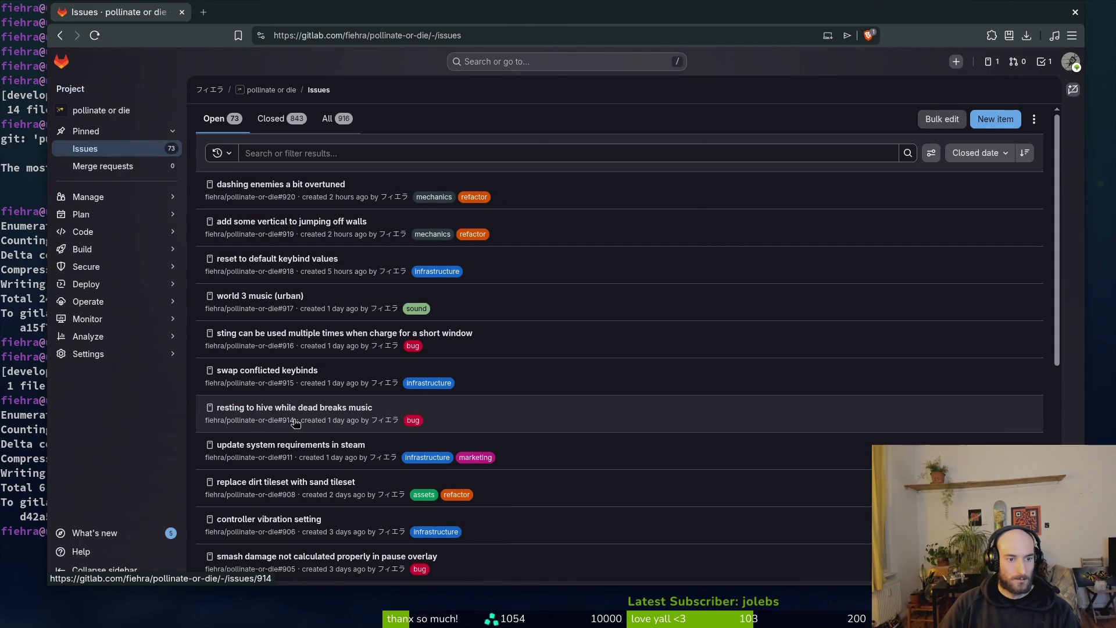
- Close issue #906 on controller vibration, leaving 72 open, and go back to the terminal
click(269, 519)
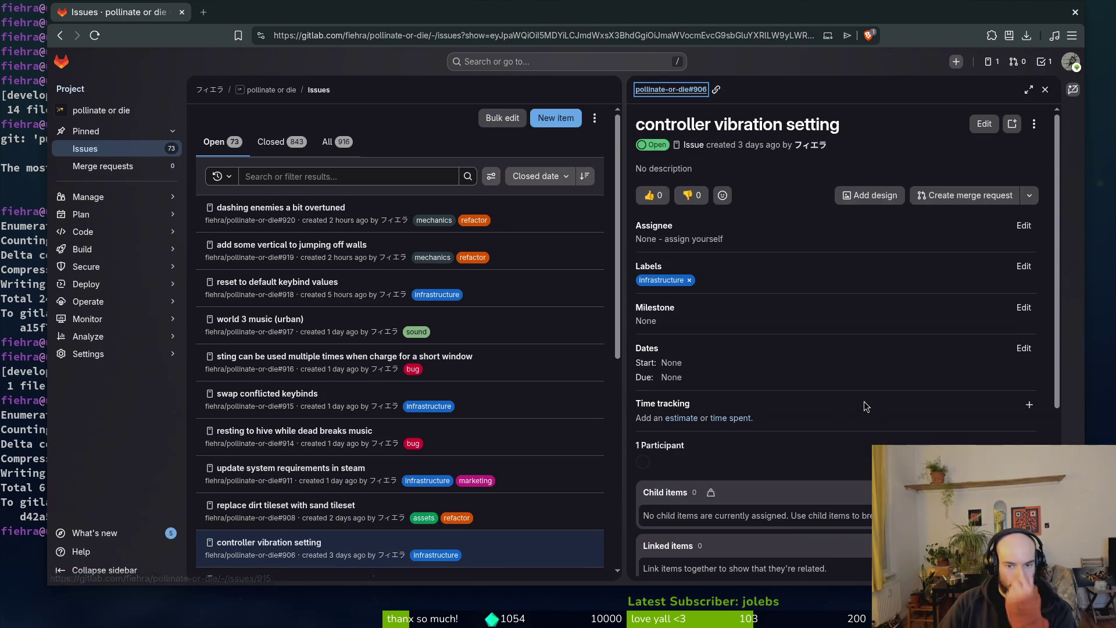
scroll(870, 411, down, 5)
click(721, 557)
click(845, 72)
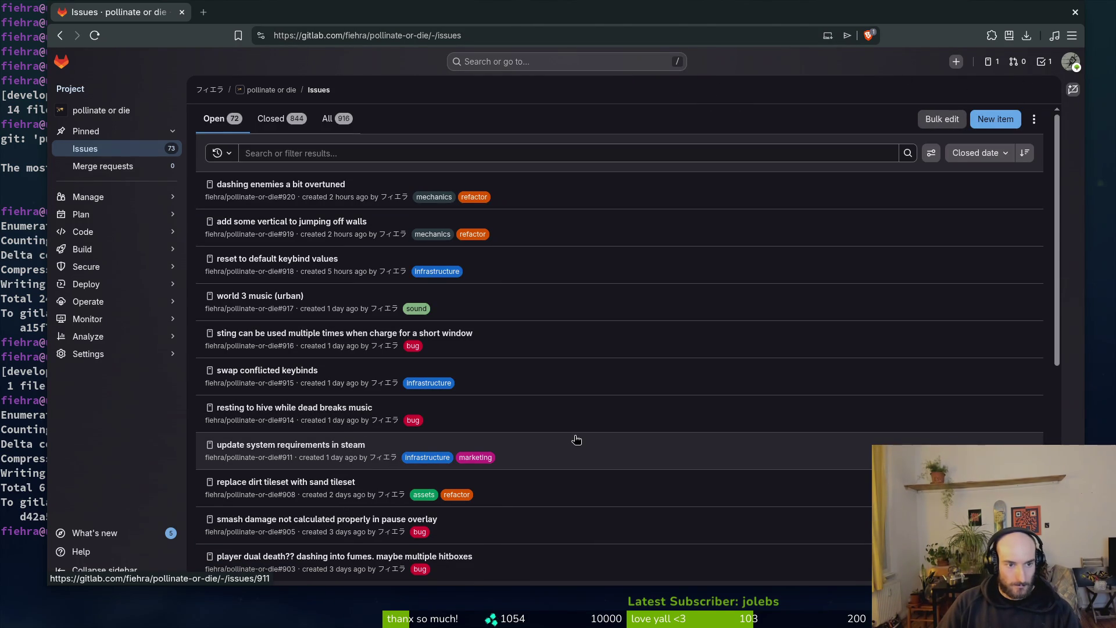
scroll(616, 414, down, 2)
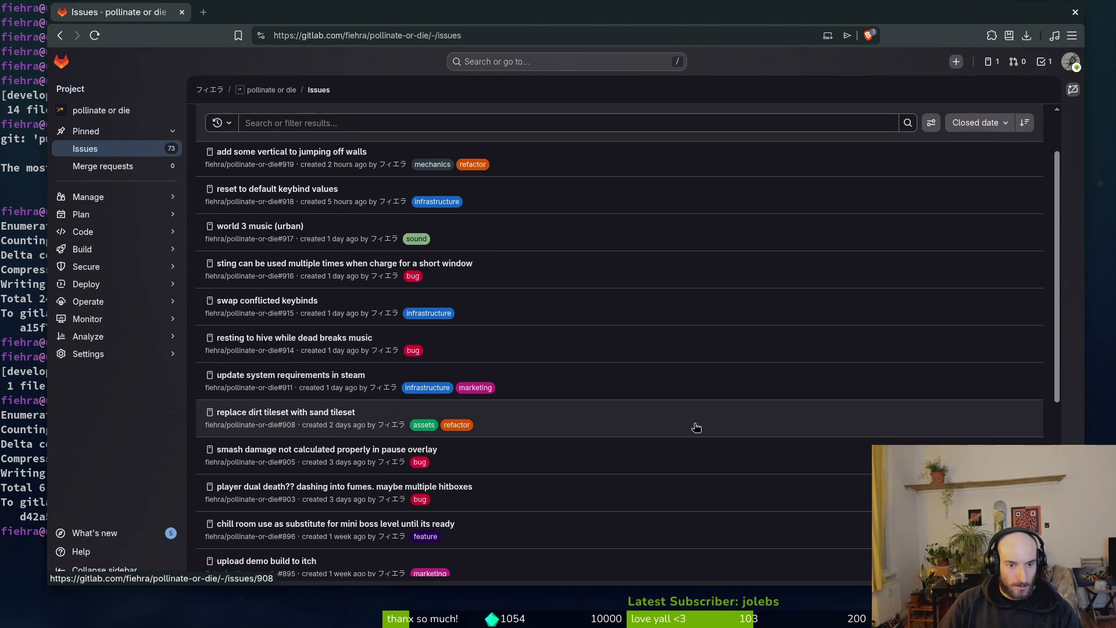
scroll(576, 489, down, 2)
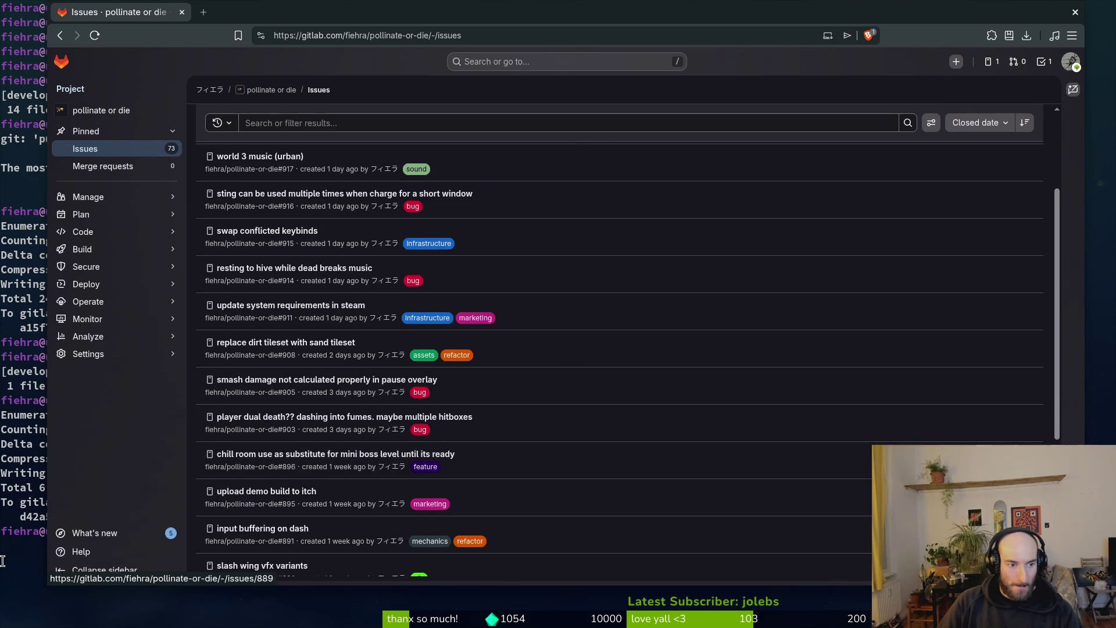
click(4, 559)
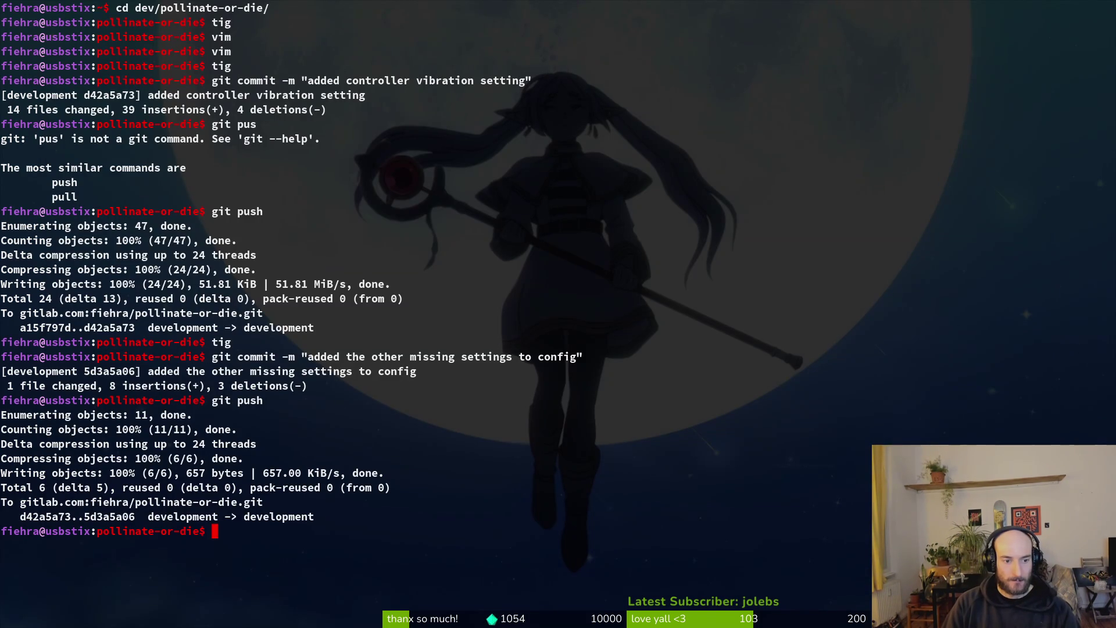
- Open pause_overlay.gd and inspect how update_buffs_hud sets the smash row label
key(ctrl+c)
key(ctrl+f)
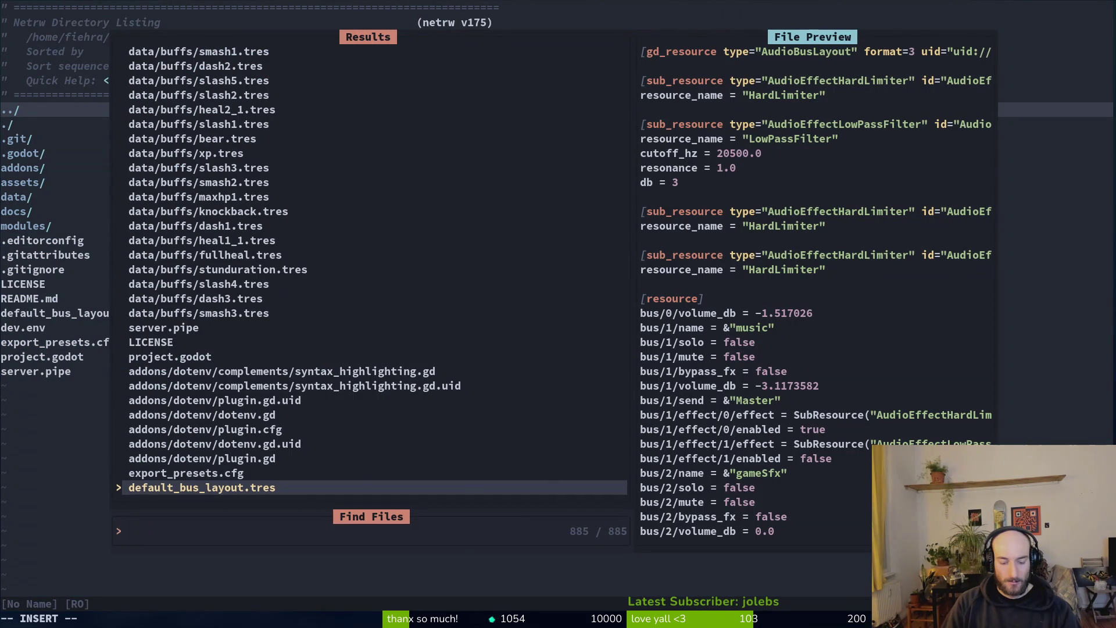
text(pauseover)
key(Return)
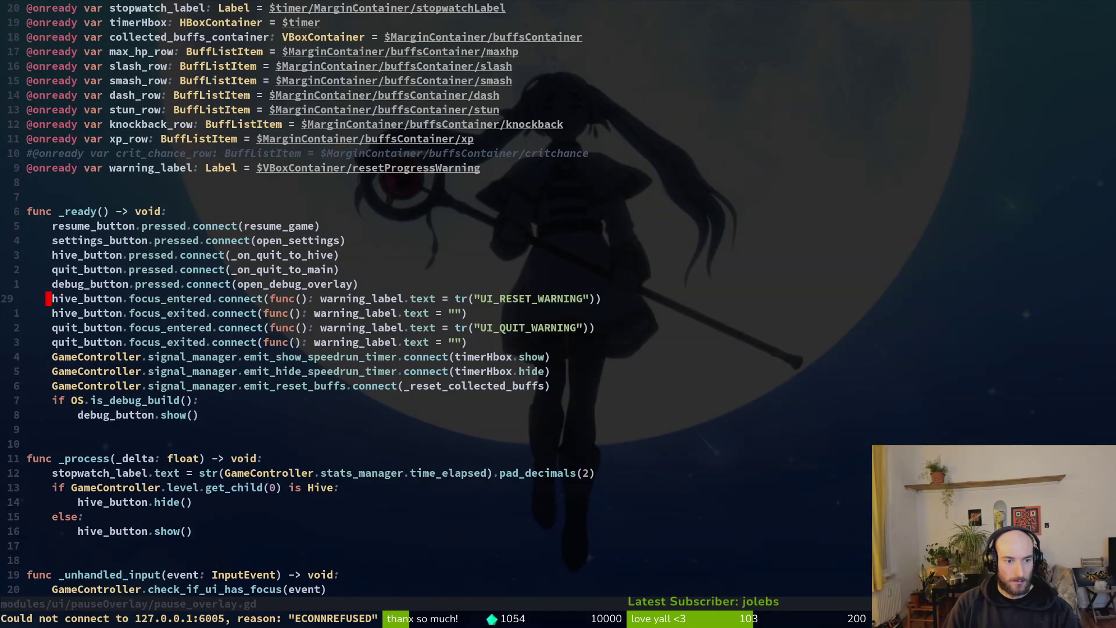
key(ctrl+d)
key(ctrl+d)
key(ctrl+d)
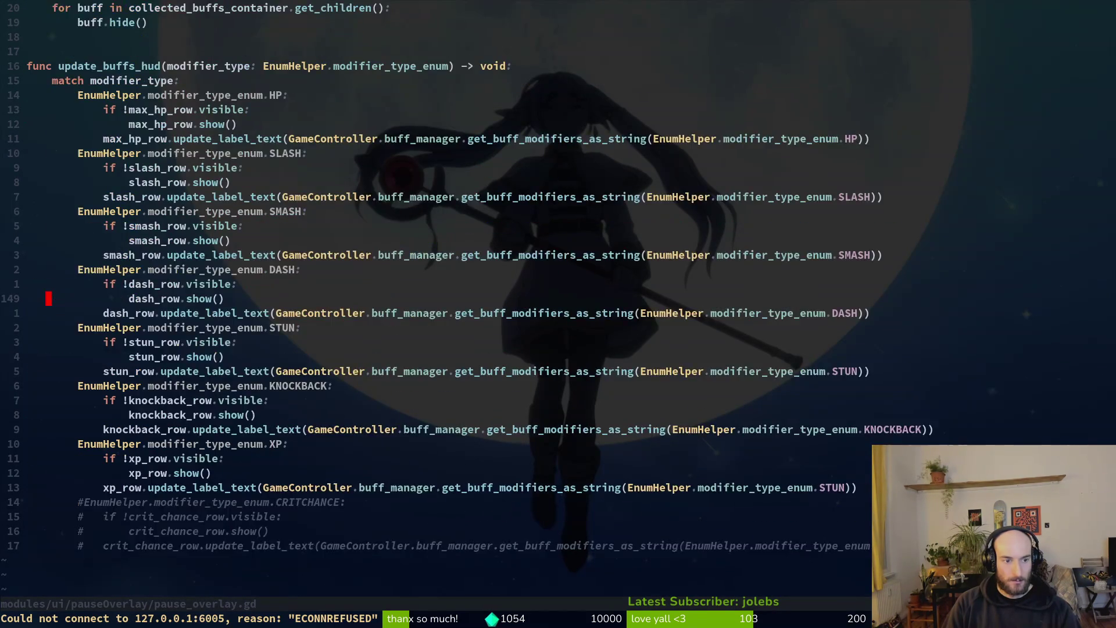
key(ctrl+d)
key(k)
key(k)
key(k)
key(1)
key(3)
key(k)
key(j)
key(j)
key(k)
key(k)
key(k)
key(j)
key(j)
key(j)
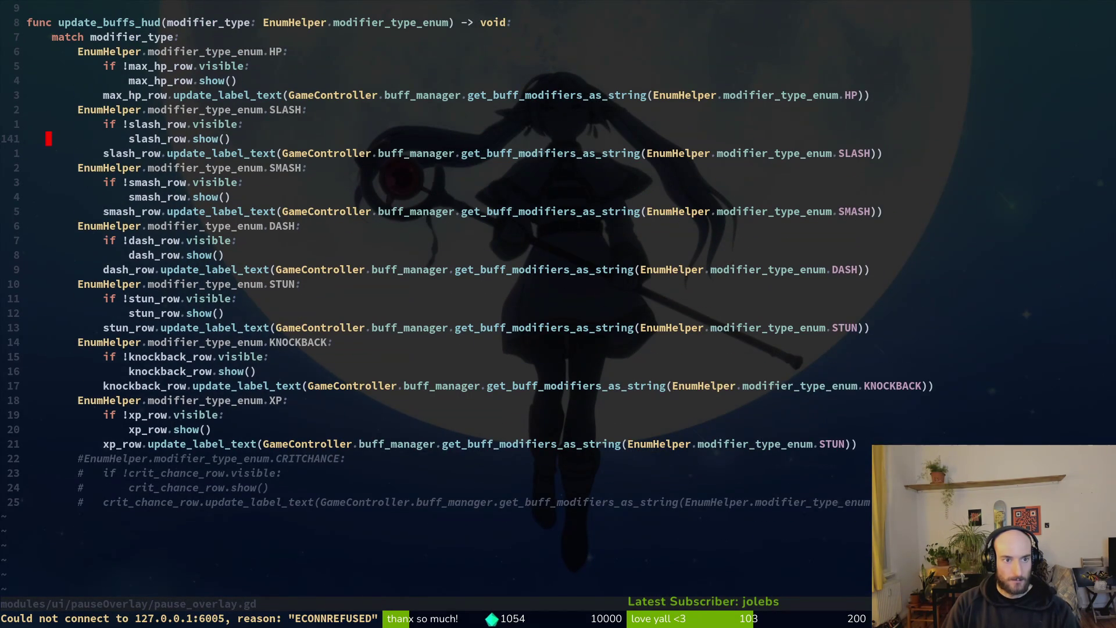
- In buff_manager.gd, make the smash buff return modifier * 100 * 4, then write and quit
key(k)
key(j)
key(j)
key(j)
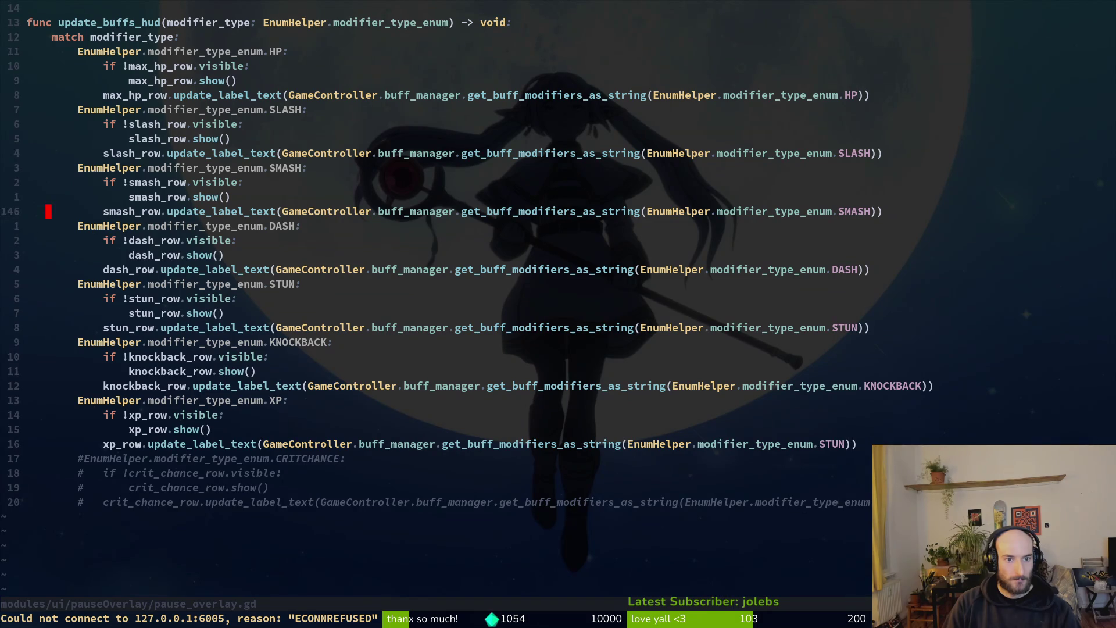
key(ctrl+p)
text(buffman)
key(Return)
key(shift+g)
key(k)
key(k)
key(k)
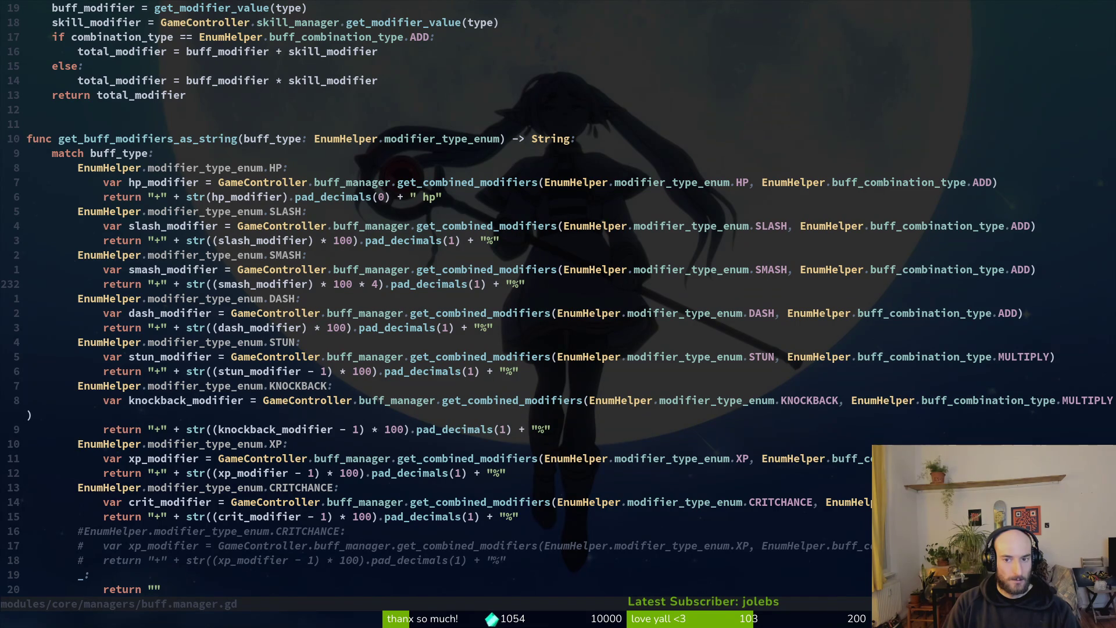
text(:w)
key(Return)
text(:wq)
key(Return)
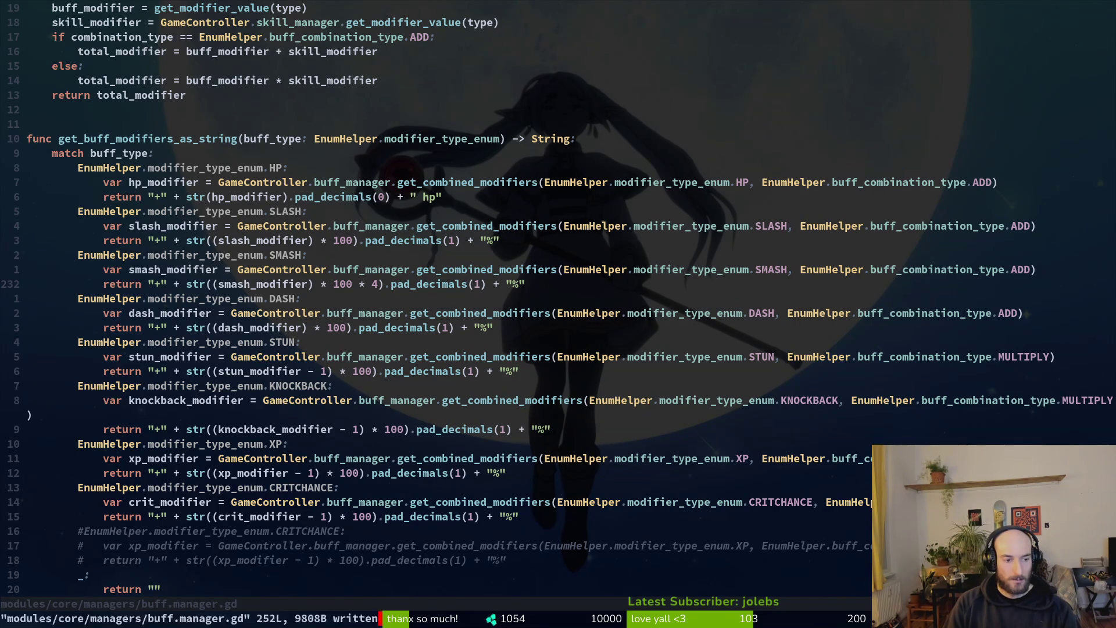
key(alt+Tab)
key(alt+Tab)
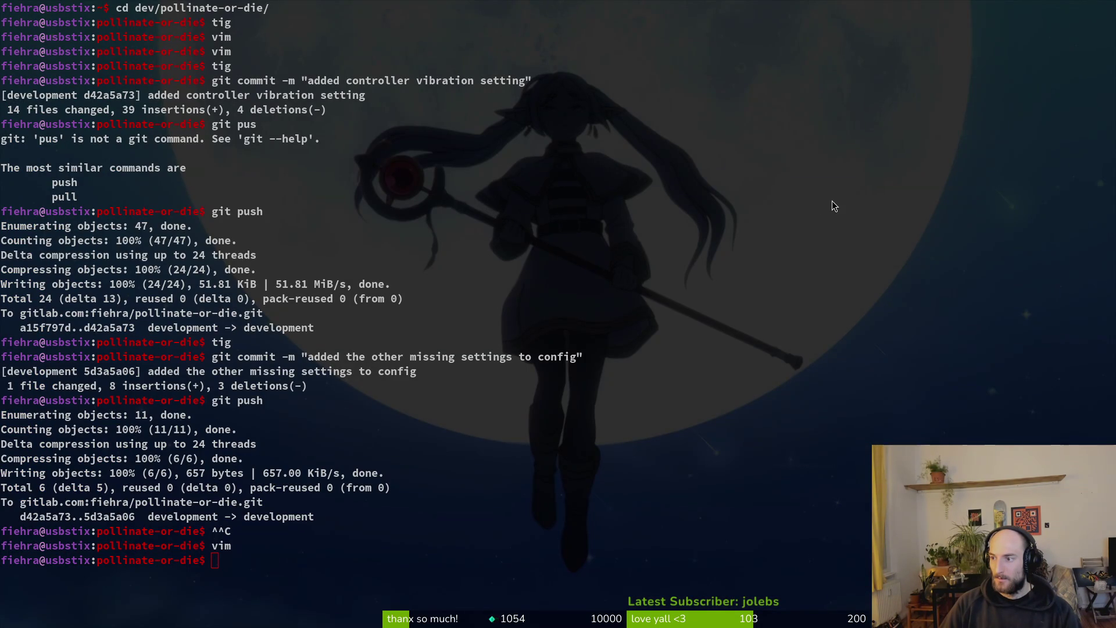
- Close smash damage issue #905 in GitLab and close the browser window
key(alt+Tab)
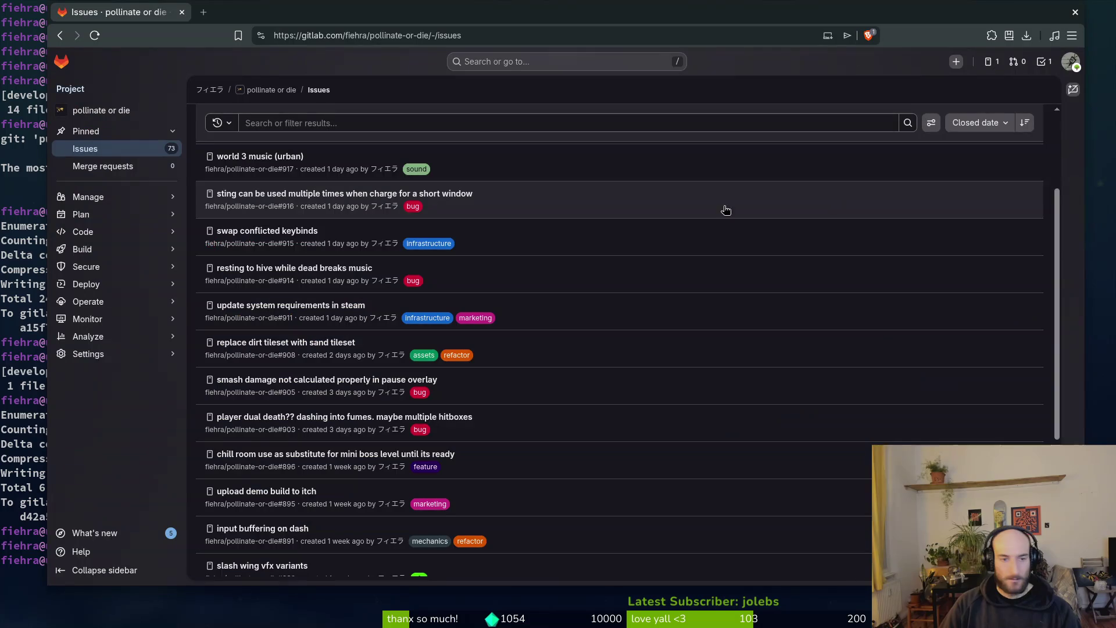
click(349, 379)
scroll(837, 349, down, 5)
click(727, 557)
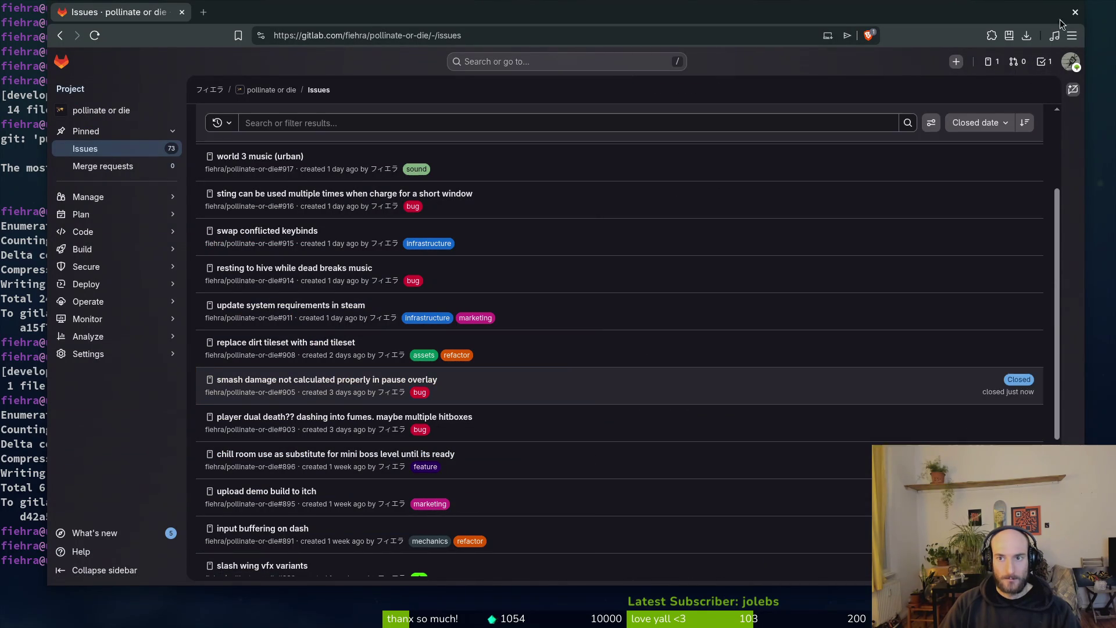
click(1075, 13)
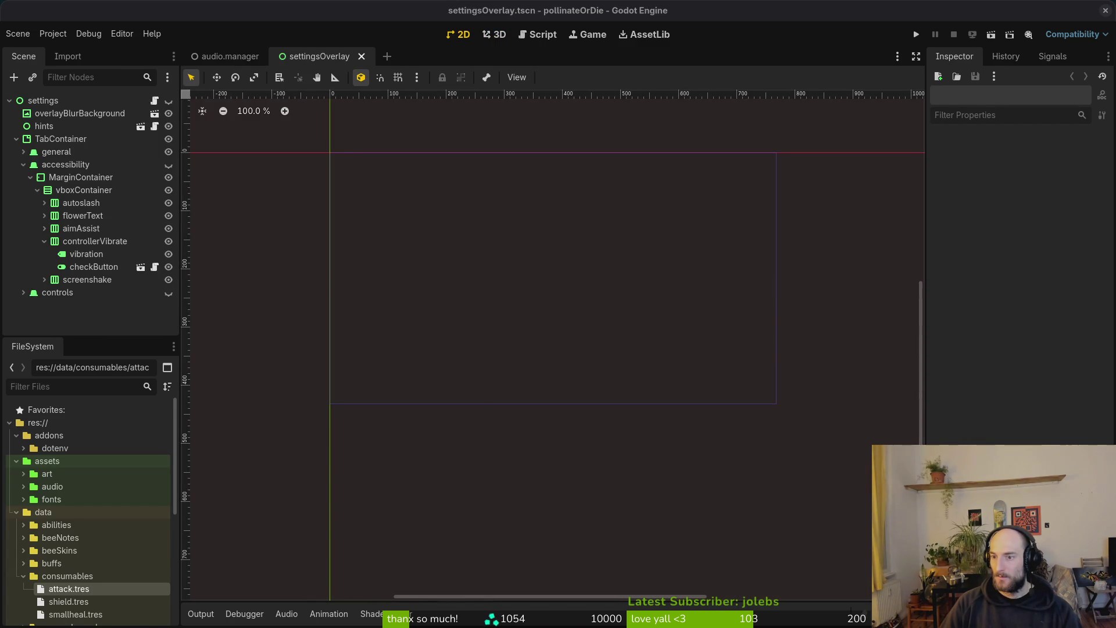
- Run the game, continue the save, and check the settings and debugging panels from pause
click(44, 242)
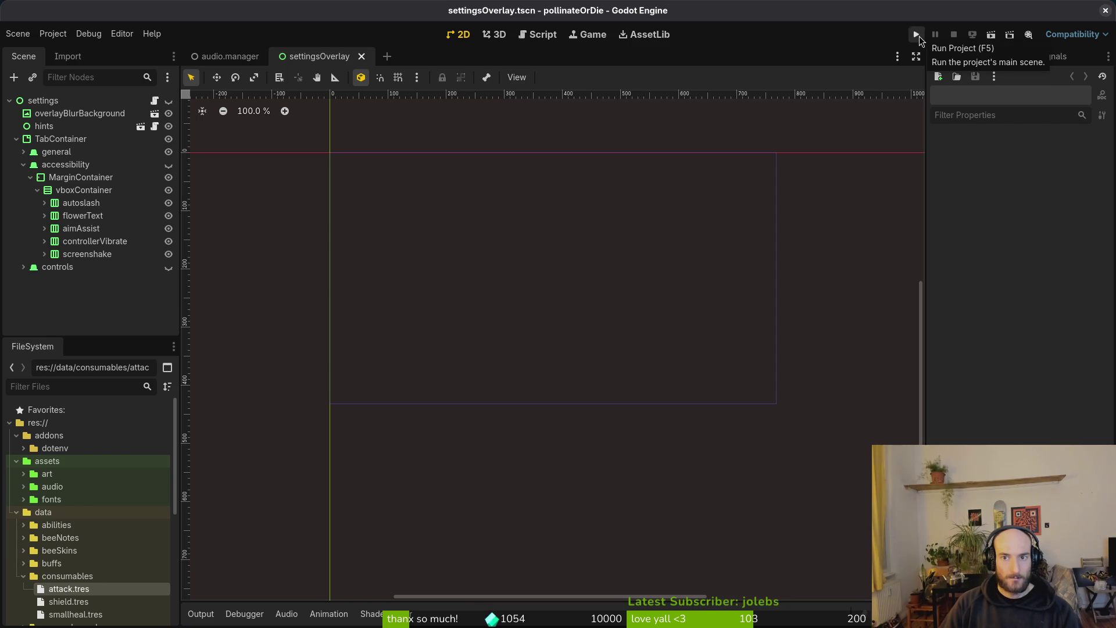
click(918, 37)
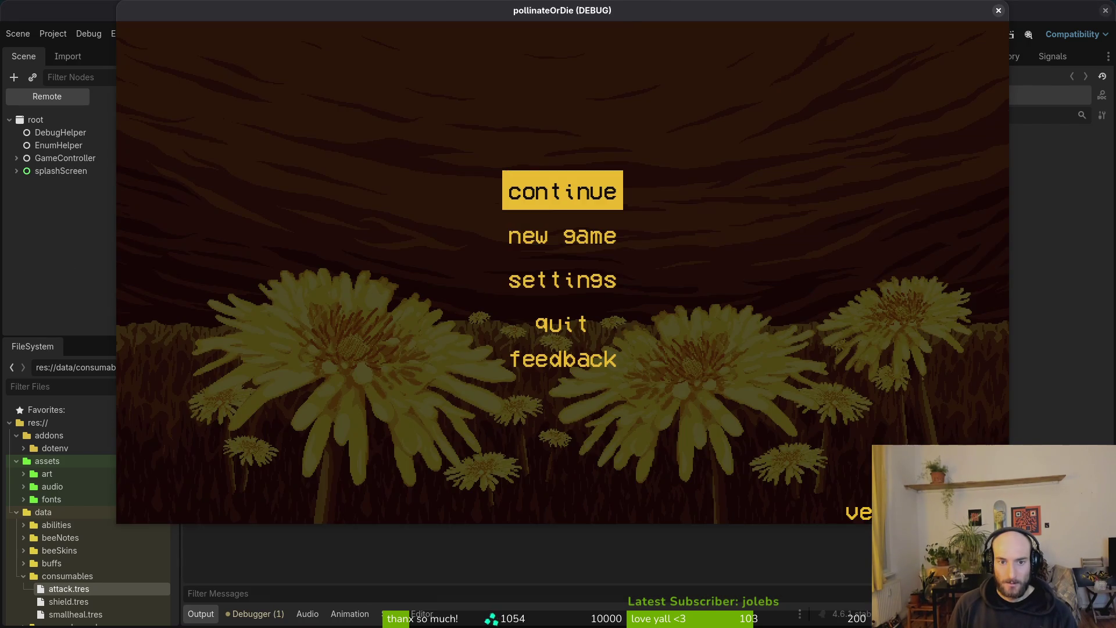
key(Return)
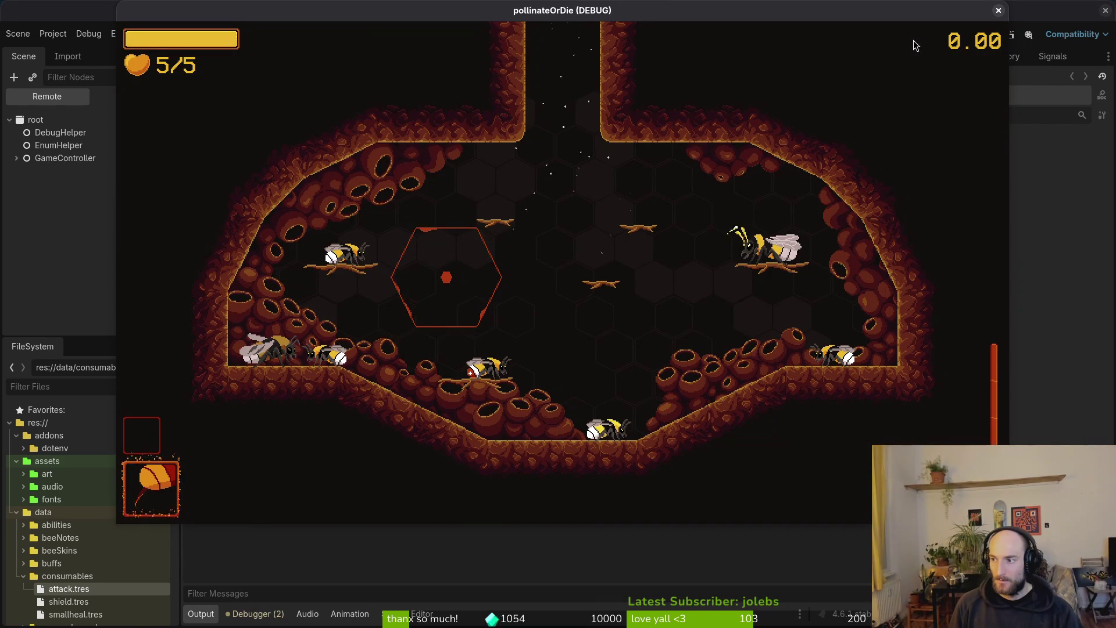
click(914, 41)
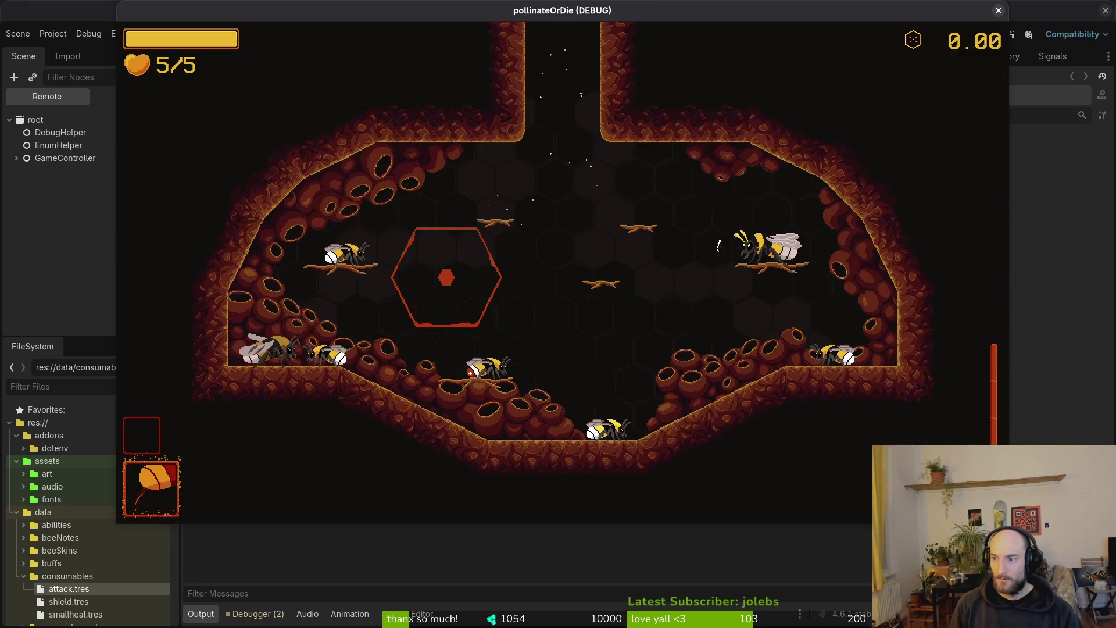
key(Escape)
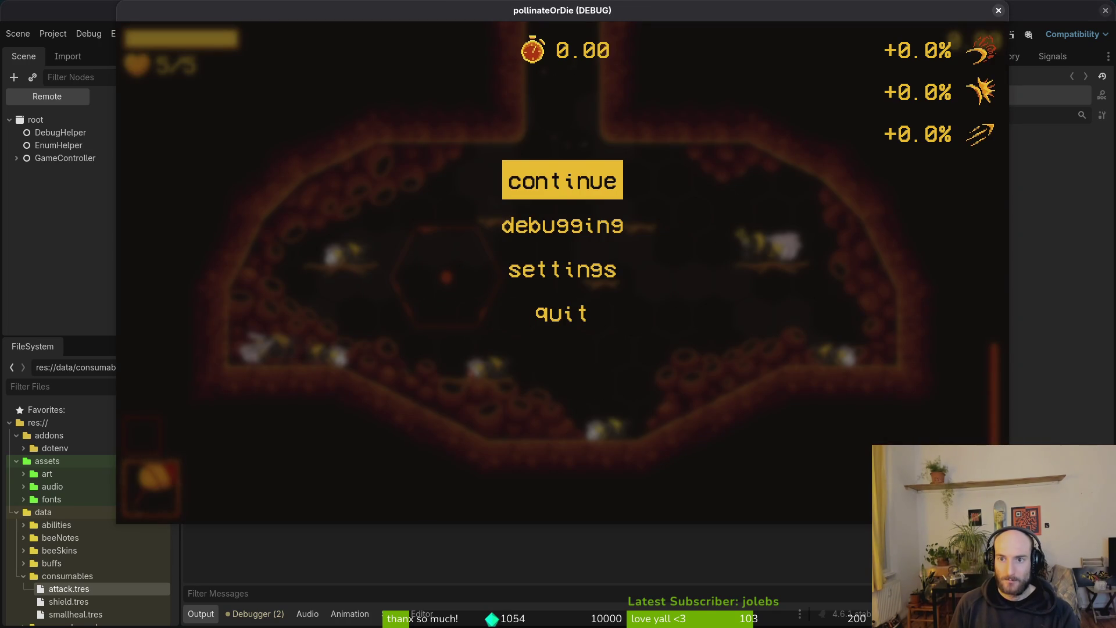
key(Down)
key(Down)
key(Return)
key(Escape)
key(Escape)
key(Down)
key(Return)
key(Up)
key(Up)
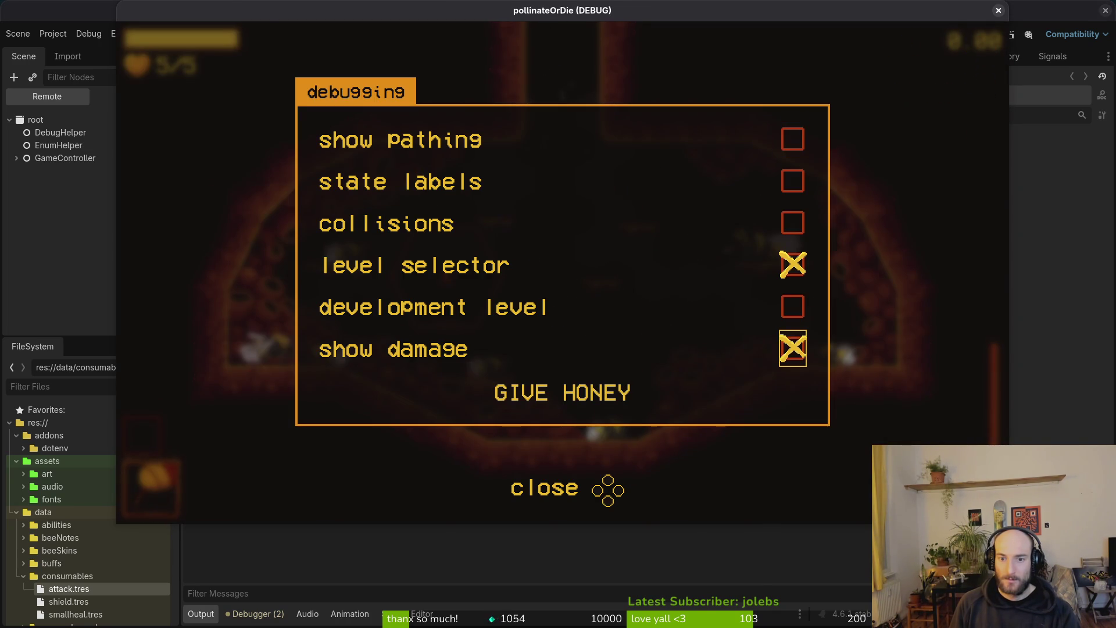
key(Escape)
- Fly the bee up the shaft, fight in the new room, and head to the hive
key(w)
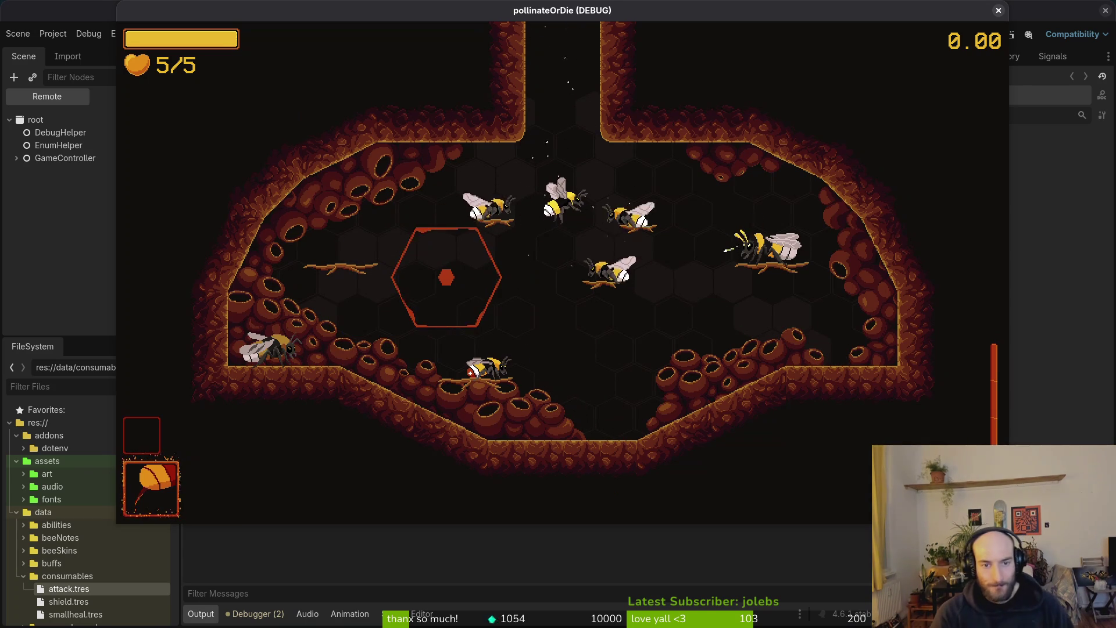
key(w)
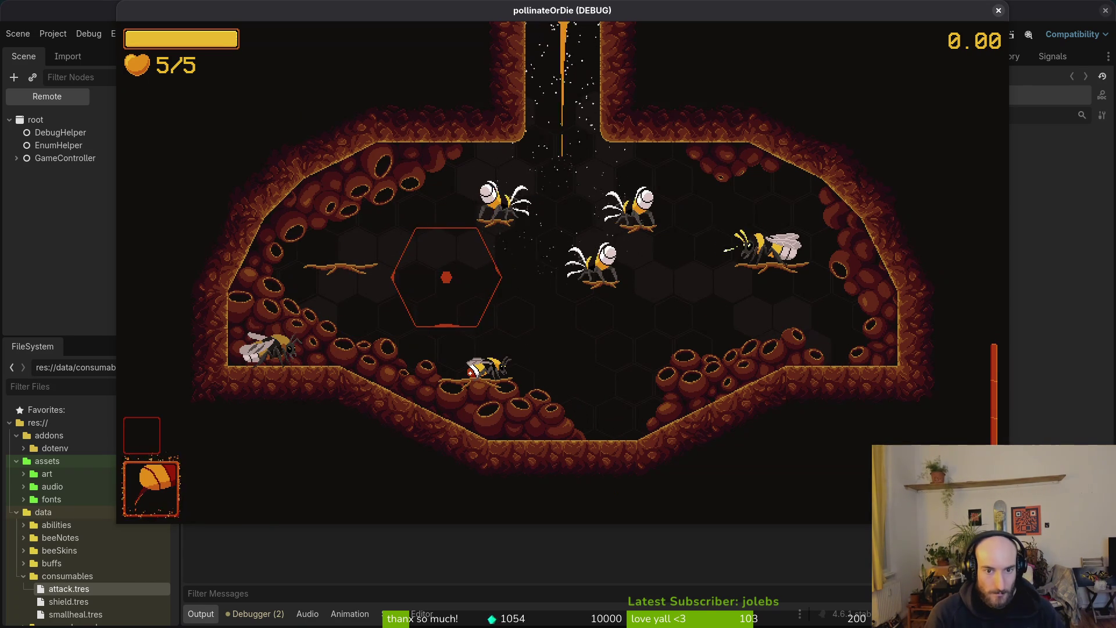
key(a)
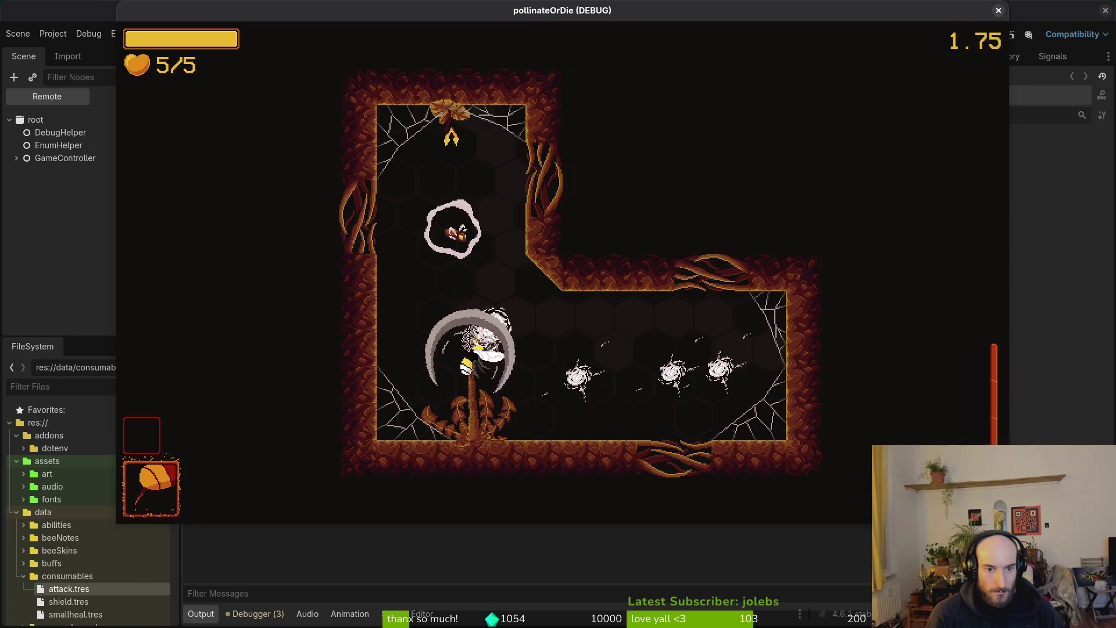
key(s)
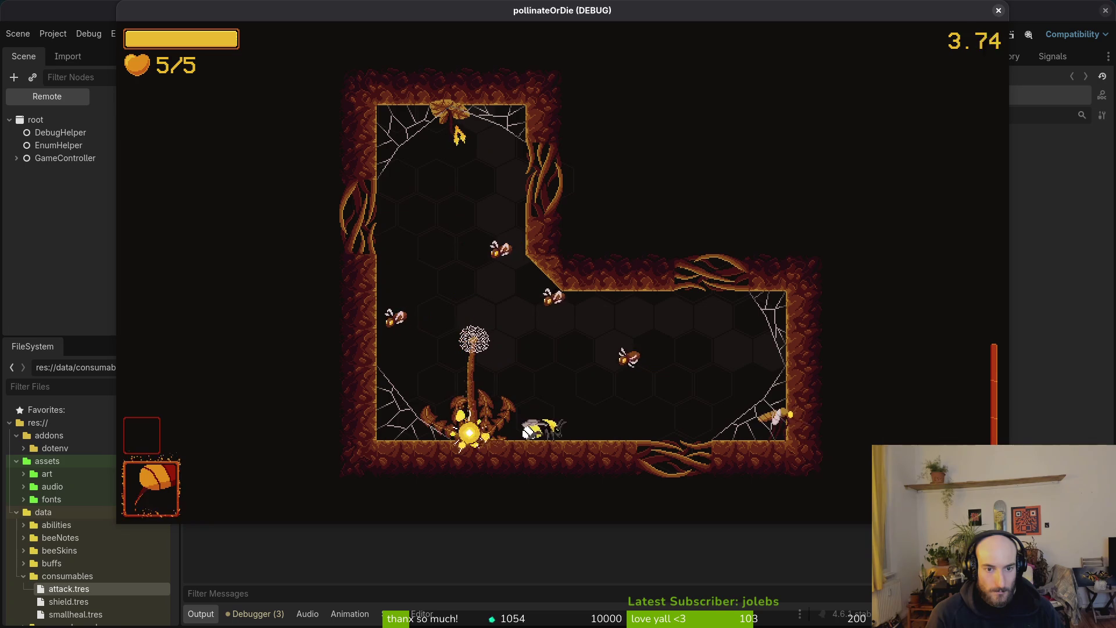
key(Escape)
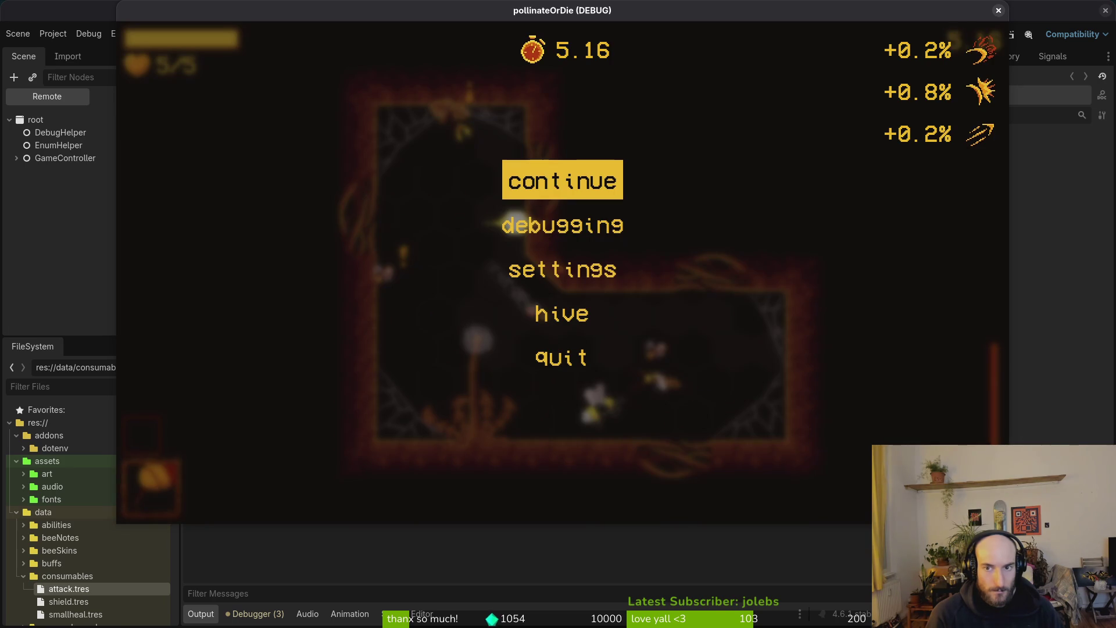
key(Escape)
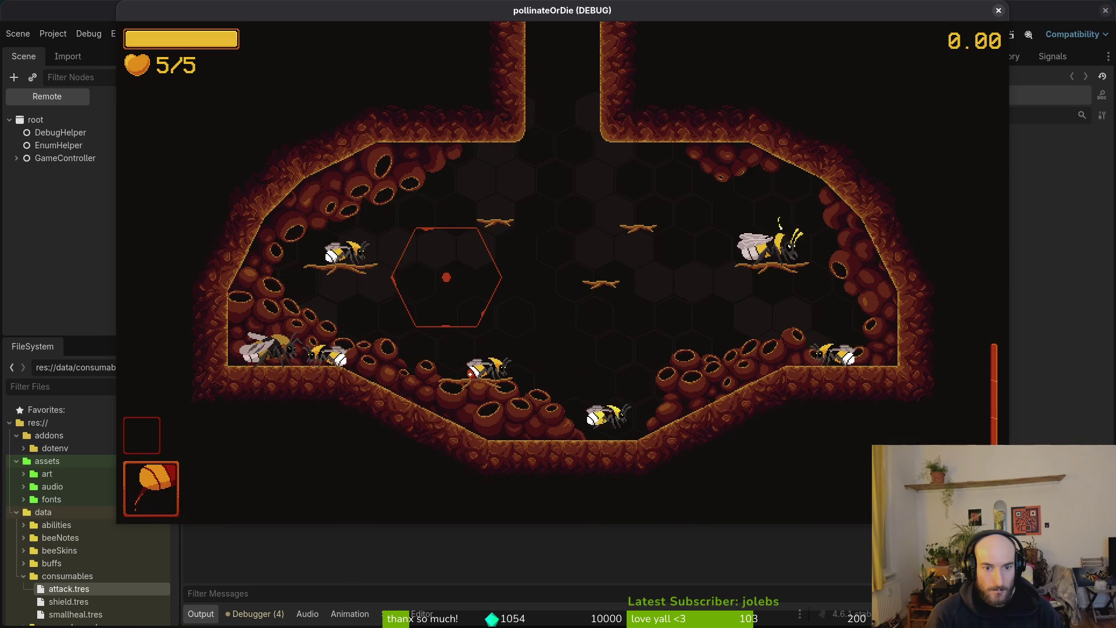
- Open the hive's upgrade menu, then move from the pause menu's debugging panel toward upgrades
key(e)
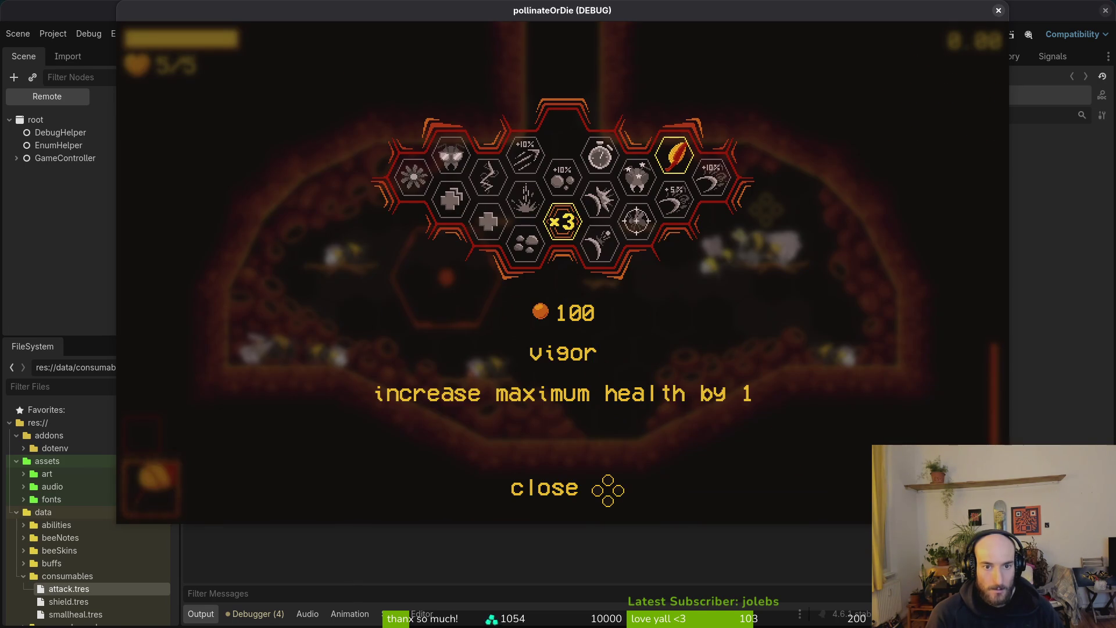
key(d)
key(d)
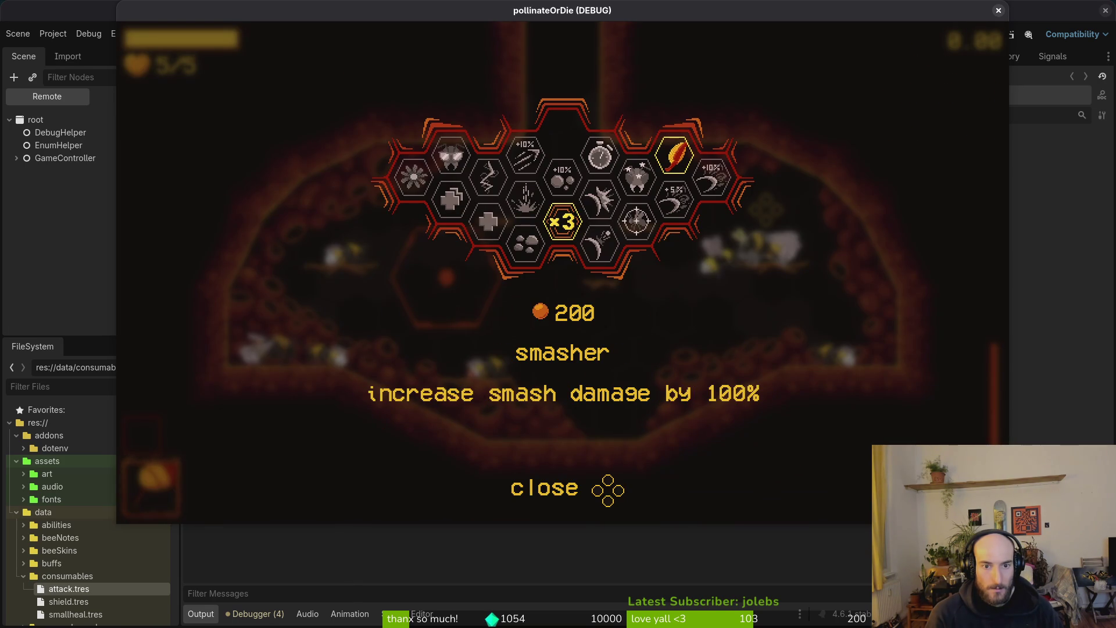
key(Escape)
key(Escape)
key(Down)
key(Return)
key(Up)
key(Down)
- Buy the smasher upgrade, then pause to confirm the +100.0% smash damage bonus
key(Return)
key(d)
key(d)
key(a)
key(a)
key(w)
key(s)
key(Return)
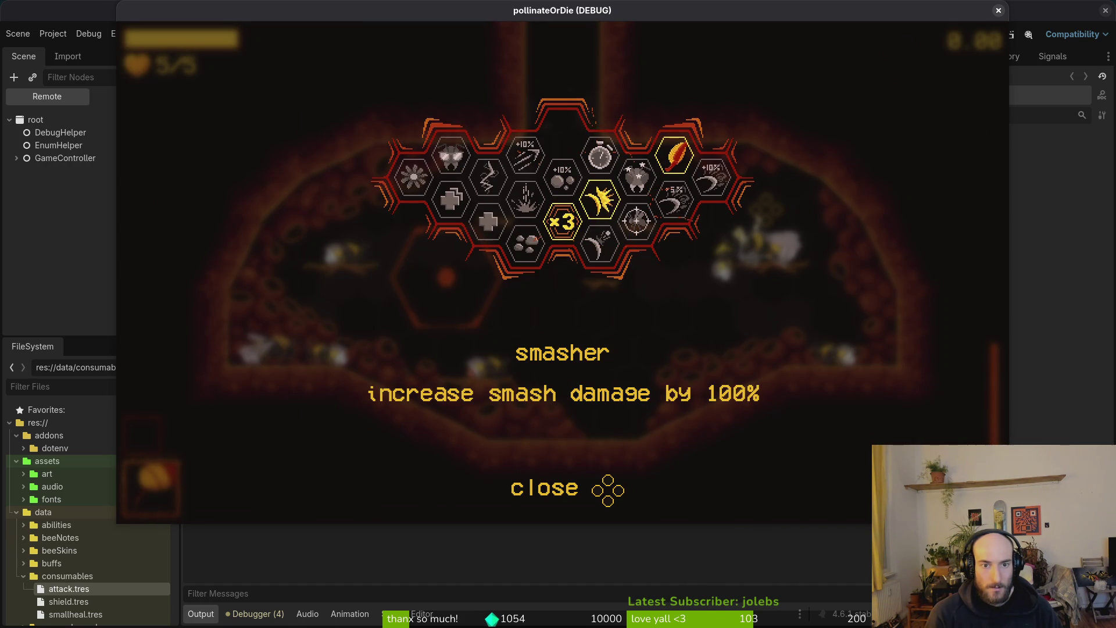
key(Escape)
key(Escape)
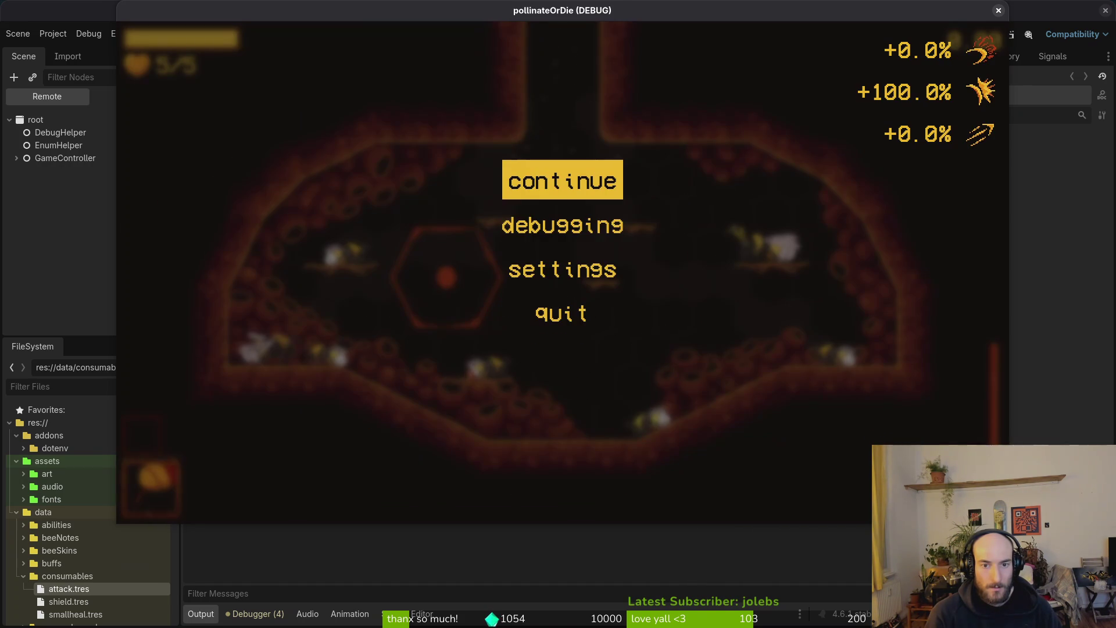
key(Escape)
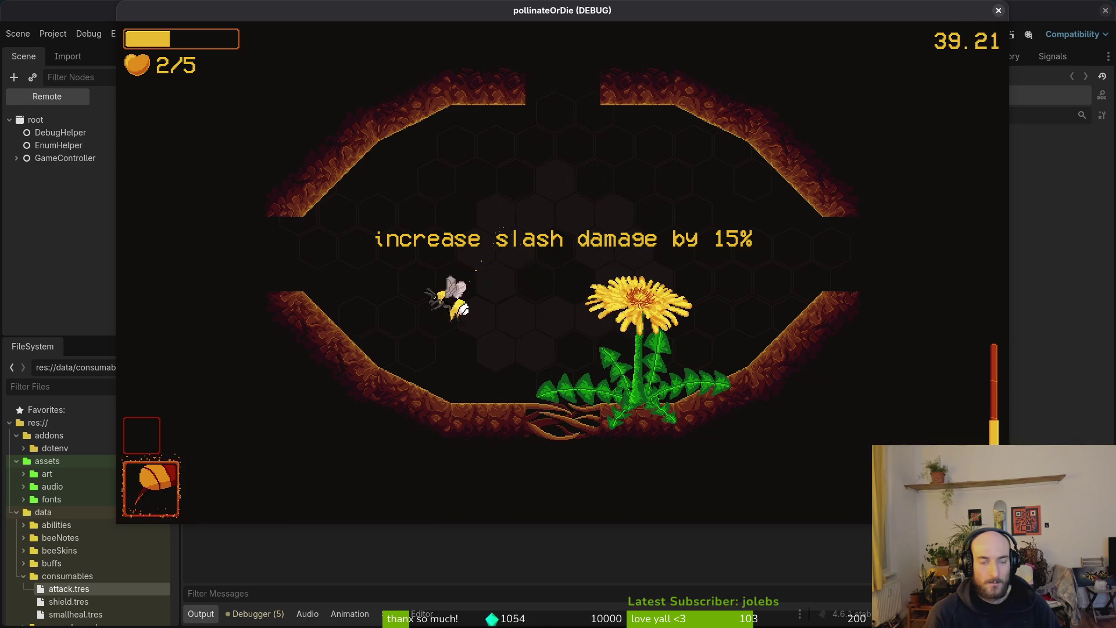
- Pause to read the +119.4% smash damage bonus, save and quit, and close the game window
key(Escape)
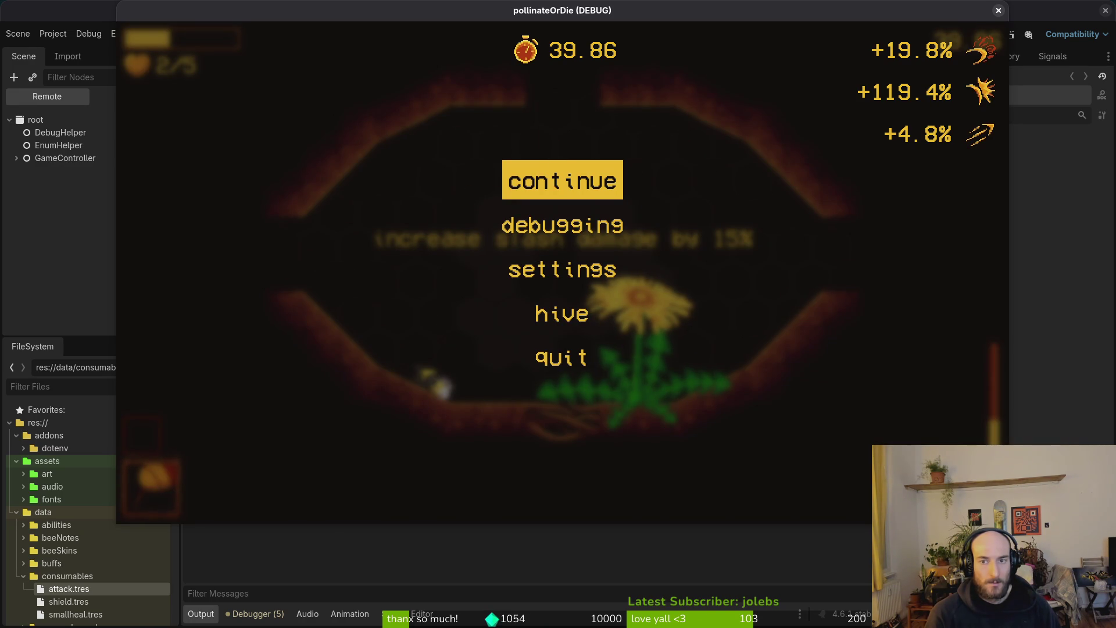
key(Escape)
key(Escape)
key(Down)
key(Down)
key(Down)
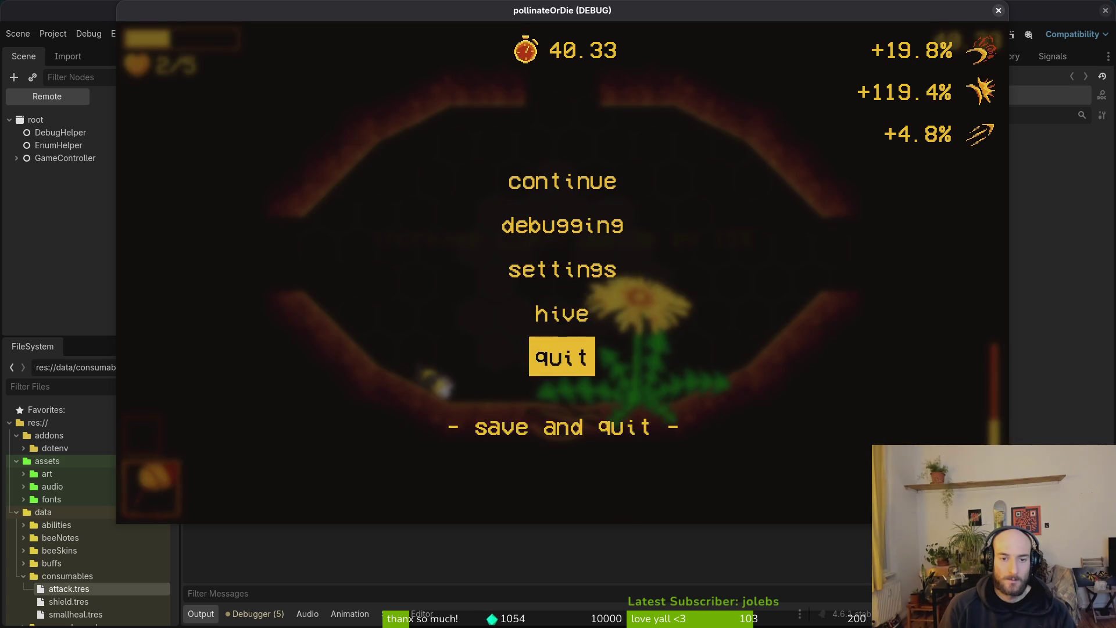
key(Return)
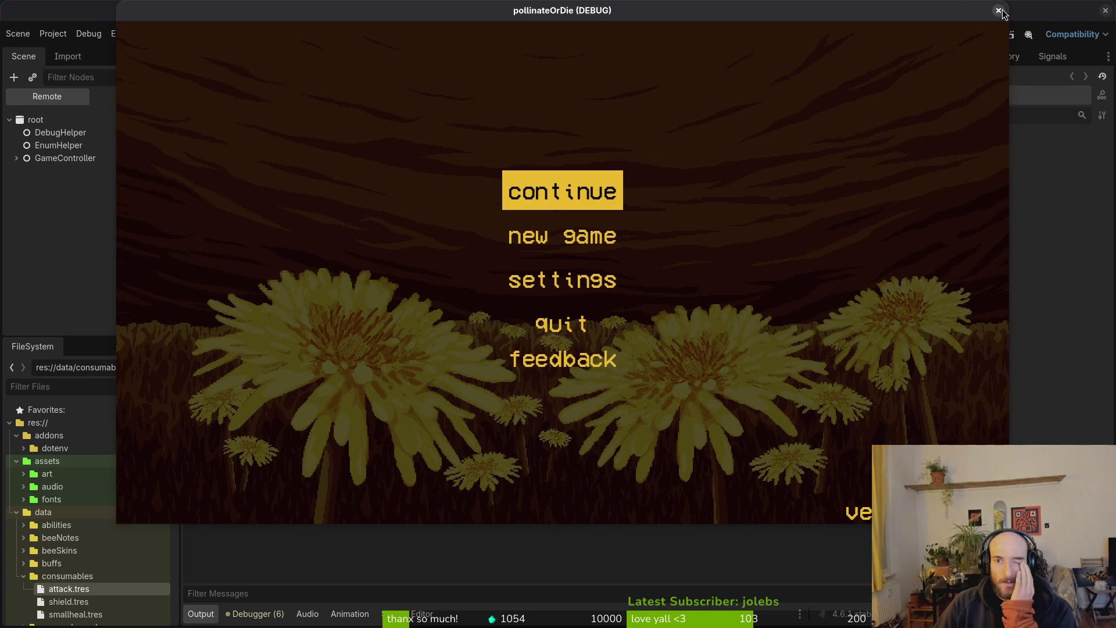
click(999, 10)
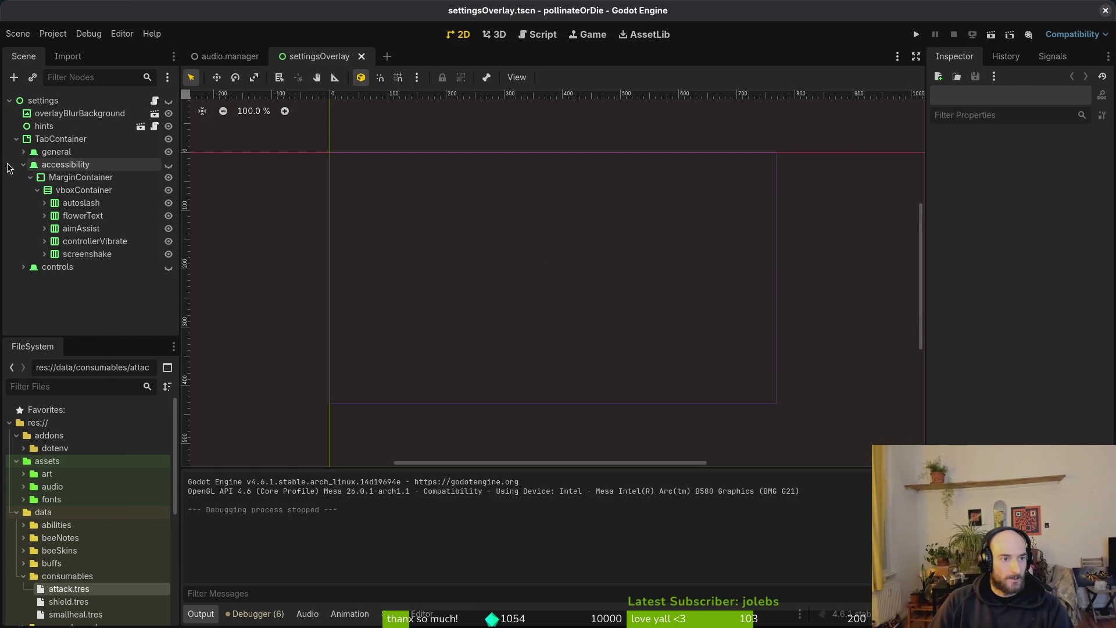
- Collapse the accessibility node, close Godot, check the repository in tig, and exit the terminal
click(23, 165)
click(1111, 10)
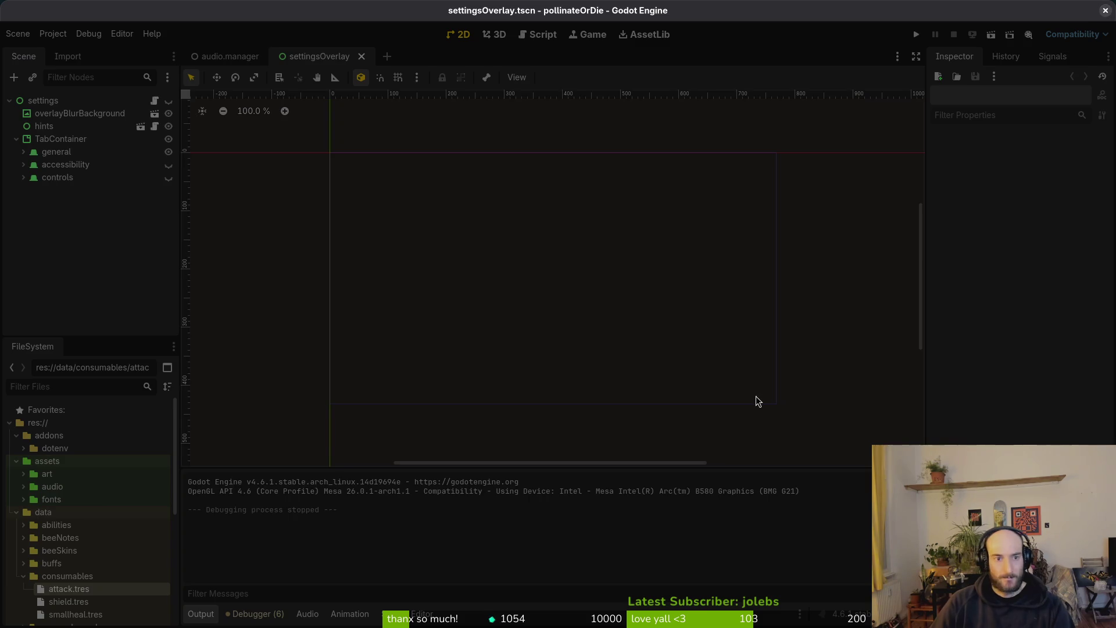
text(tig)
key(Return)
key(q)
key(ctrl+d)
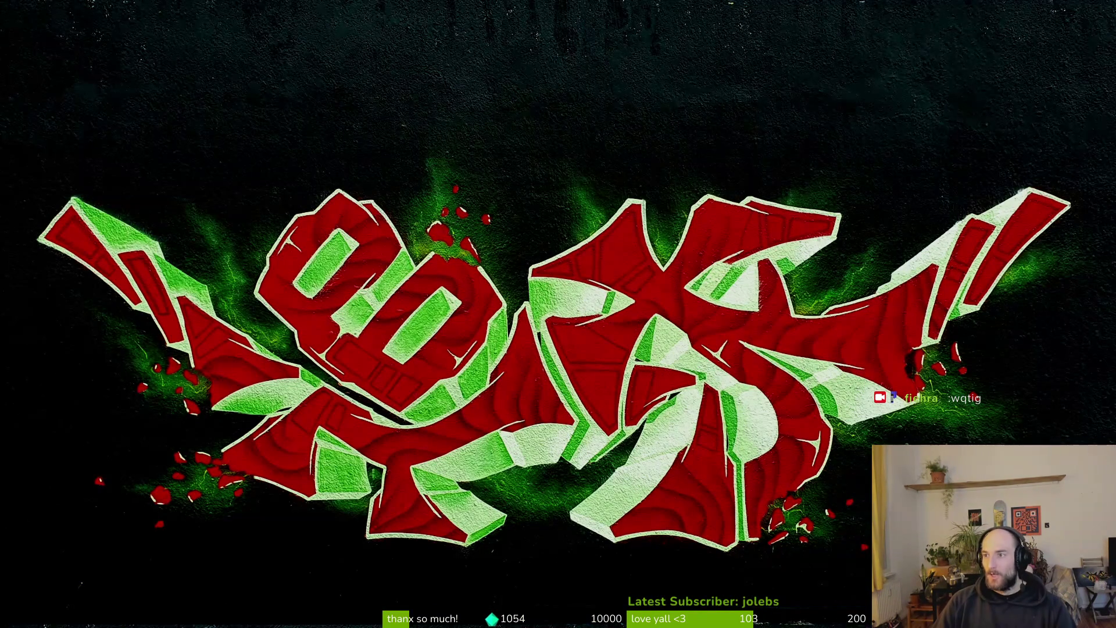
- Filter Twitch raid candidates to followed live channels, then reopen the pollinateOrDie project in Godot
key(super+1)
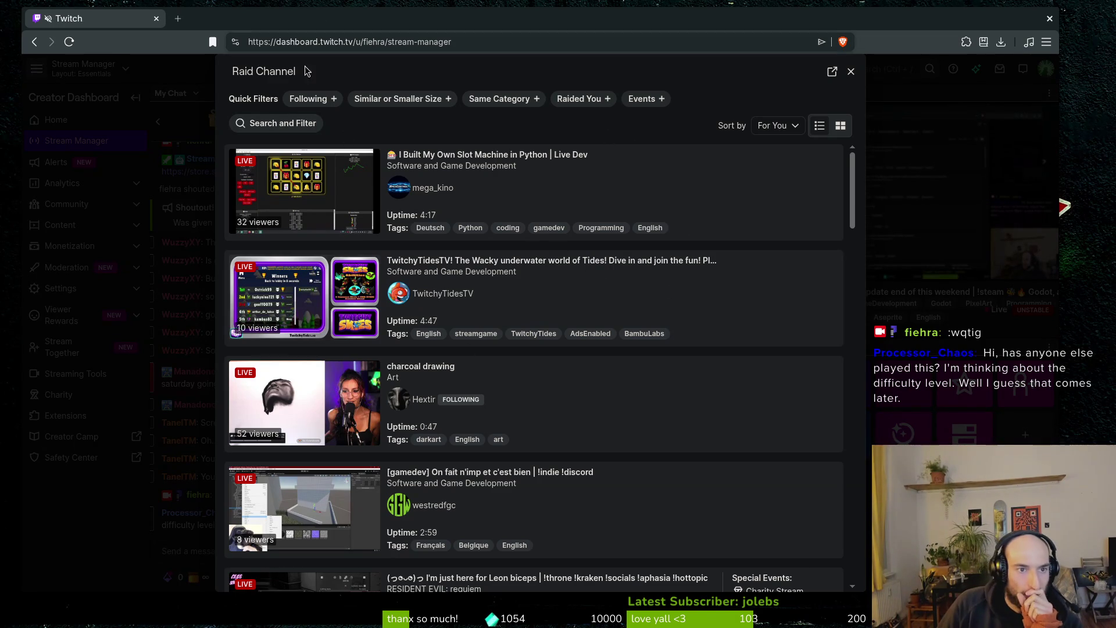
click(320, 99)
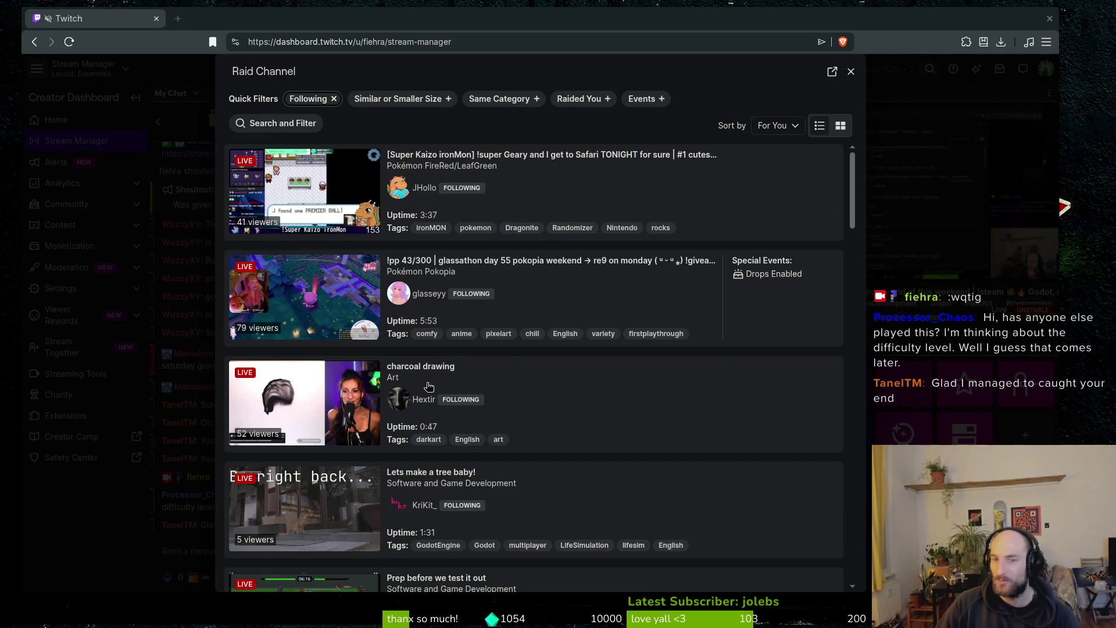
scroll(517, 292, down, 5)
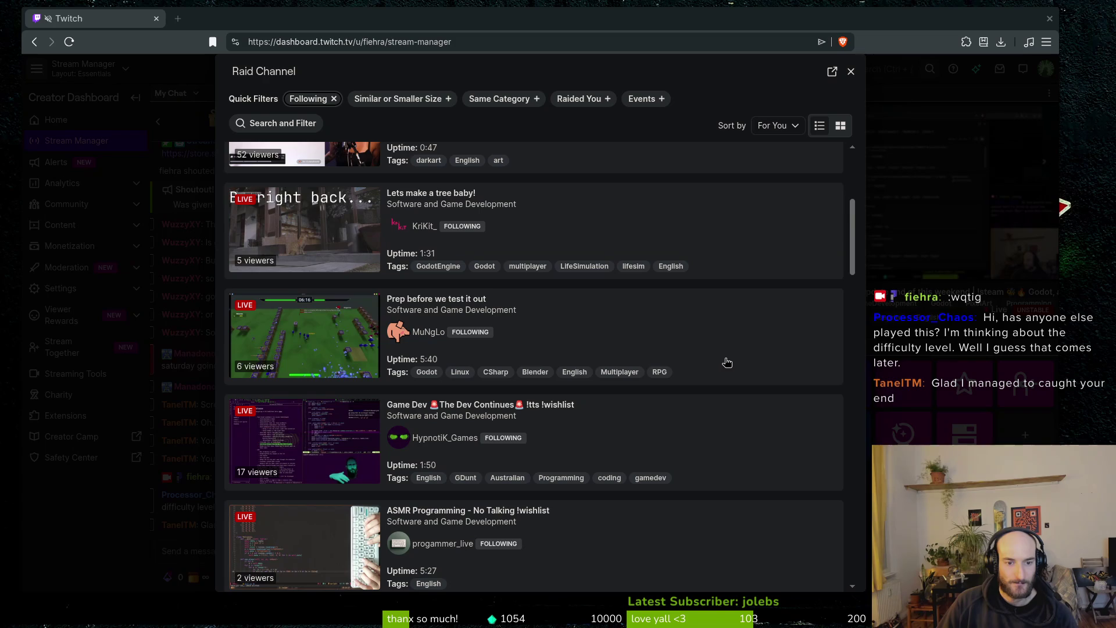
scroll(733, 352, down, 1)
scroll(734, 349, down, 1)
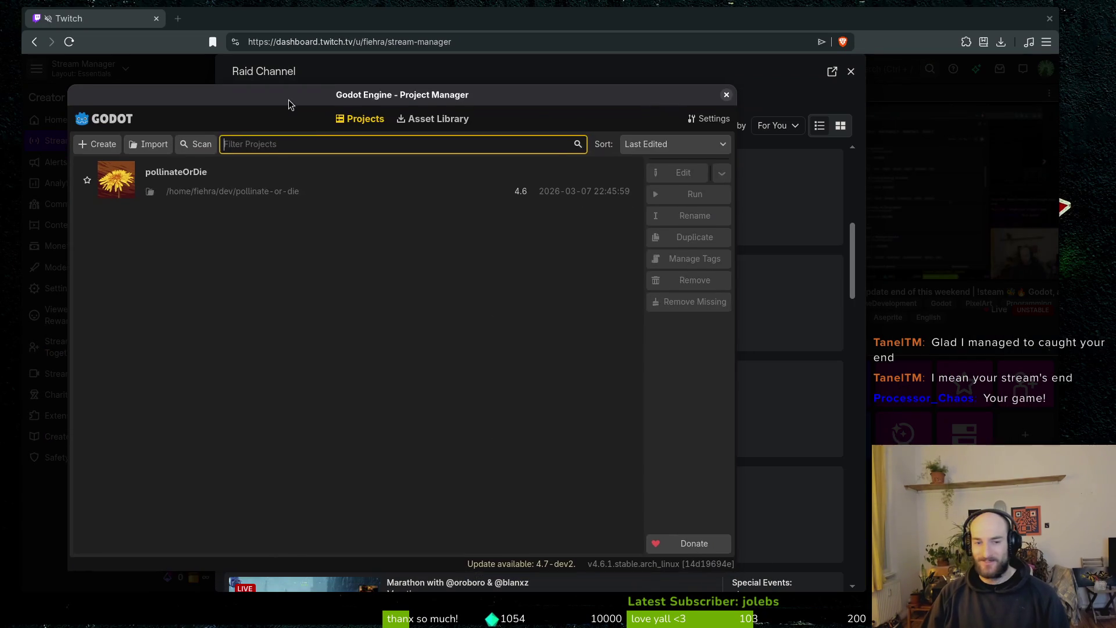
double_click(252, 183)
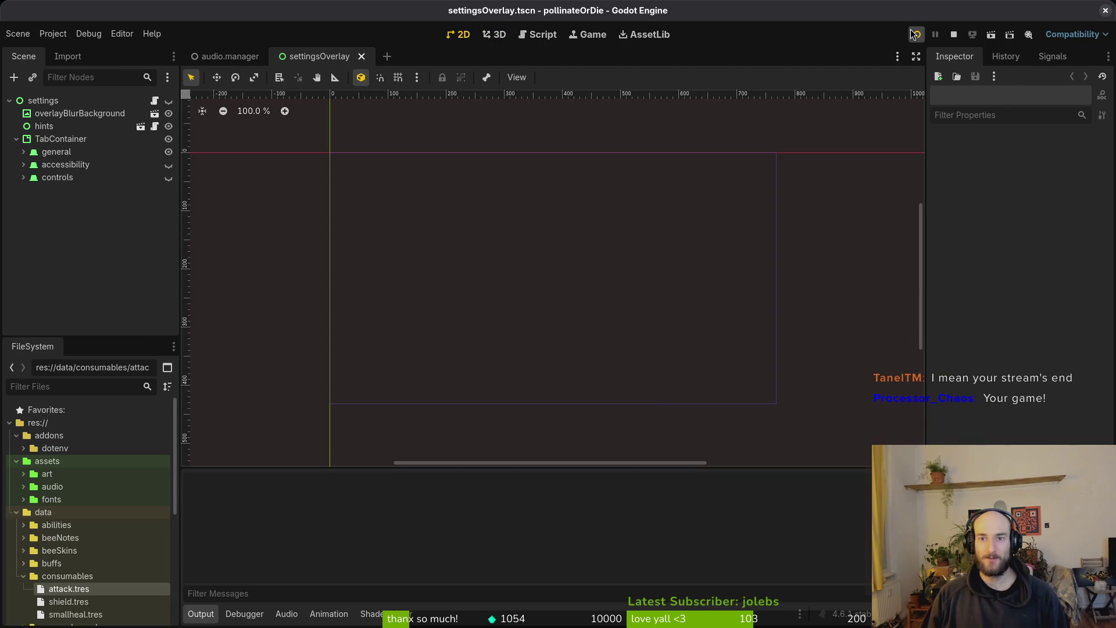
- Run the game and view its accessibility settings, showing vibration and screenshake checked, auto slash unchecked
click(914, 35)
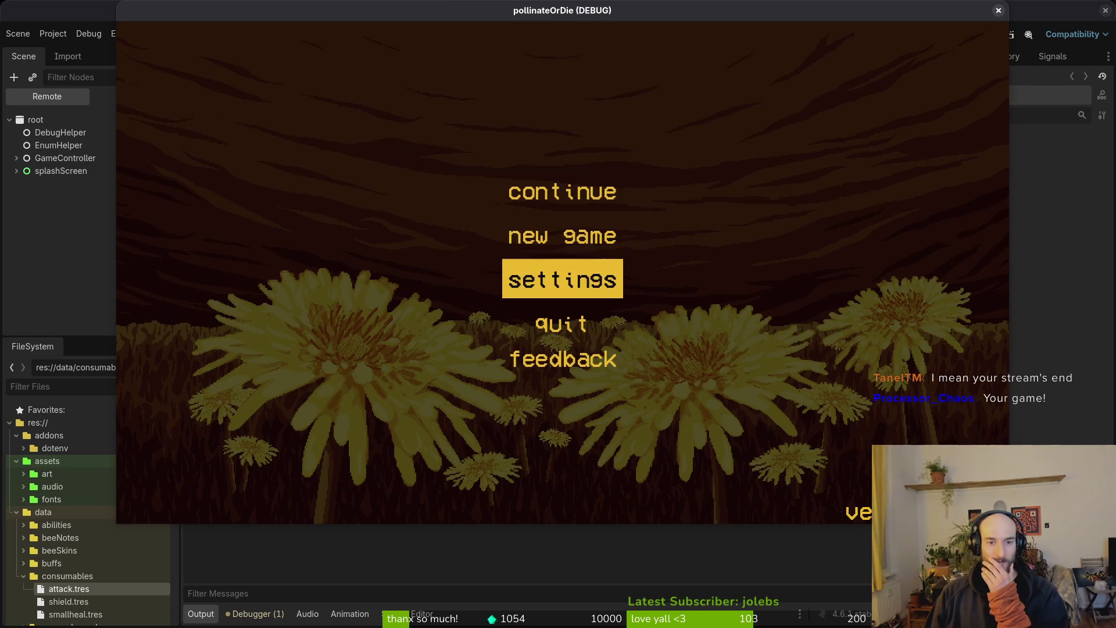
key(Return)
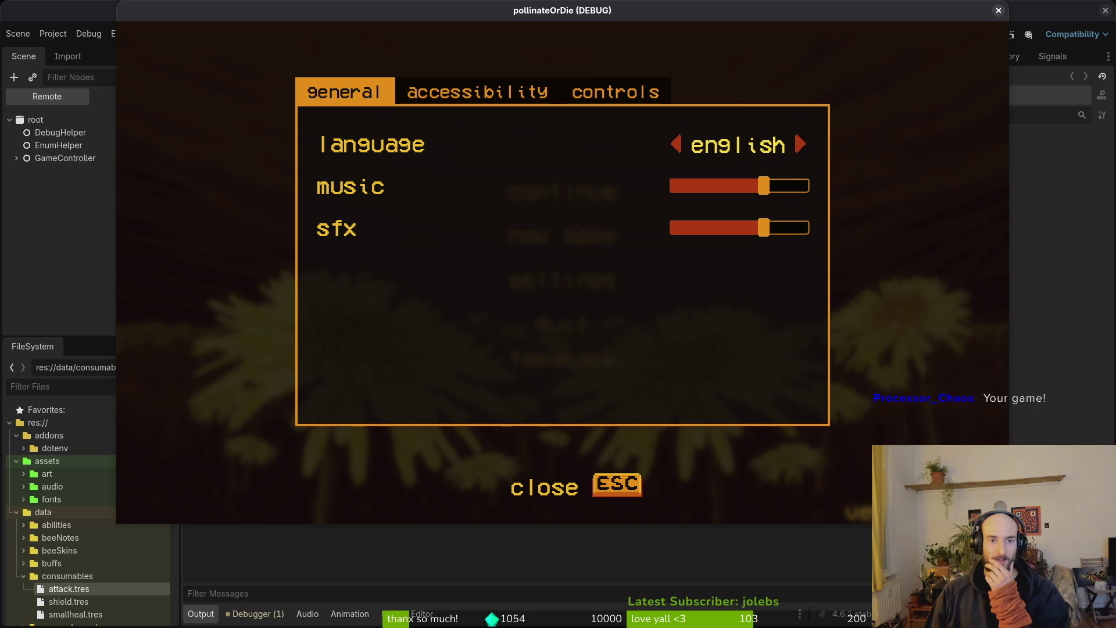
click(479, 78)
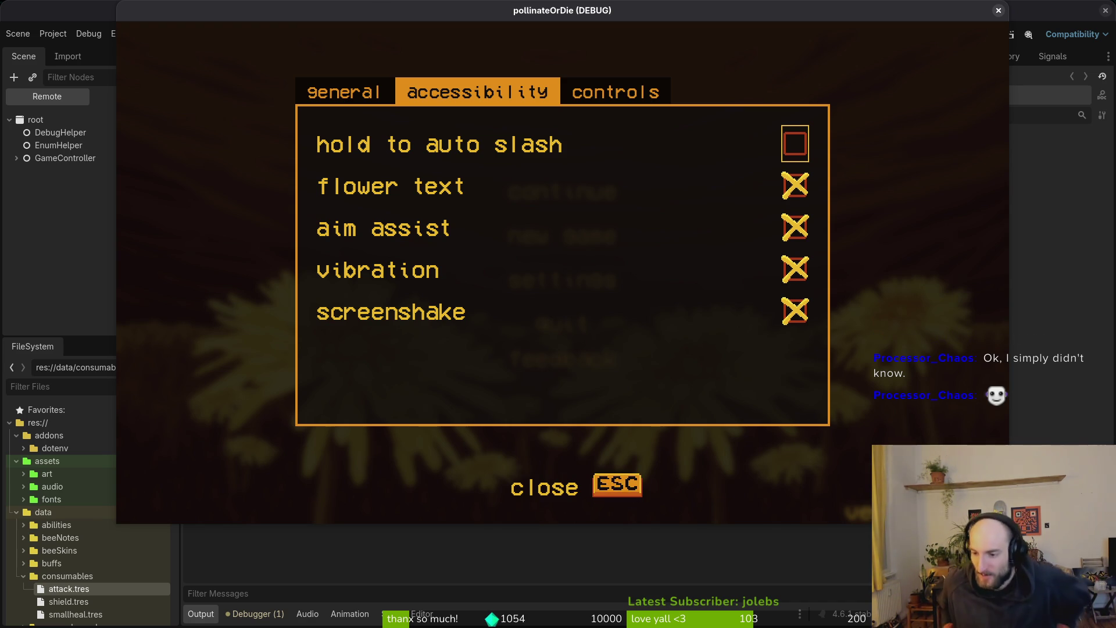
click(344, 92)
key(e)
key(q)
key(e)
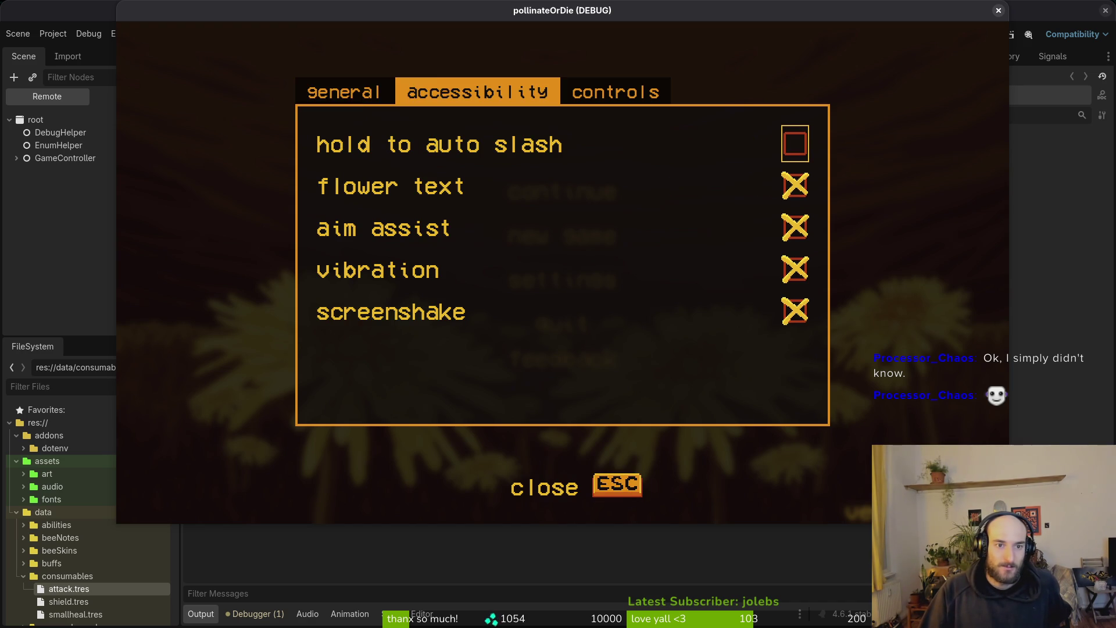